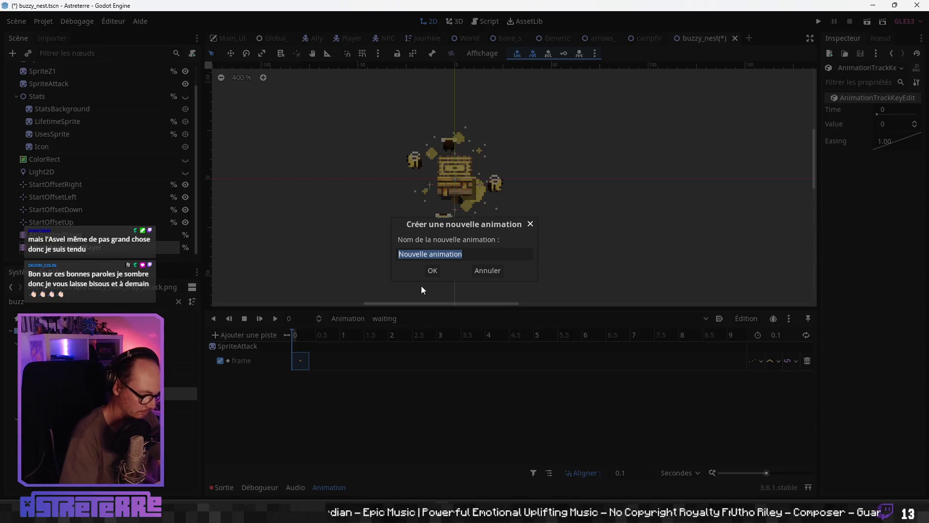
- Name the new animation 'attack' and add a property track targeting SpriteAttack
text(attack)
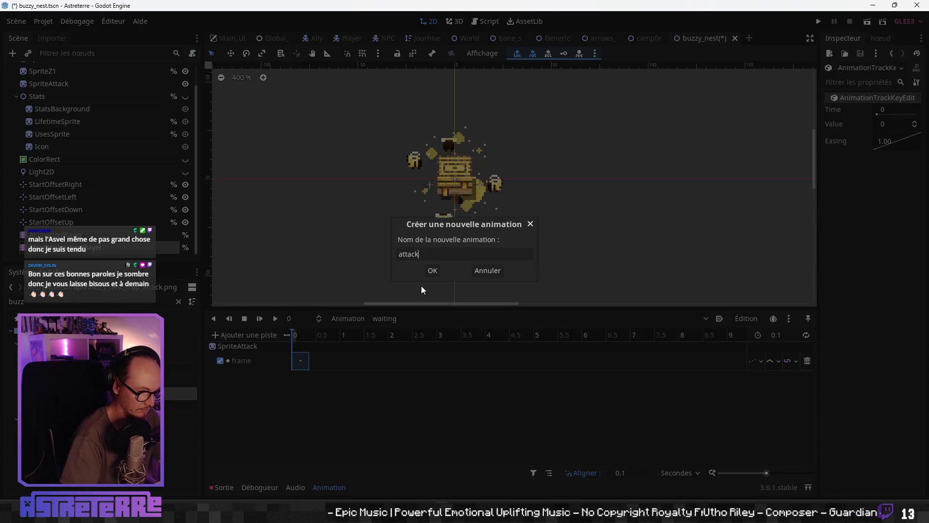
key(Return)
click(269, 335)
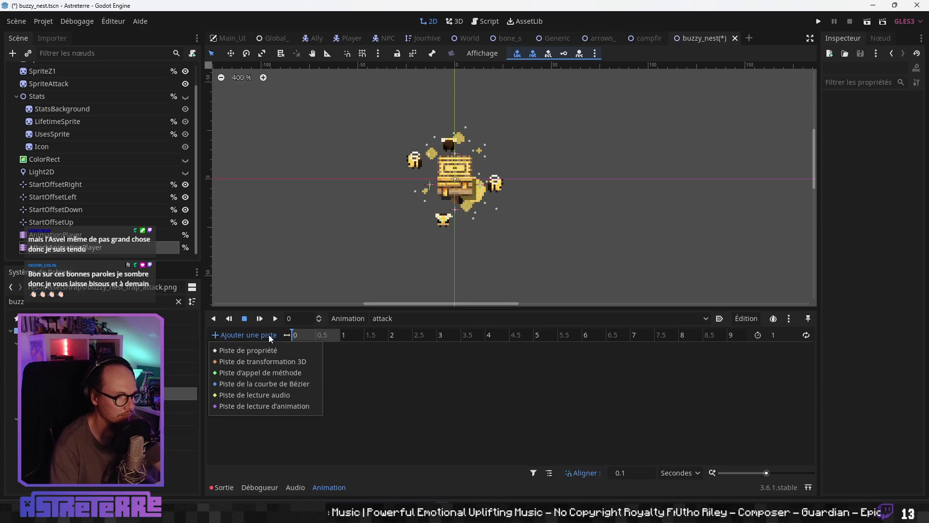
click(267, 351)
click(170, 136)
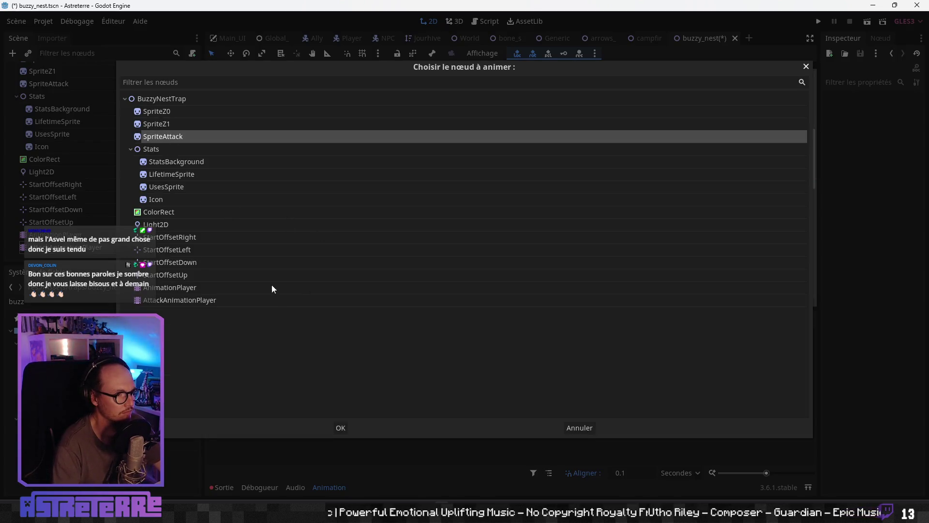
click(345, 427)
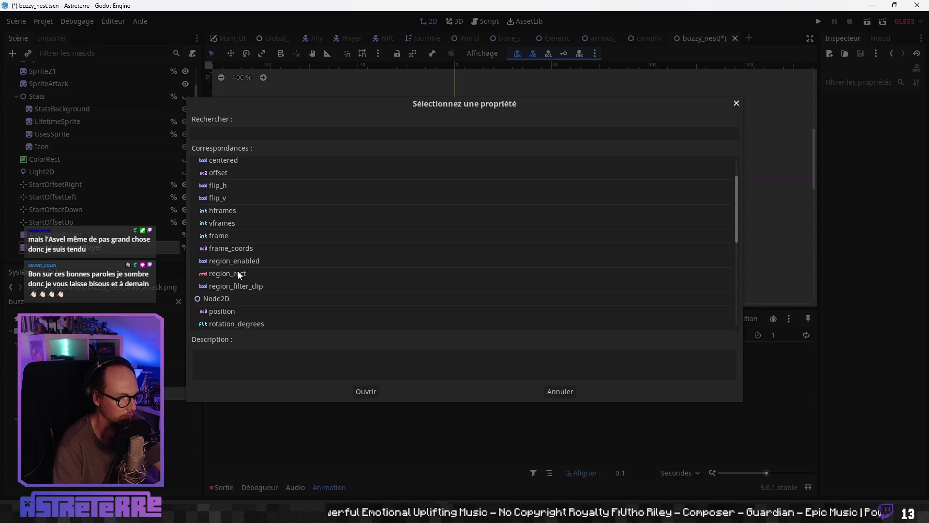
- Animate SpriteAttack's frame property and insert a keyframe at time 0
click(224, 236)
scroll(287, 316, down, 1)
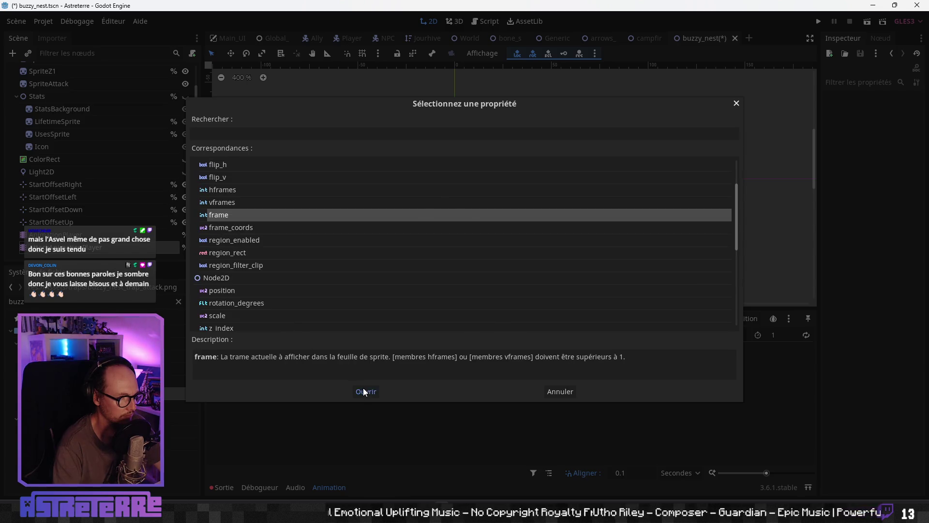
click(364, 390)
right_click(292, 359)
click(308, 365)
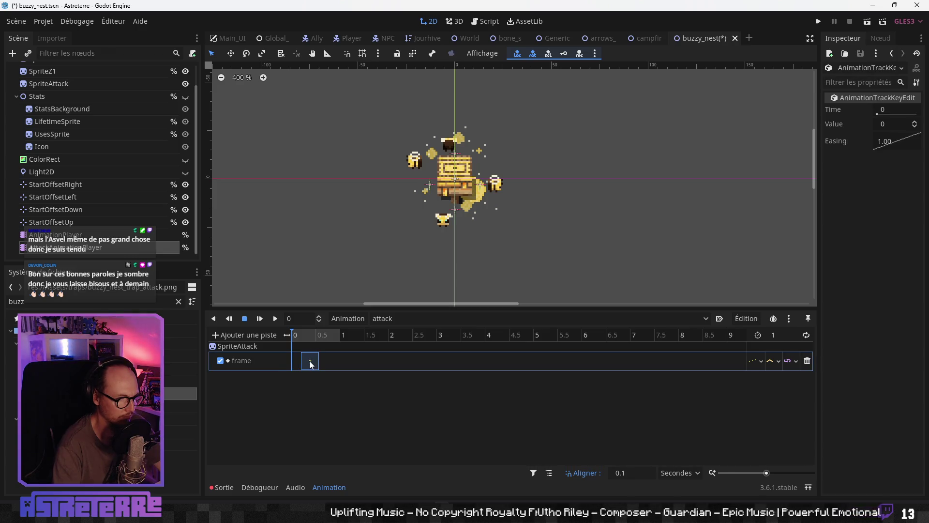
drag(297, 364, 302, 367)
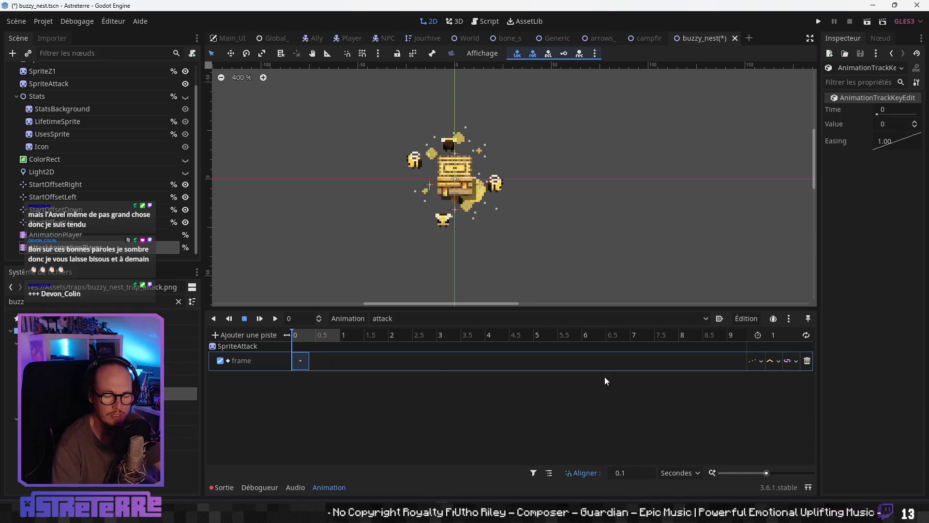
scroll(764, 470, down, 2)
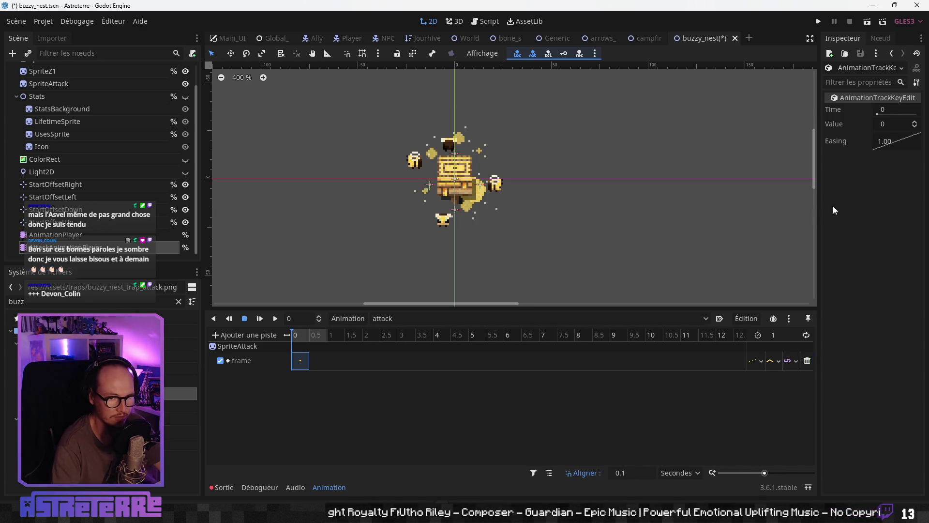
click(305, 336)
click(293, 335)
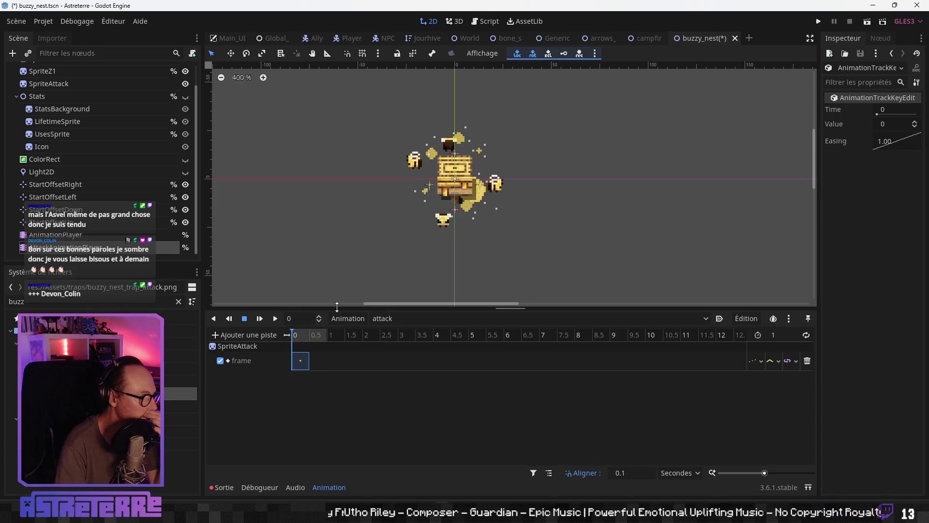
click(56, 235)
click(399, 320)
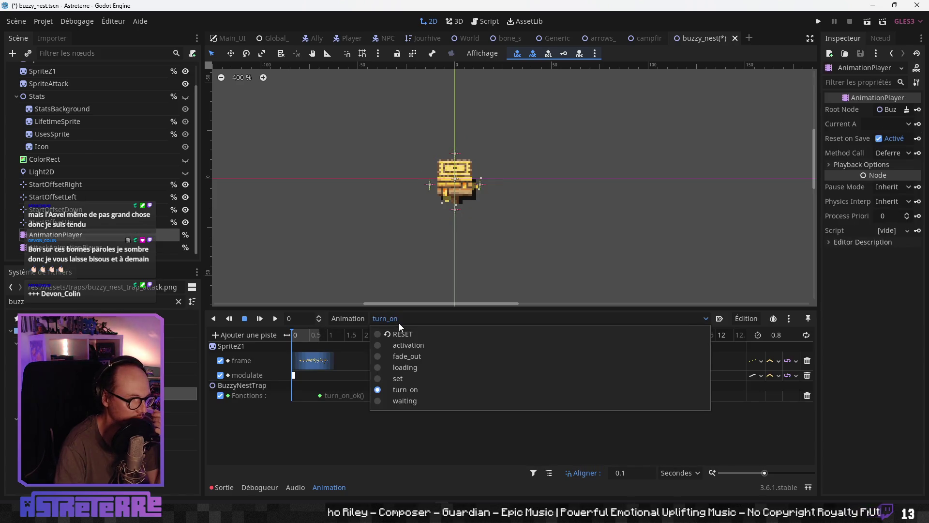
click(402, 397)
click(328, 335)
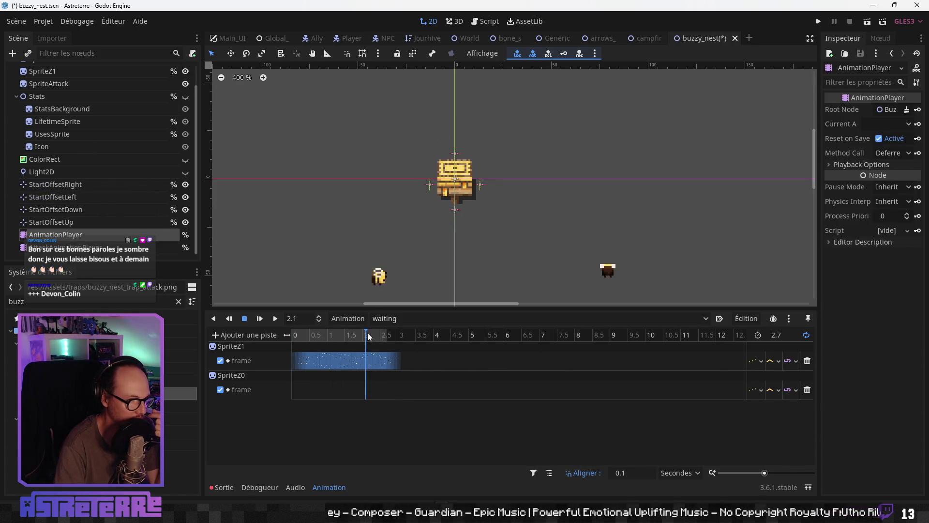
click(81, 248)
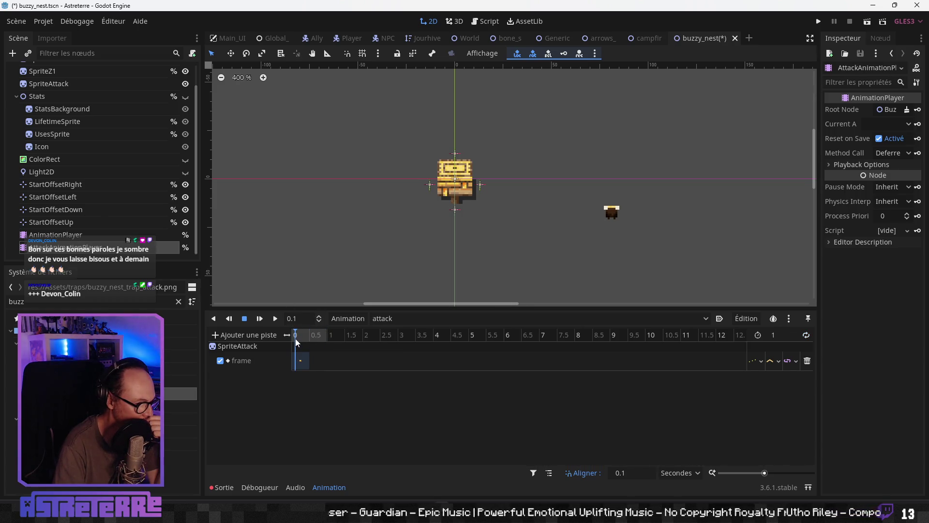
click(301, 360)
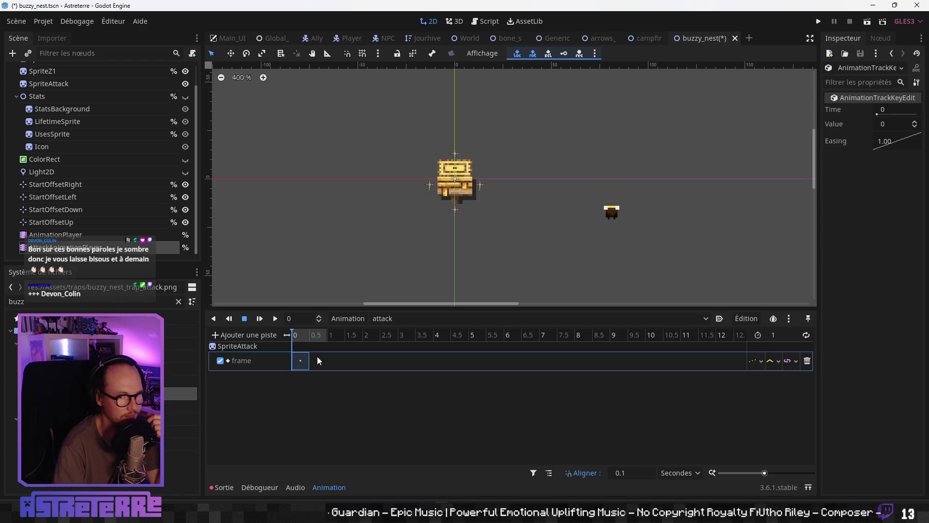
- Set the timeline snap step to 0.05 s and zoom into the timeline
click(624, 472)
text(0.05)
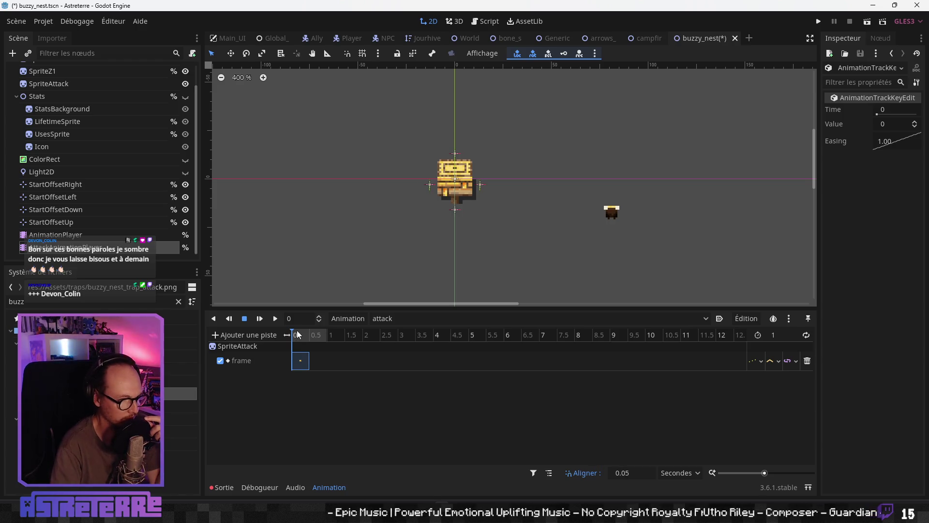
drag(765, 473, 778, 473)
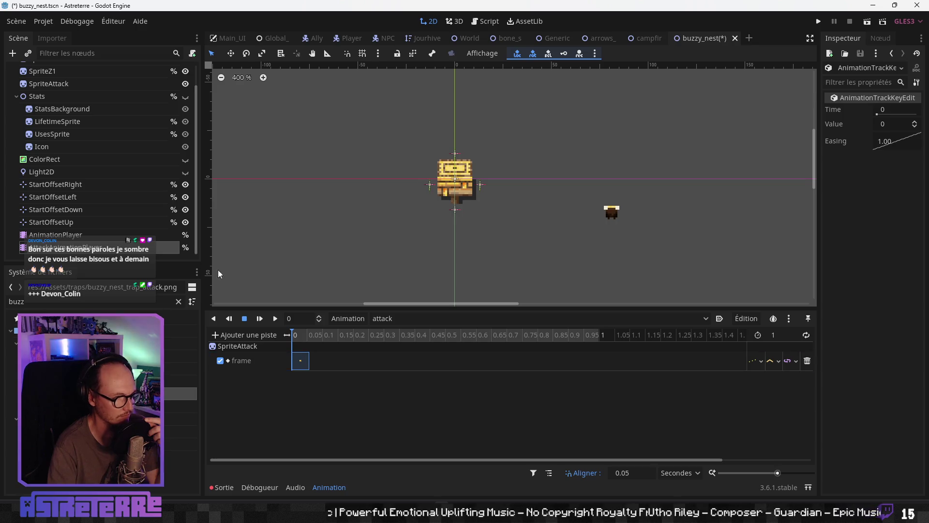
scroll(90, 129, up, 2)
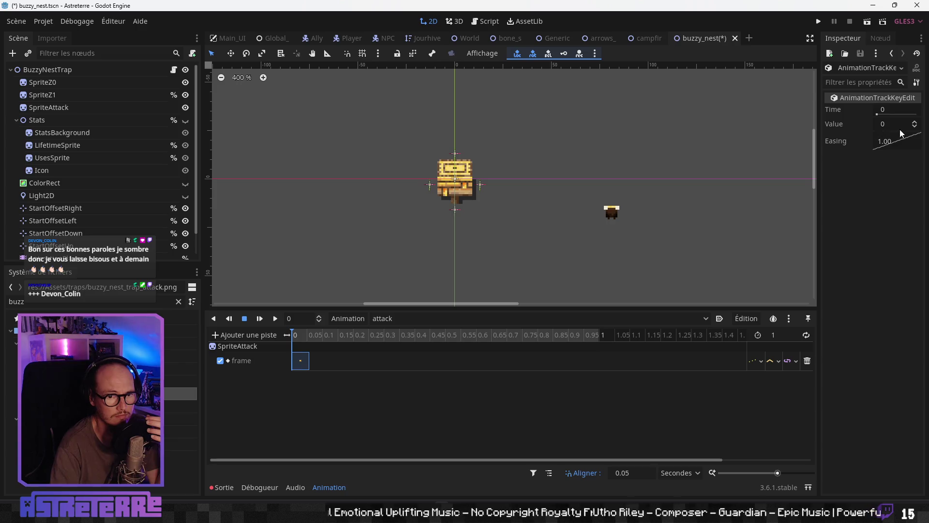
- Set the first frame key's value to 1, preview it, and select SpriteAttack
drag(905, 124, 910, 124)
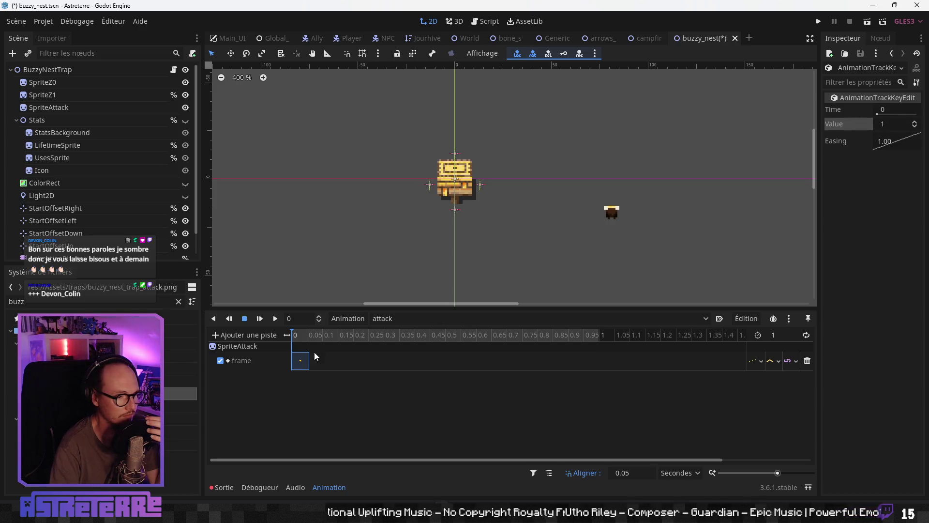
click(305, 333)
click(301, 334)
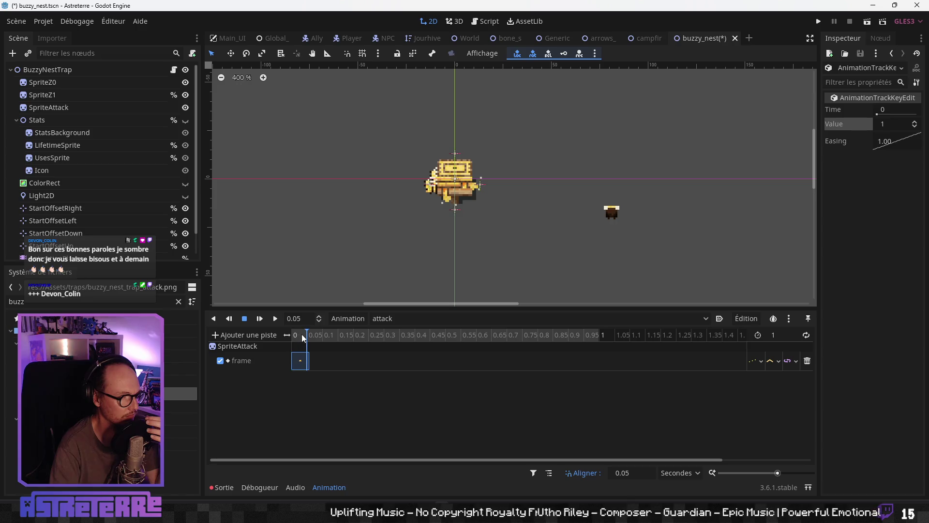
click(101, 109)
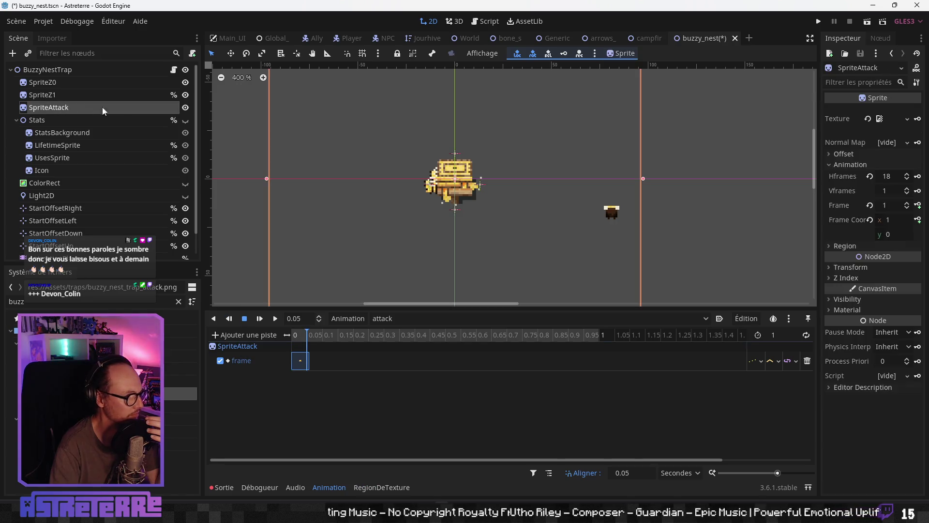
- Key SpriteAttack's frame every 0.05 s, incrementing up to frame 17, then rewind to the start
click(907, 208)
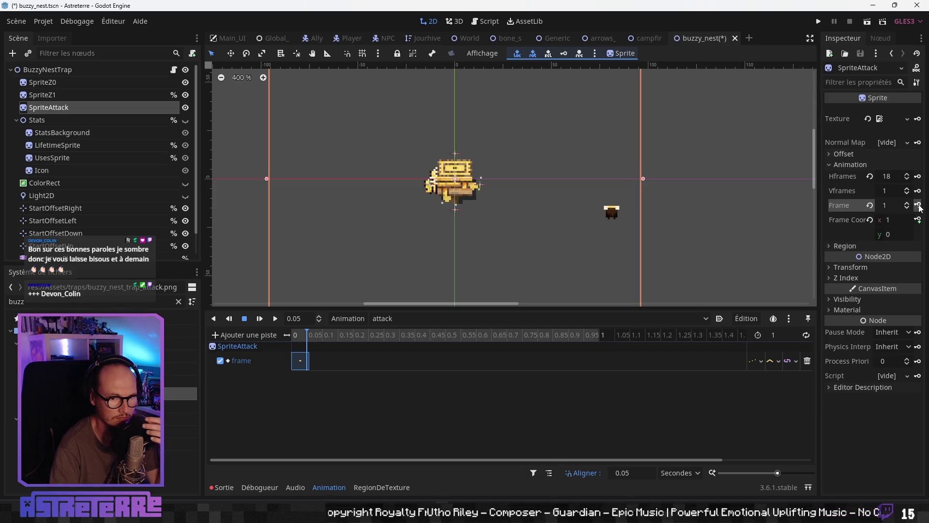
click(918, 206)
click(918, 205)
click(918, 205)
click(918, 205)
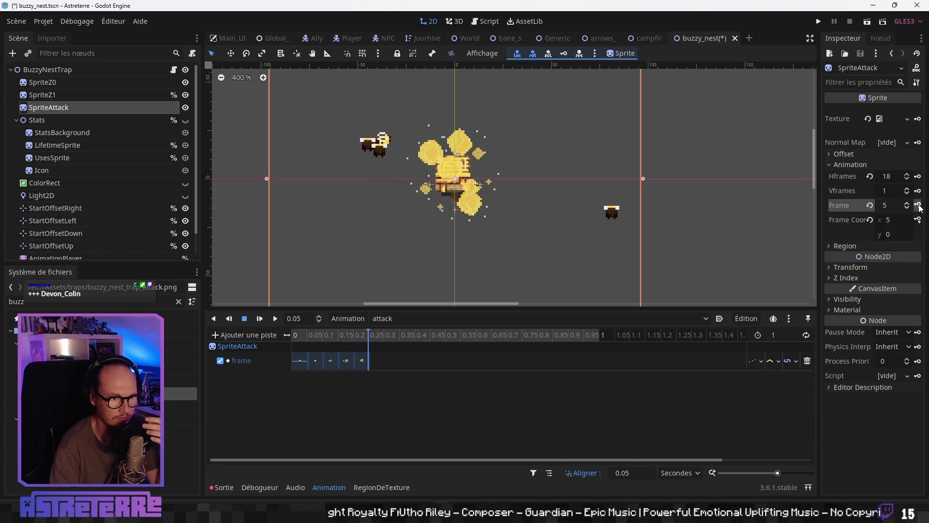
click(918, 206)
click(918, 206)
click(918, 206)
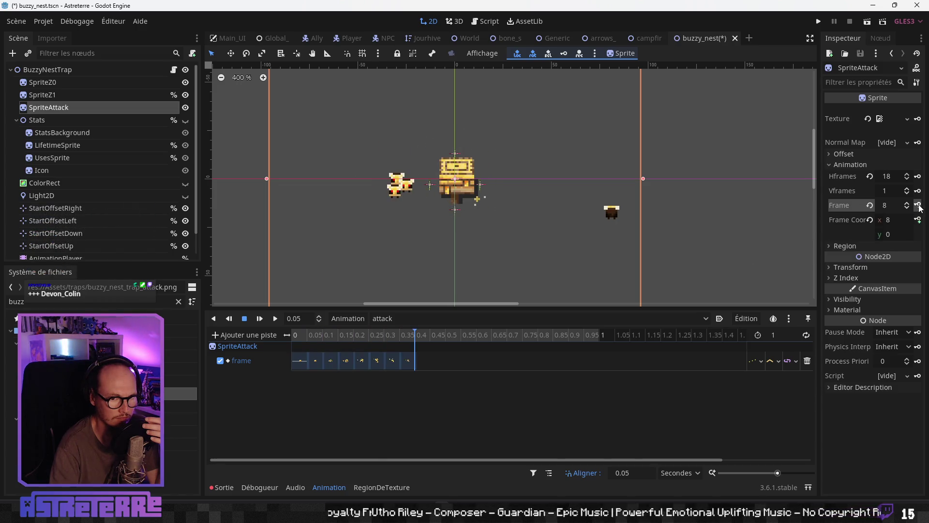
click(918, 205)
click(918, 206)
click(918, 205)
click(918, 205)
click(918, 205)
click(919, 205)
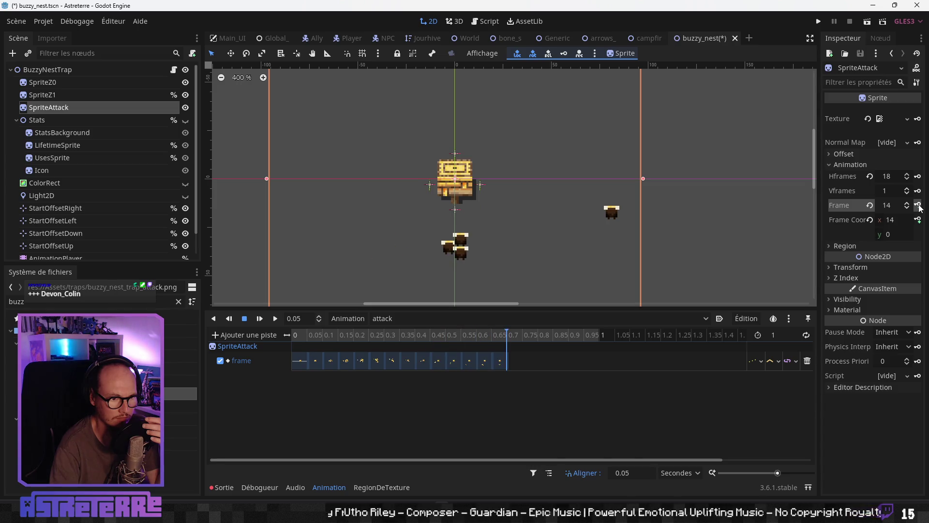
click(918, 205)
click(918, 205)
click(919, 206)
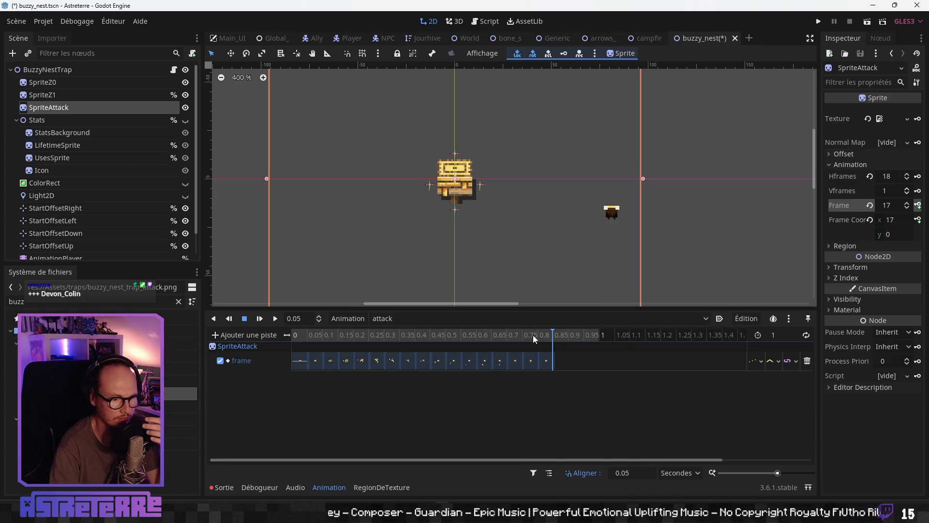
drag(515, 336, 274, 335)
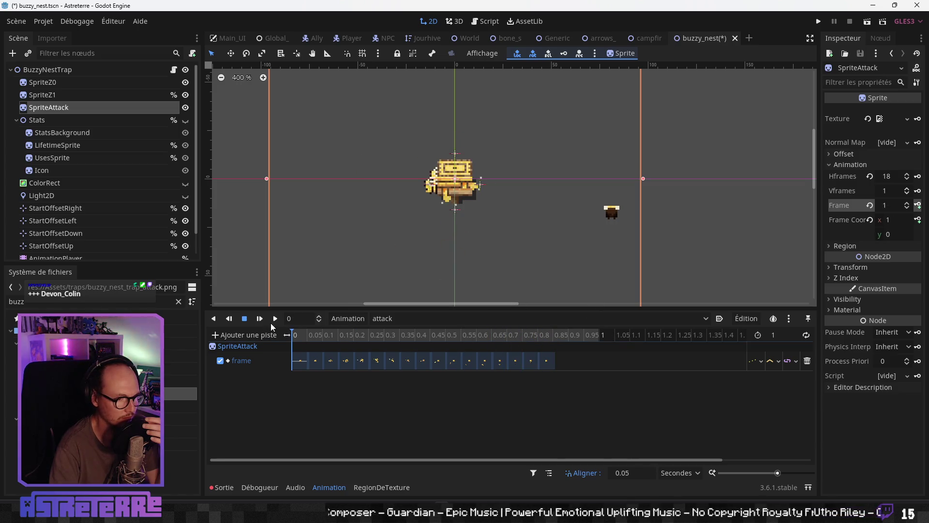
- Play the attack animation several times, from the start and from 0.05 s
click(273, 320)
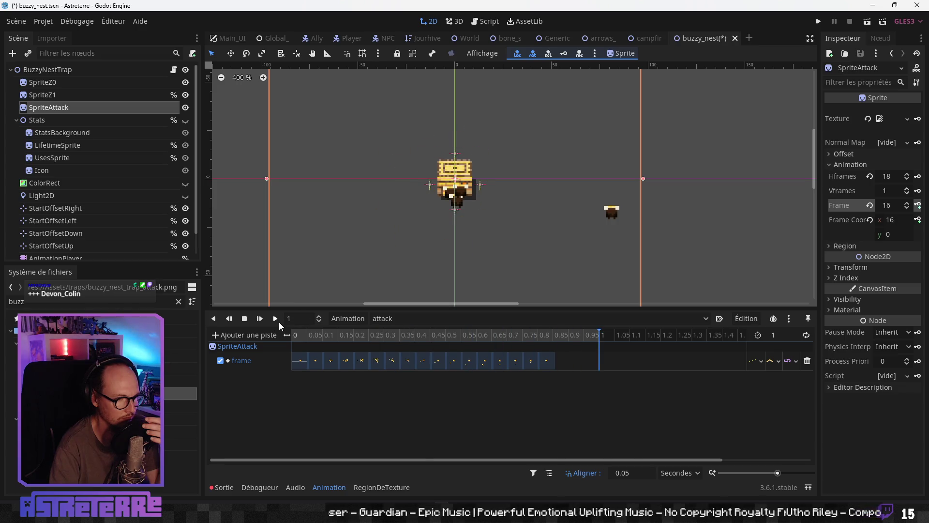
click(276, 318)
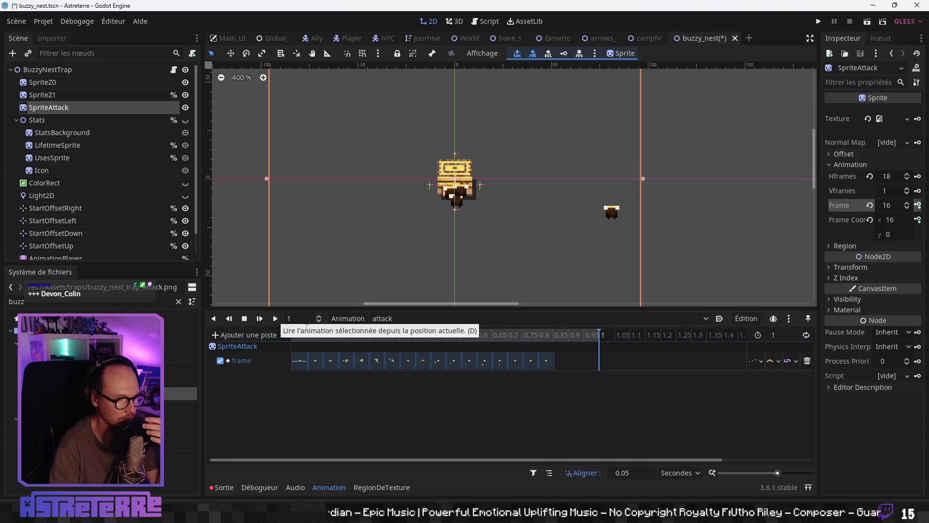
drag(296, 335, 286, 334)
click(274, 320)
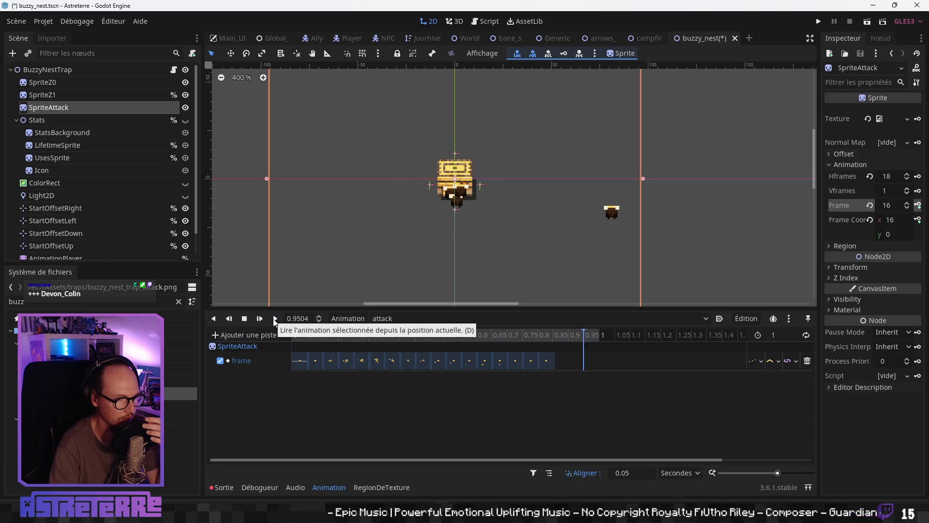
drag(296, 333, 289, 335)
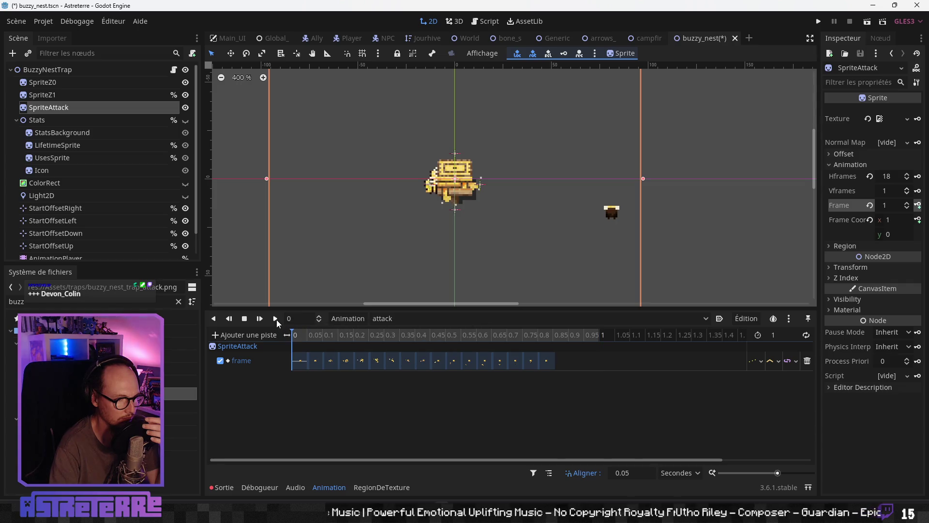
click(277, 320)
click(299, 335)
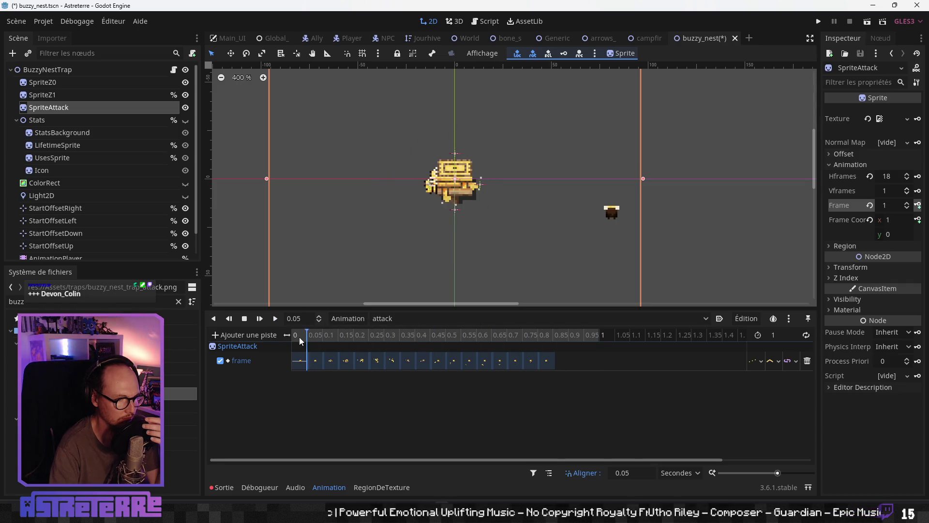
click(274, 320)
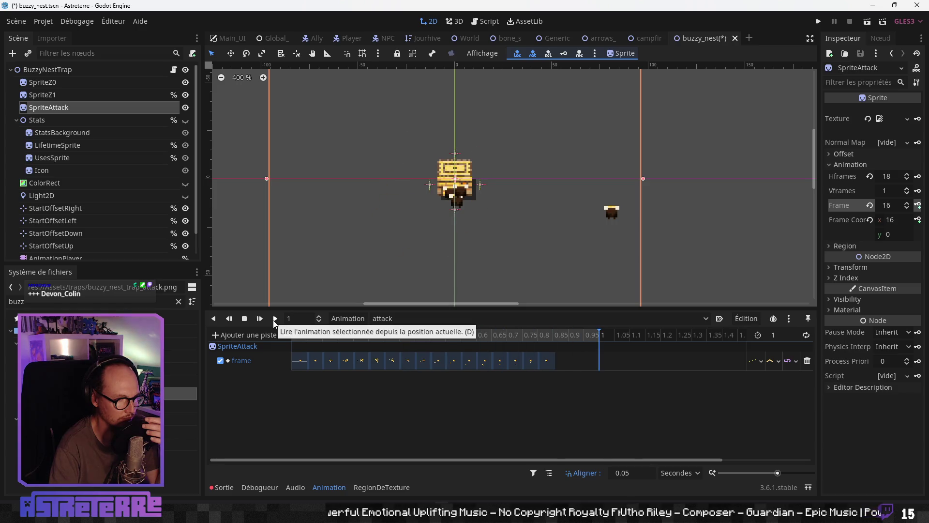
- Scrub the attack animation through its later frames around 0.85–0.9 s
drag(525, 337, 552, 337)
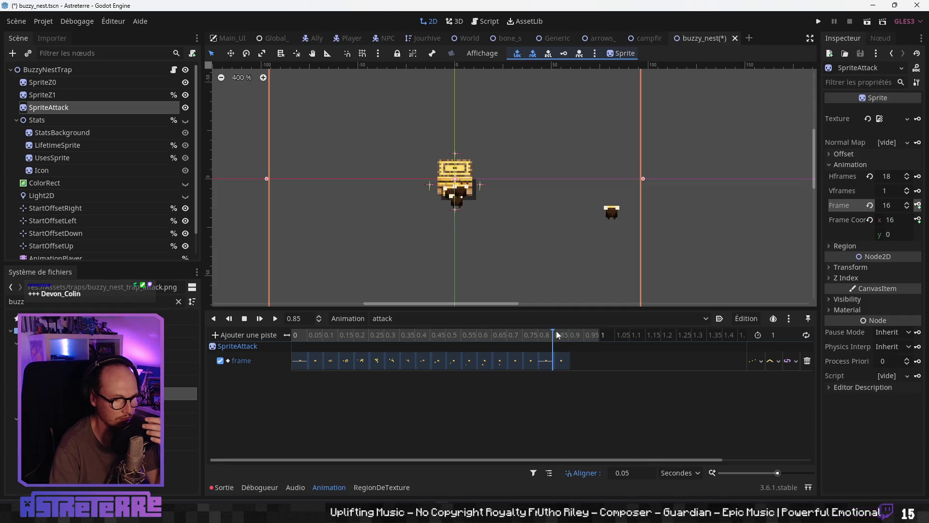
mouse_move(557, 334)
mouse_down()
mouse_move(577, 338)
mouse_move(553, 366)
mouse_up()
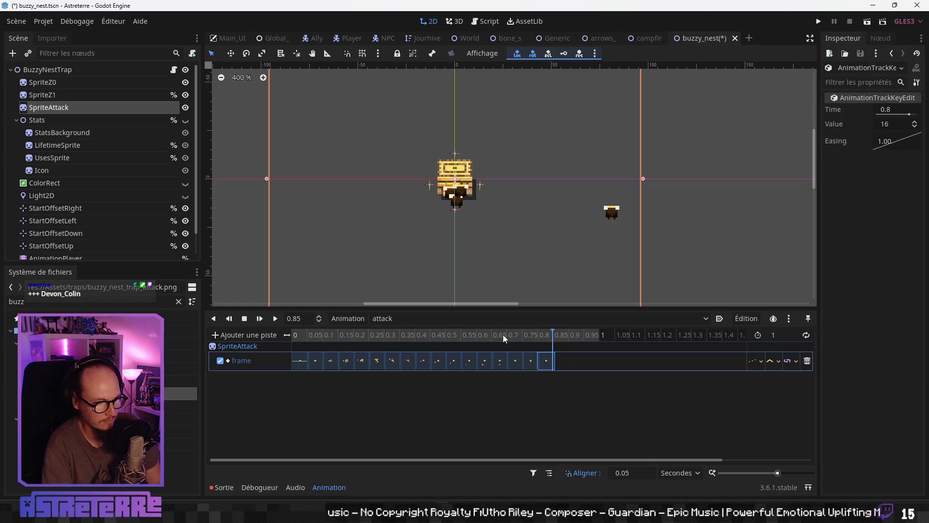
drag(468, 339, 572, 337)
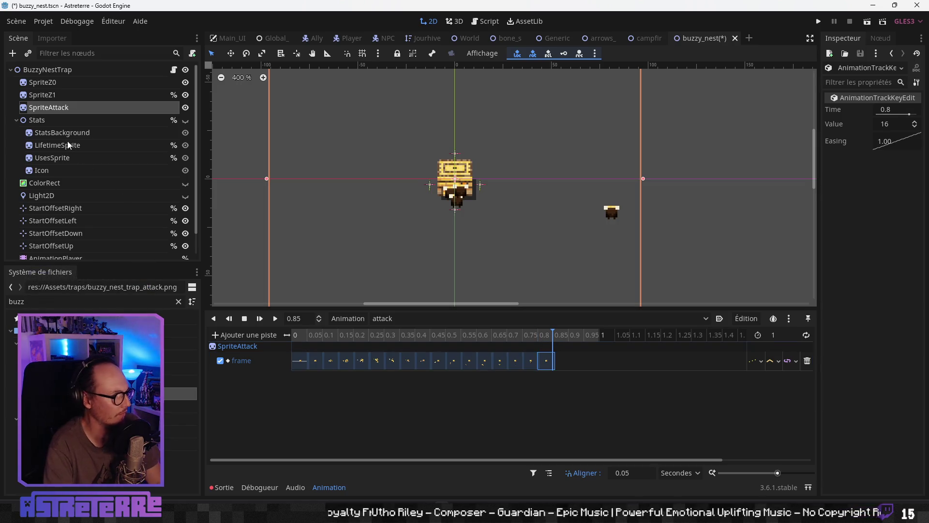
- Key SpriteAttack's frame at 17 and replay the attack animation from the start
click(78, 107)
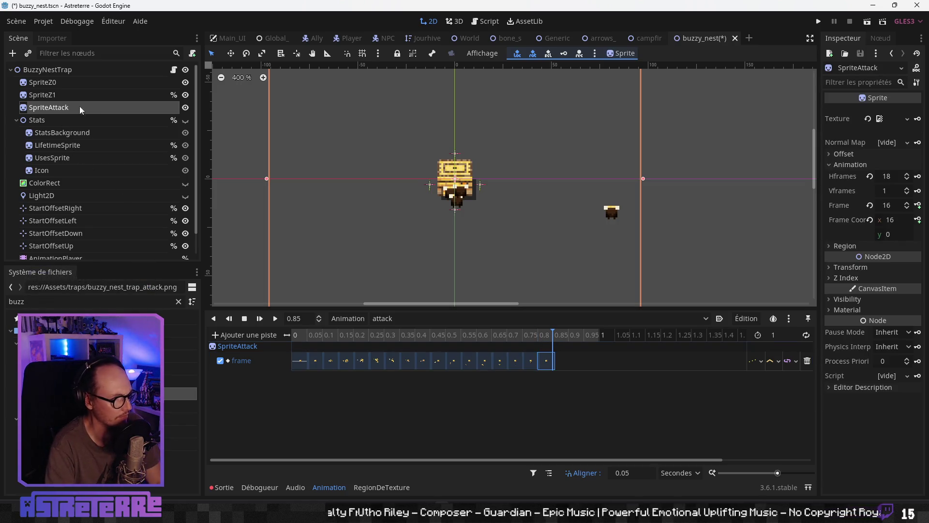
click(907, 207)
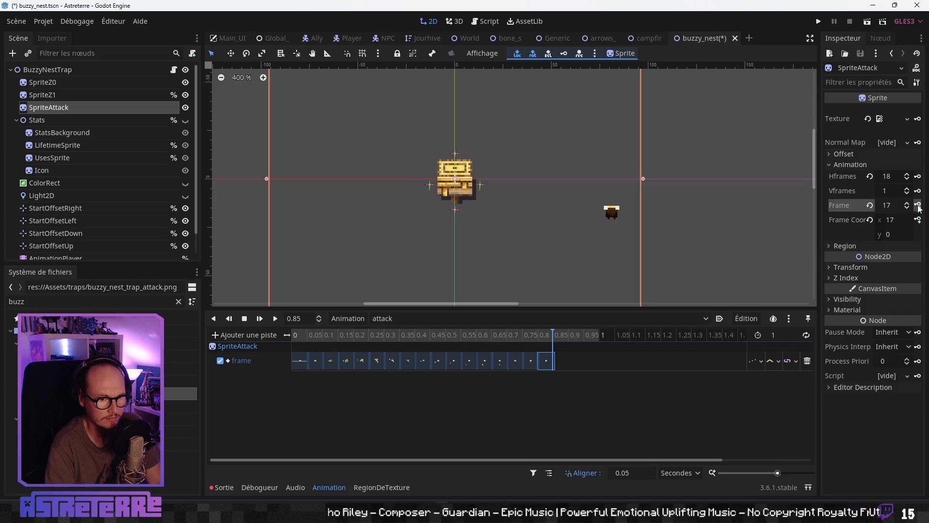
mouse_move(565, 335)
mouse_down()
mouse_move(505, 338)
mouse_move(583, 338)
mouse_move(293, 339)
mouse_up()
click(275, 319)
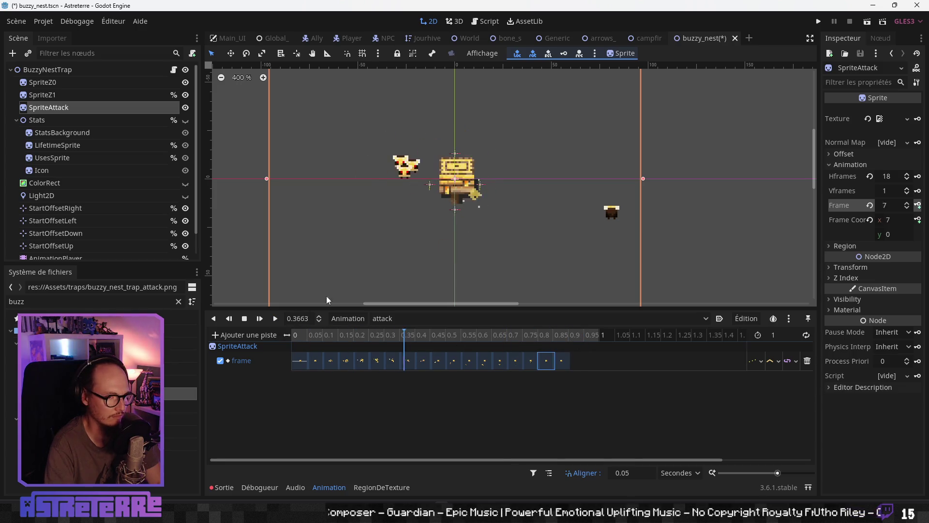
scroll(504, 214, down, 5)
click(307, 335)
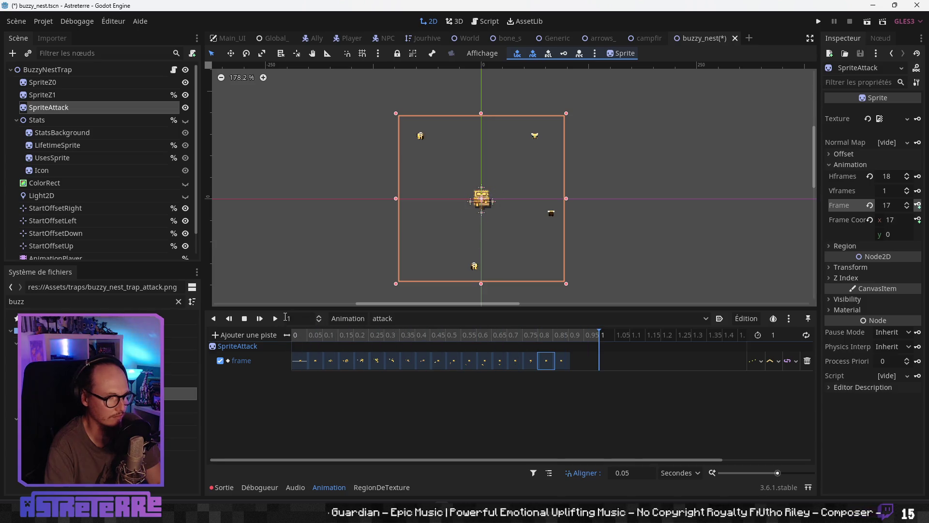
- Play the main AnimationPlayer's waiting animation, then the AttackAnimationPlayer's attack animation
scroll(73, 248, down, 2)
click(65, 239)
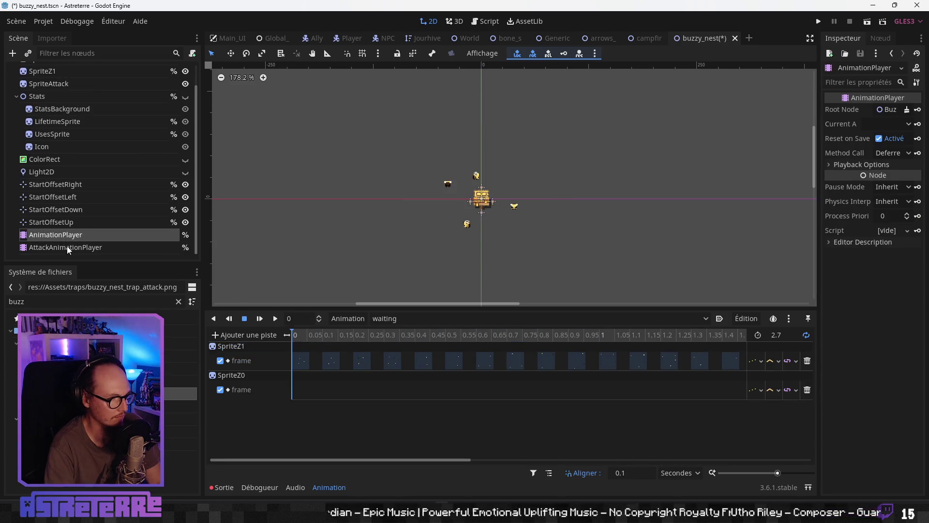
click(275, 321)
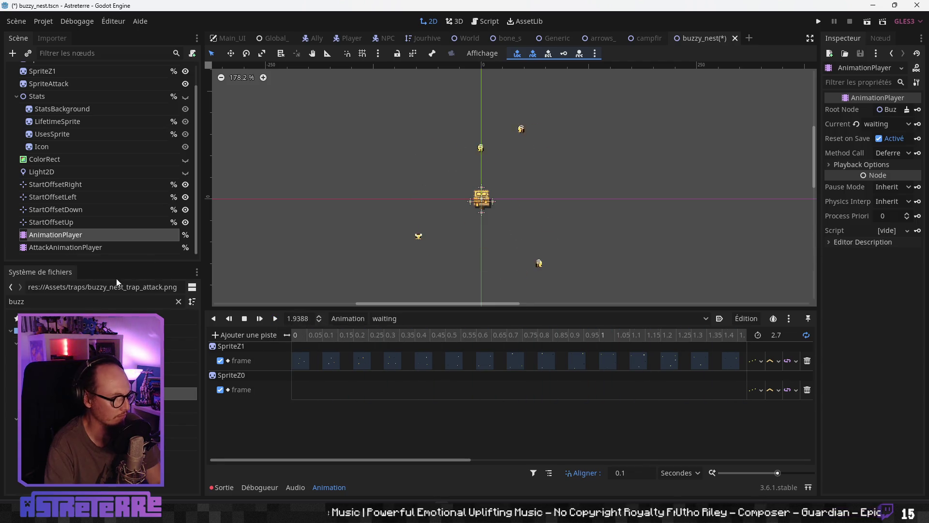
key(Down)
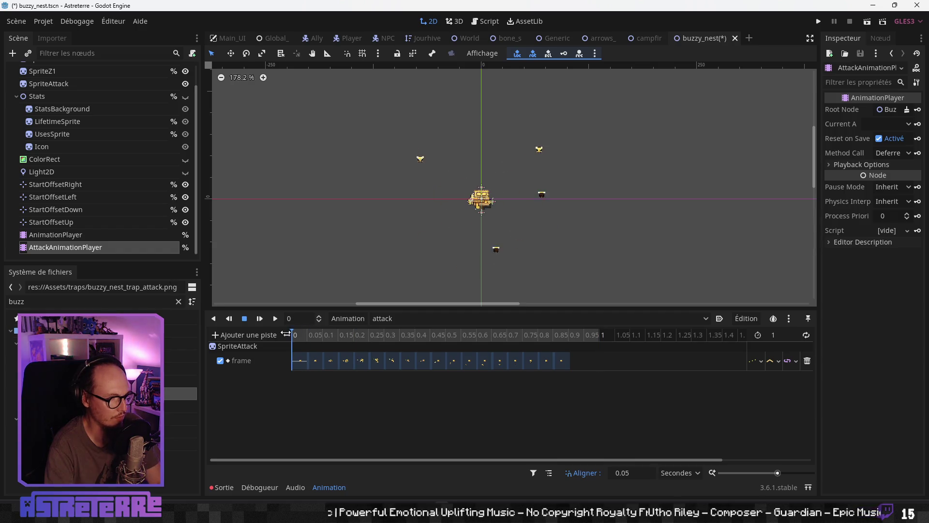
click(274, 321)
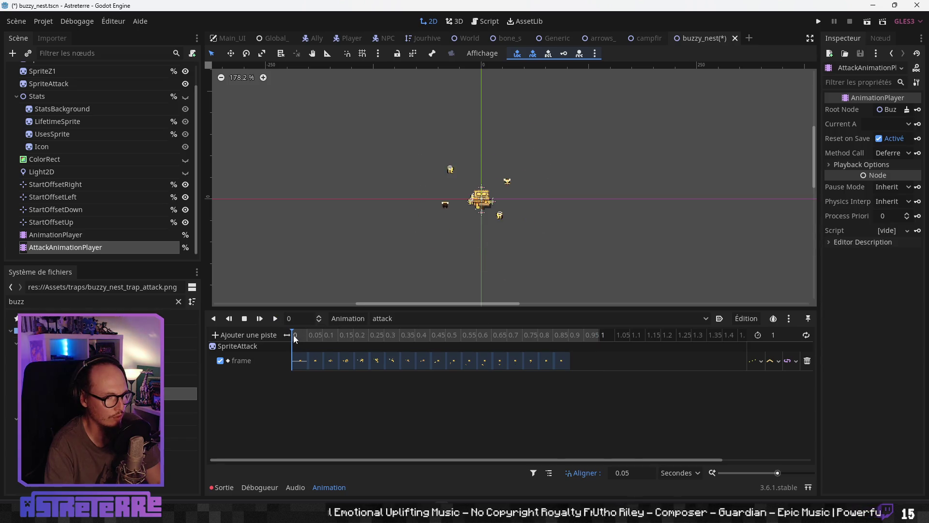
scroll(487, 220, up, 3)
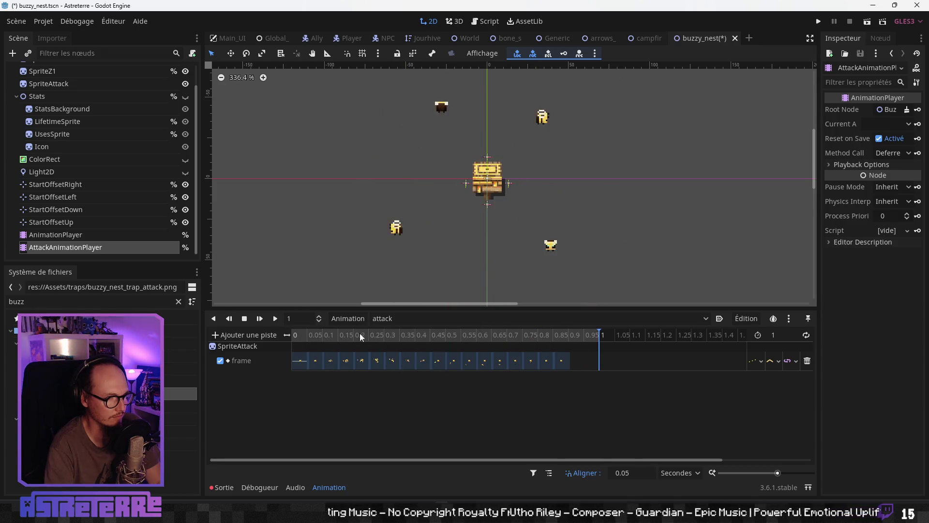
click(275, 318)
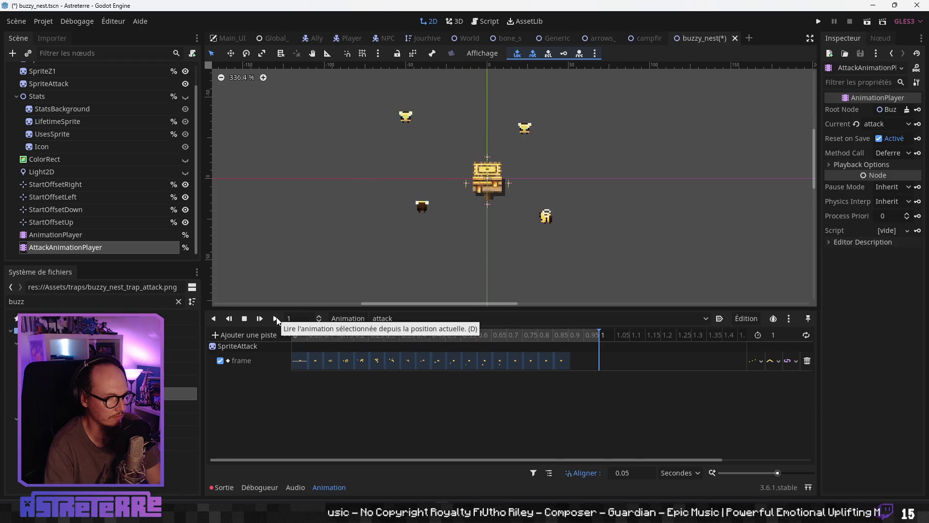
click(298, 336)
click(275, 318)
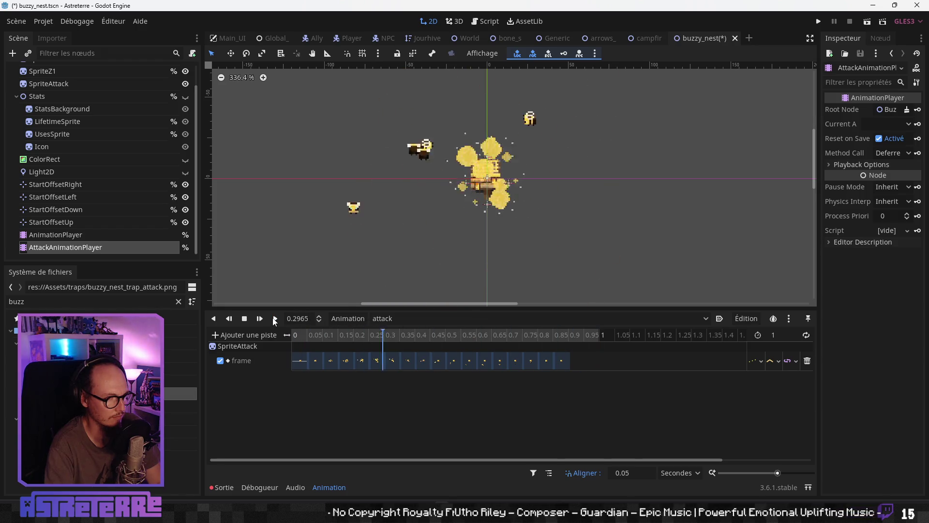
click(298, 334)
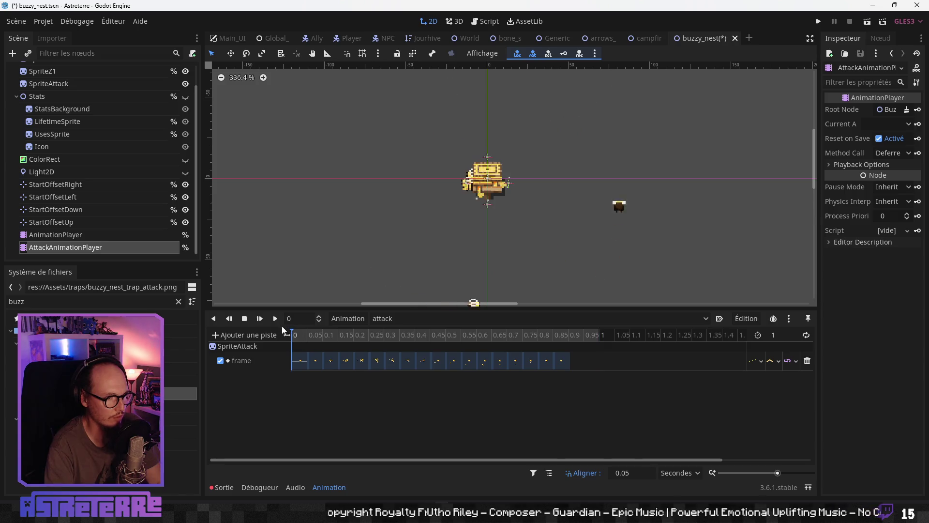
click(276, 318)
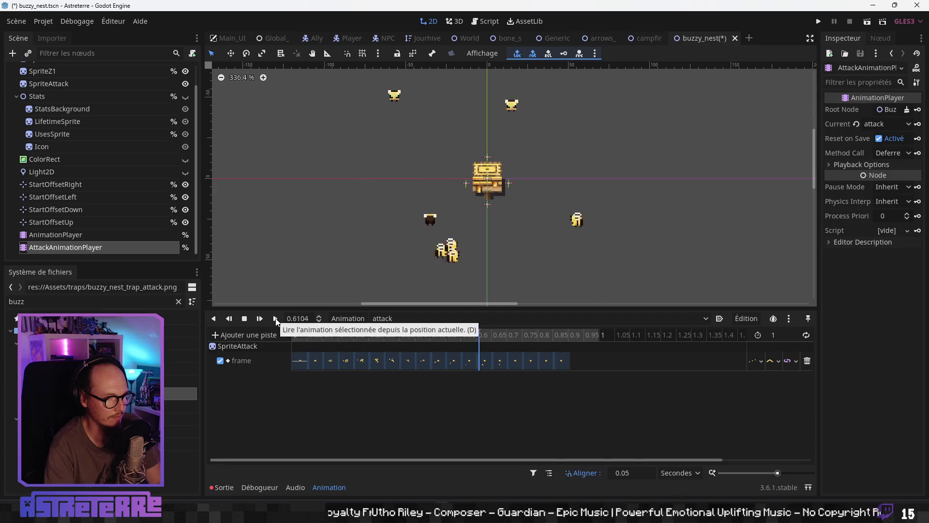
click(245, 319)
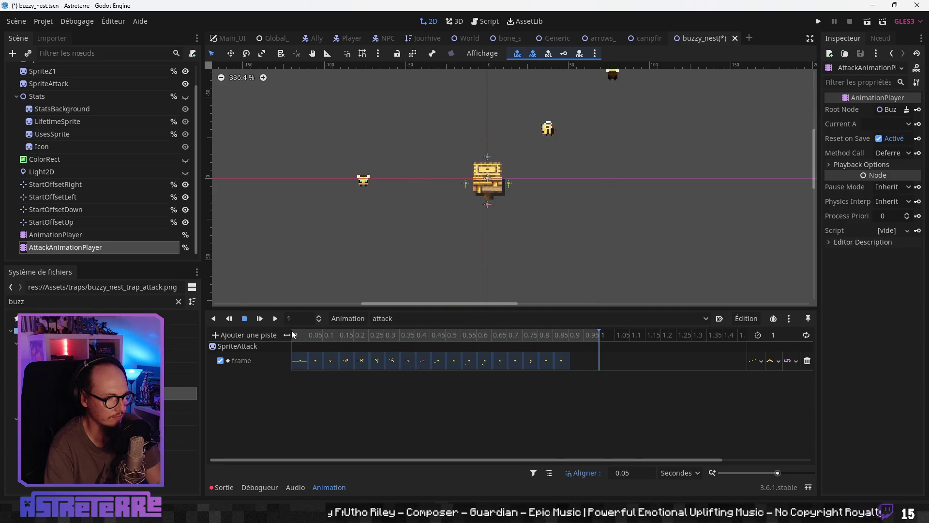
click(276, 319)
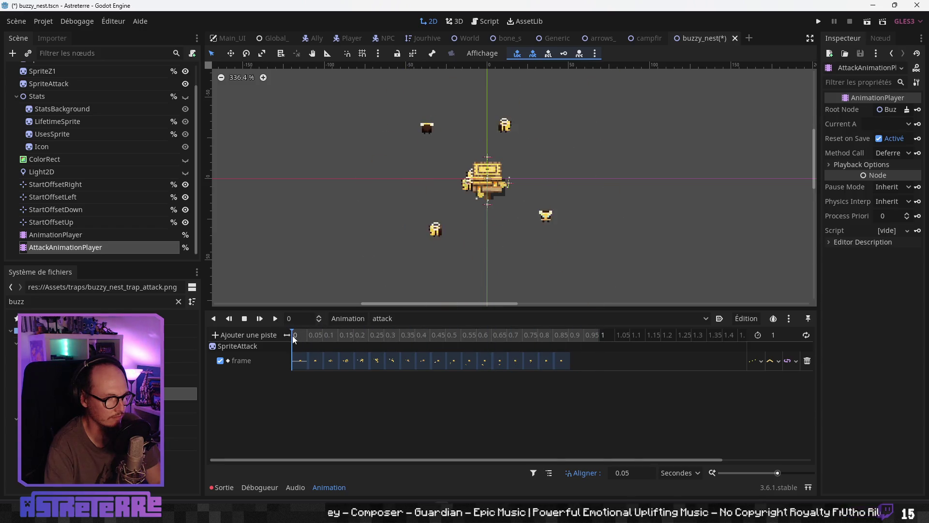
click(275, 320)
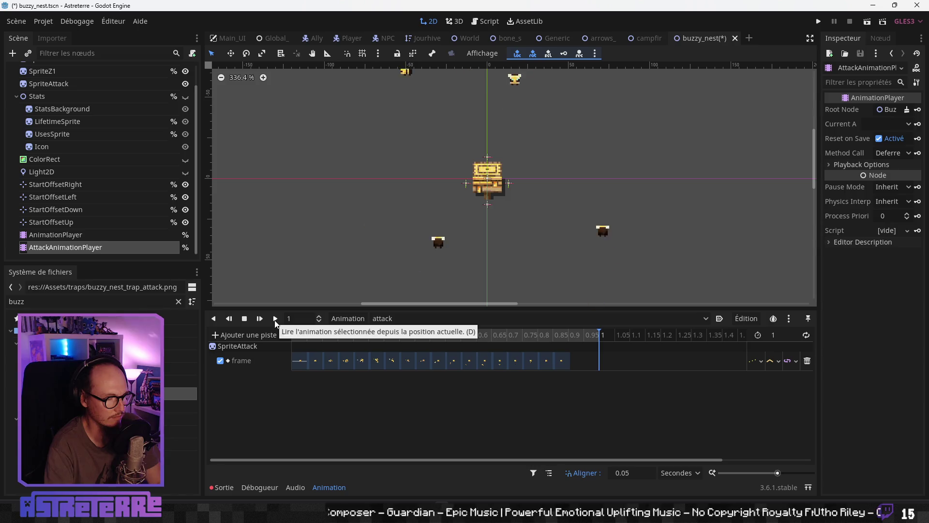
click(291, 334)
click(275, 319)
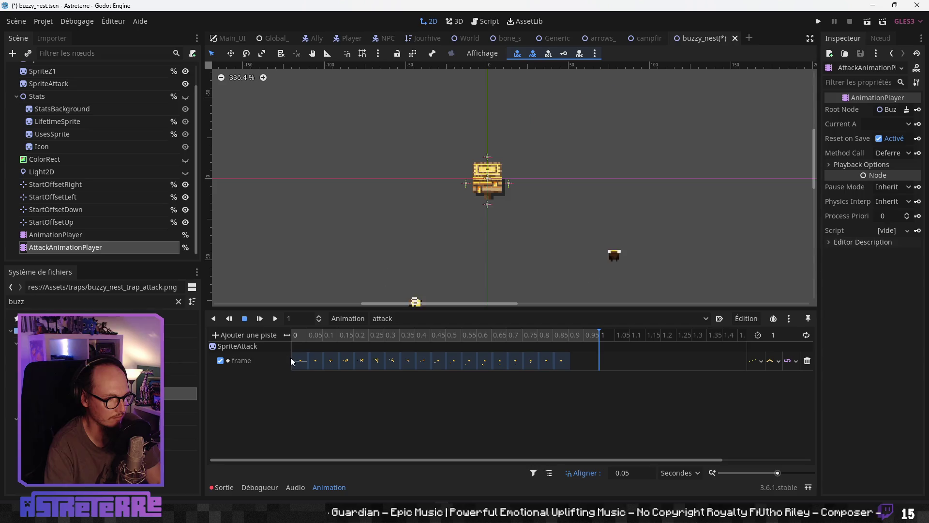
- Set the attack animation's first frame key to value 0
scroll(302, 364, up, 5)
scroll(302, 364, up, 3)
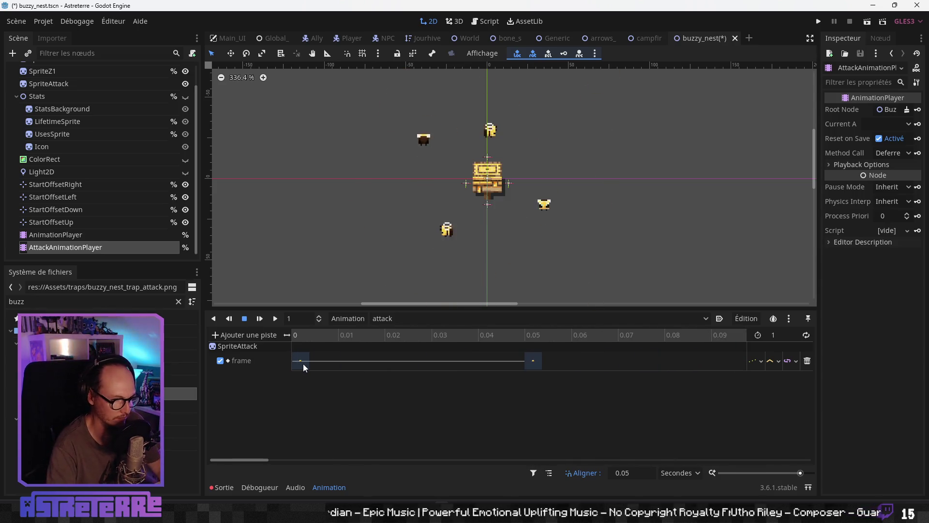
click(295, 361)
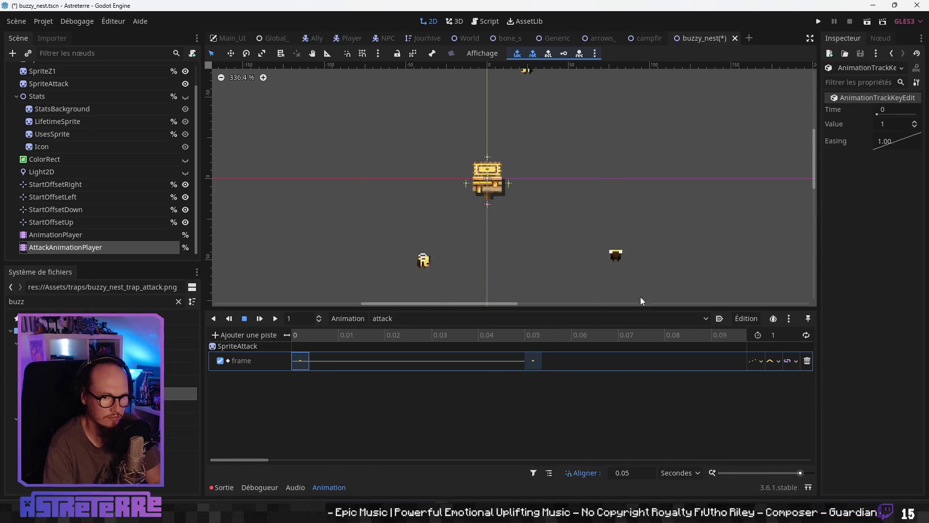
click(885, 125)
text(0)
key(Return)
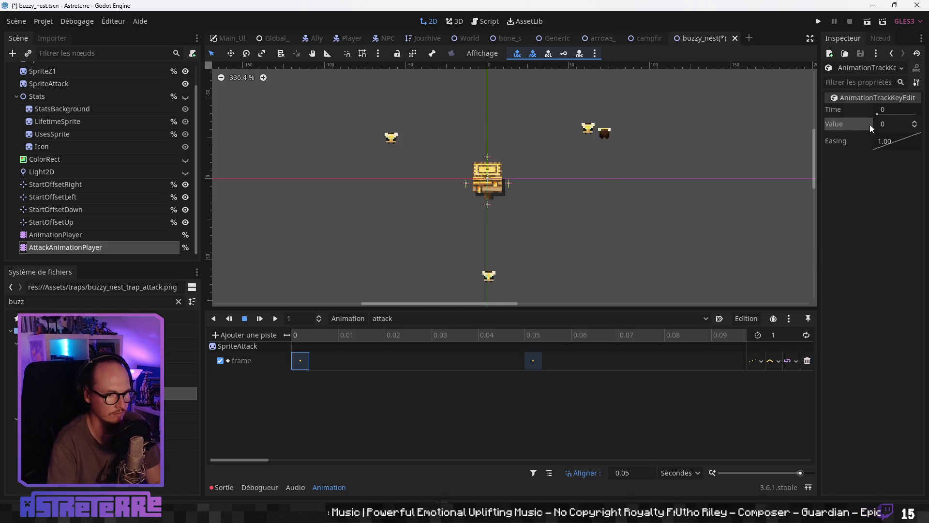
- Replay the attack animation from the start several times to check the new first frame
click(303, 335)
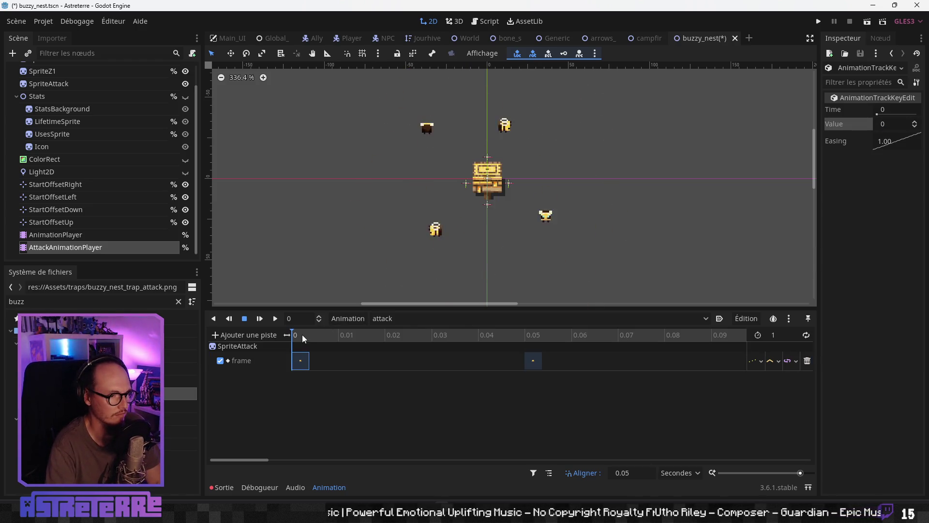
click(275, 318)
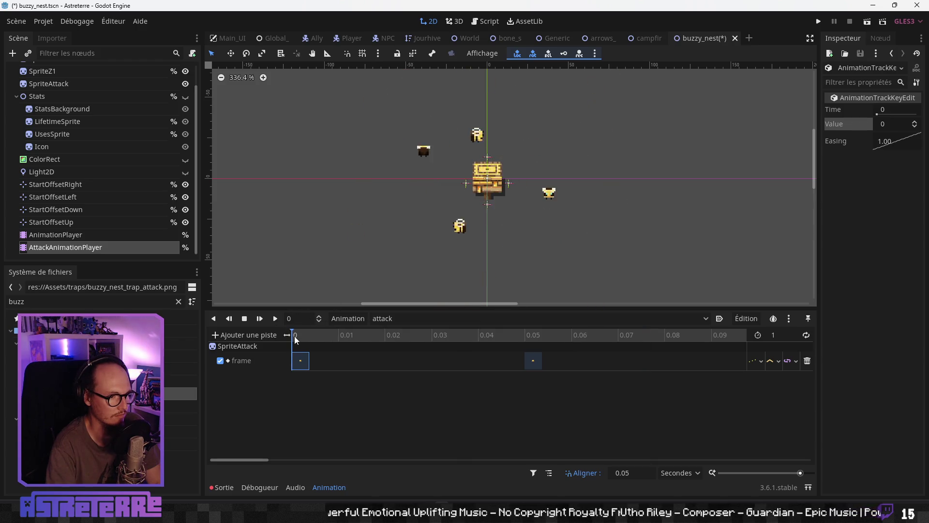
click(275, 318)
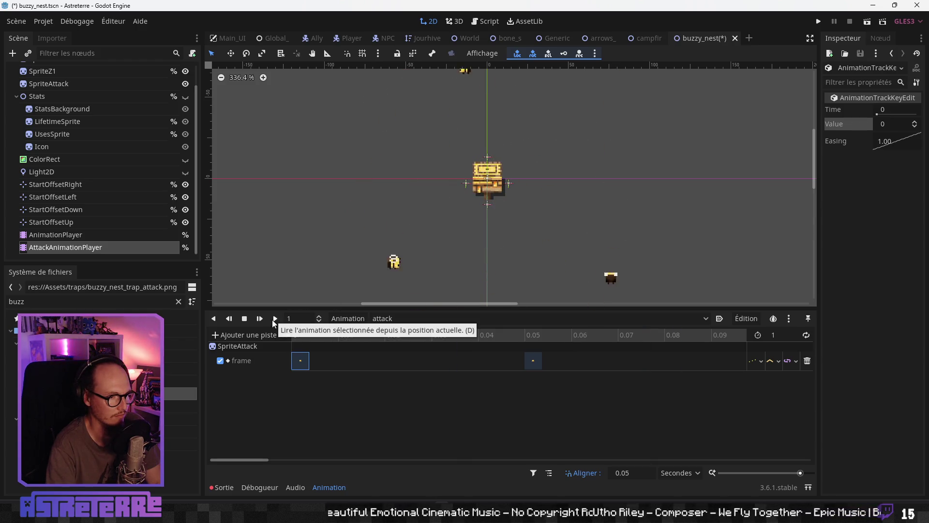
click(275, 318)
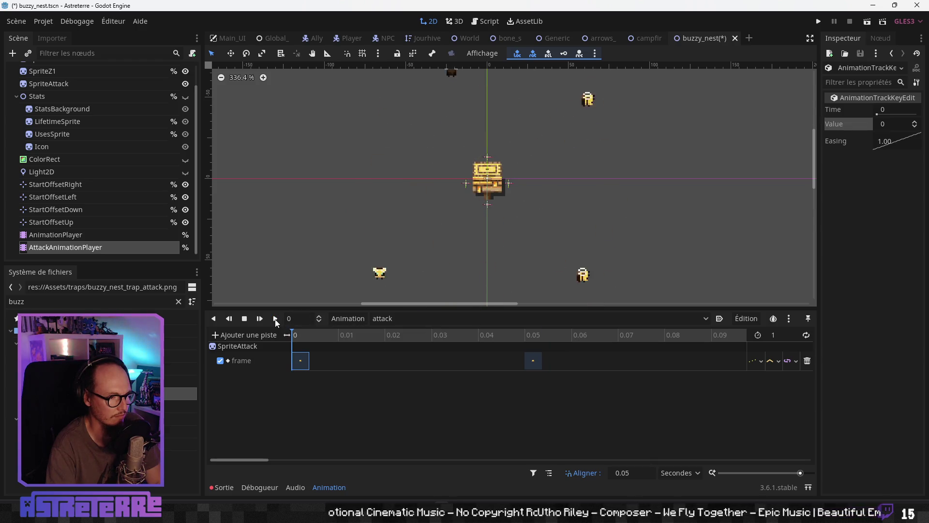
click(275, 318)
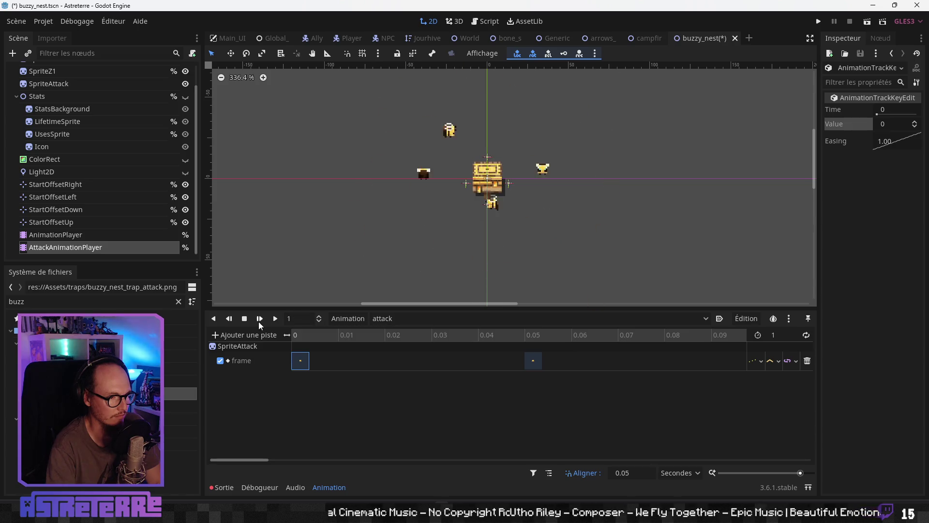
click(277, 320)
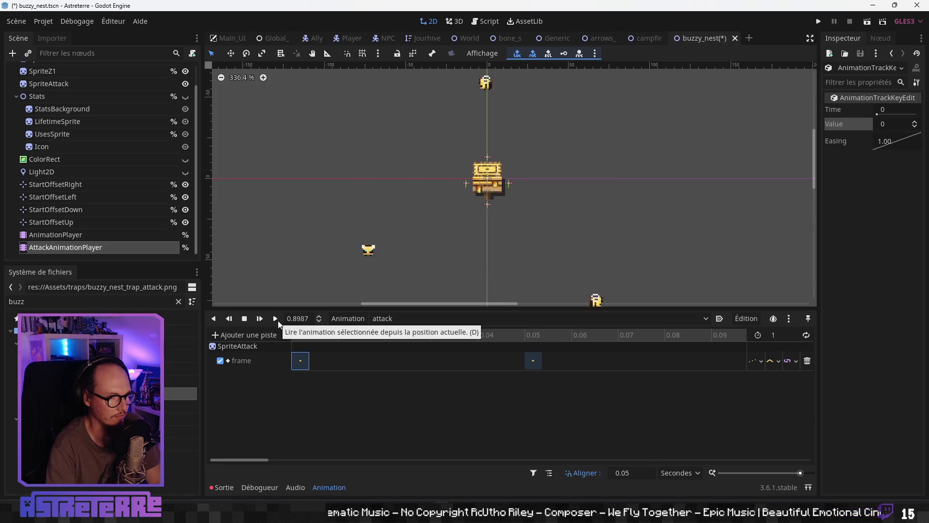
click(294, 336)
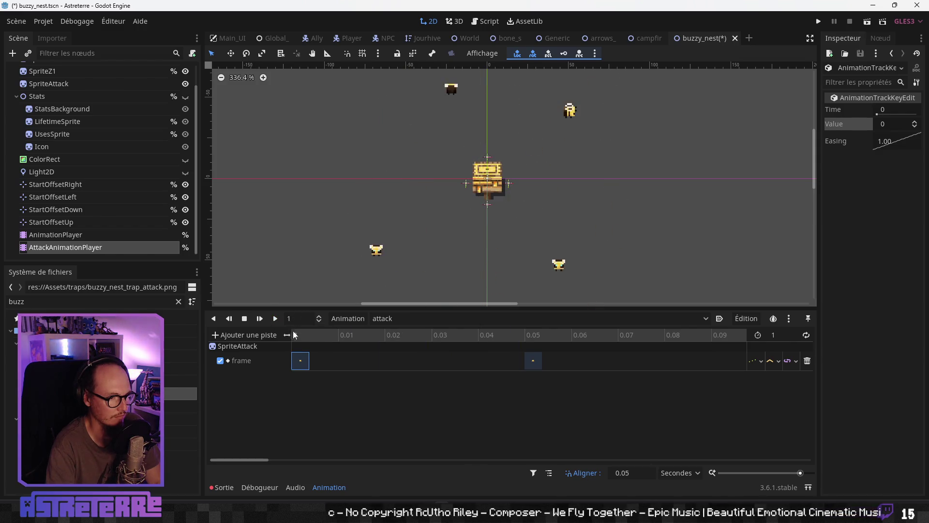
click(274, 321)
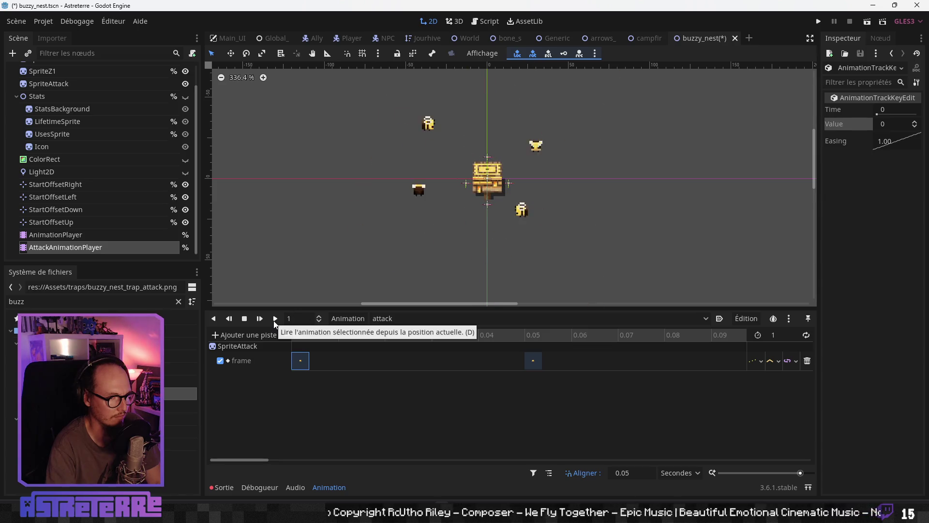
scroll(415, 240, down, 5)
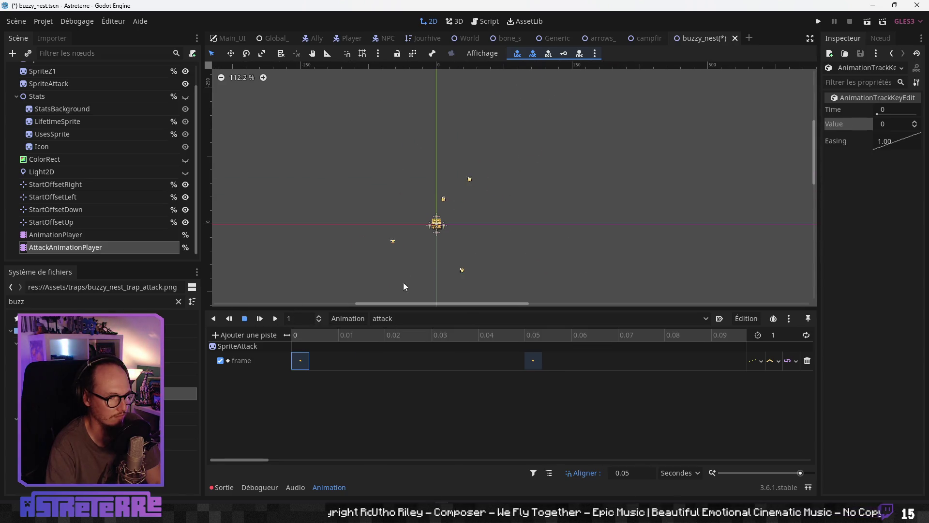
click(297, 337)
scroll(412, 391, down, 8)
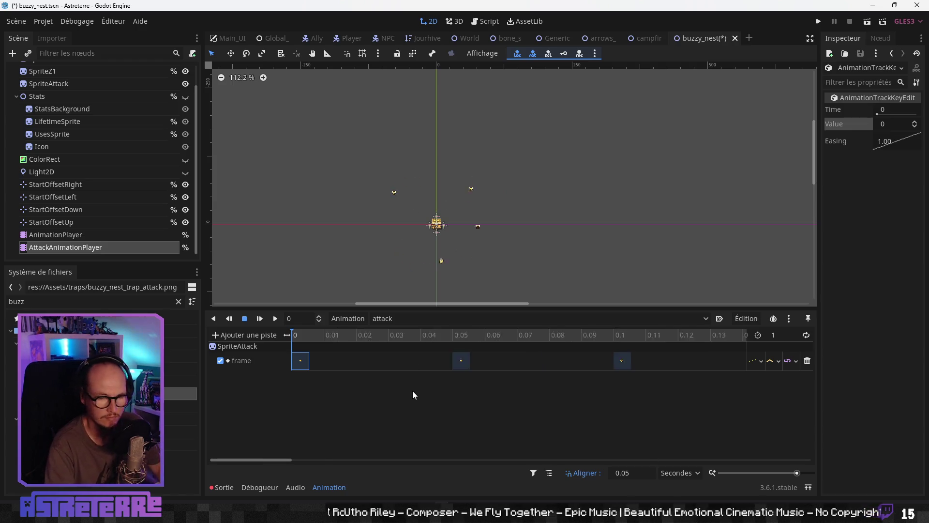
scroll(412, 391, up, 1)
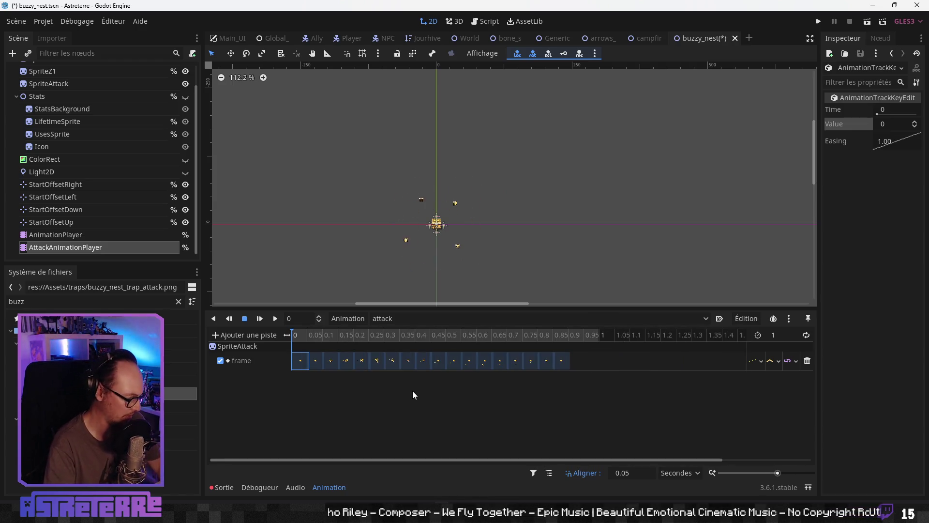
- Save the scene, then set the RESET animation's frame key value to 0
key(ctrl+s)
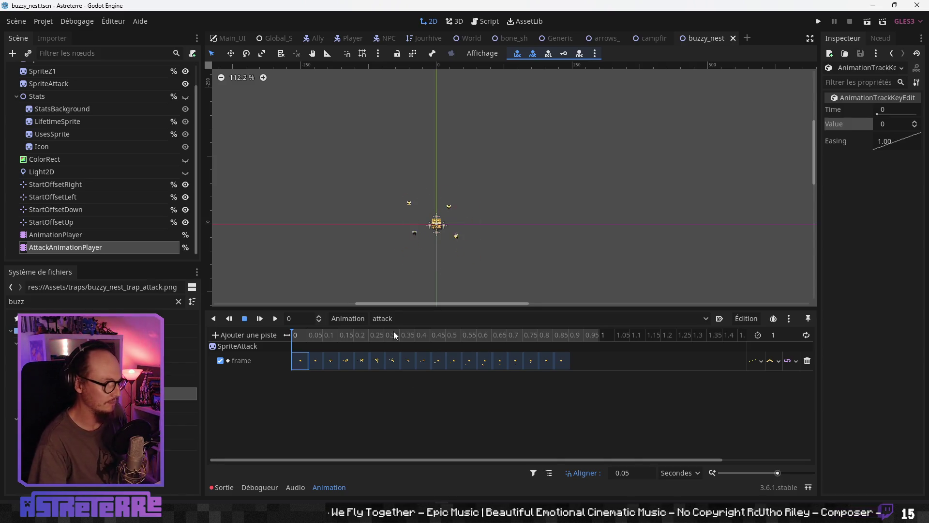
click(390, 319)
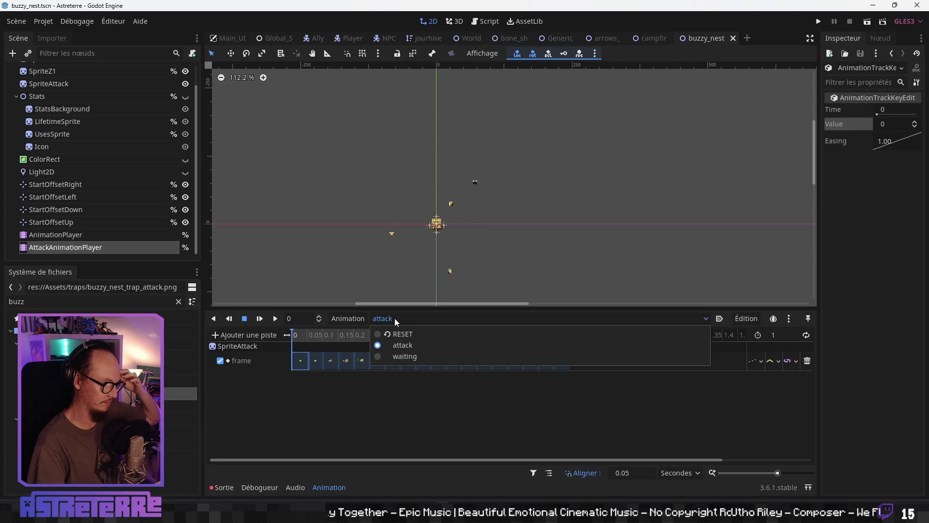
click(397, 334)
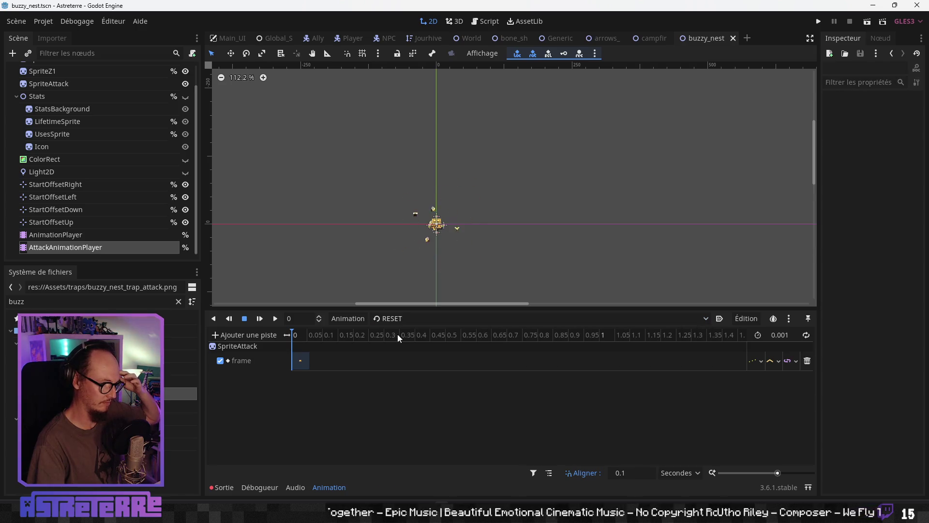
click(303, 362)
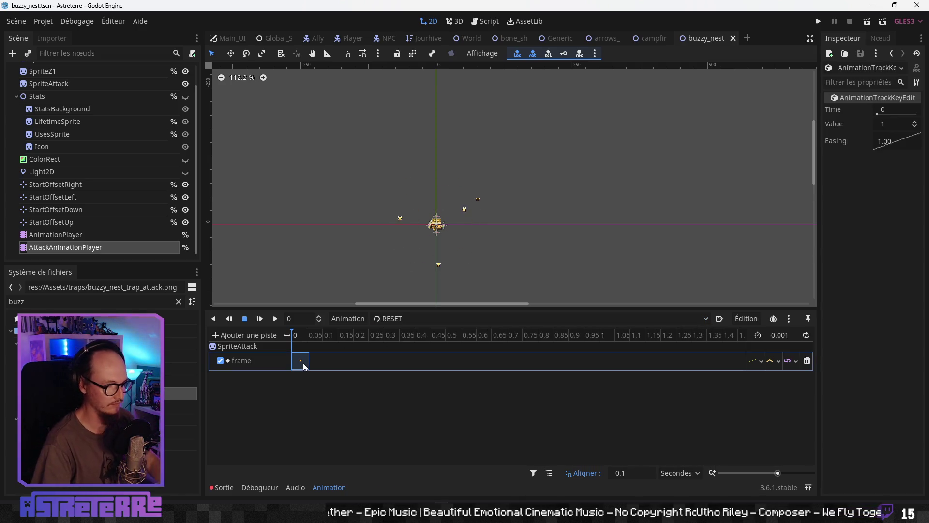
click(884, 124)
text(0)
key(Return)
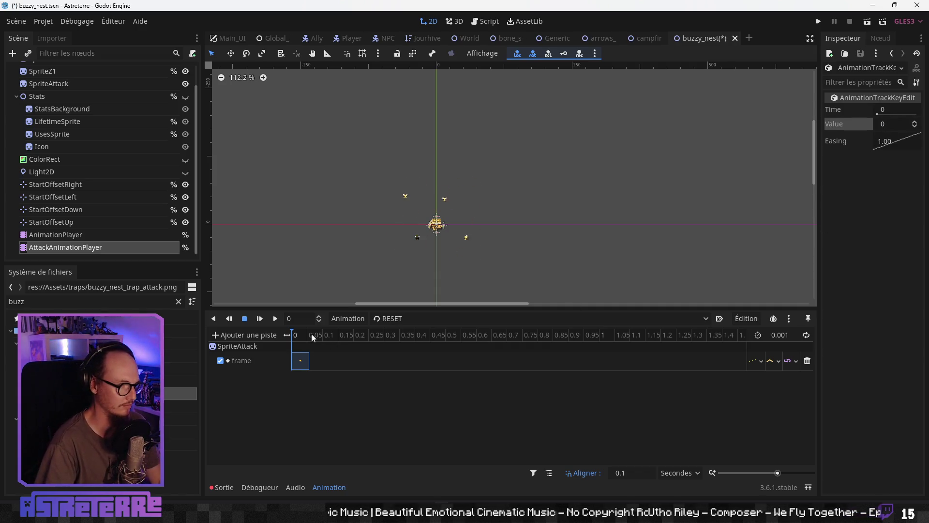
click(304, 339)
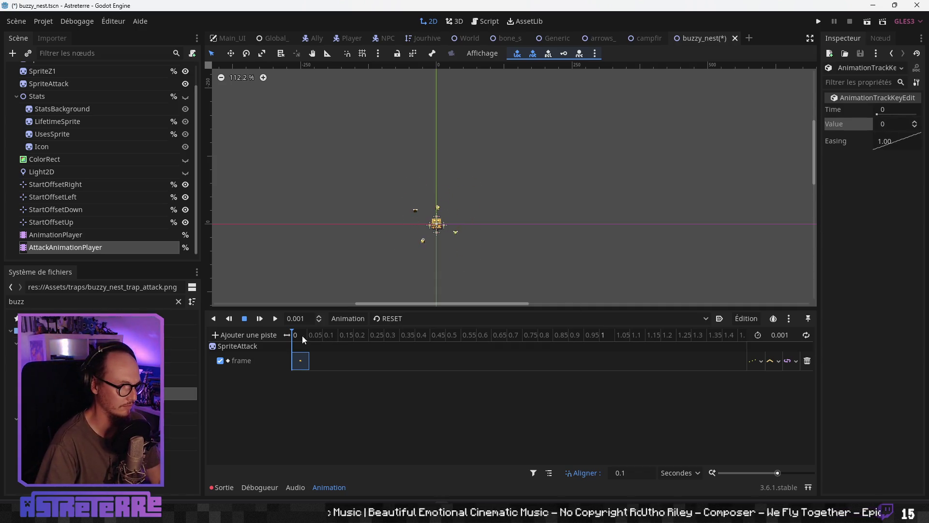
- Compare the attack and waiting animations, return to RESET, and save the scene
click(401, 320)
click(402, 345)
click(389, 321)
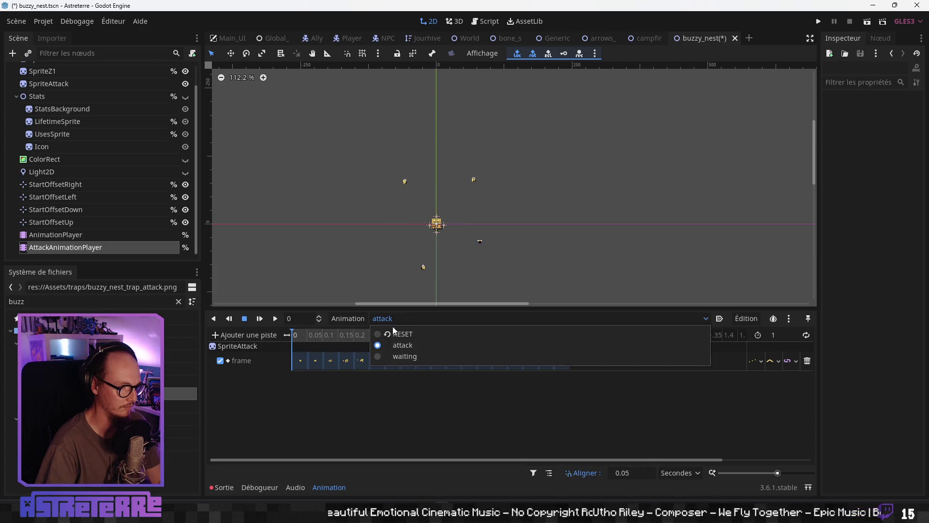
click(388, 355)
click(398, 319)
click(395, 345)
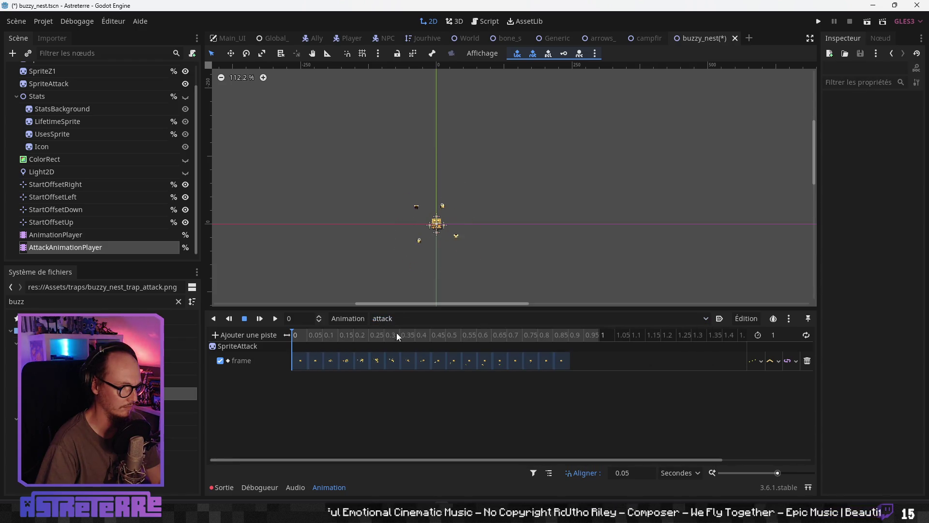
click(399, 321)
click(394, 345)
click(397, 319)
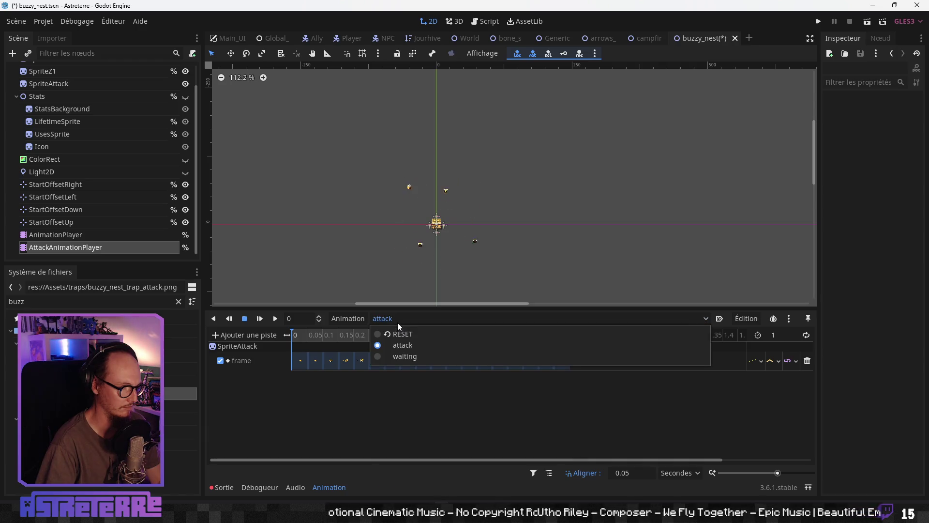
click(396, 334)
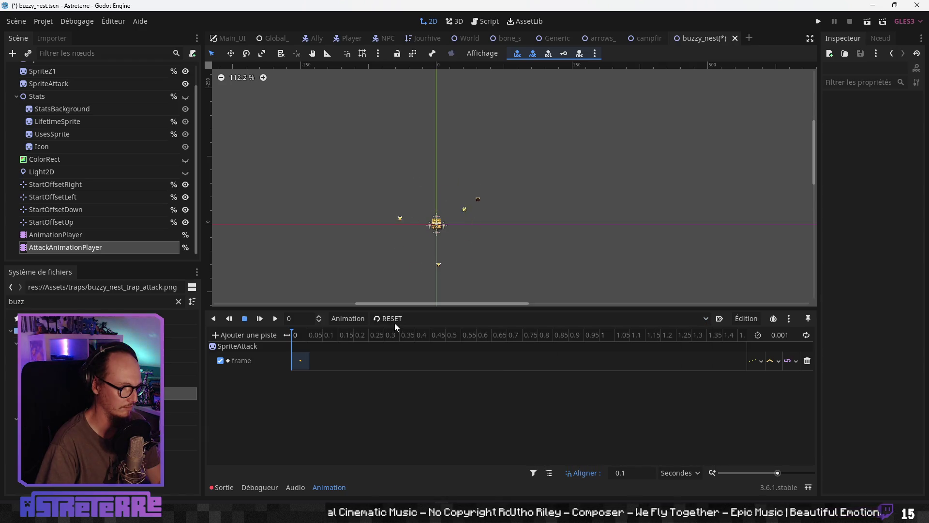
key(ctrl+s)
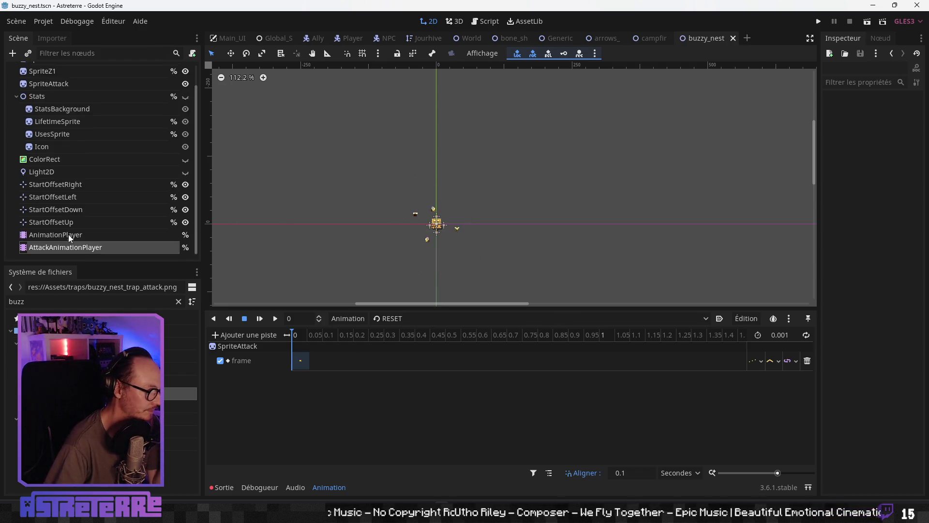
- Inspect the AnimationPlayer and AttackAnimationPlayer nodes, cancelling an unintended script attachment
scroll(73, 218, up, 2)
scroll(87, 145, down, 2)
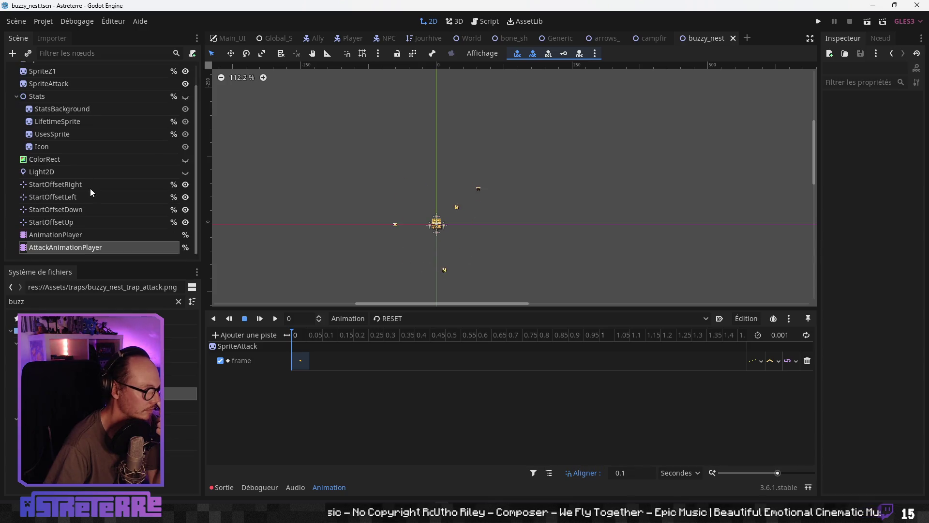
click(56, 234)
click(73, 247)
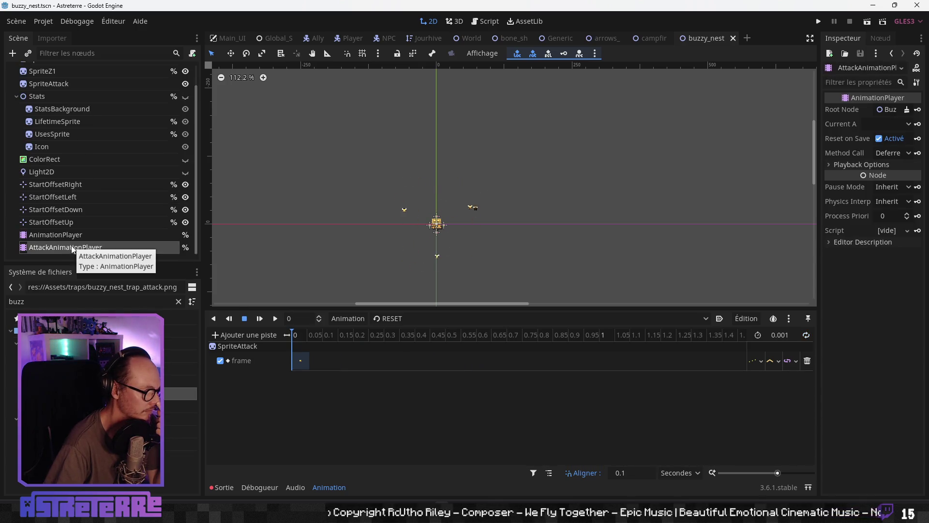
scroll(67, 231, up, 2)
scroll(68, 232, down, 2)
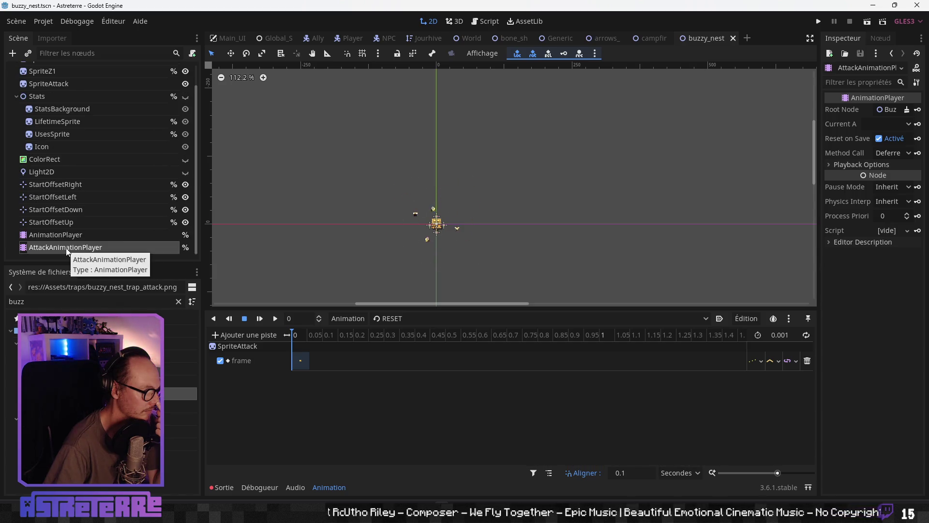
scroll(86, 127, up, 2)
click(192, 53)
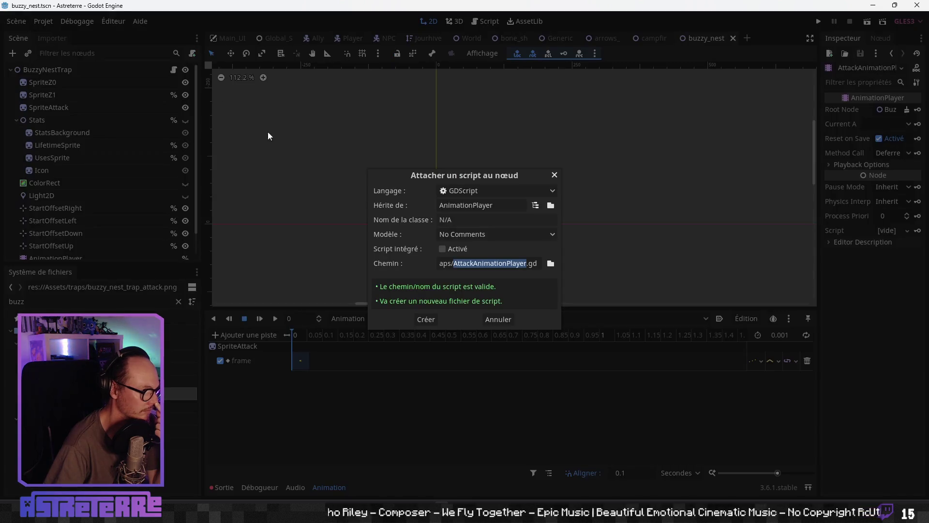
click(496, 319)
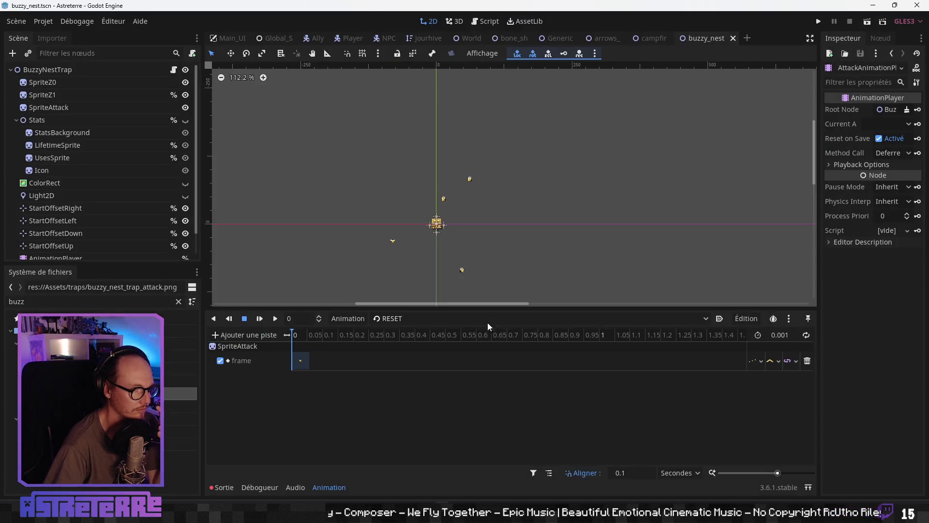
- Open GenericTrapScene.gd in a taller code editor and go to the onready node variables
click(173, 70)
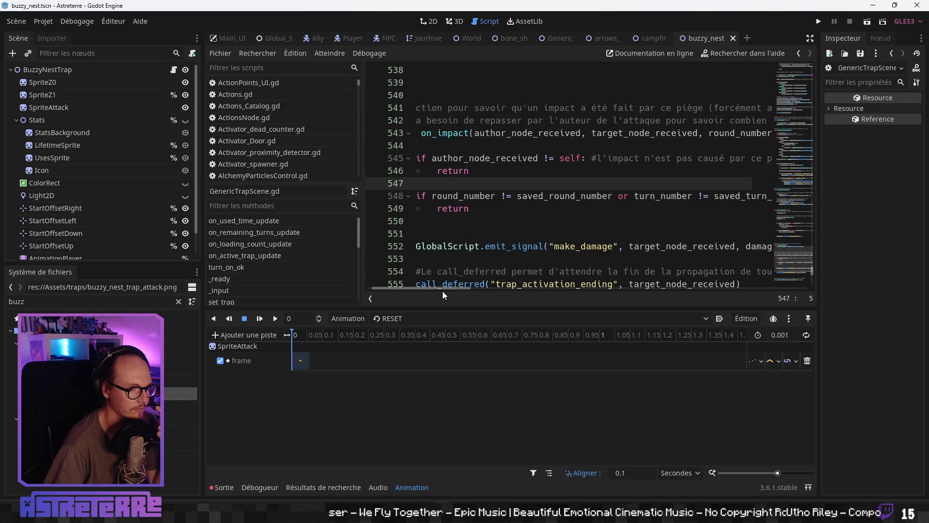
mouse_move(438, 308)
mouse_down()
mouse_move(412, 370)
mouse_move(350, 353)
mouse_up()
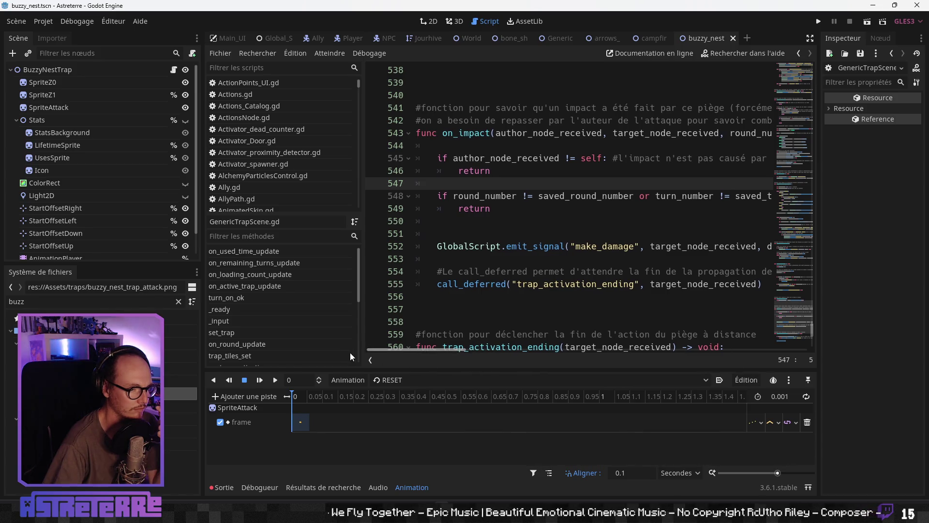
scroll(775, 280, up, 20)
click(804, 71)
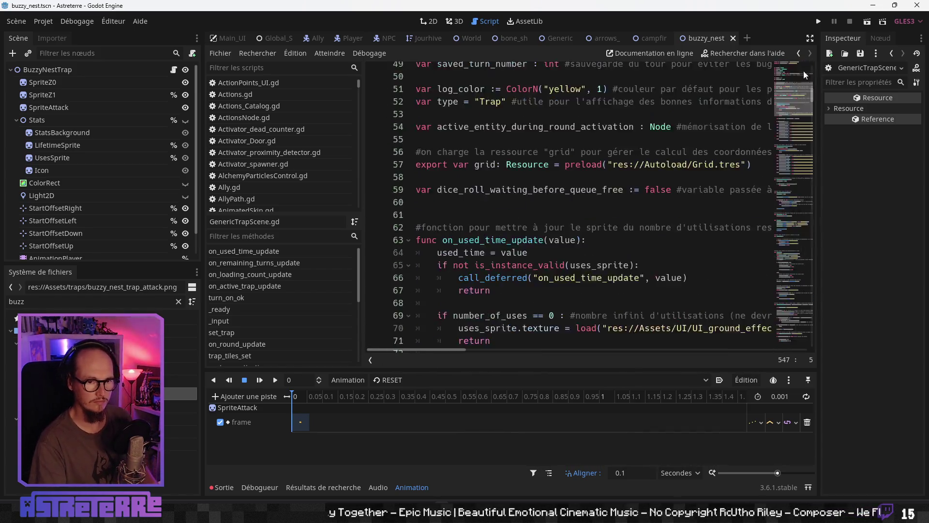
scroll(774, 89, down, 4)
click(512, 221)
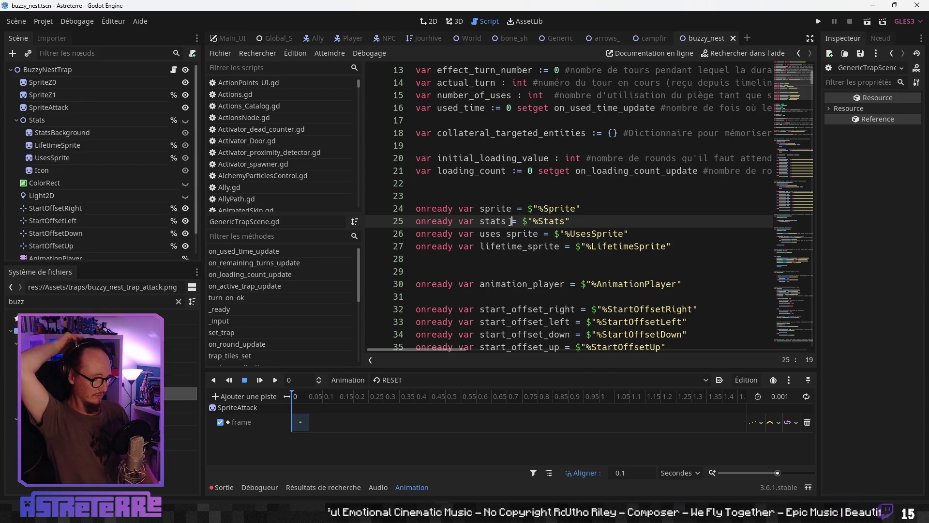
- Place the caret at the end of the animation_player onready line
scroll(510, 221, down, 4)
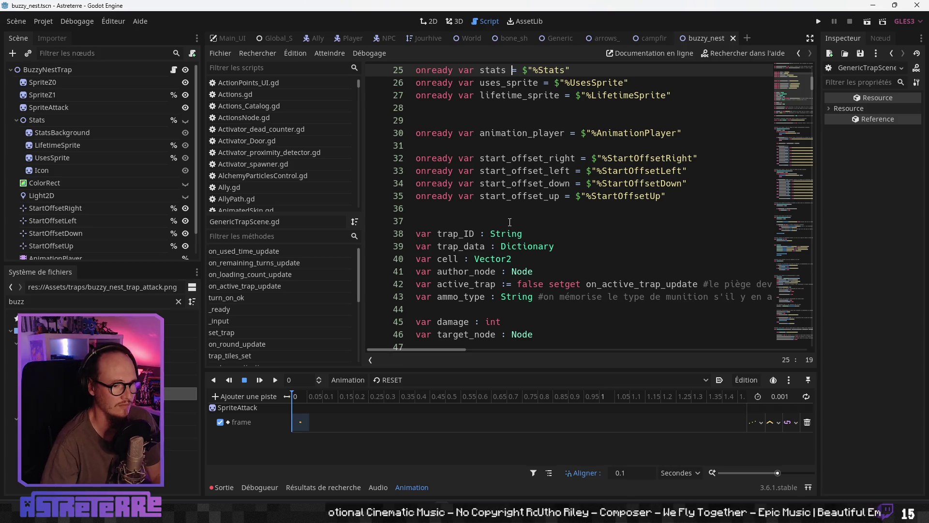
scroll(509, 221, down, 5)
scroll(60, 235, down, 1)
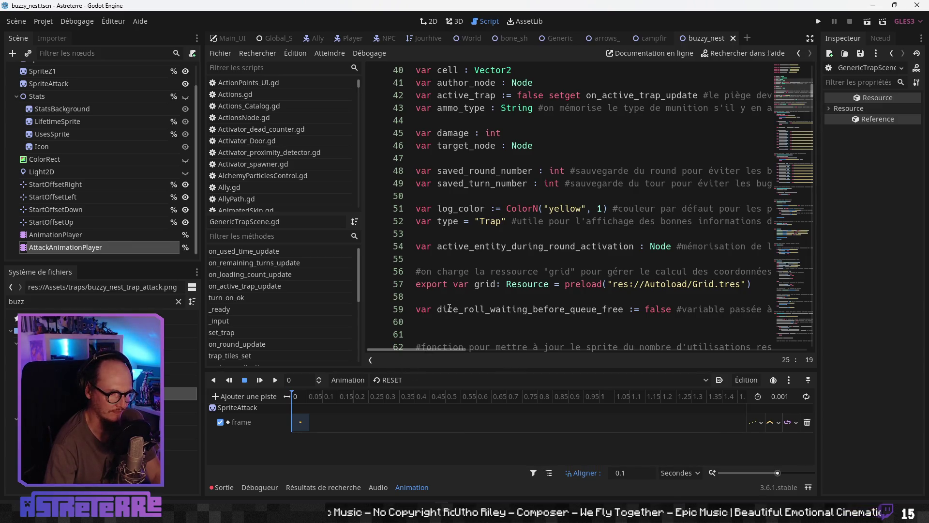
scroll(449, 308, down, 3)
scroll(463, 291, up, 2)
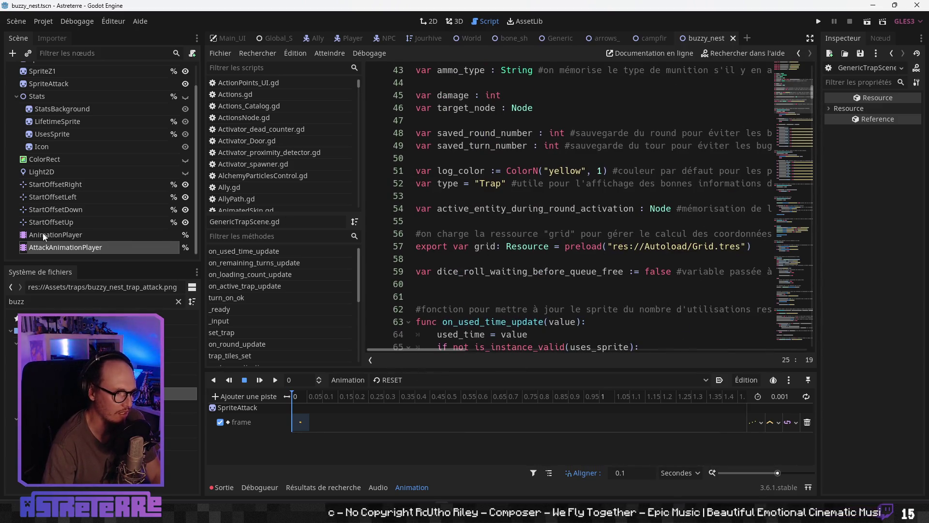
scroll(72, 203, up, 2)
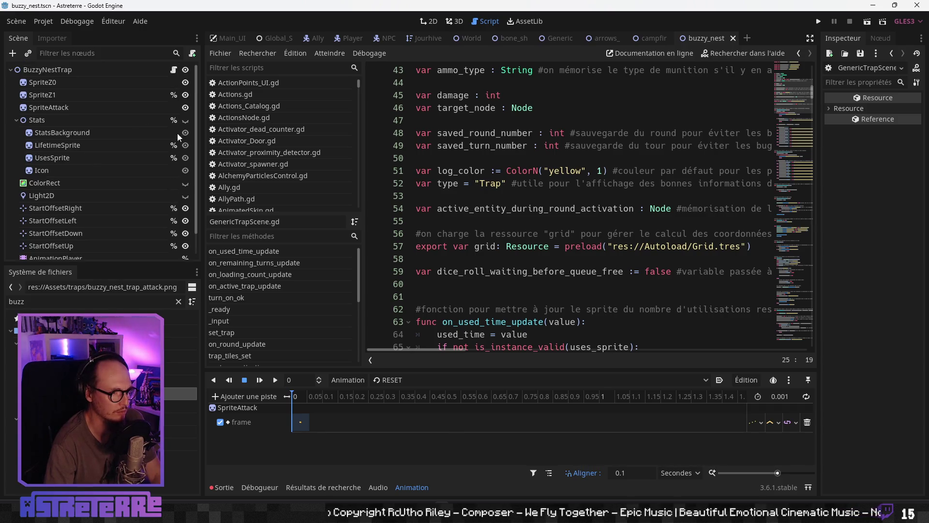
scroll(472, 269, up, 9)
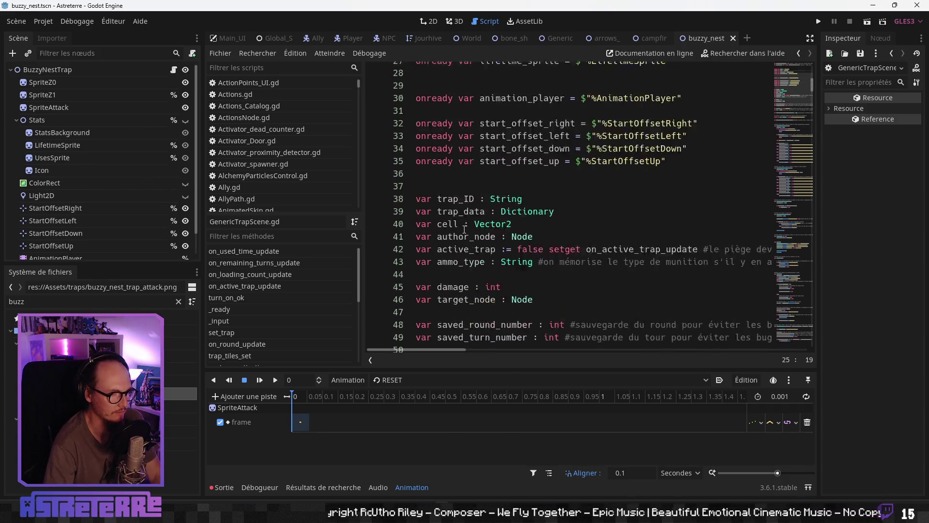
click(448, 321)
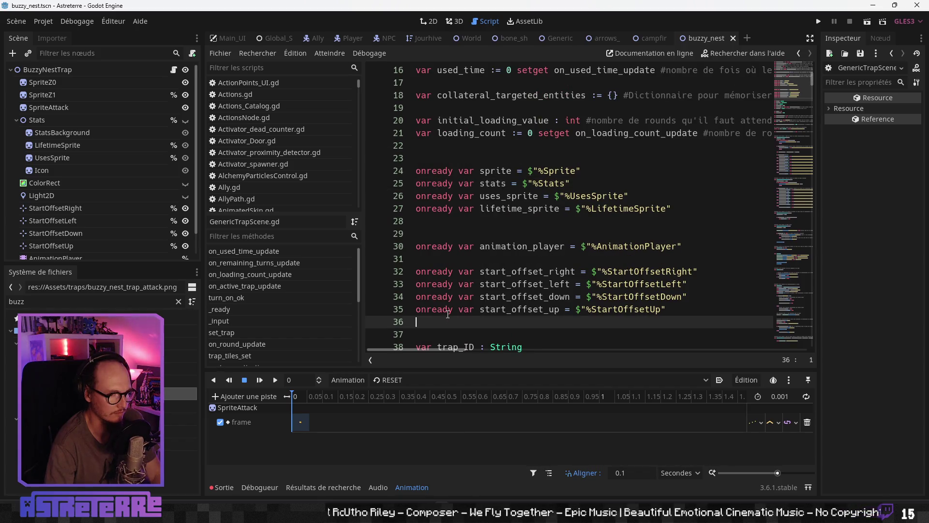
scroll(456, 269, down, 5)
scroll(456, 269, up, 3)
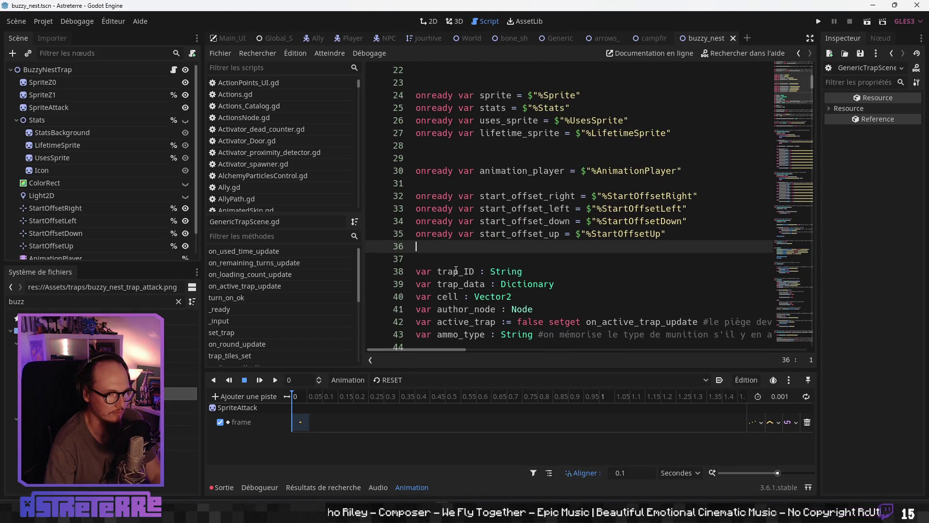
click(437, 184)
- Add an onready attack_animation_player reference to %AttackAnimationPlayer on line 31
key(Return)
key(Up)
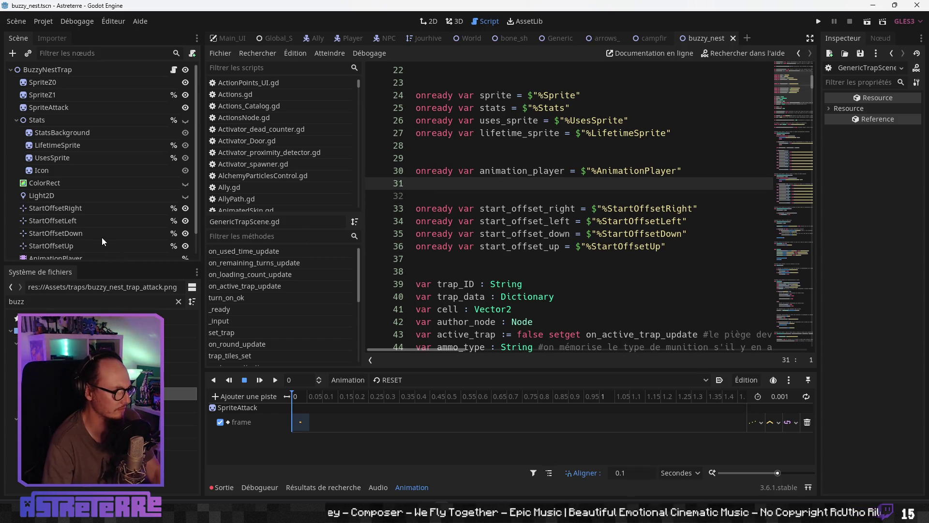
scroll(101, 233, down, 2)
mouse_move(77, 249)
mouse_down()
mouse_move(392, 177)
mouse_move(419, 184)
mouse_up()
- Comment it as an extra player for optional attack animations (e.g. buzzy nest), then open campfire_trap
click(513, 171)
click(629, 183)
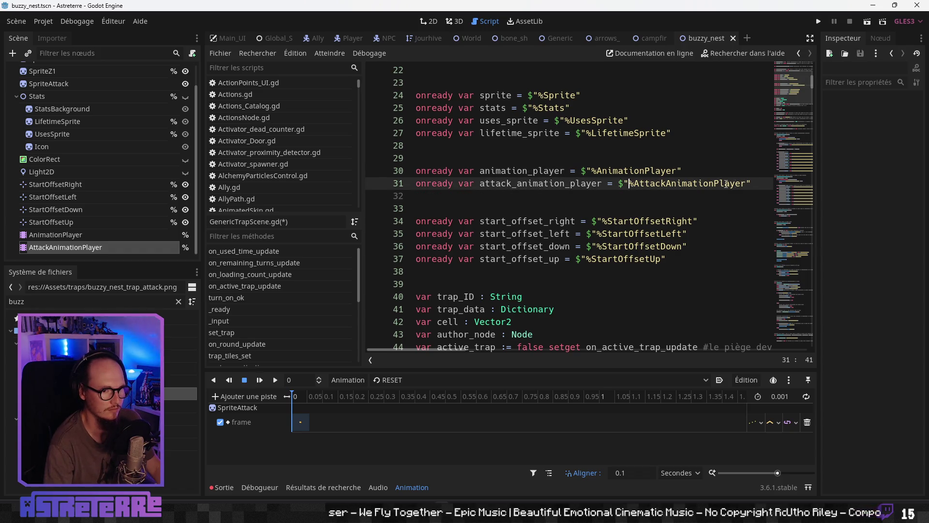
text(#)
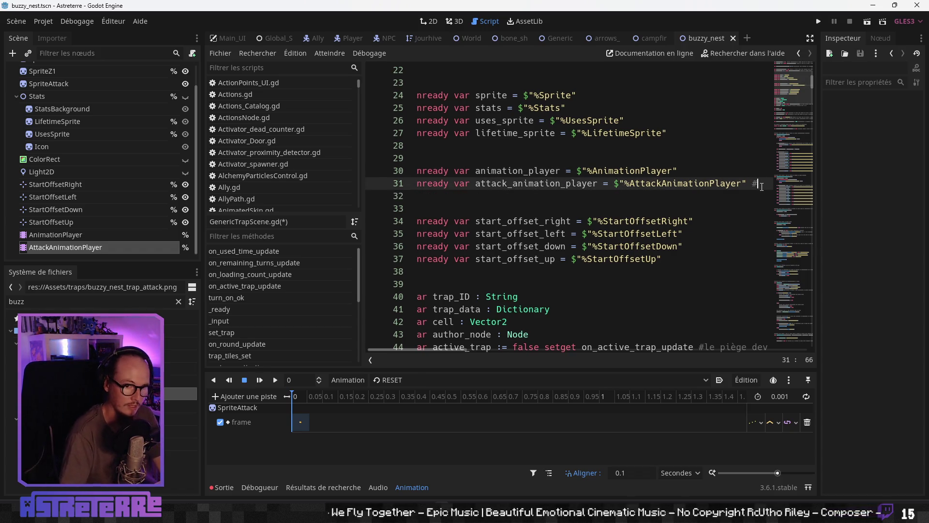
text(animation pl)
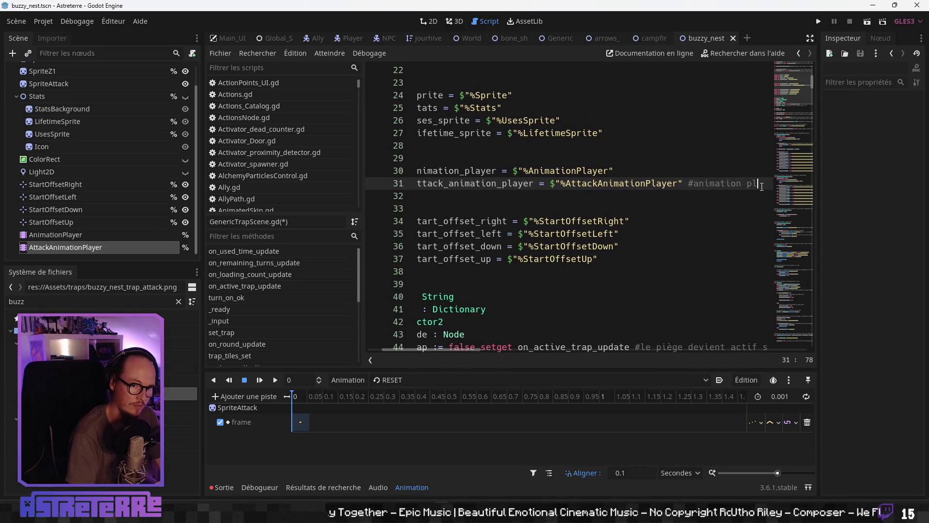
text(ayer suoo)
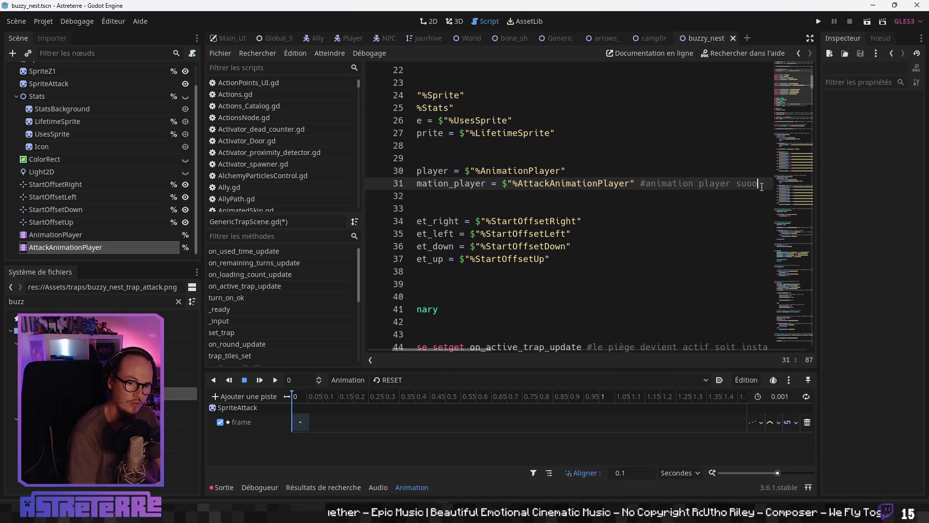
text(lémen)
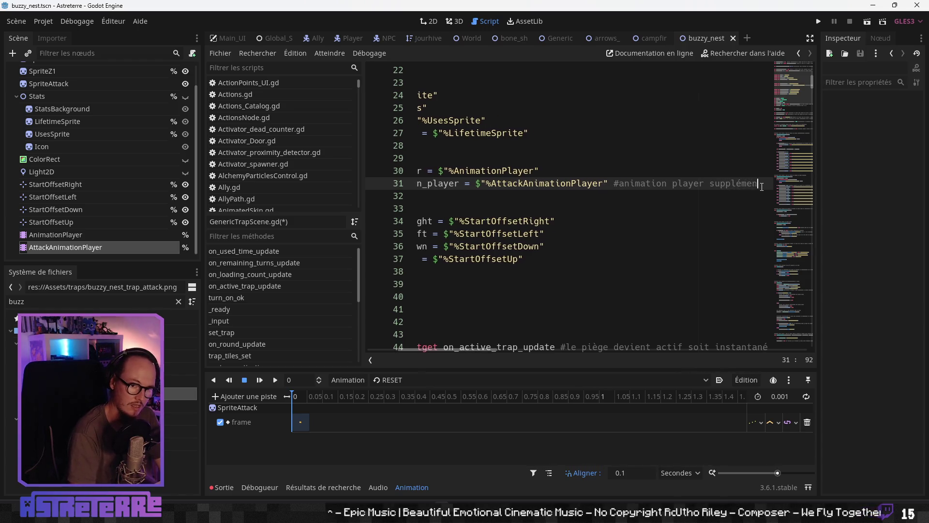
text(taire pour les anbi)
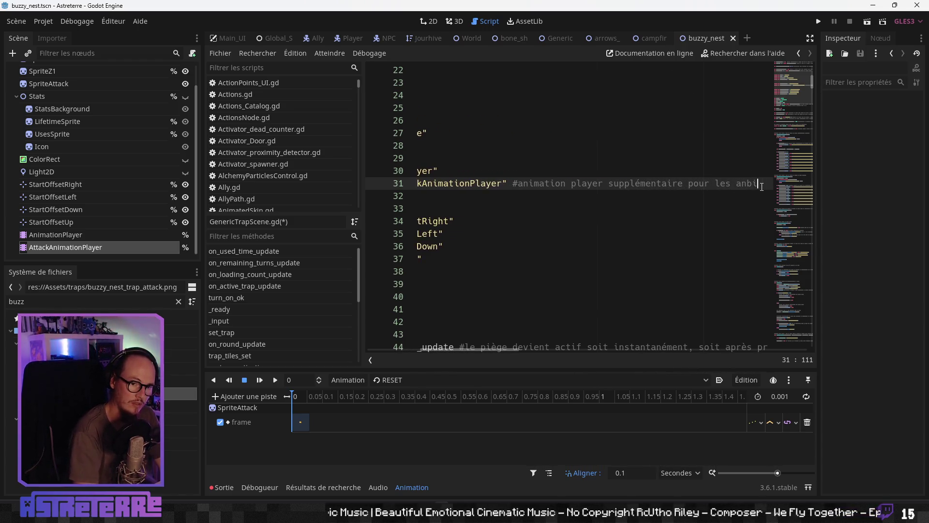
text(ations )
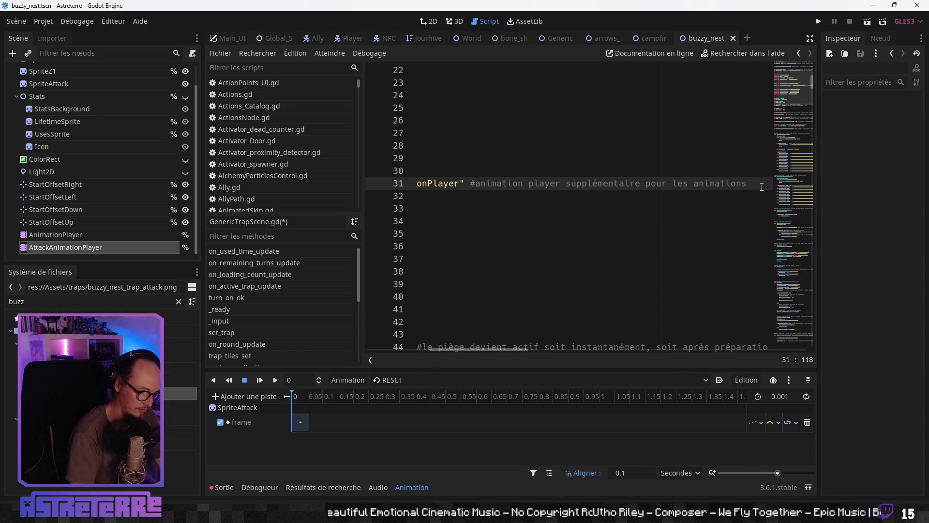
text(afacultatives )
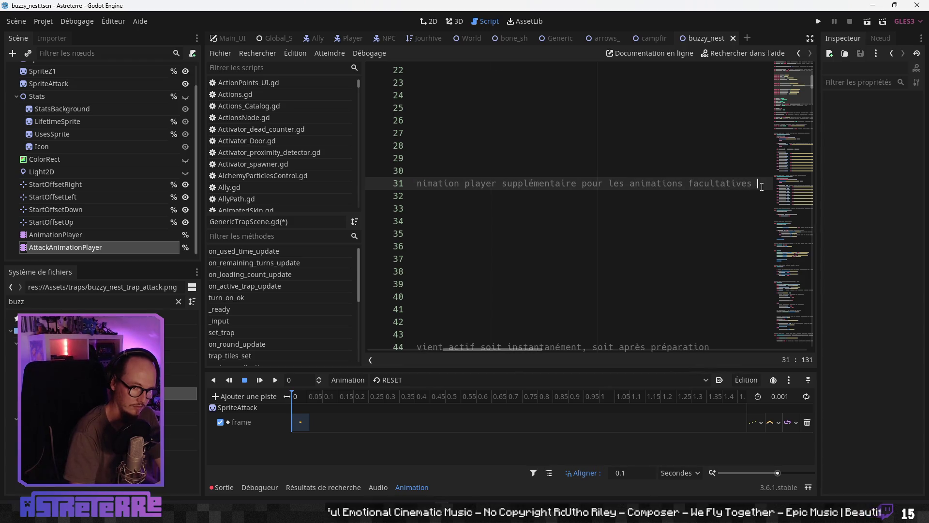
text(d'attaque)
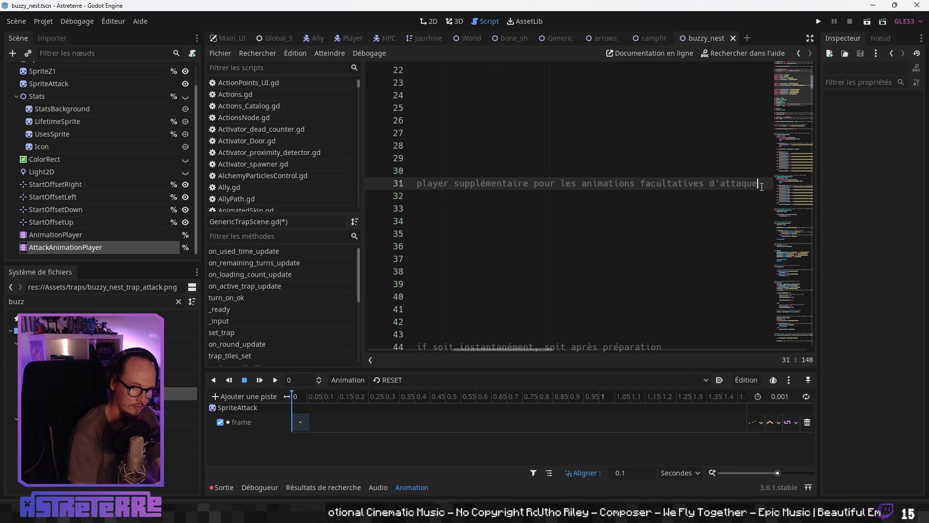
text(s qui né)
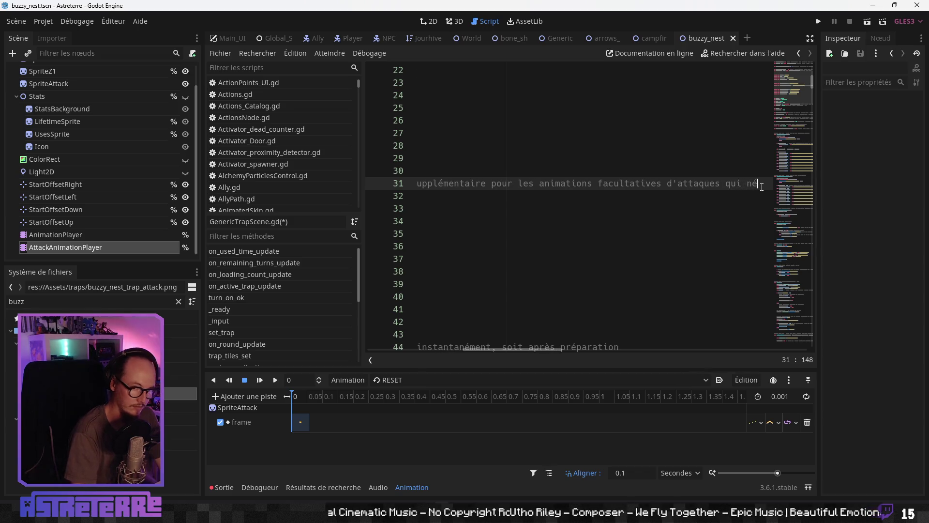
text(cessite de ne pa)
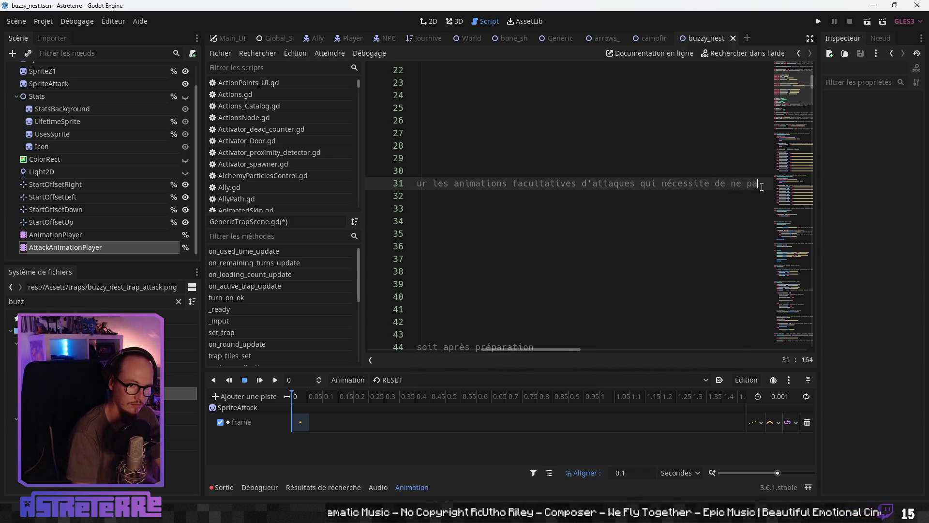
text(s stopper l'animaa)
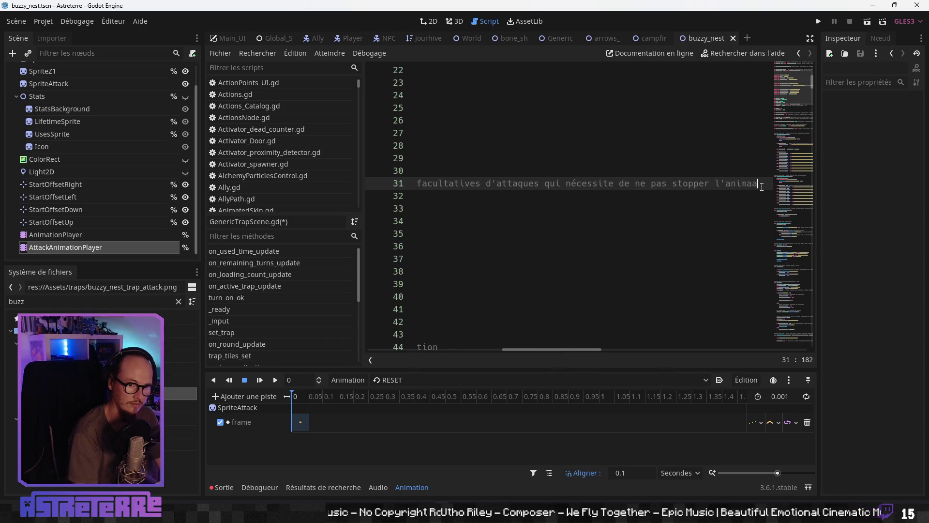
key(BackSpace)
text(animation)
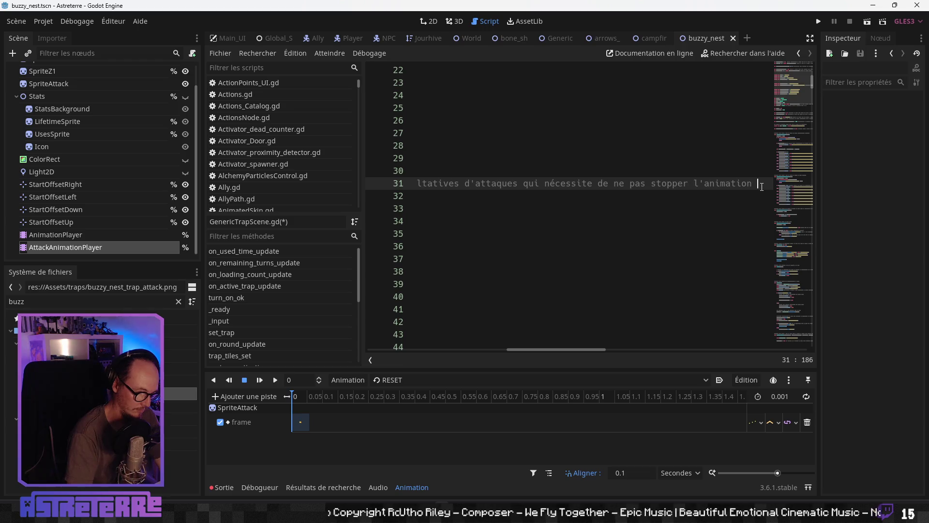
text(du piège en)
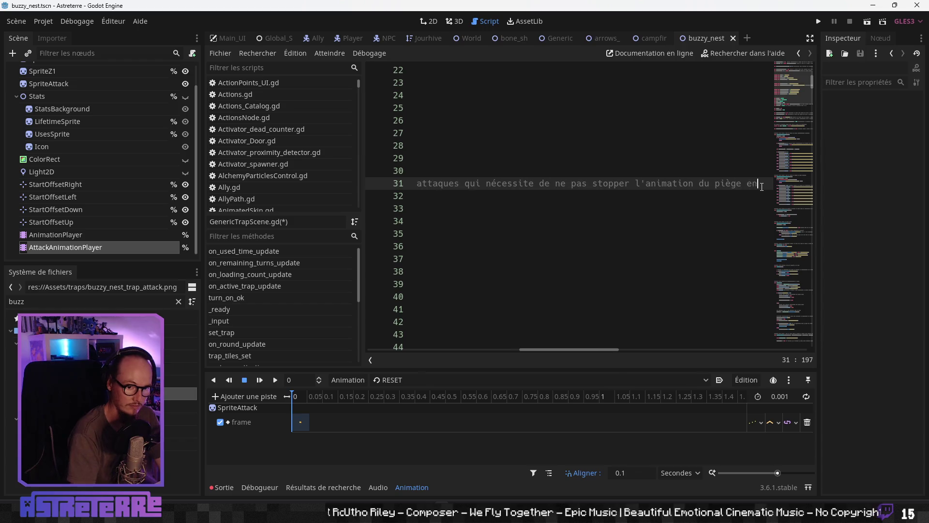
text(ttaquie)
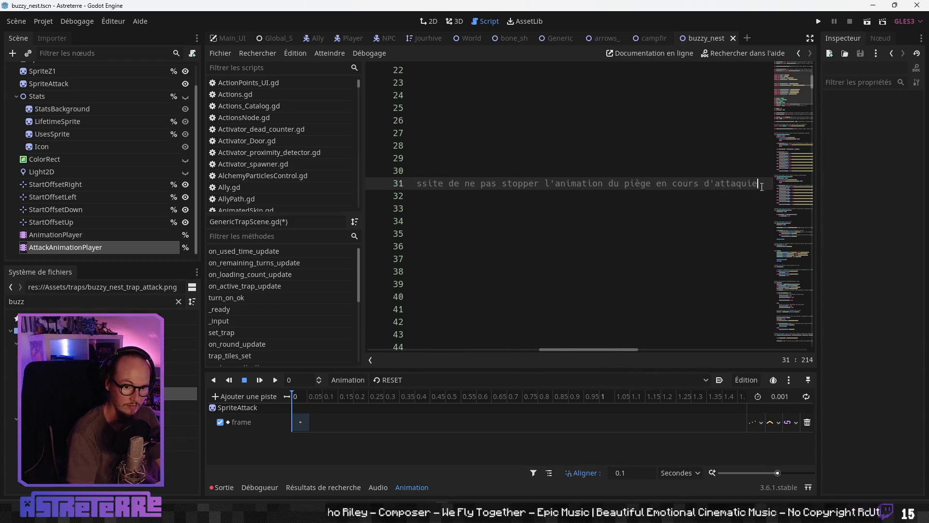
text( (exemple )
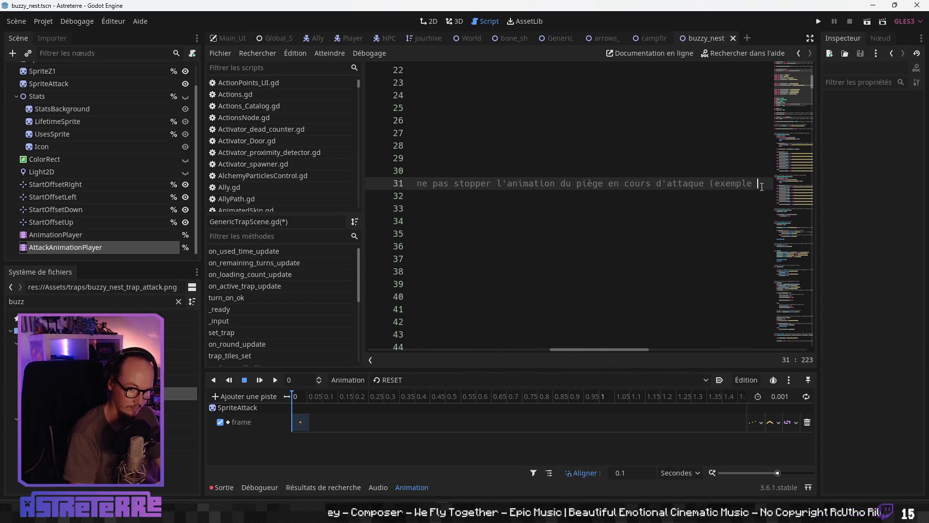
text(: buzzy )
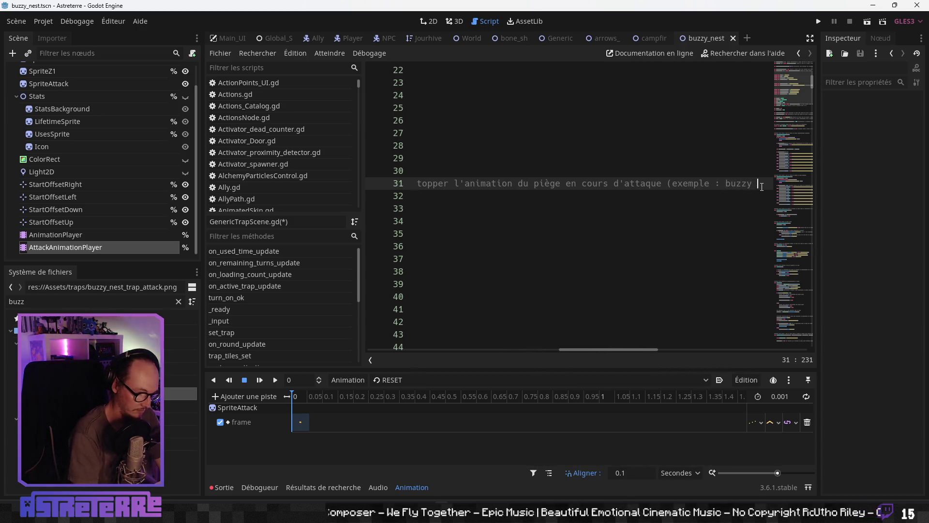
text(next))
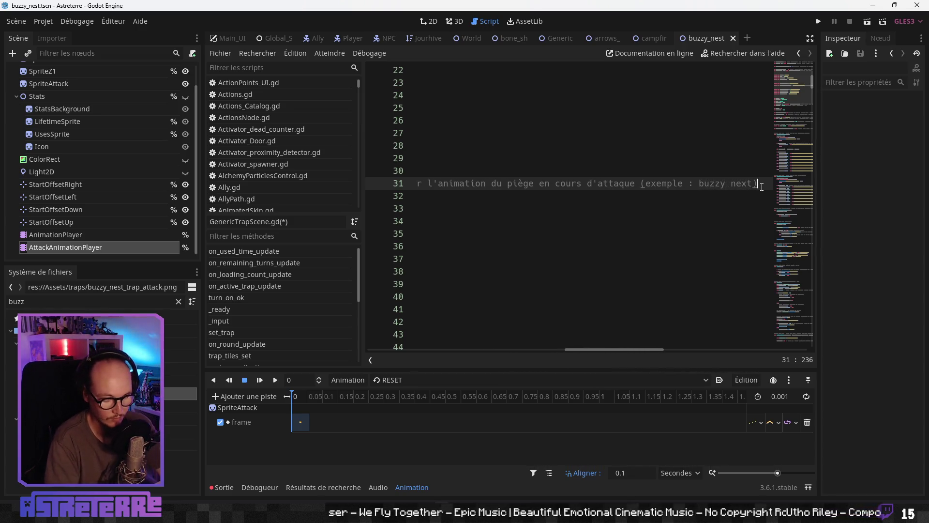
key(Home)
key(Down)
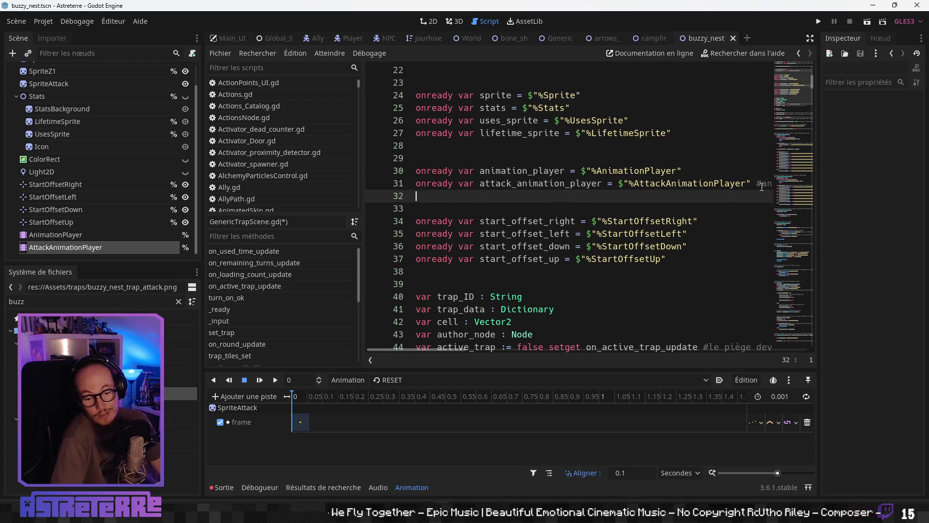
key(Down)
key(Down)
key(Down)
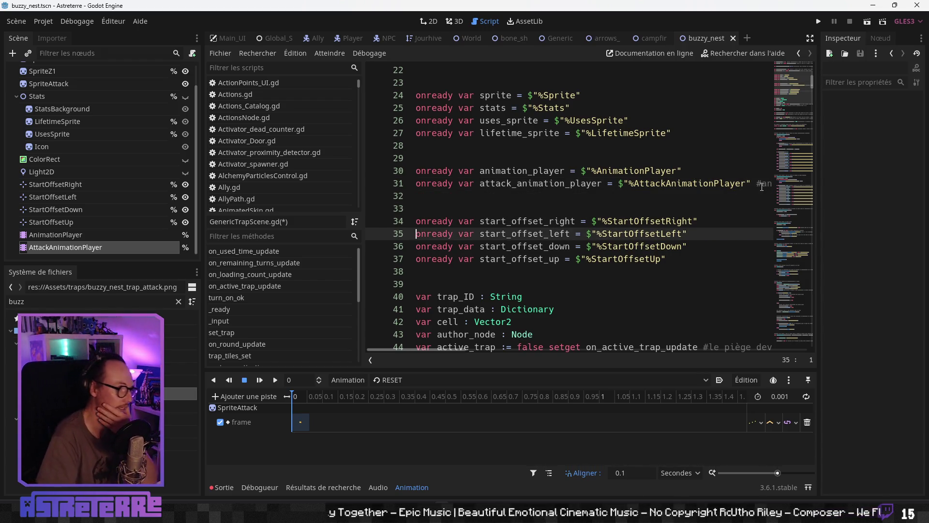
click(658, 39)
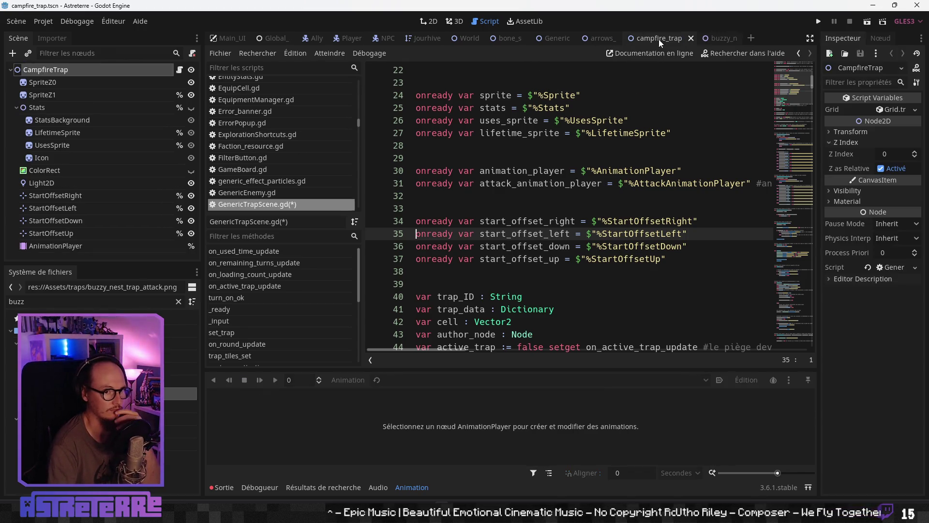
- Add a new AnimationPlayer child node to the CampfireTrap root
right_click(56, 73)
mouse_move(92, 84)
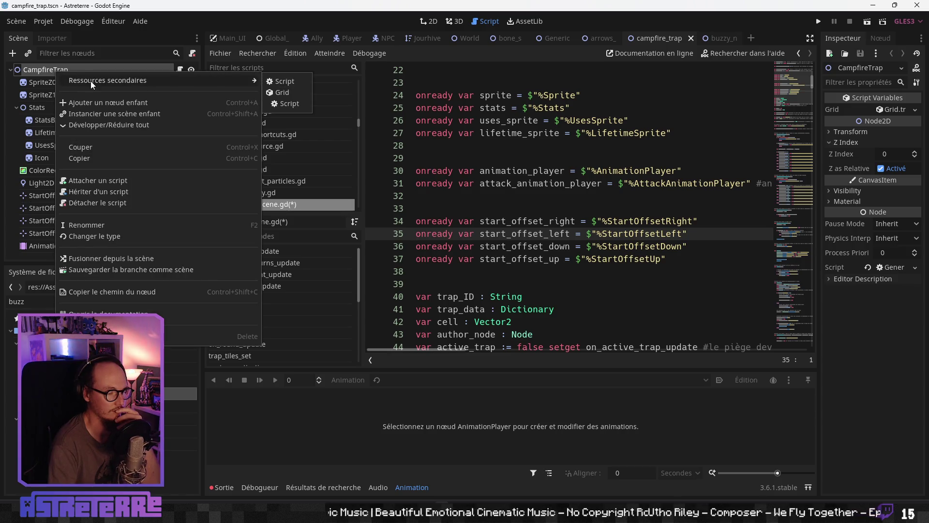
click(107, 103)
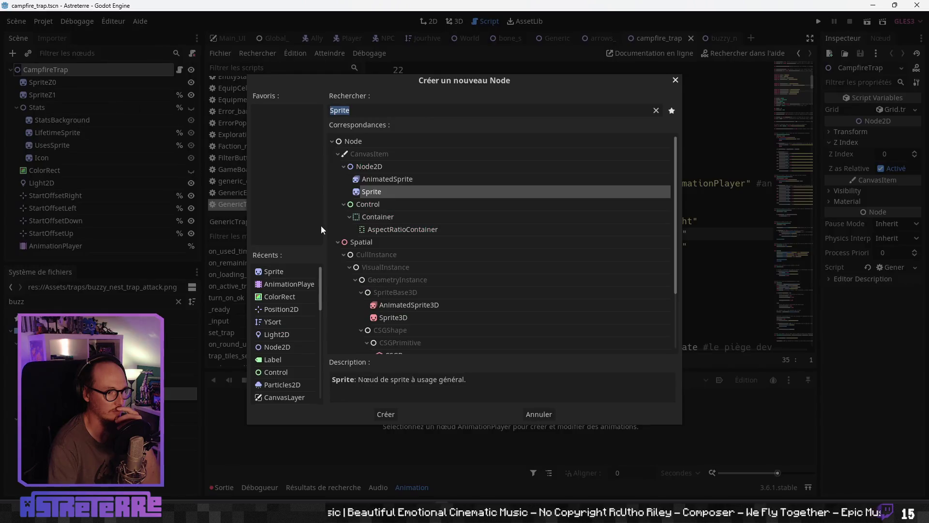
click(278, 288)
click(386, 414)
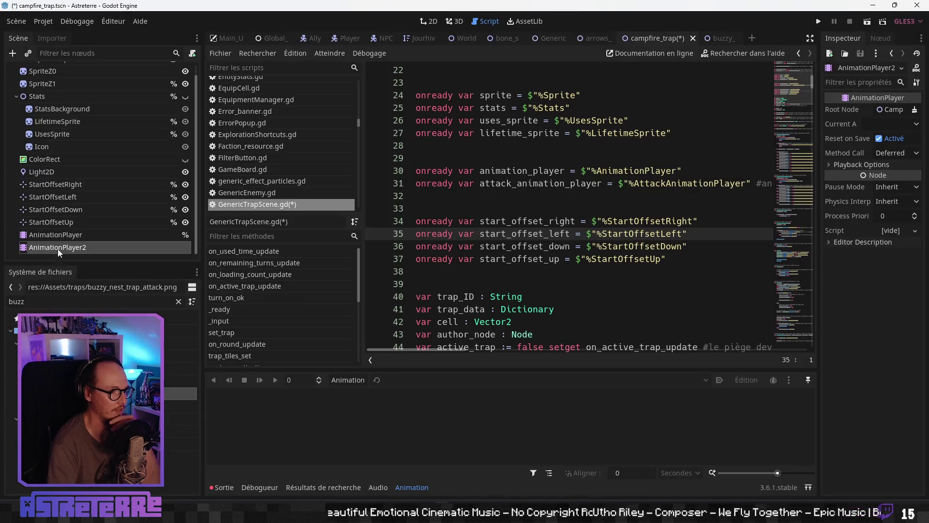
- Rename the new AnimationPlayer2 node to AttackAnimationPlayer
double_click(57, 247)
text(0)
key(Return)
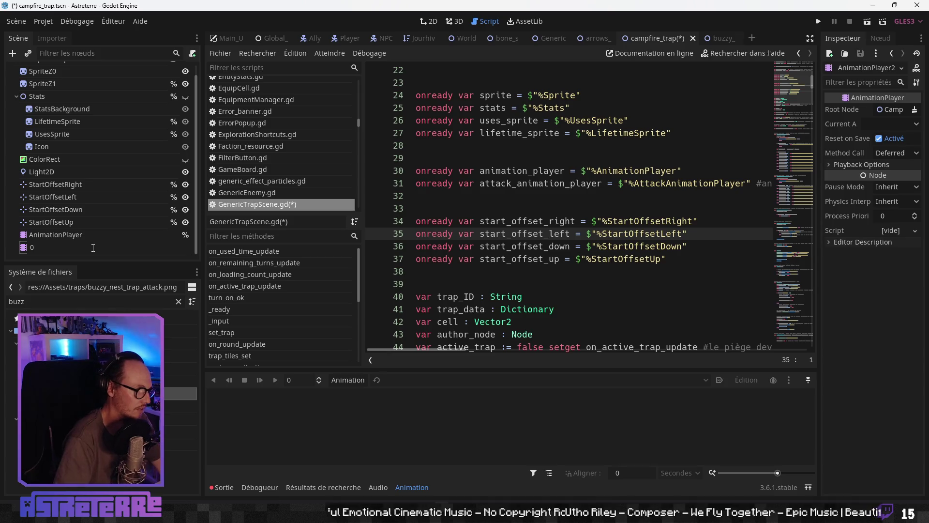
key(Escape)
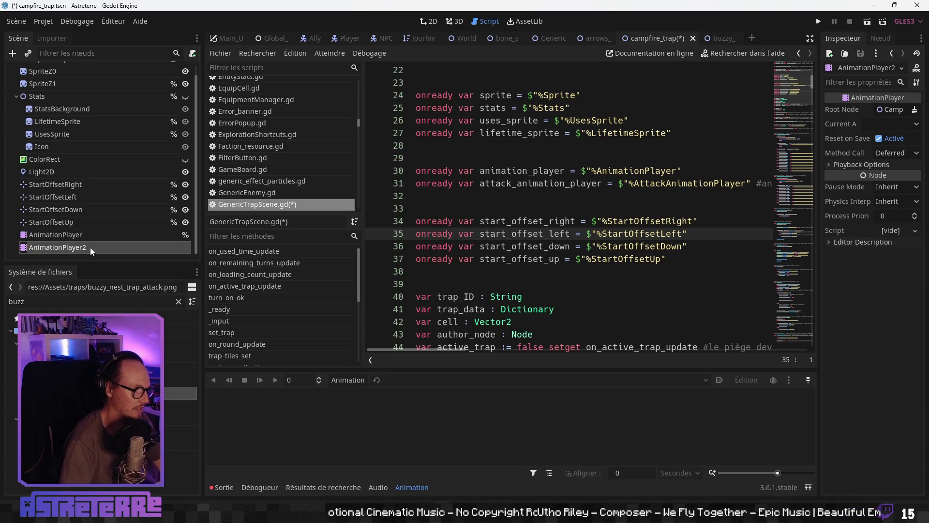
double_click(90, 248)
click(117, 253)
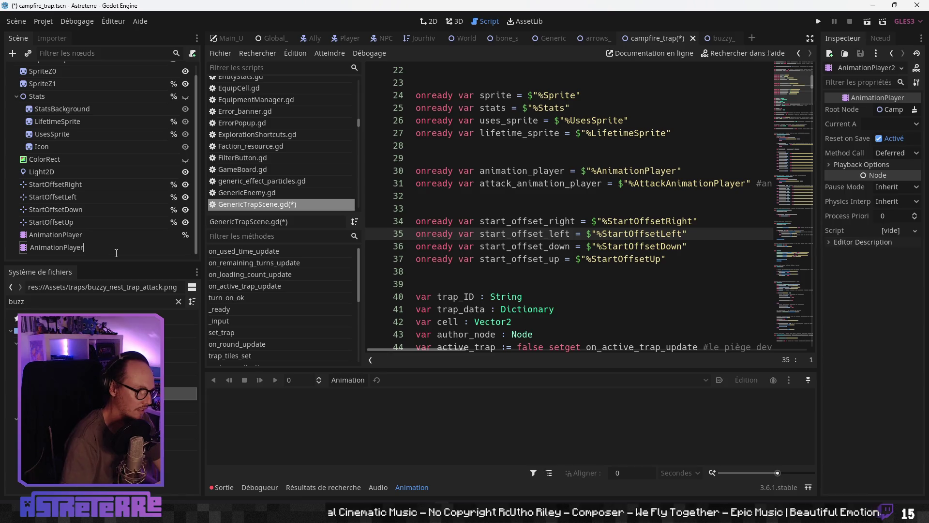
key(Home)
text(Attac)
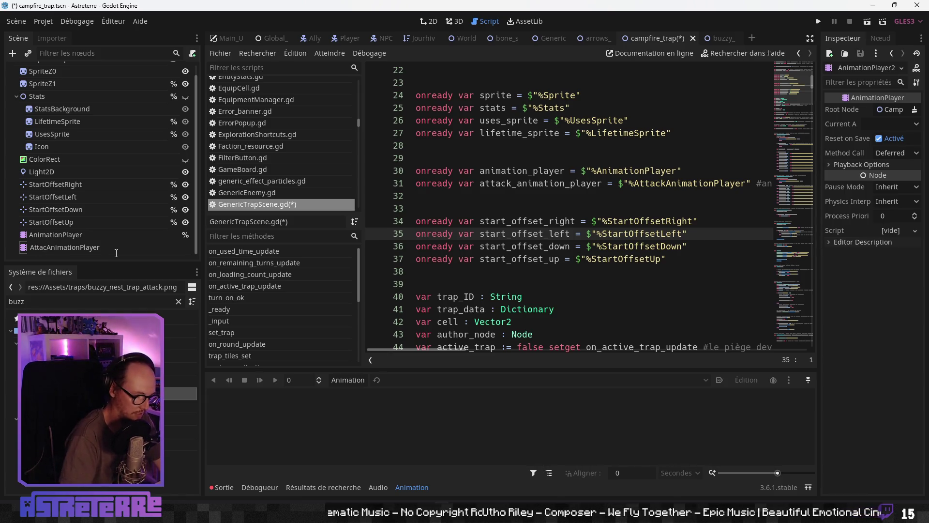
text(k)
key(Return)
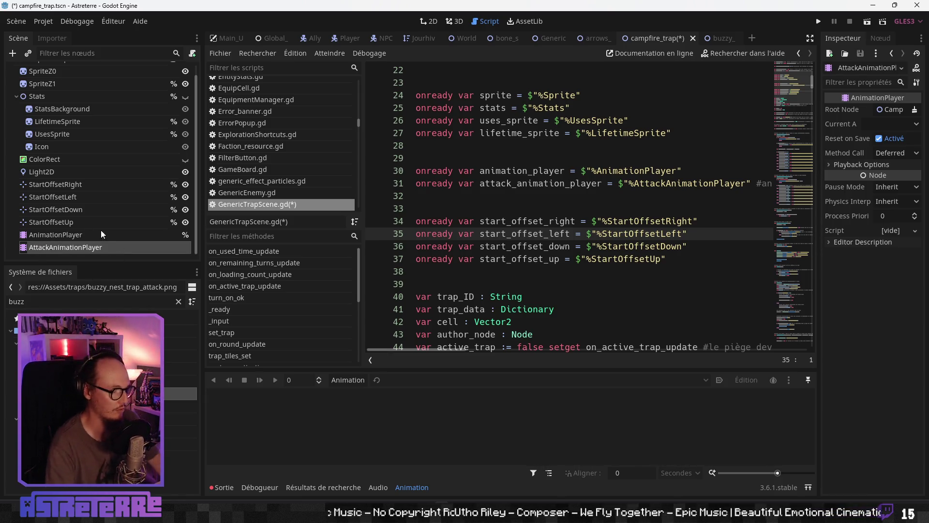
- Copy AttackAnimationPlayer and switch to the arrows_dispenser scene's root node
right_click(84, 250)
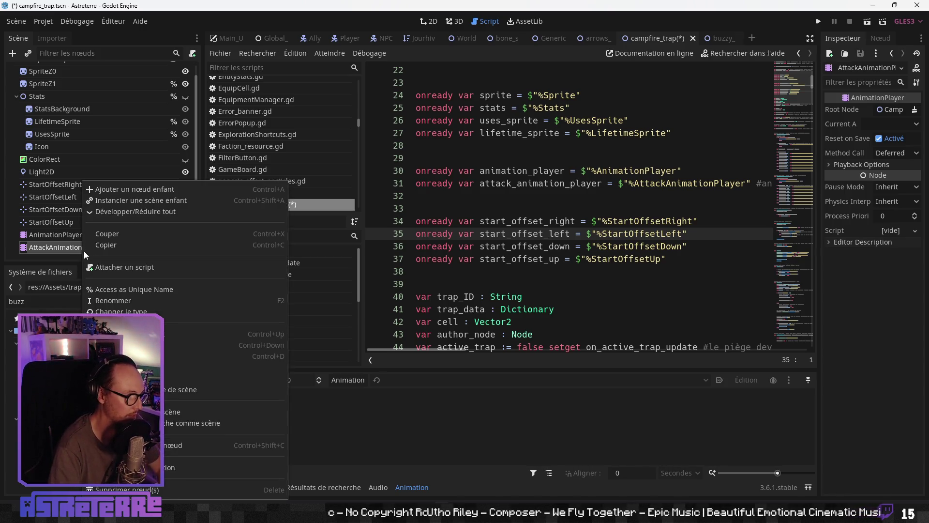
click(114, 246)
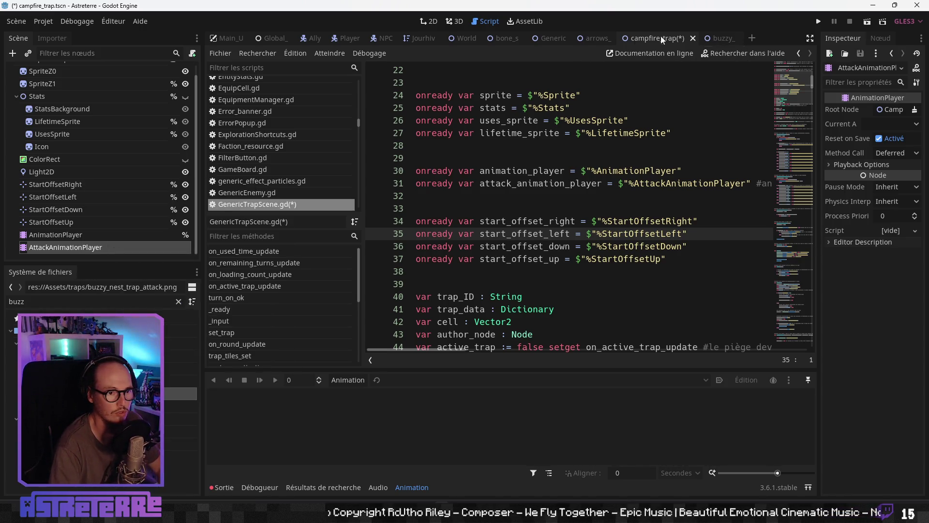
click(596, 39)
right_click(66, 71)
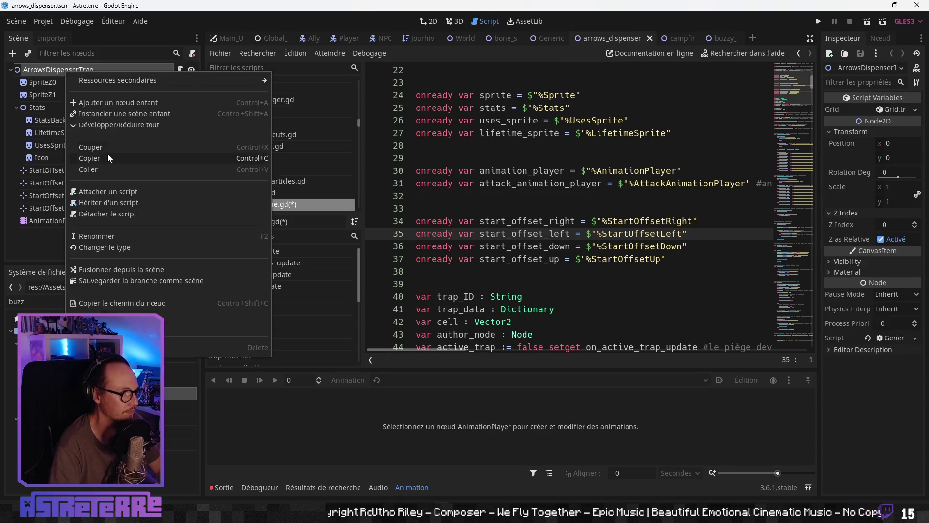
- Paste AttackAnimationPlayer under the ArrowsDispenserTrap, GenericTrapScene and BoneShardsTrap roots
click(103, 169)
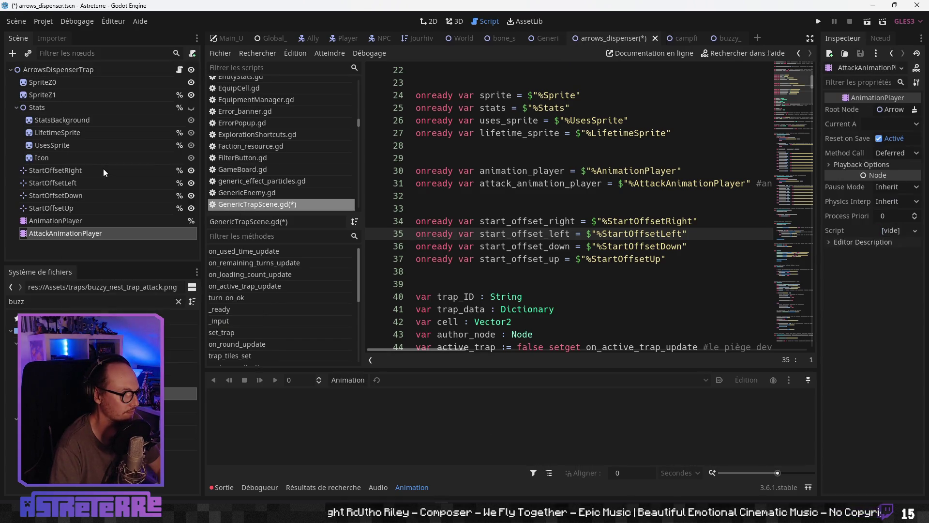
click(544, 38)
right_click(80, 77)
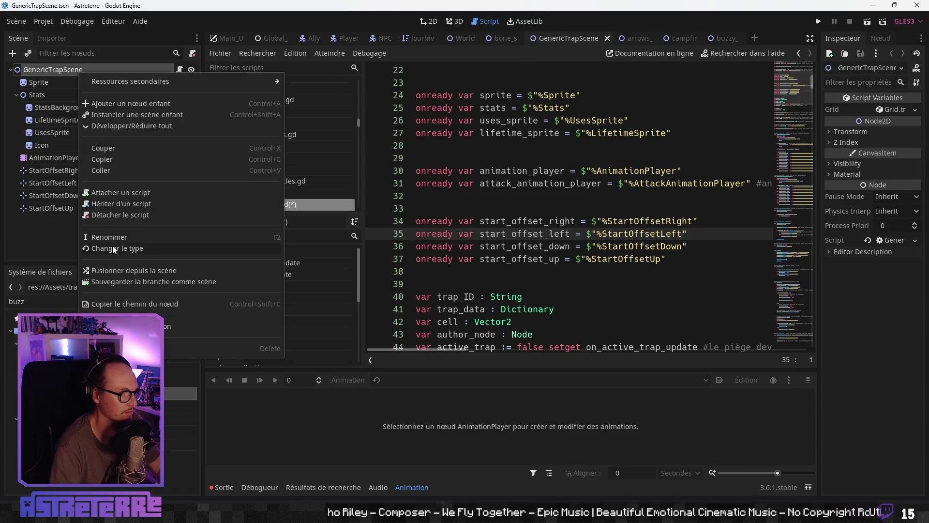
click(109, 170)
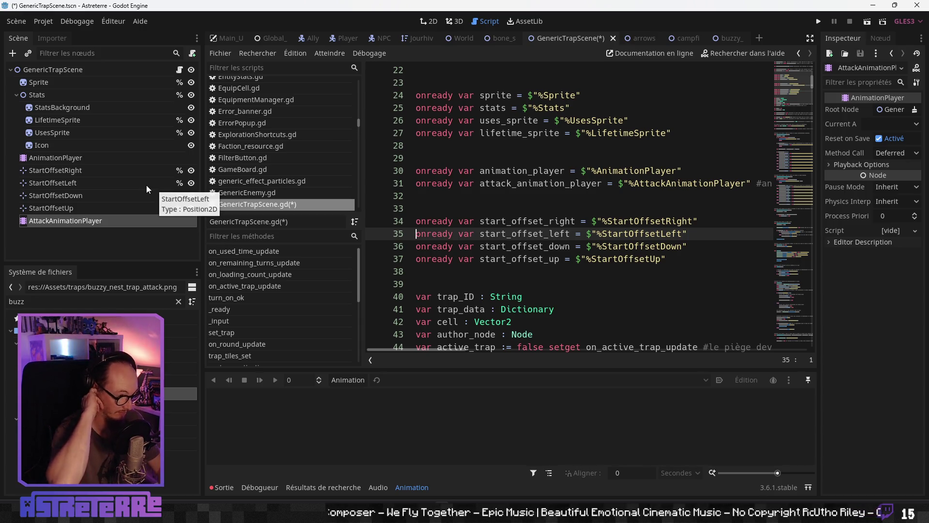
click(507, 37)
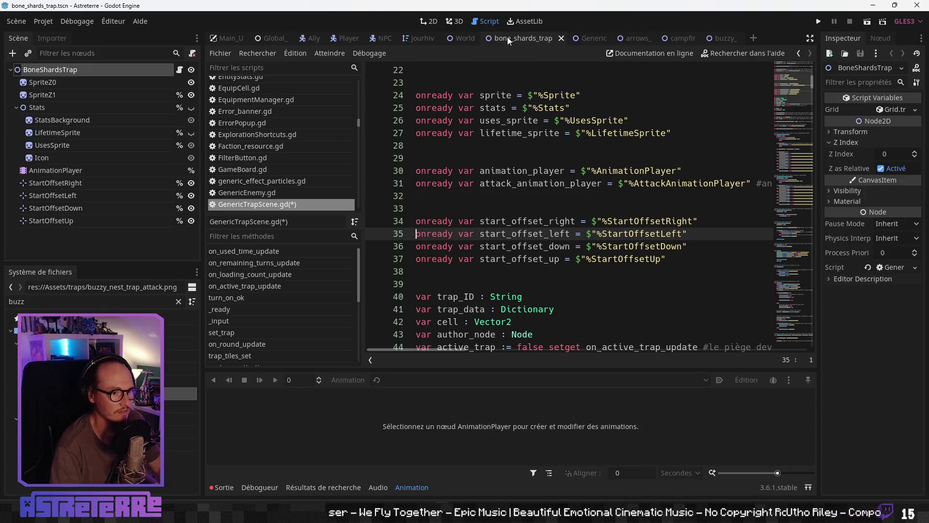
right_click(98, 68)
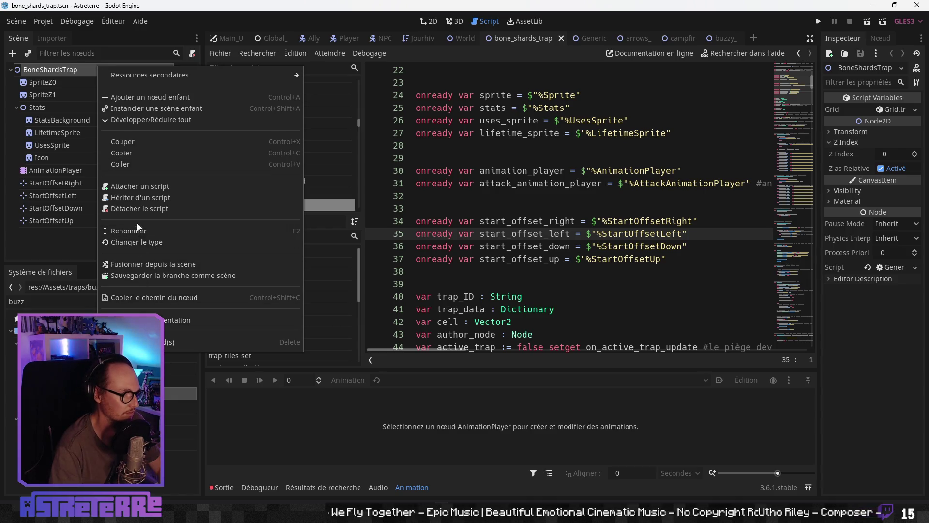
click(122, 164)
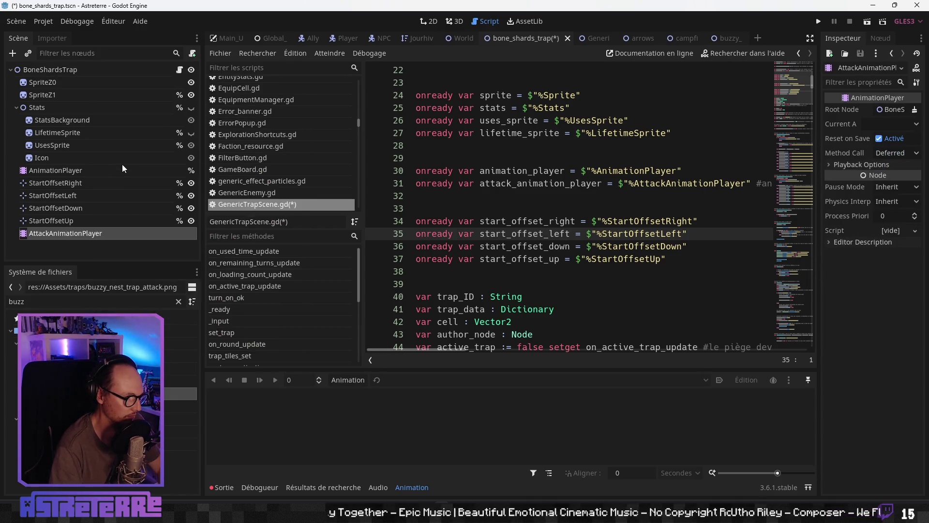
click(544, 234)
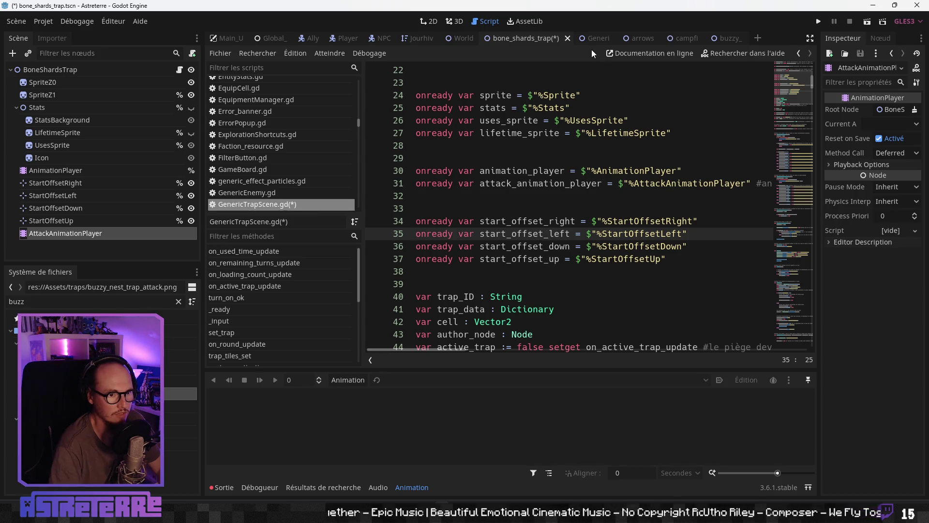
- Find the Effects/Traps folder with a 'trap' filter, then save the edited scenes and script
click(178, 302)
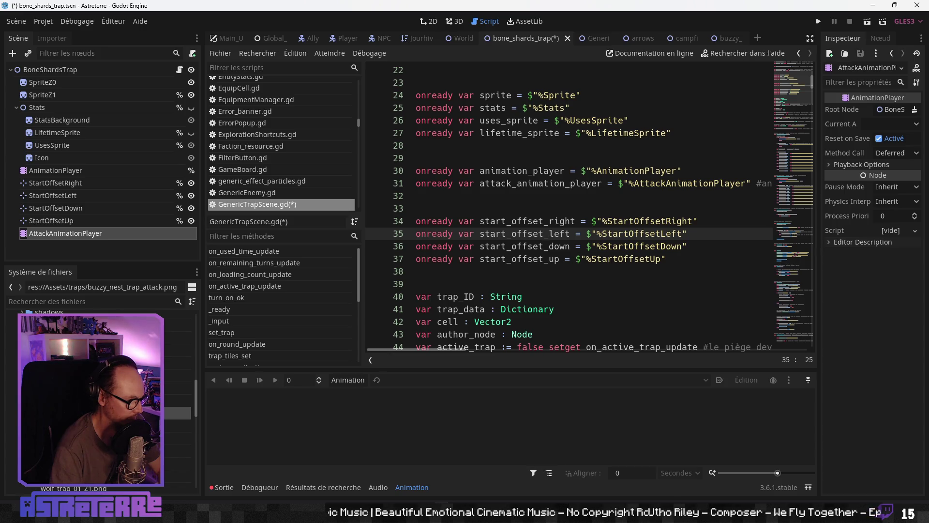
scroll(96, 397, down, 3)
scroll(97, 397, down, 3)
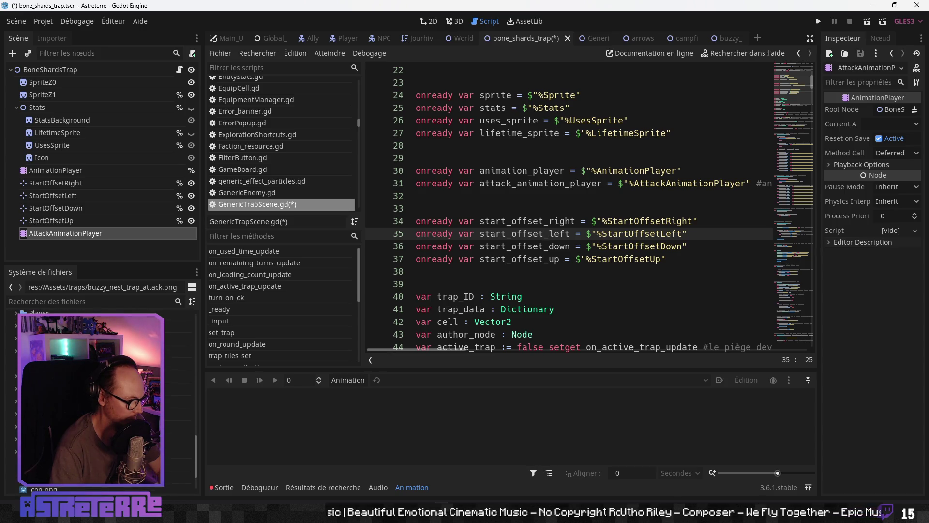
scroll(97, 397, up, 2)
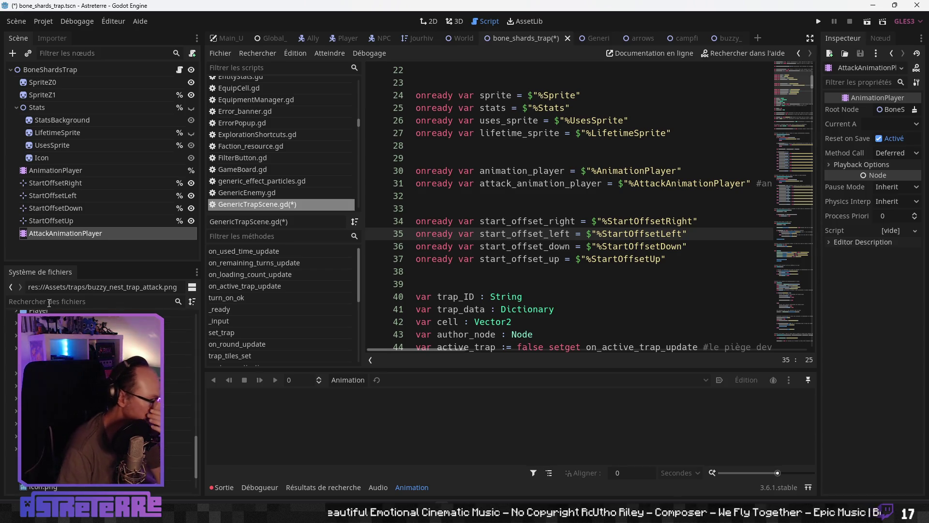
click(49, 302)
text(trap)
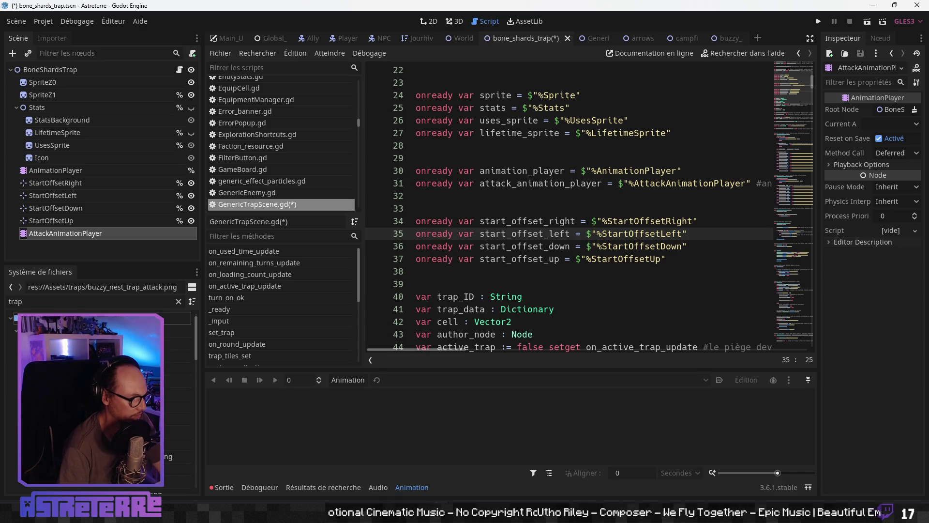
click(97, 356)
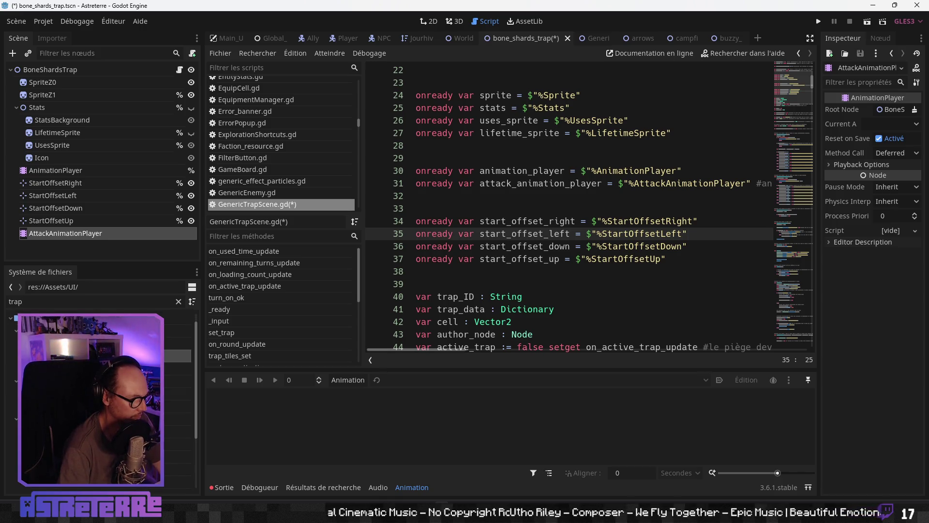
click(97, 360)
scroll(97, 397, down, 2)
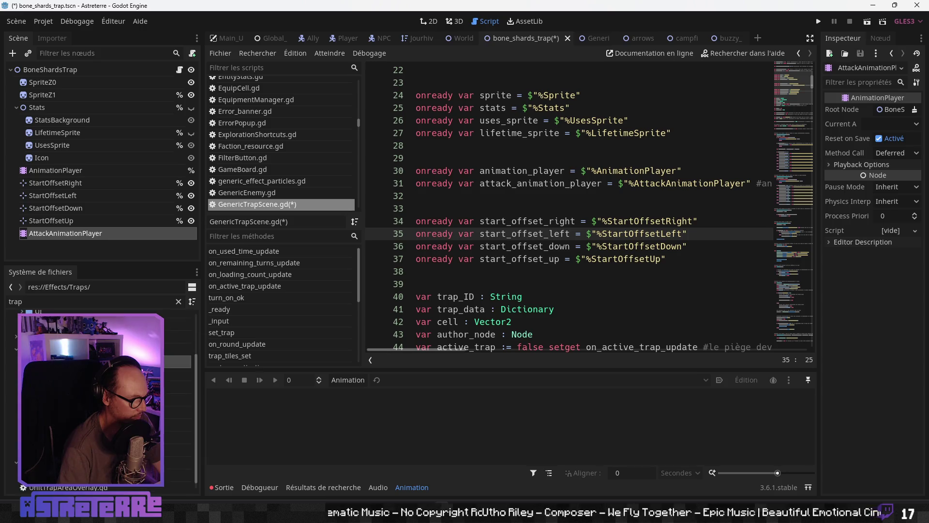
click(177, 305)
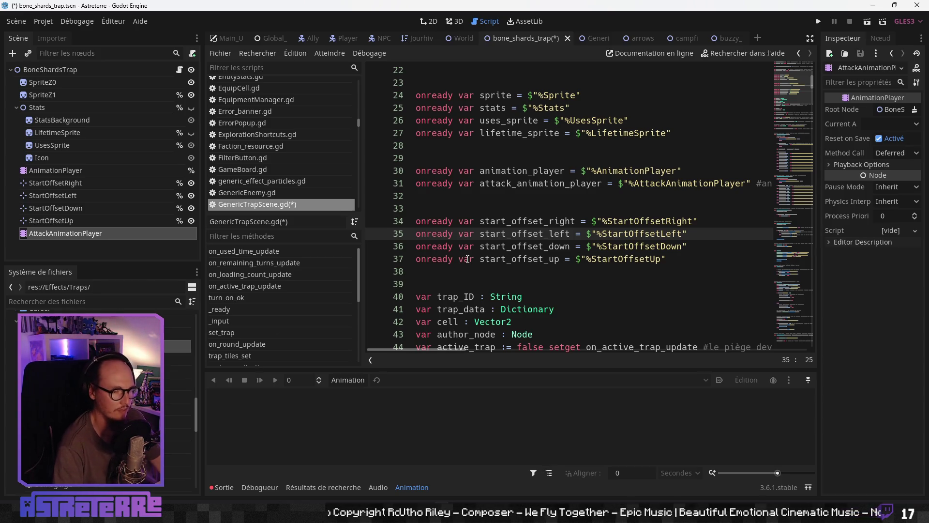
key(ctrl+s)
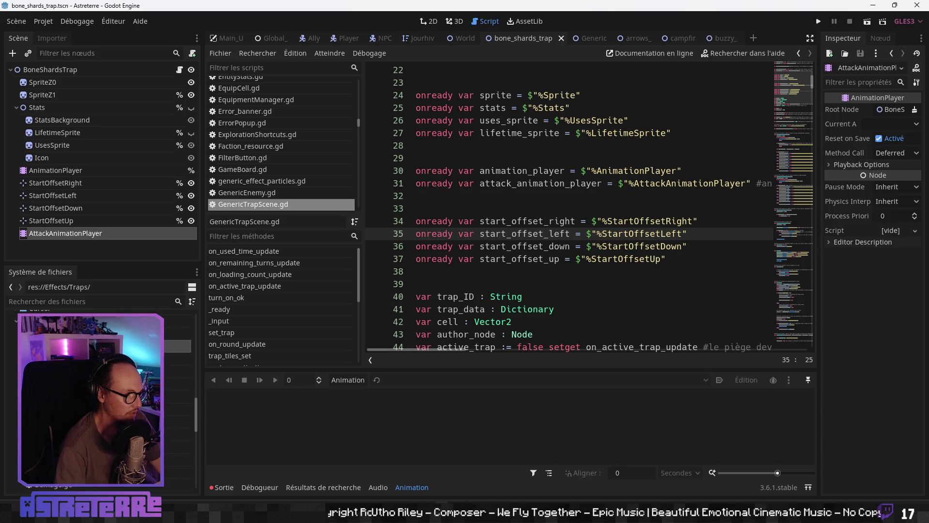
- Open net.tscn from the res://Effects/Traps folder
click(179, 359)
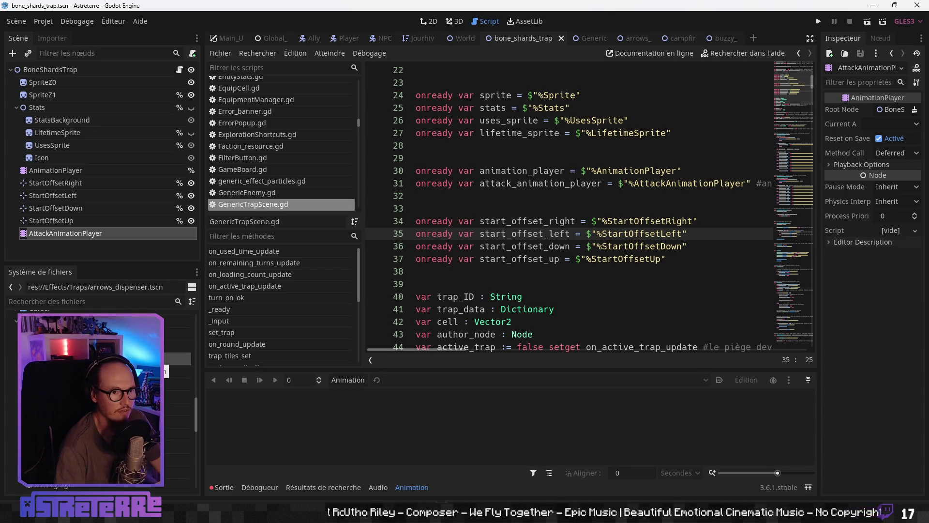
click(179, 371)
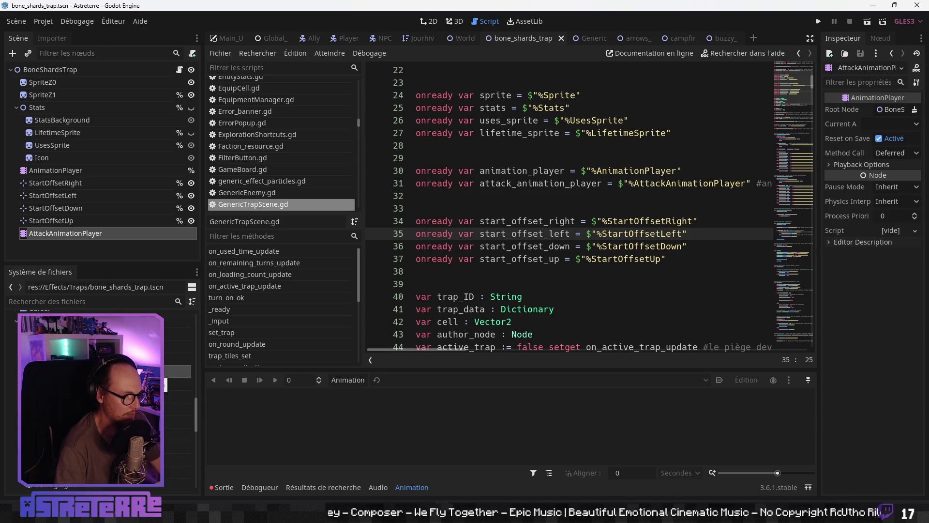
click(179, 384)
click(179, 397)
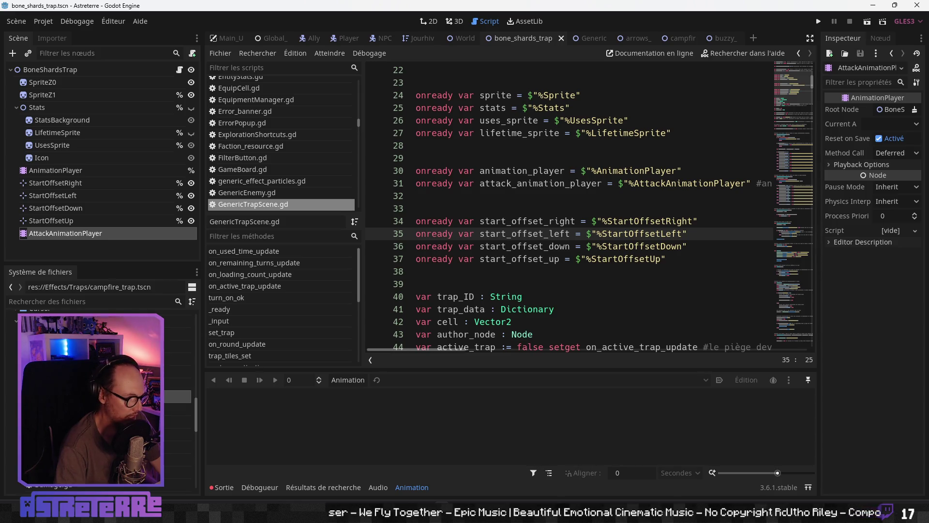
click(179, 421)
double_click(179, 434)
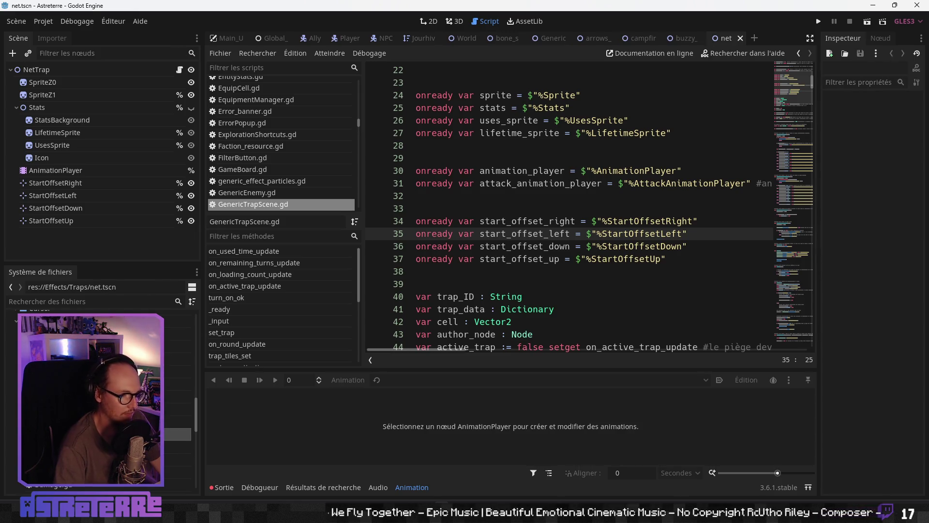
- Paste AttackAnimationPlayer under the NetTrap root
right_click(49, 73)
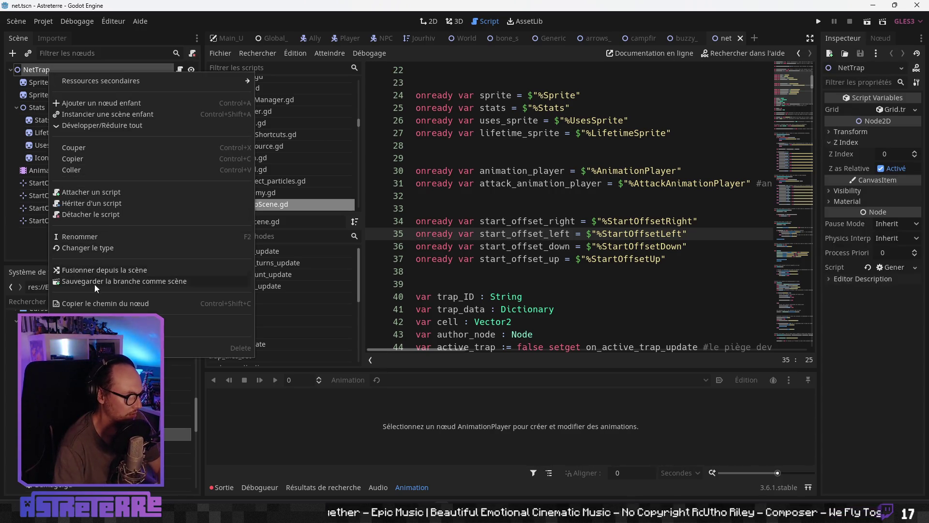
click(79, 171)
scroll(97, 387, up, 5)
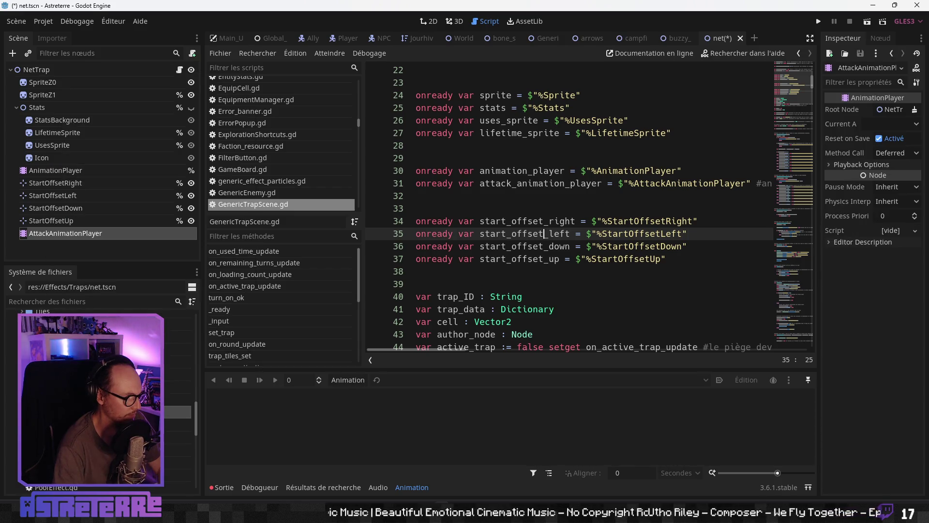
- Open wolf_trap.tscn, paste AttackAnimationPlayer under WolfTrap, and save both wolf_trap and net
click(96, 449)
double_click(96, 449)
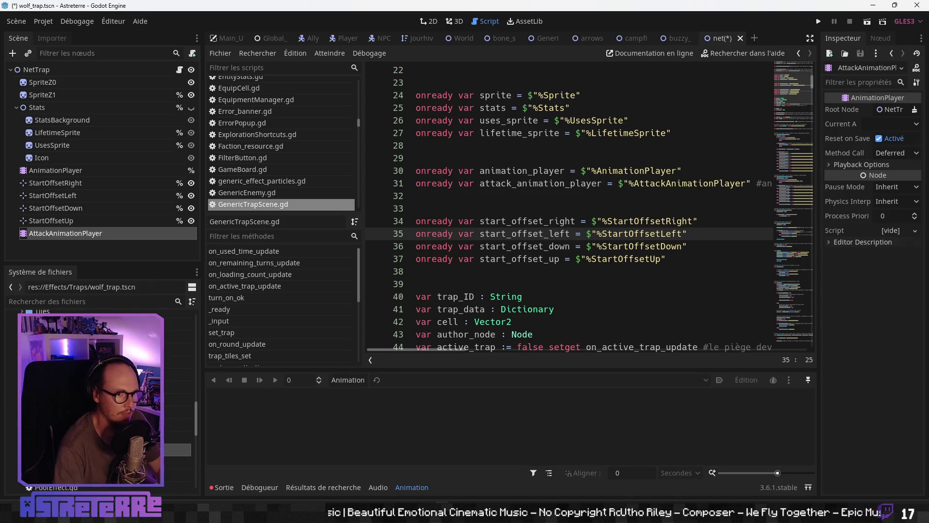
right_click(41, 68)
click(73, 165)
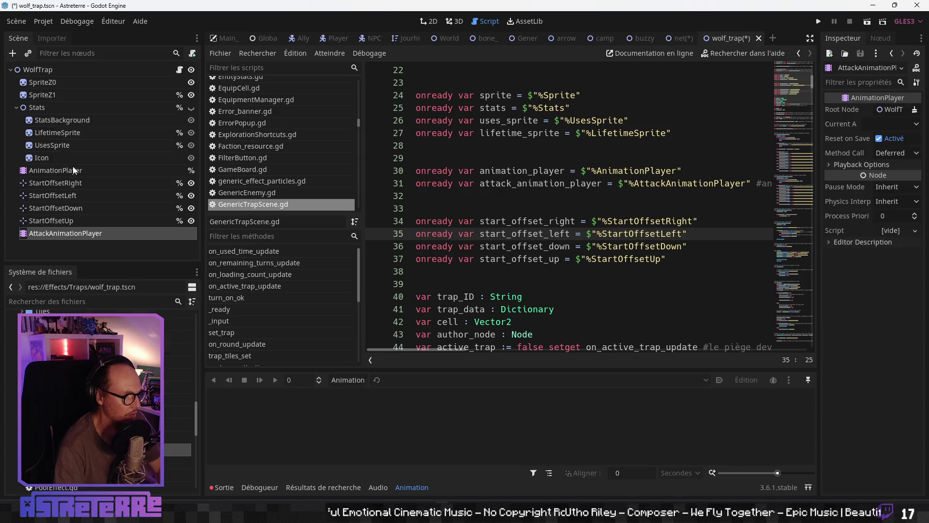
key(ctrl+s)
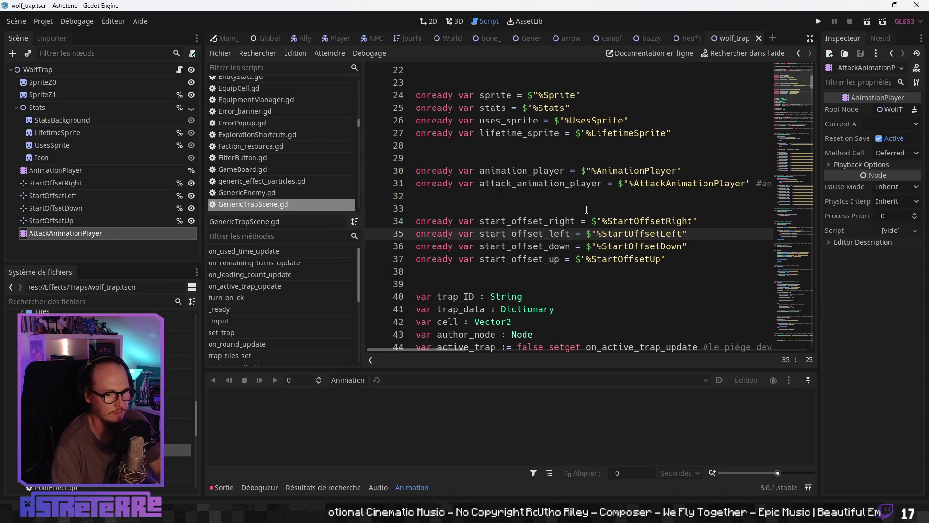
click(686, 40)
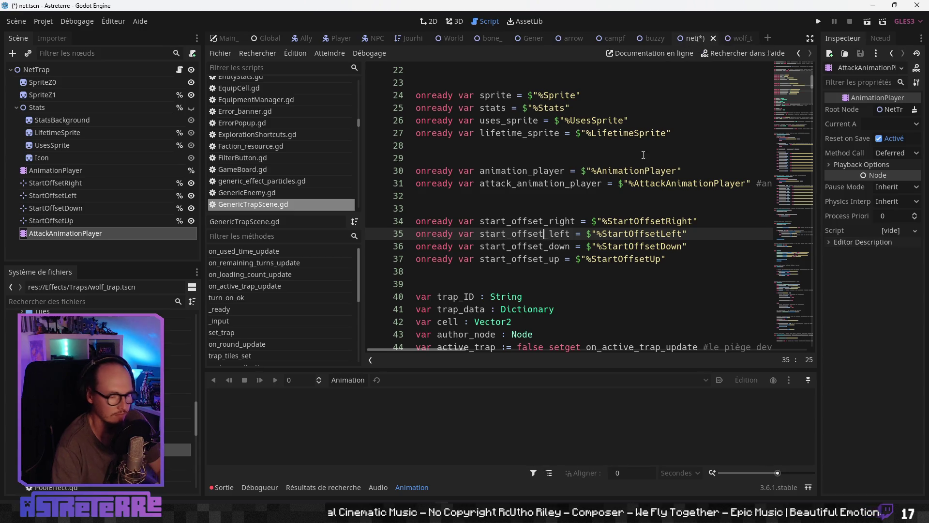
key(ctrl+s)
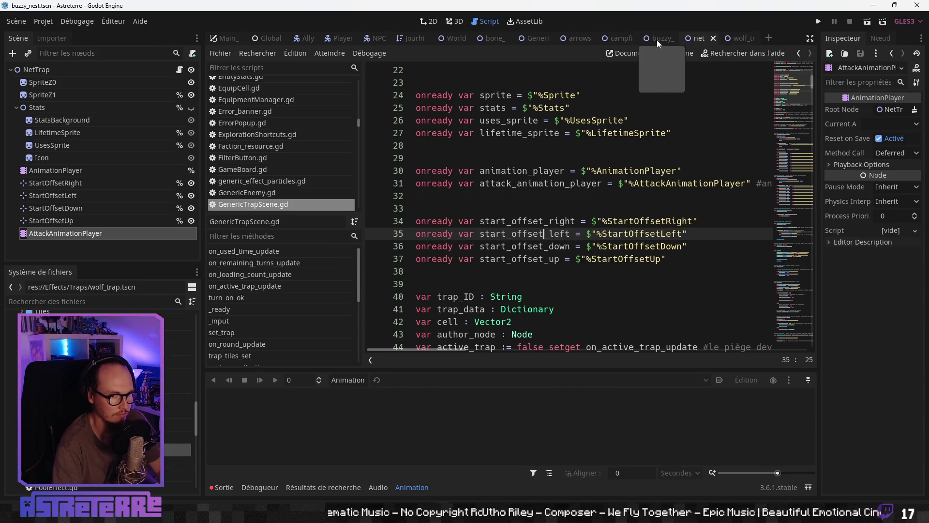
- Show buzzy_nest, scroll GenericTrapScene.gd to on_active_trap_update, then switch to the browser
click(658, 40)
click(501, 271)
scroll(501, 273, down, 20)
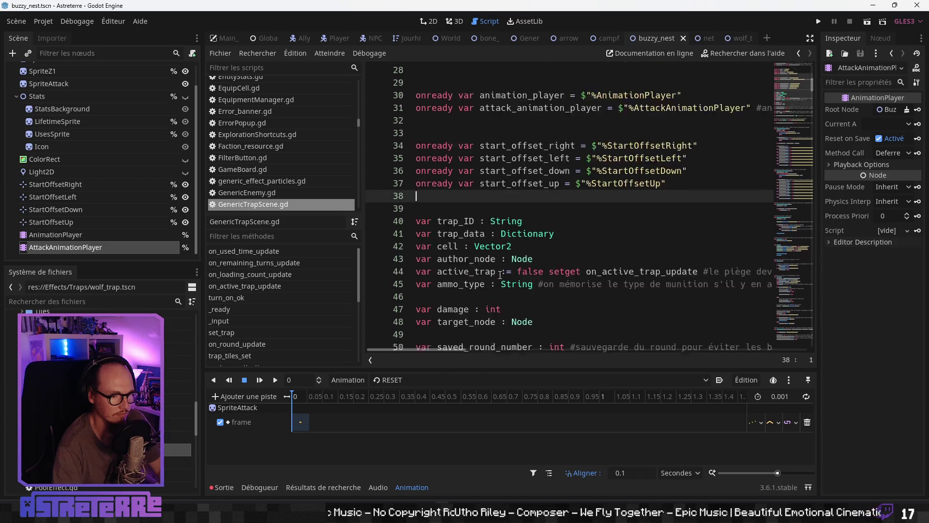
scroll(501, 276, down, 6)
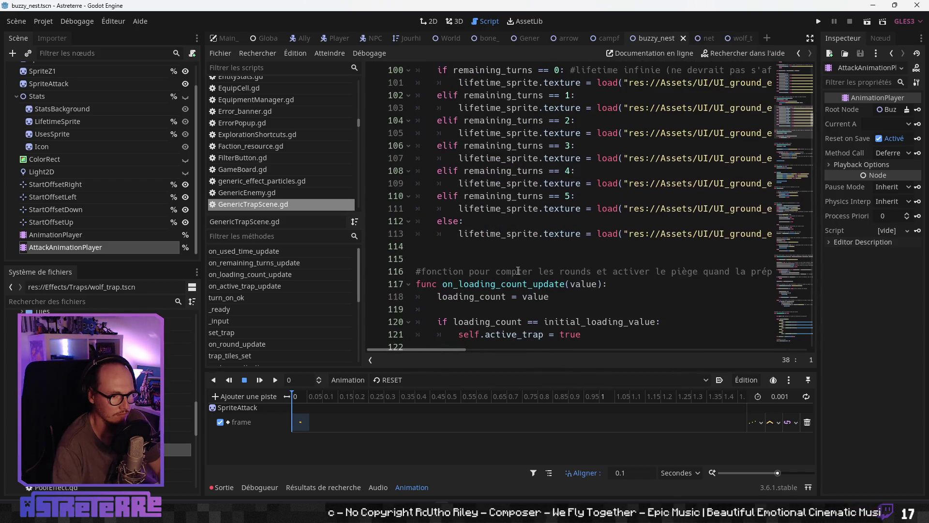
click(501, 272)
scroll(509, 285, down, 1)
scroll(511, 293, down, 3)
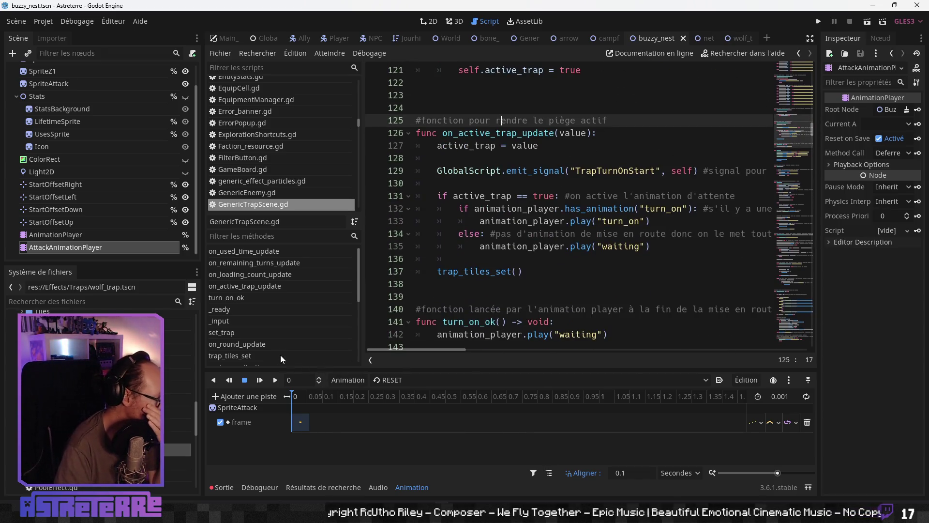
key(alt+Tab)
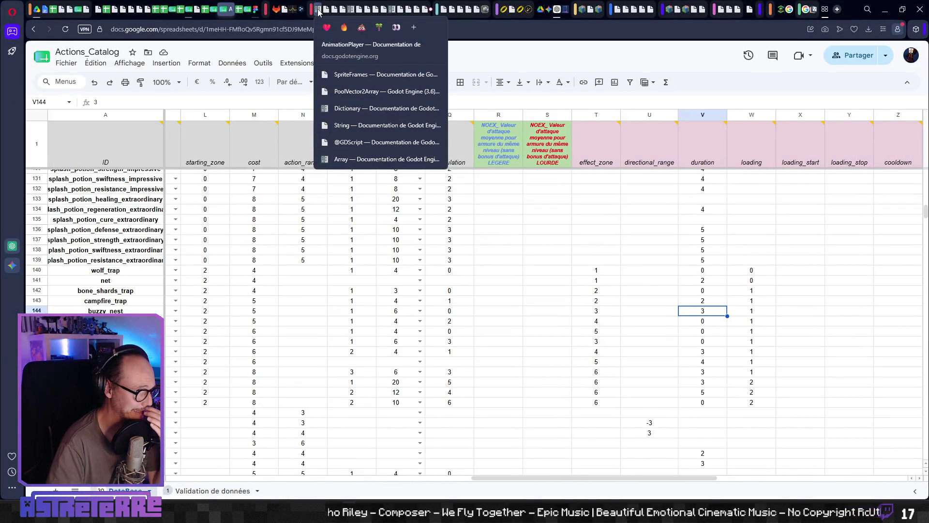
- Select get_animation on the AnimationPlayer docs, return to Godot's line 134 and open Find in Files
click(319, 12)
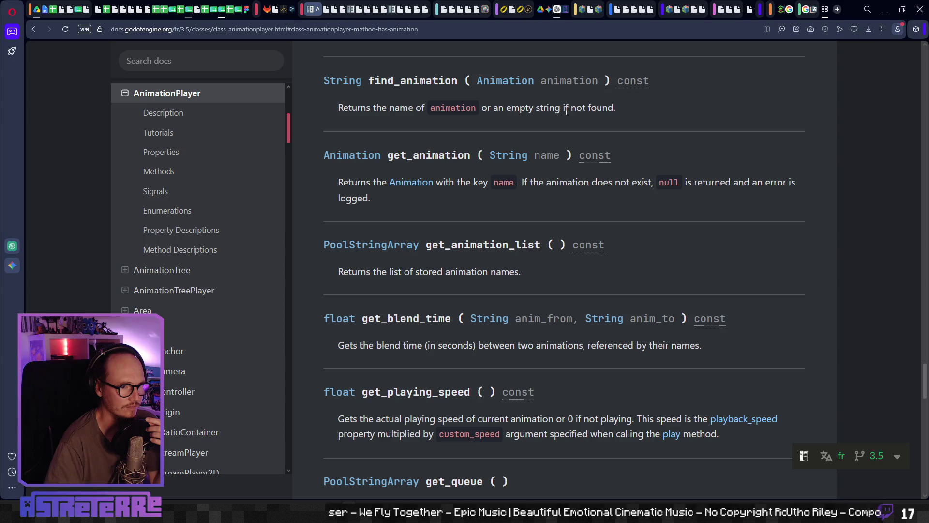
scroll(429, 188, up, 1)
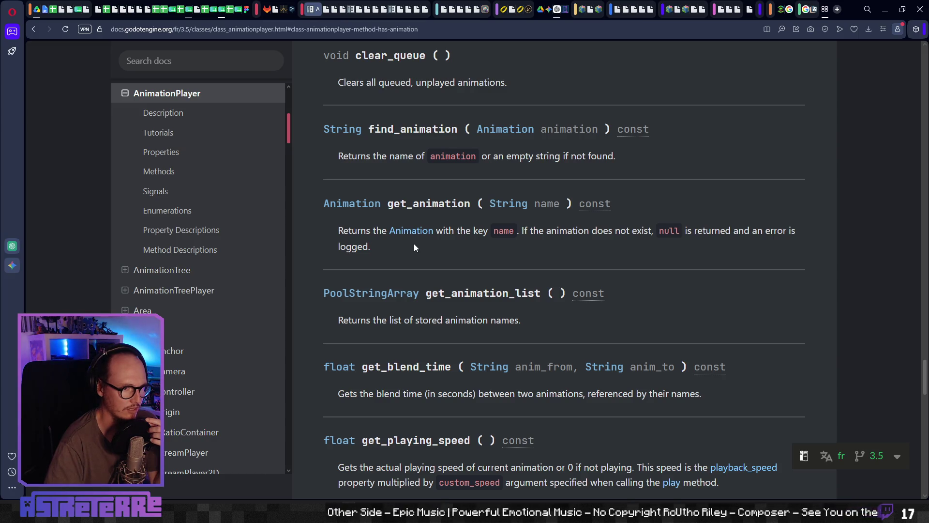
scroll(414, 243, up, 1)
scroll(414, 243, down, 1)
double_click(428, 203)
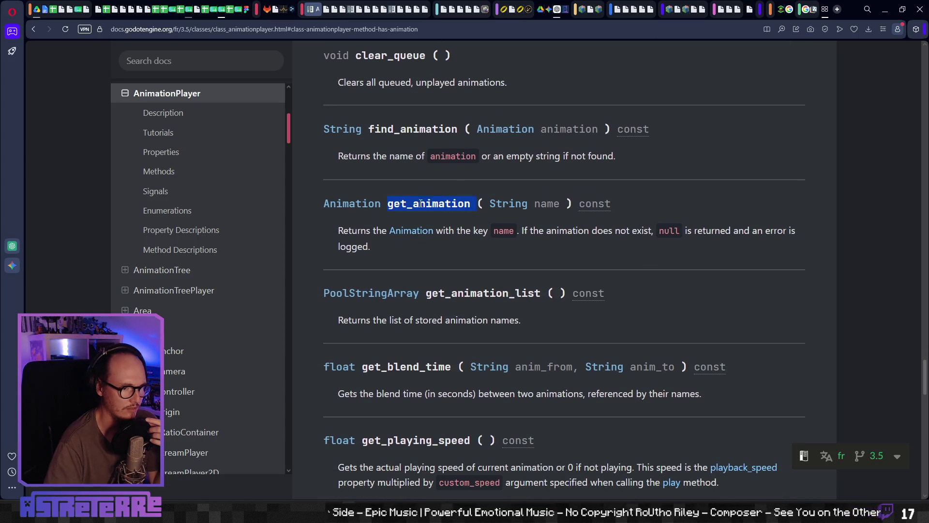
triple_click(433, 205)
double_click(436, 206)
key(ctrl+c)
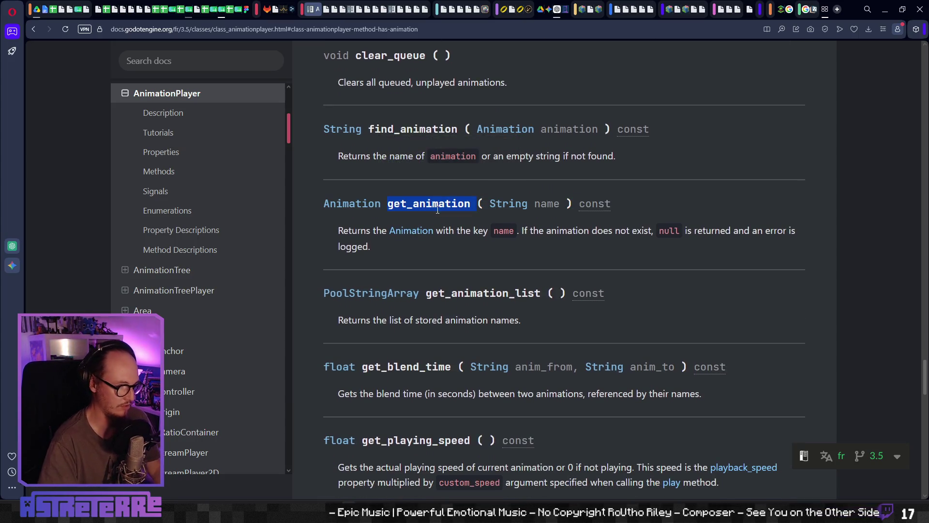
key(alt+Tab)
click(446, 235)
key(ctrl+shift+f)
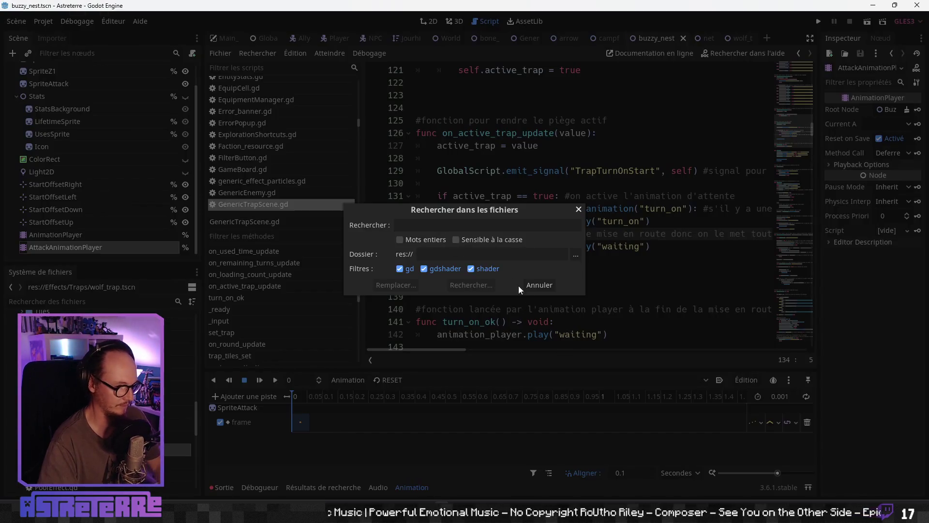
- Search the project for get_animation, finding no matches, and go back to the docs
key(ctrl+v)
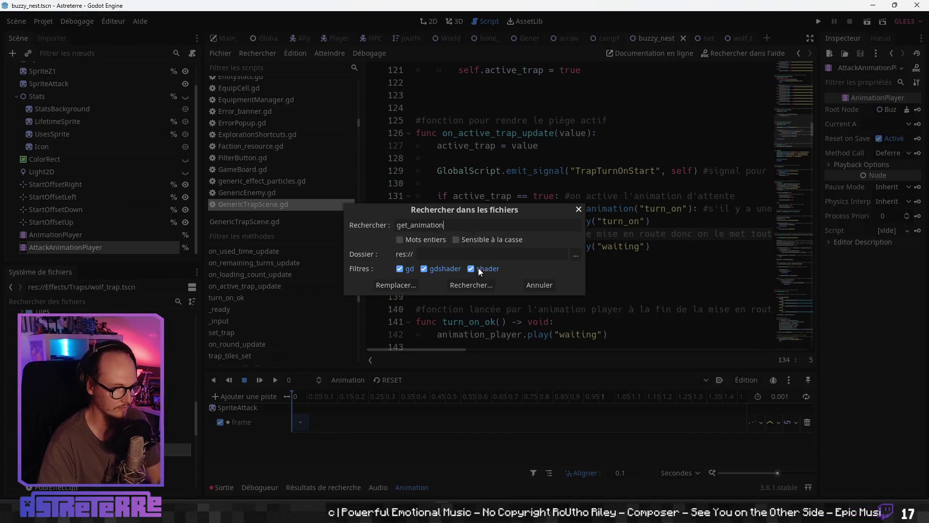
click(466, 285)
key(alt+Tab)
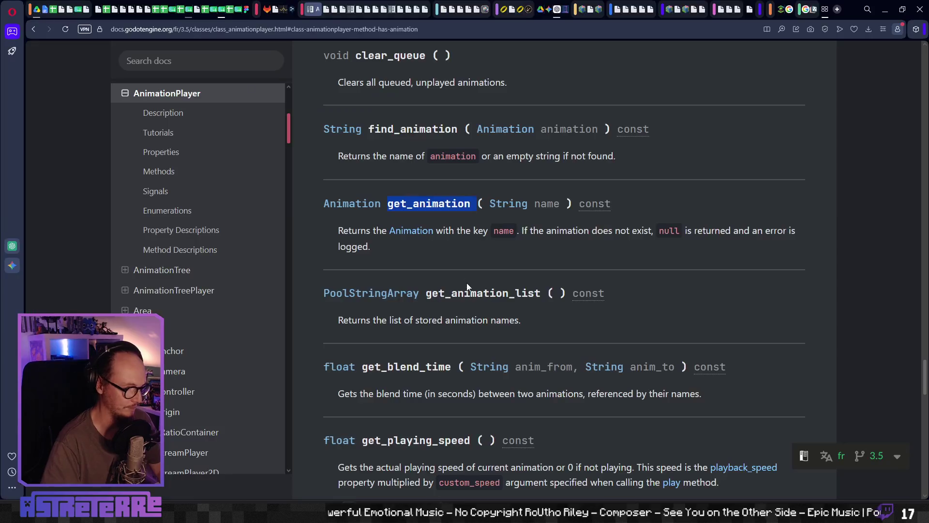
- Copy find_animation from the docs, search the project for it, then return to the docs
double_click(413, 128)
click(438, 128)
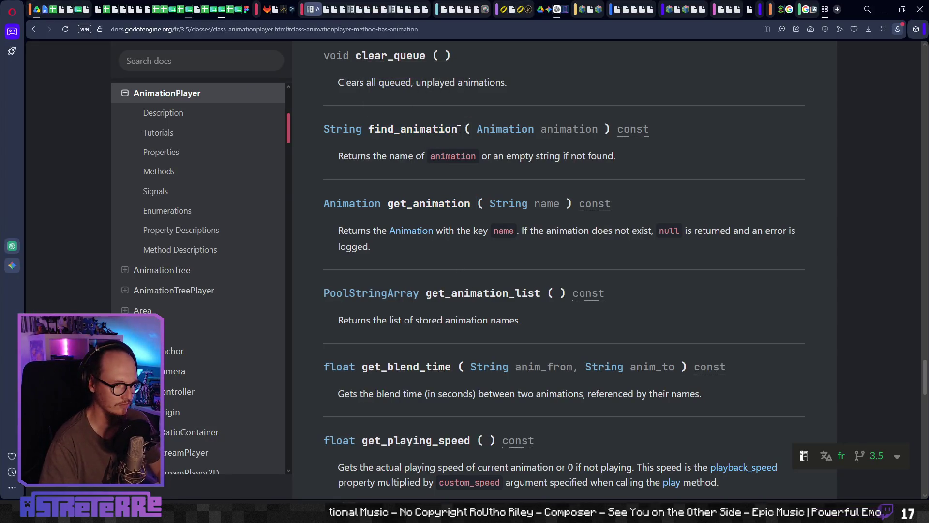
drag(459, 128, 369, 128)
key(ctrl+c)
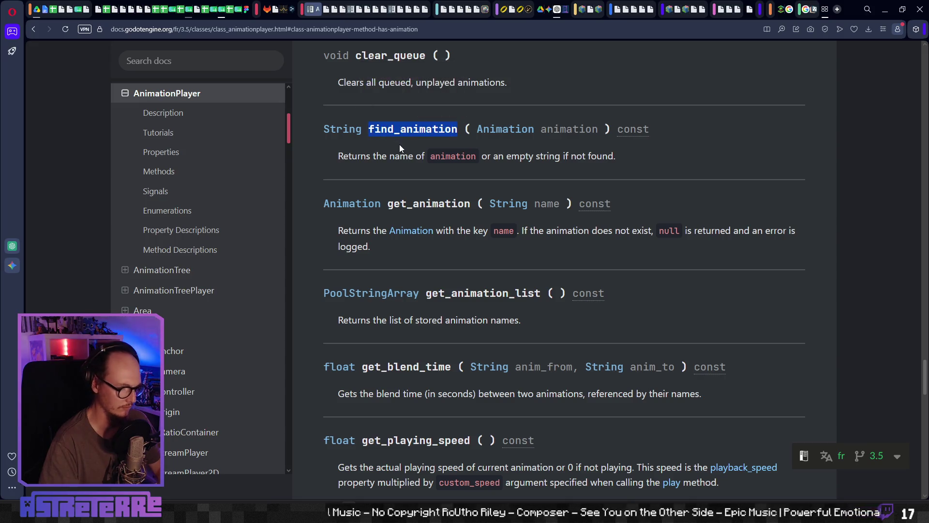
key(alt+Tab)
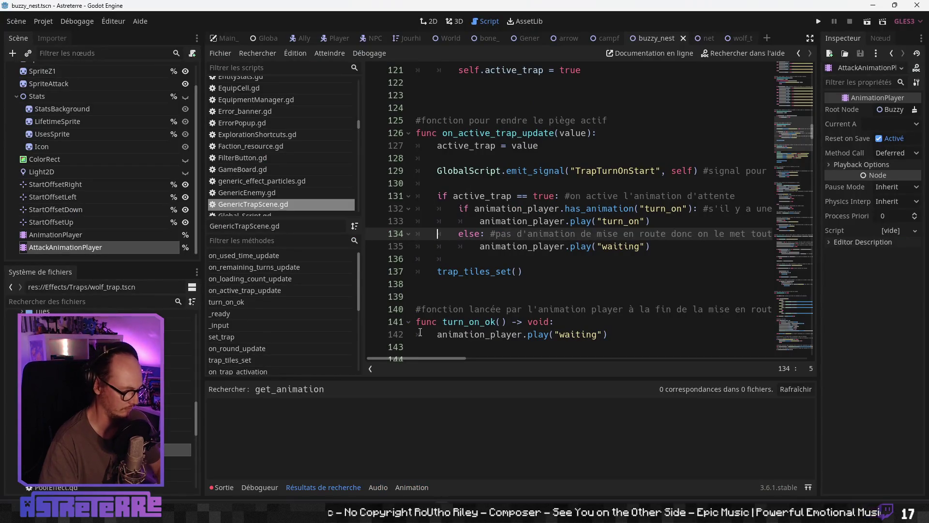
key(ctrl+shift+f)
key(ctrl+v)
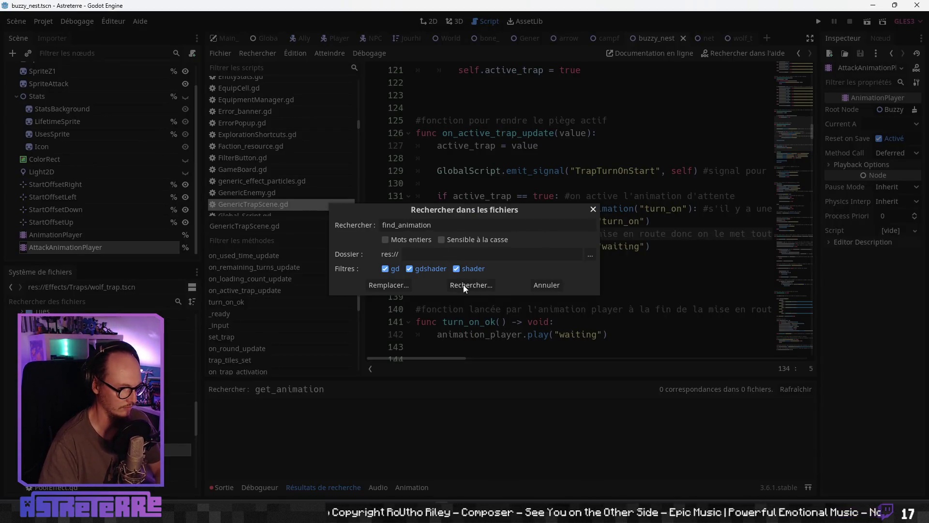
click(463, 285)
key(alt+Tab)
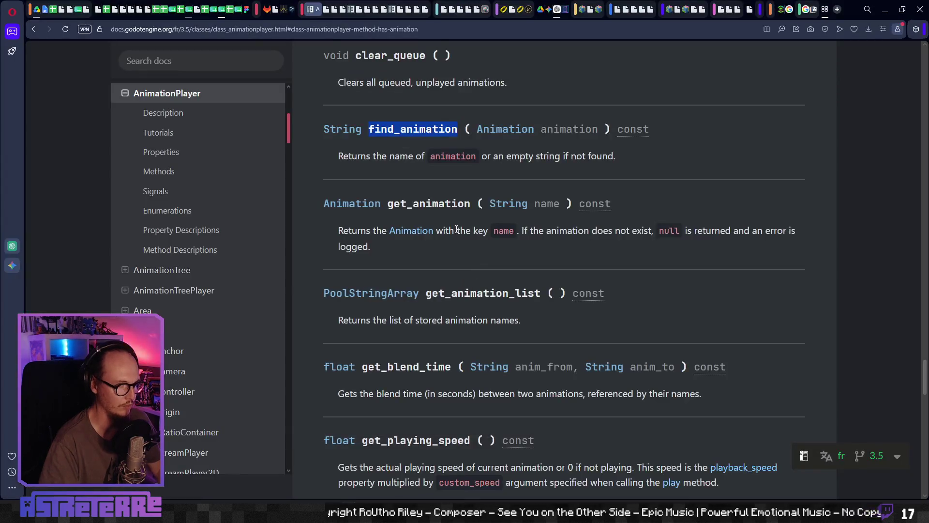
scroll(454, 239, up, 5)
scroll(454, 239, up, 6)
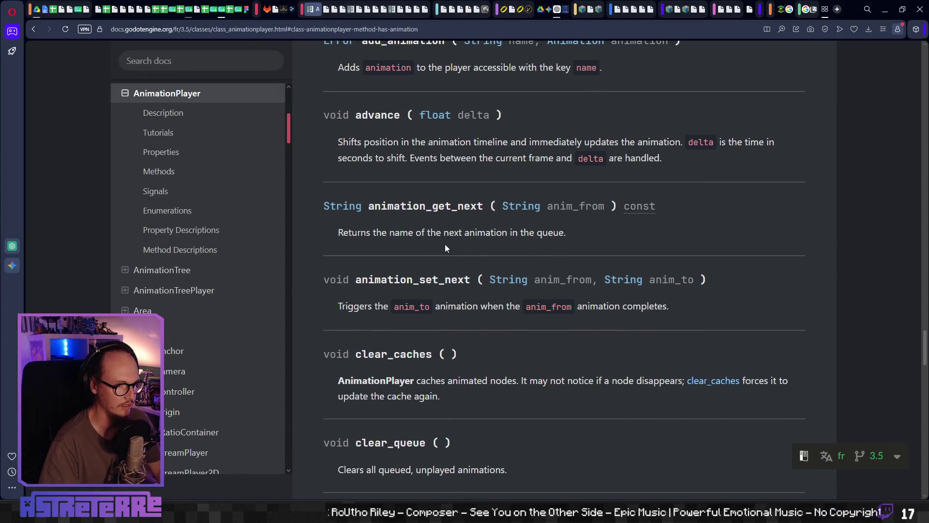
- Jump from the Methods table to the has_animation description, select its name, and return to Godot
scroll(446, 266, up, 9)
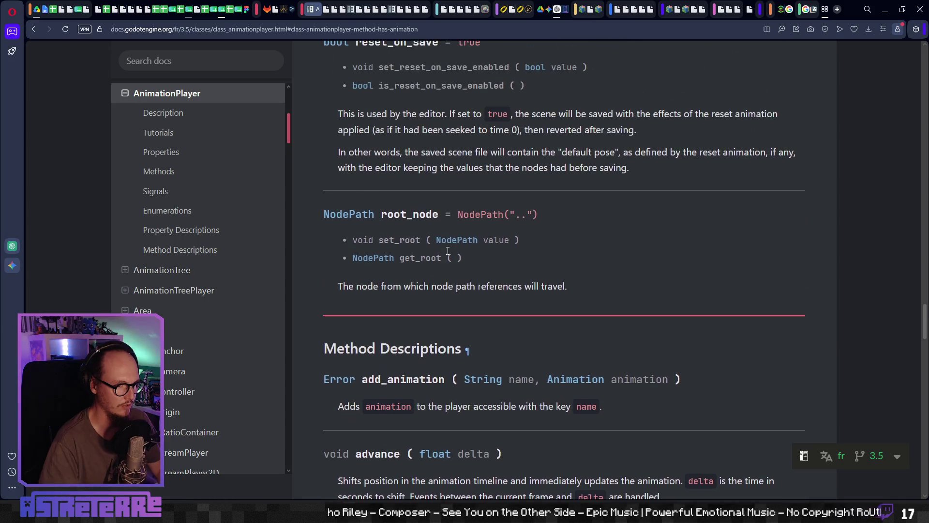
scroll(447, 257, up, 6)
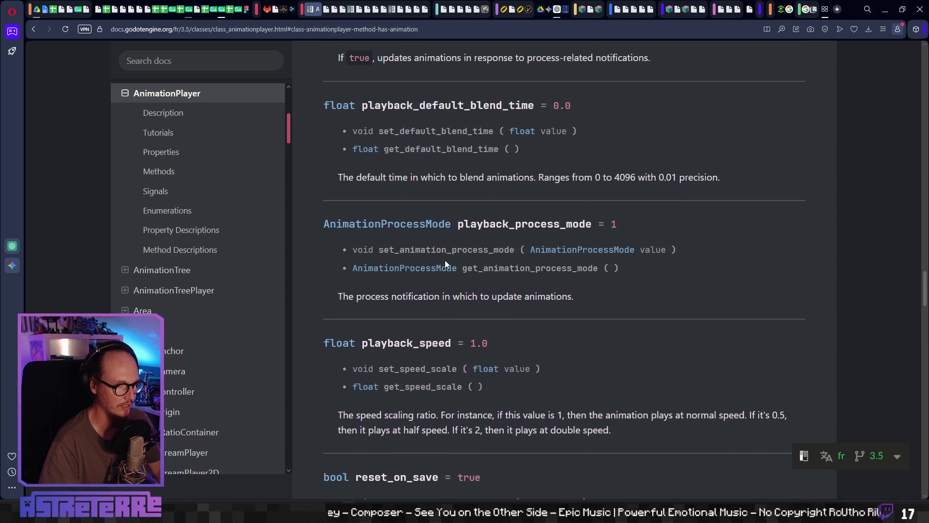
scroll(445, 264, up, 11)
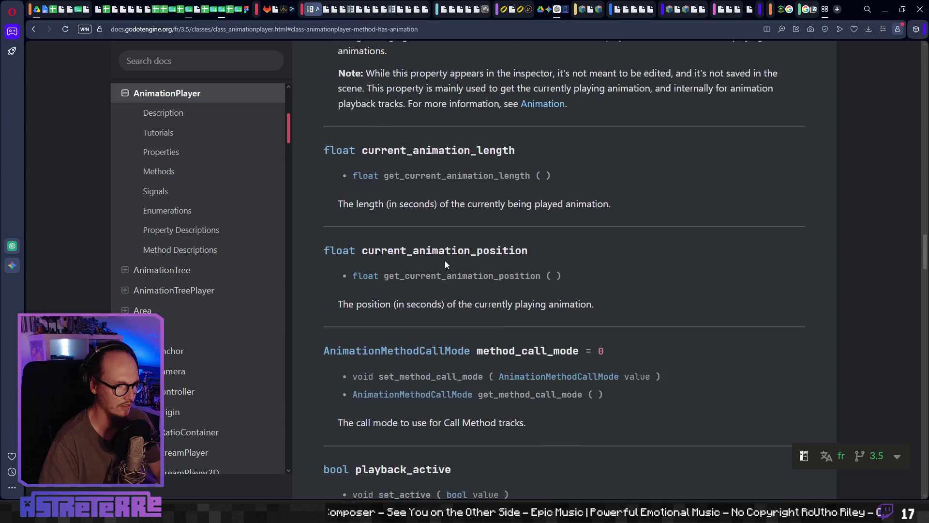
scroll(446, 260, up, 4)
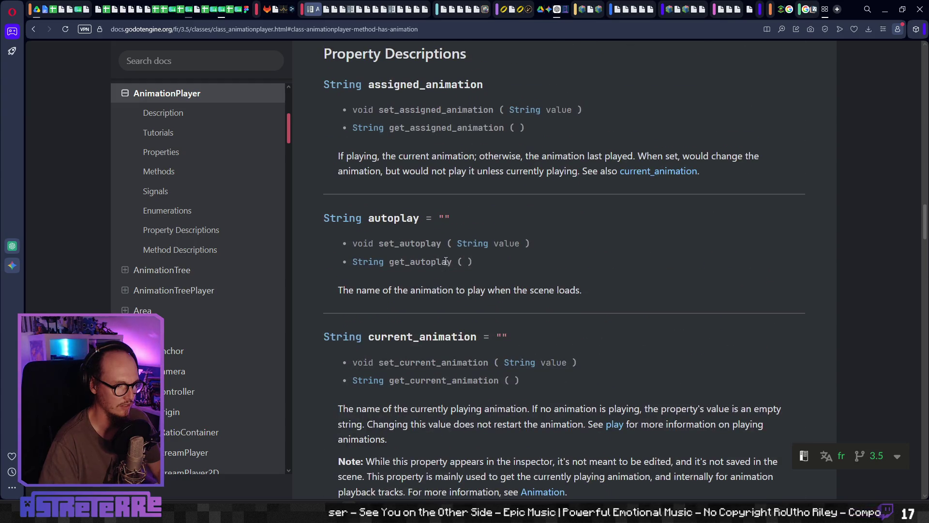
scroll(446, 261, up, 10)
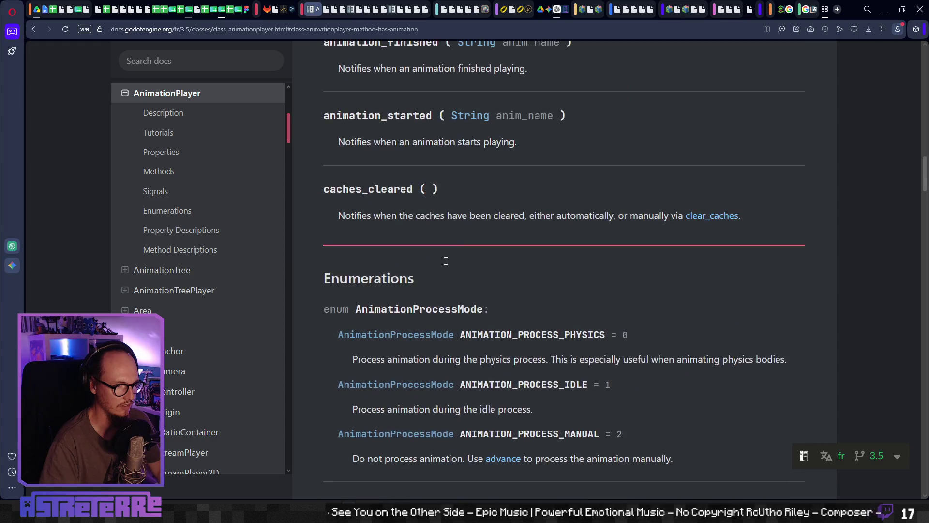
scroll(927, 179, up, 20)
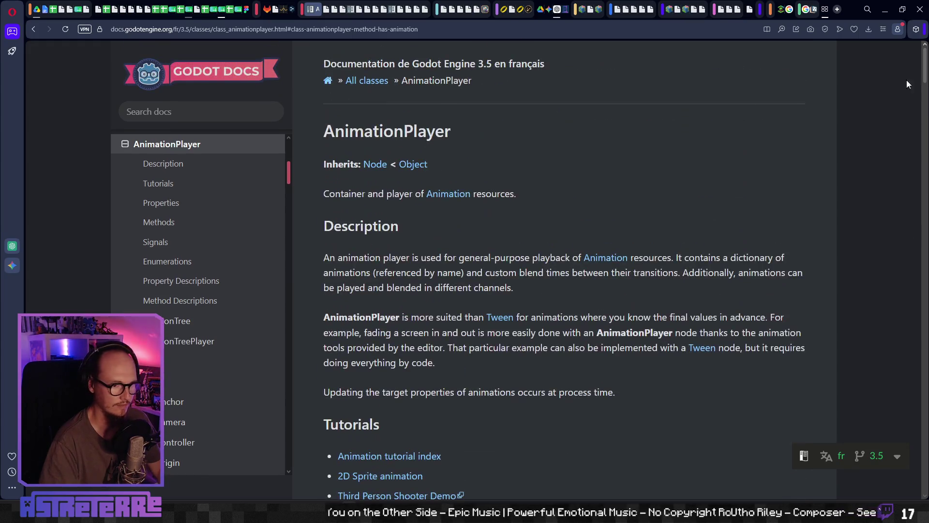
scroll(649, 283, down, 9)
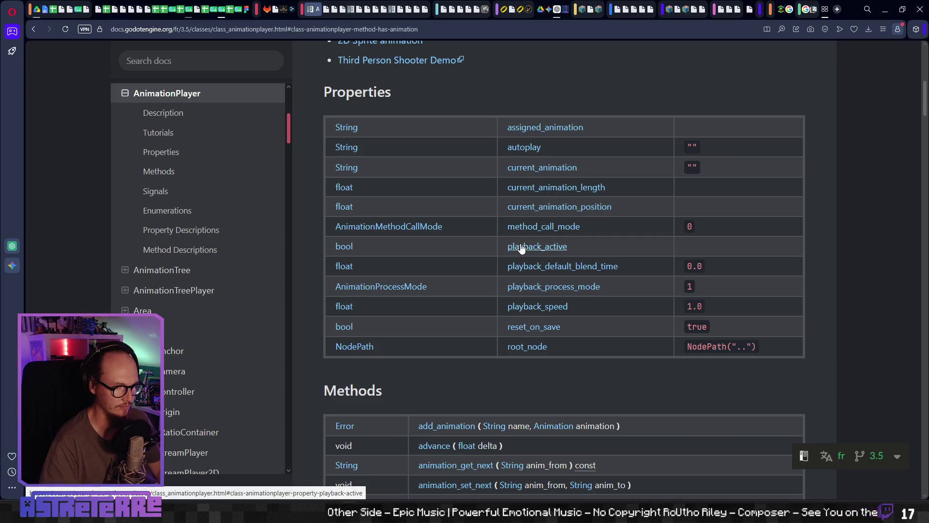
scroll(486, 269, down, 6)
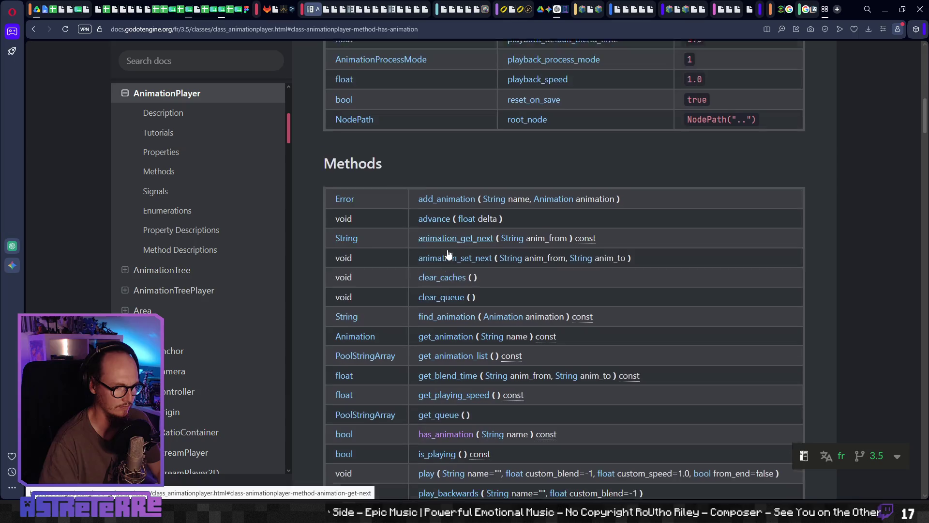
scroll(442, 274, down, 2)
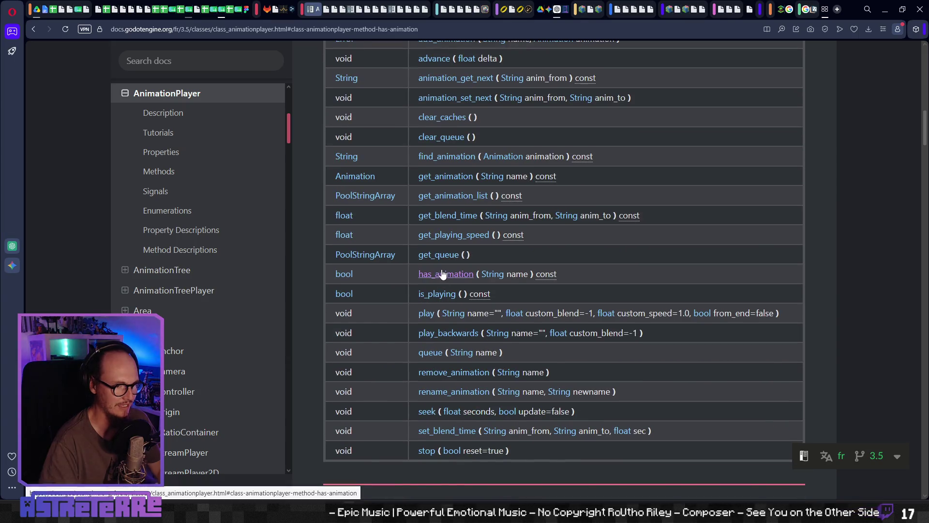
click(440, 271)
scroll(424, 204, up, 2)
drag(439, 144, 358, 144)
key(alt+Tab)
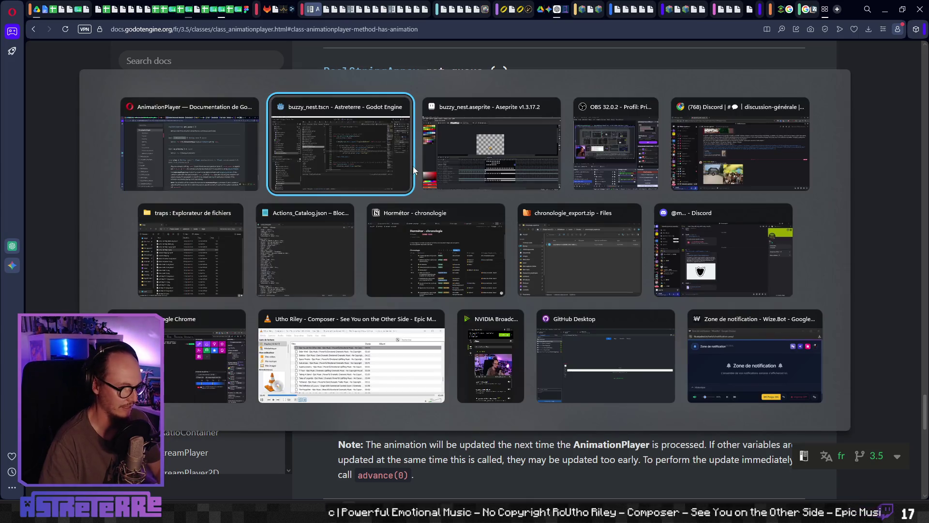
- Search the project for has_animation, then place the caret after the else branch's waiting play call
key(ctrl+shift+f)
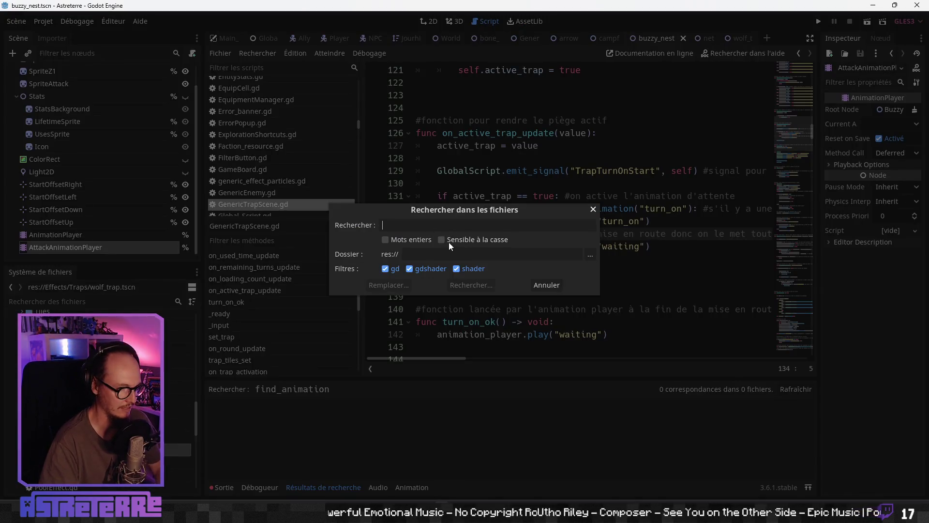
key(ctrl+v)
click(471, 284)
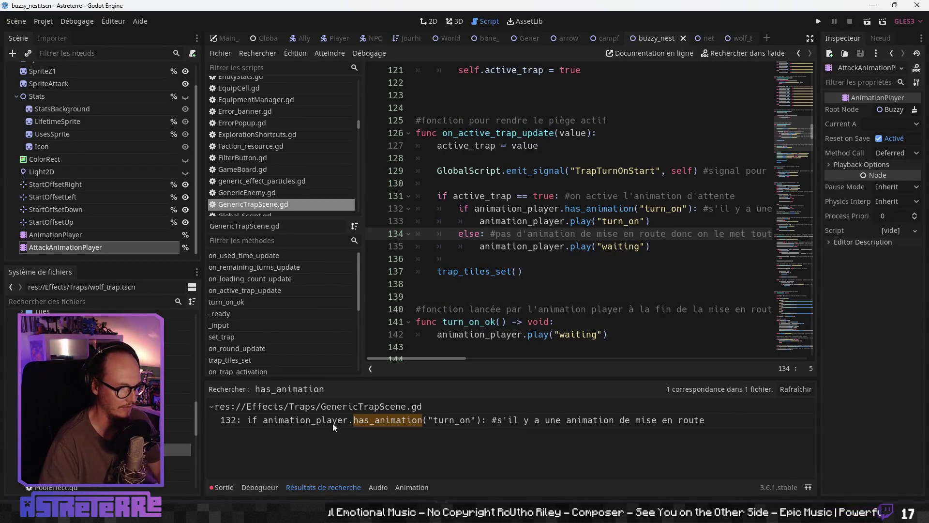
click(511, 260)
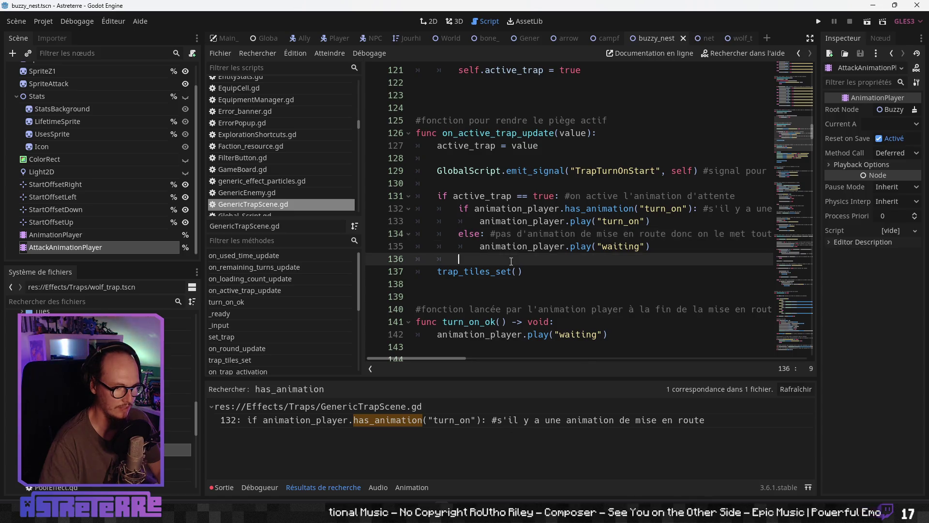
scroll(511, 260, down, 1)
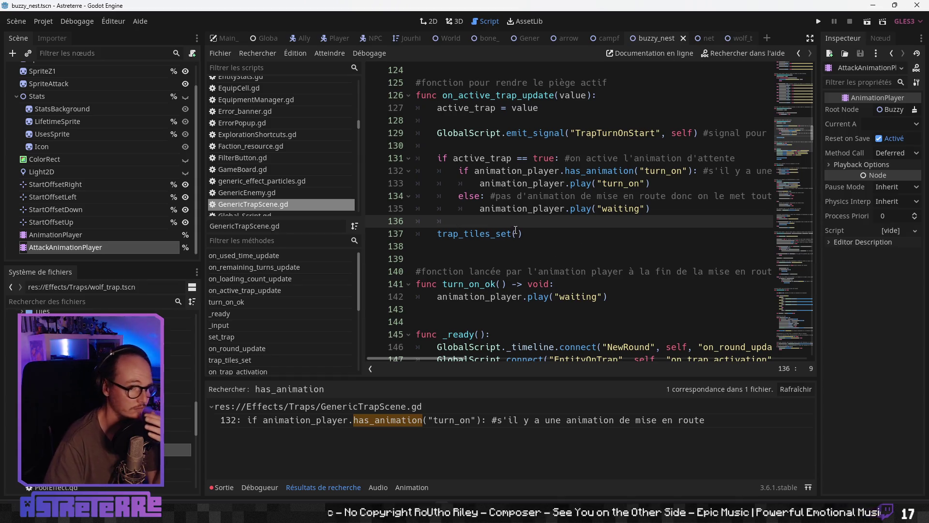
click(681, 204)
click(810, 38)
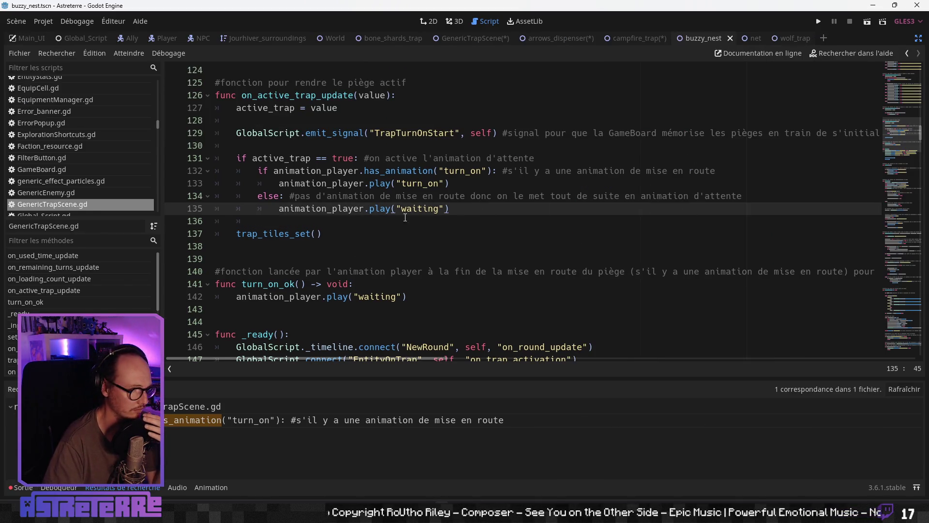
- Add a check: if attack_animation_player.has_animation("waiting") == true, play "waiting" on it
key(Return)
text(if a)
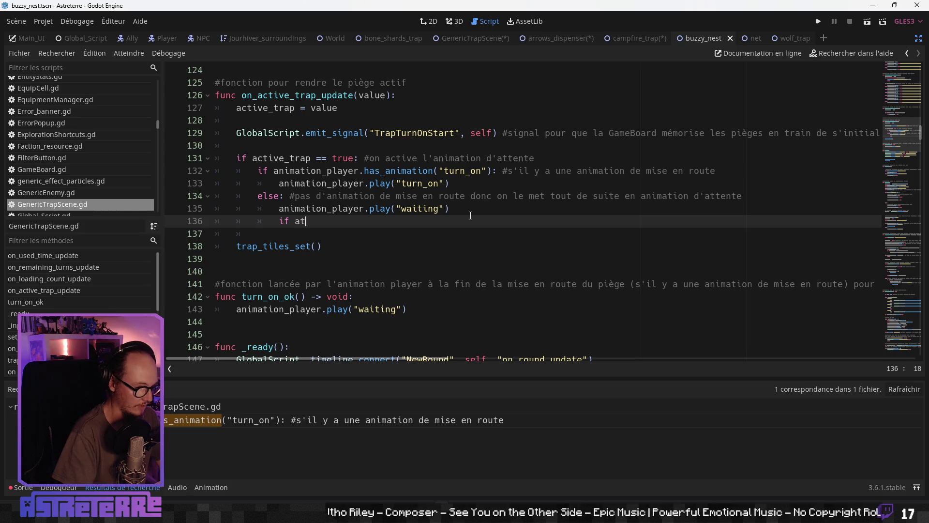
text(tt)
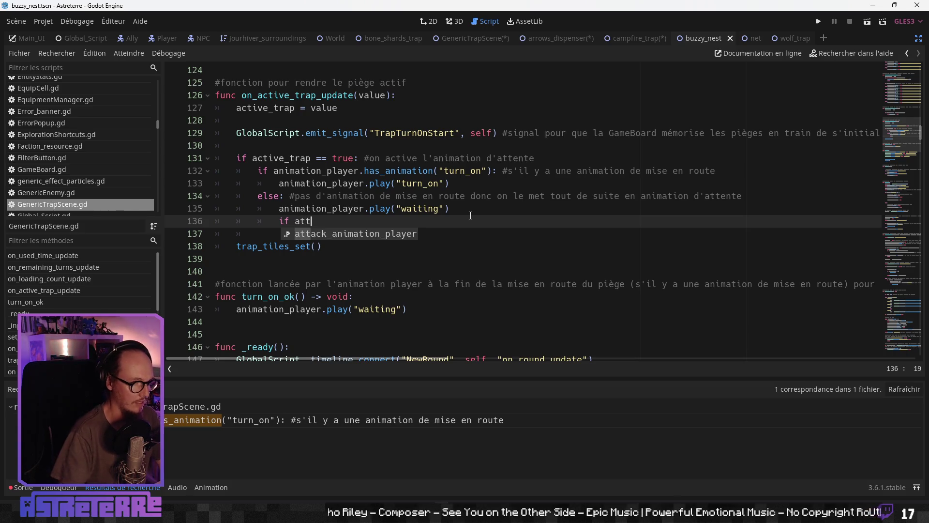
key(Return)
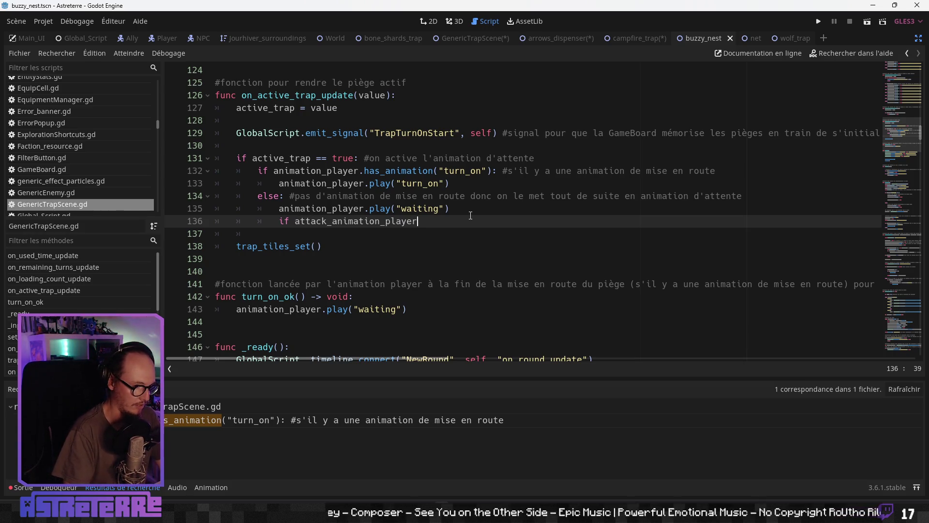
text(.has_animation(")
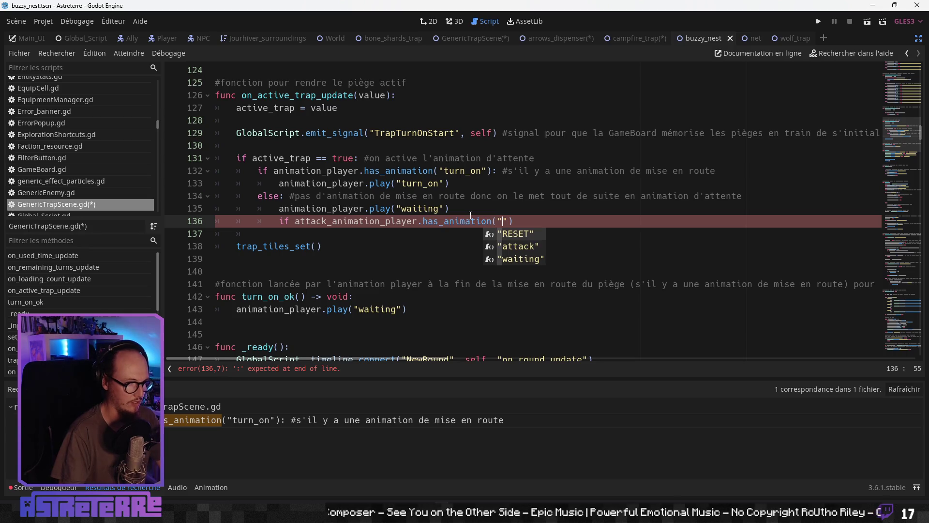
text(win)
key(Return)
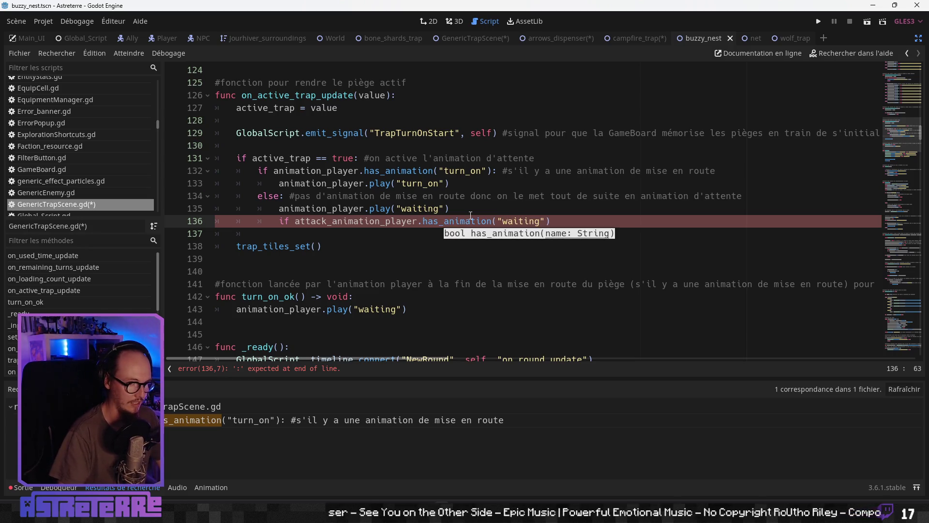
text( == true:)
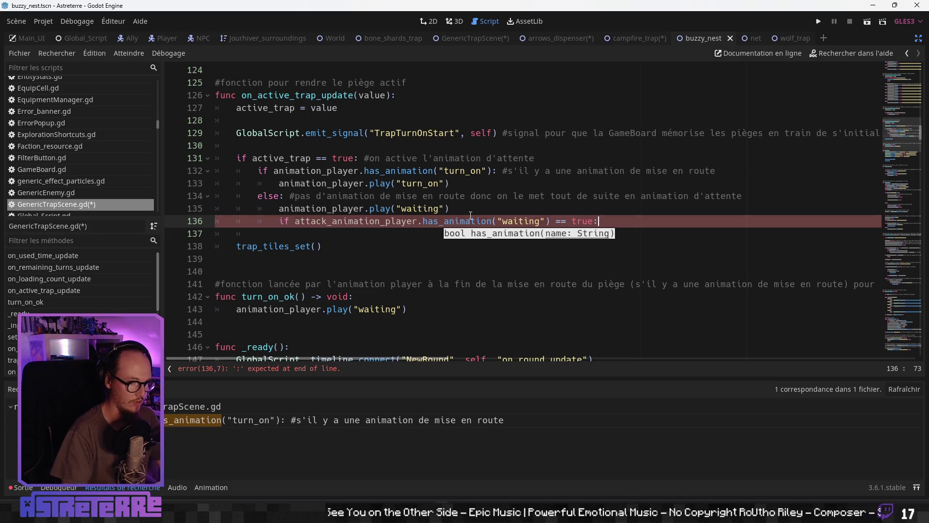
key(Return)
text(atta)
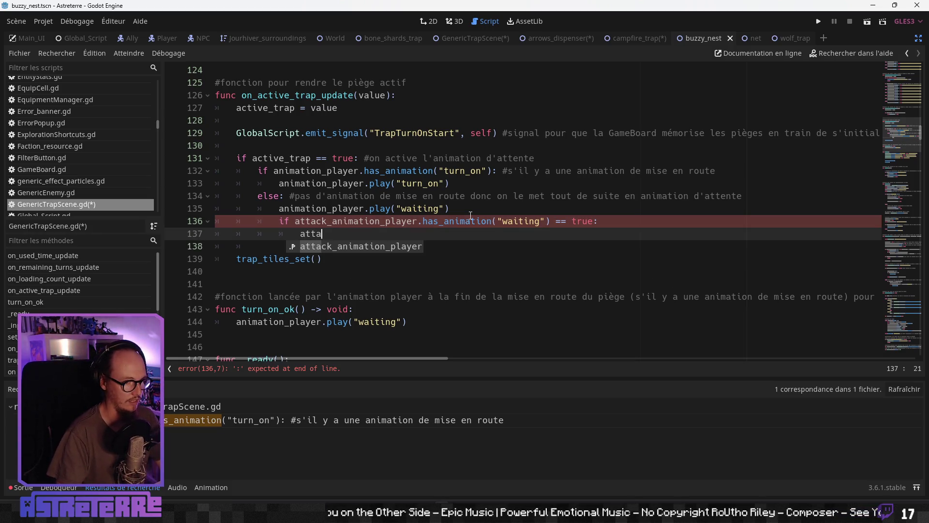
key(Return)
text(.pl)
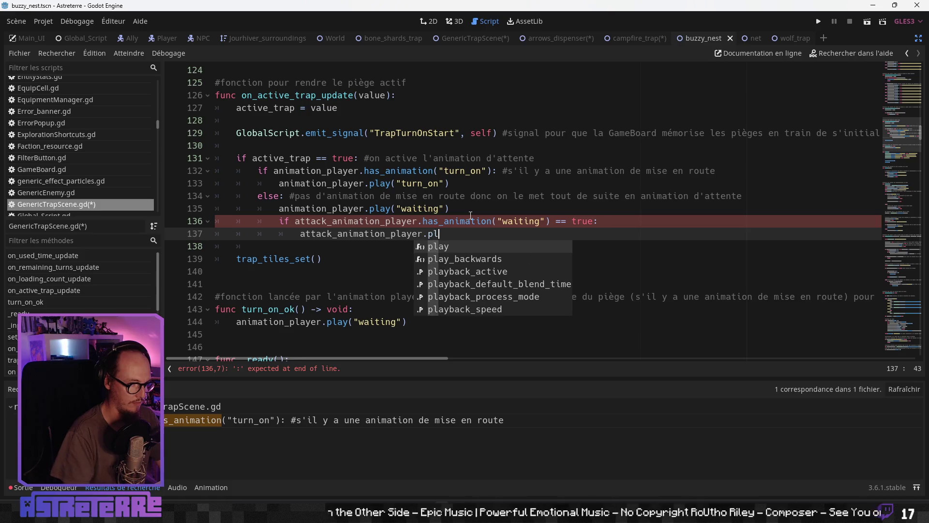
key(Return)
key(Down)
key(Down)
key(Return)
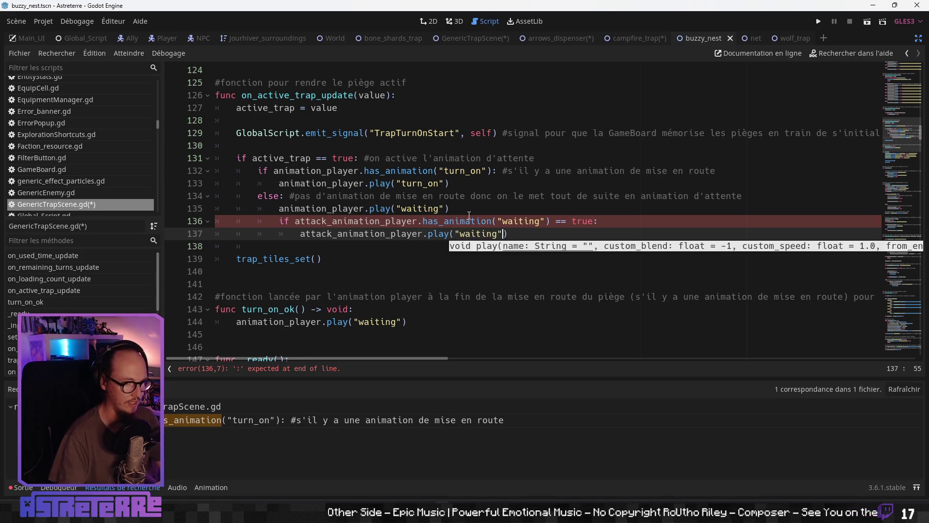
click(555, 221)
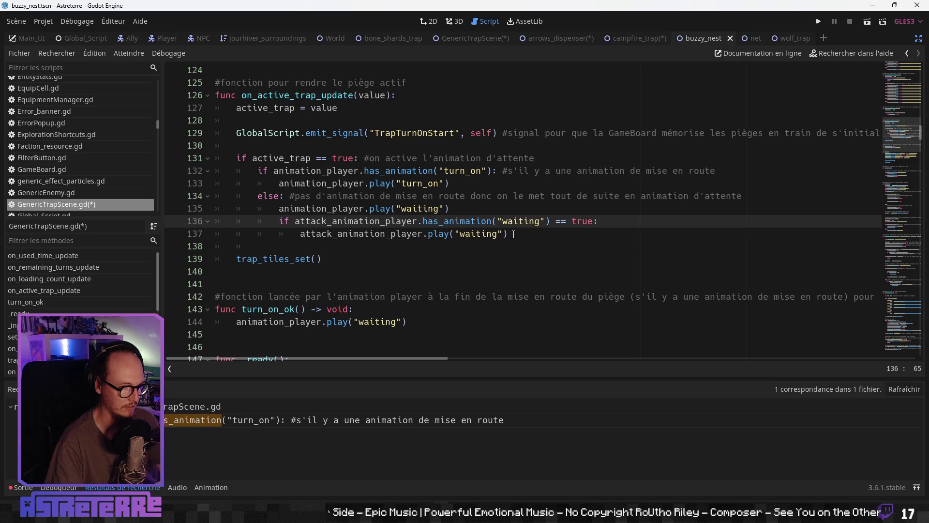
drag(507, 235, 280, 221)
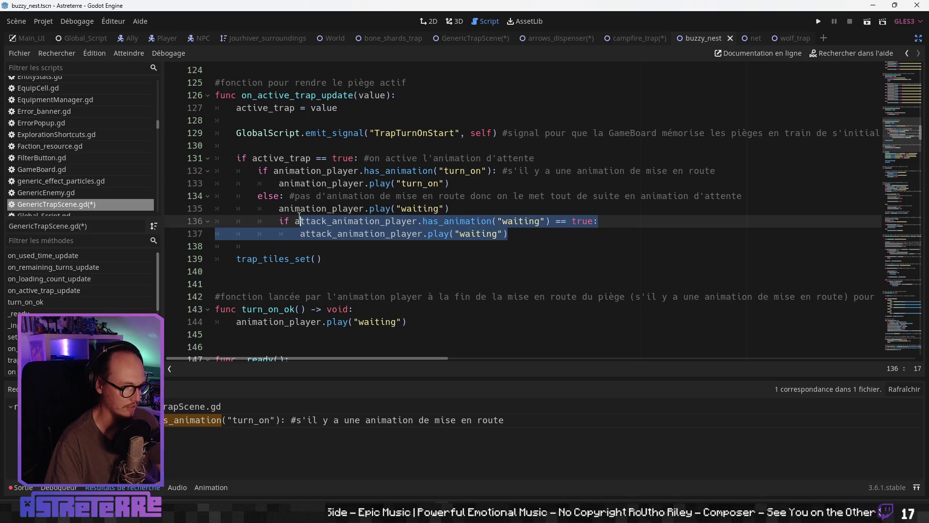
- Comment the attack_animation_player waiting check '#si nécessaire' and copy its two lines
click(637, 224)
text(#si nécessaire)
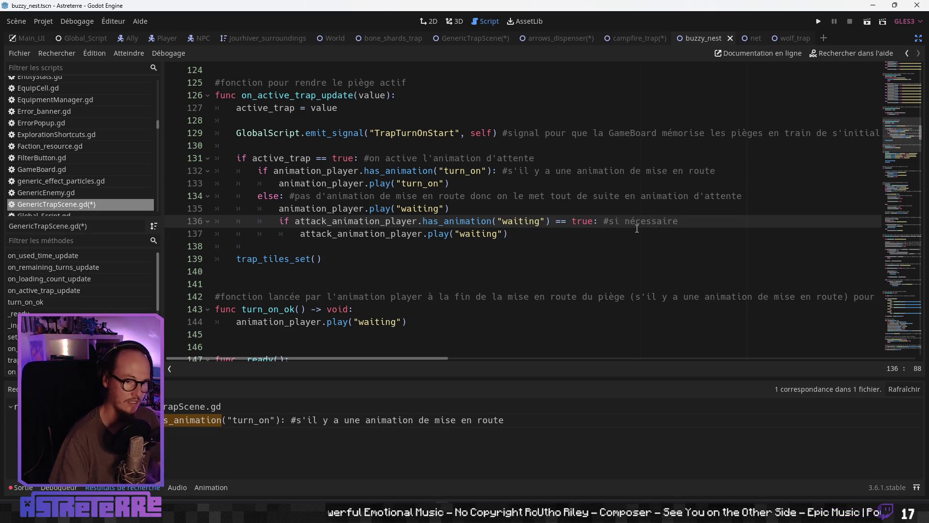
drag(591, 238, 368, 221)
click(502, 221)
drag(538, 229, 279, 221)
key(ctrl+c)
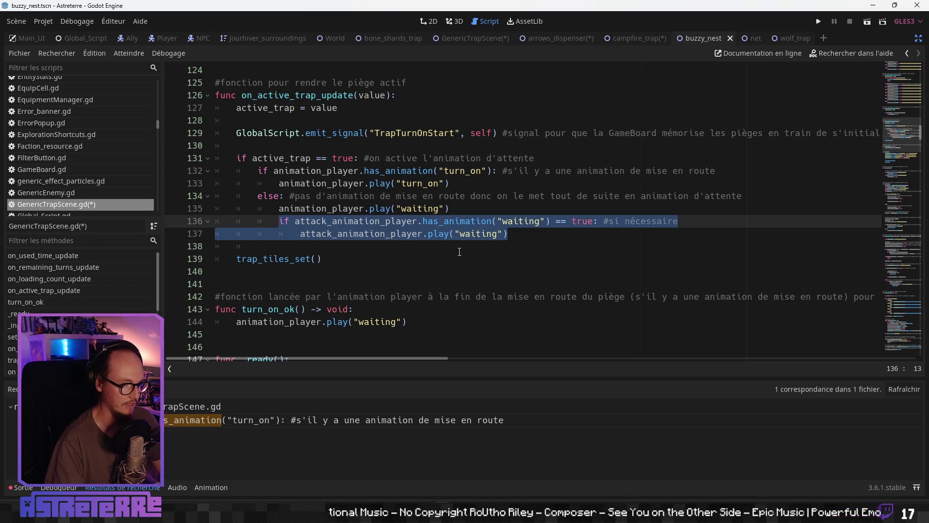
key(Down)
key(Down)
key(Down)
key(End)
scroll(419, 211, up, 2)
scroll(397, 299, down, 3)
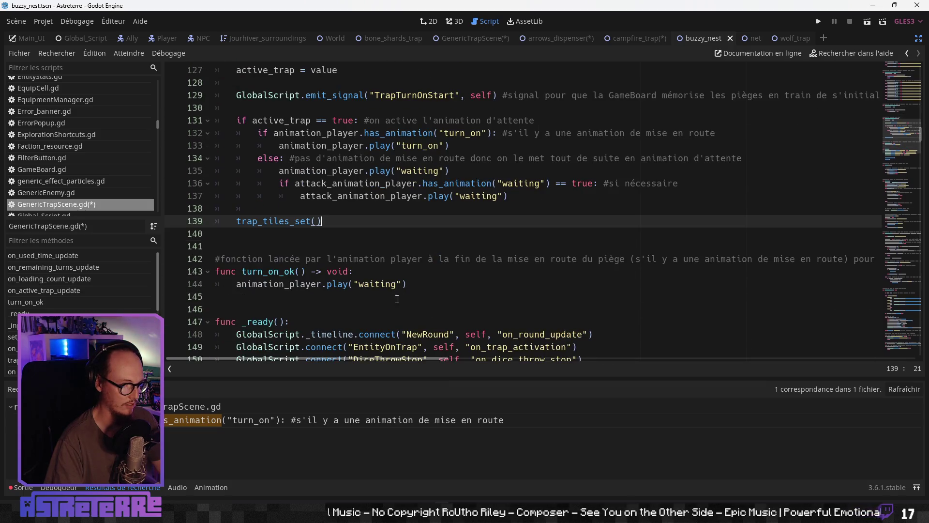
- Paste the waiting check into turn_on_ok and fix the pasted play line's indentation
click(408, 279)
key(Return)
key(ctrl+v)
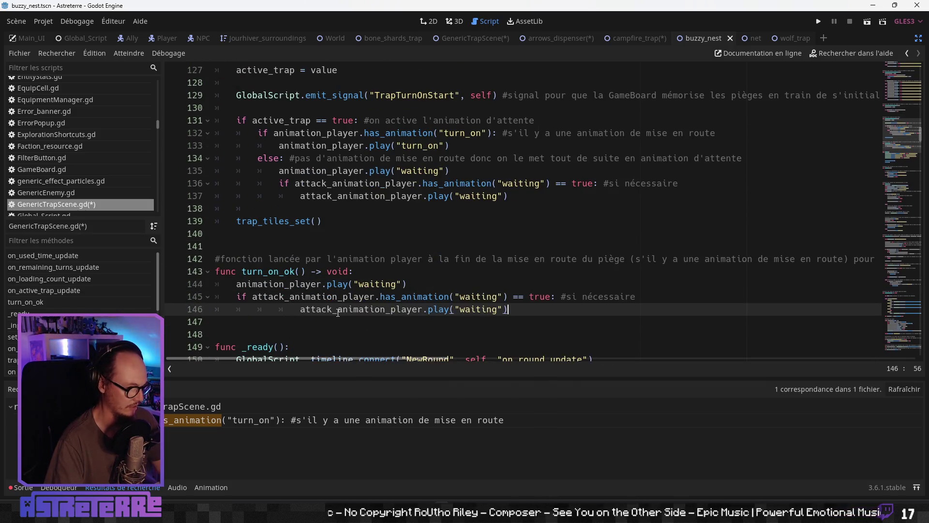
click(338, 309)
key(shift+End)
key(shift+Tab)
key(shift+Tab)
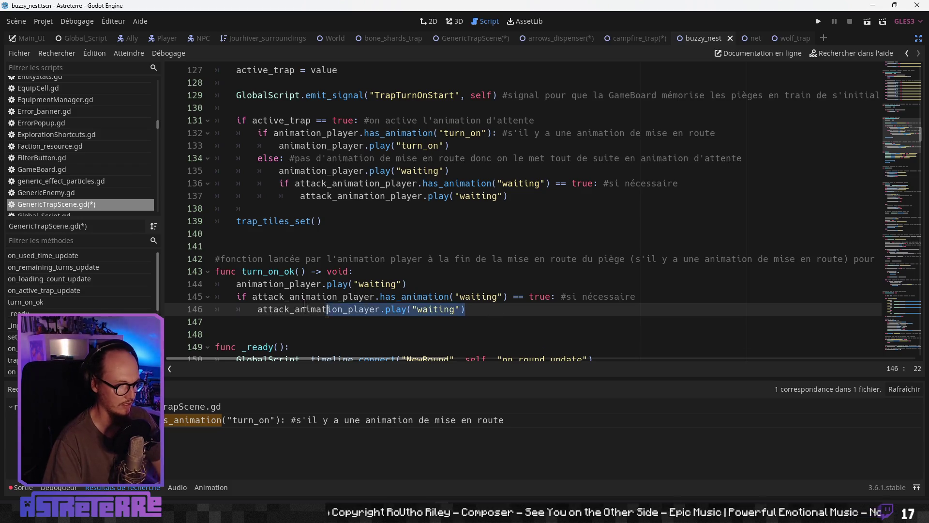
drag(465, 309, 241, 297)
scroll(254, 296, down, 3)
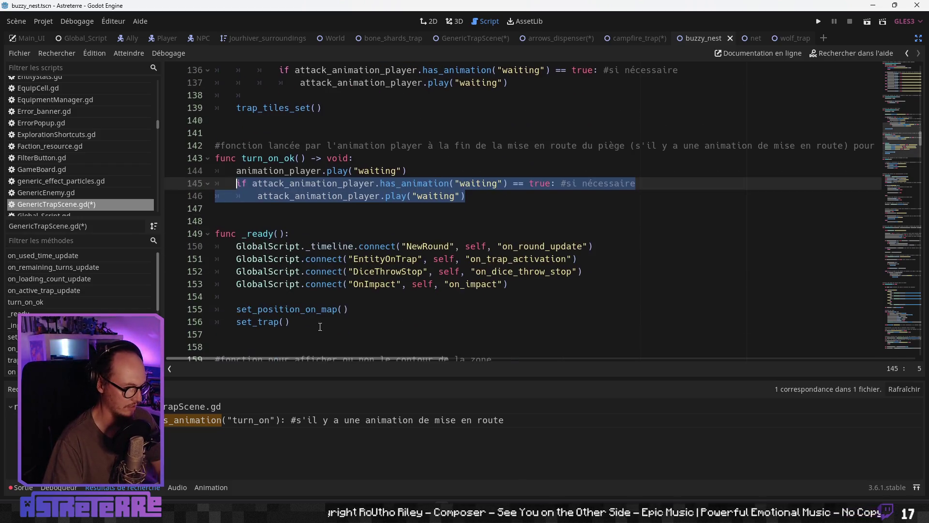
click(321, 307)
- Paste the check again after line 200's waiting call, indenting the play line under it
scroll(322, 307, down, 4)
scroll(324, 310, down, 5)
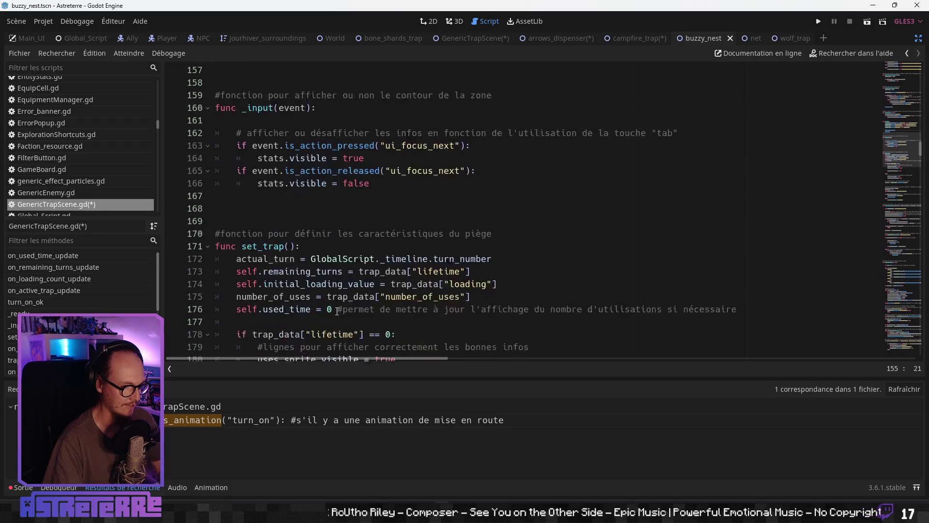
key(ctrl+f)
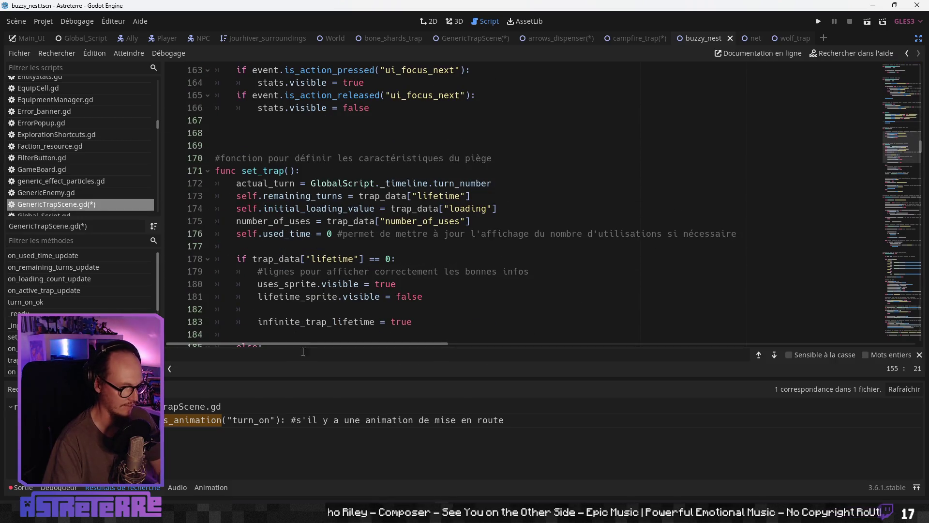
text(waintinf)
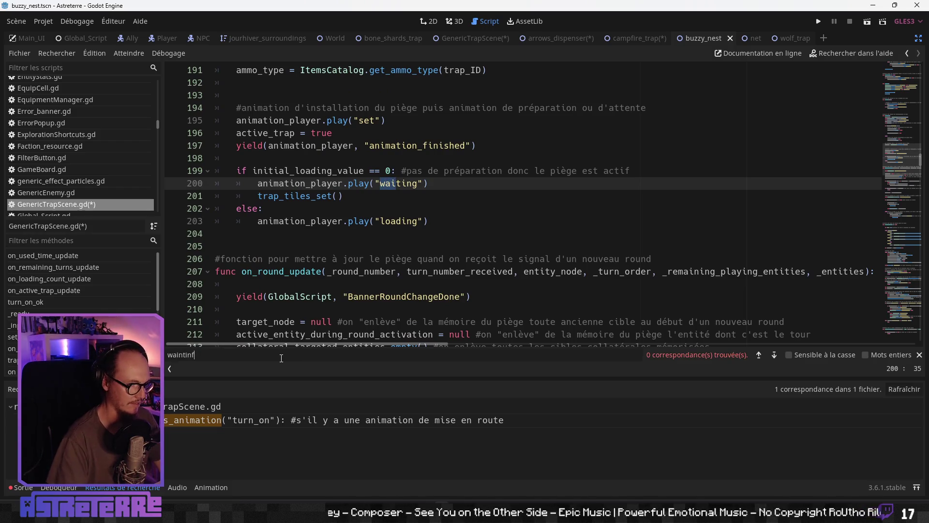
click(425, 183)
key(Return)
key(ctrl+v)
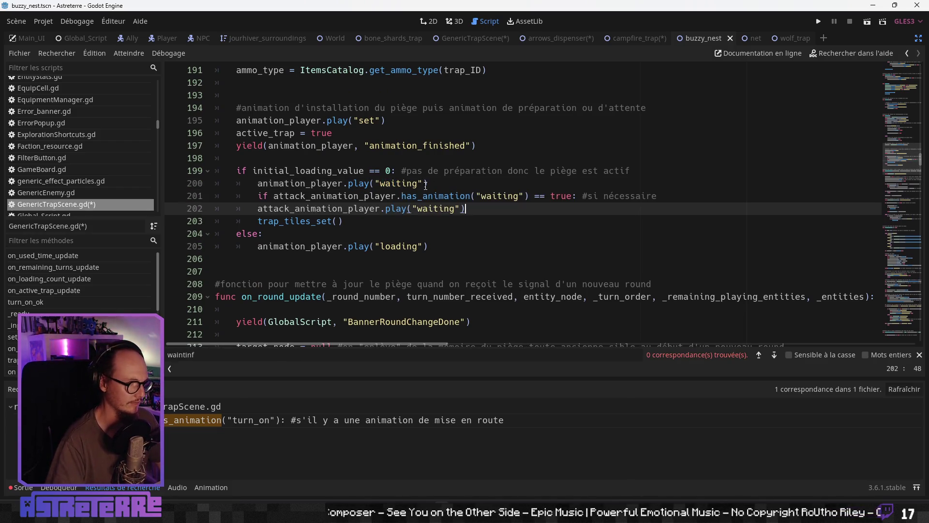
key(Tab)
click(346, 228)
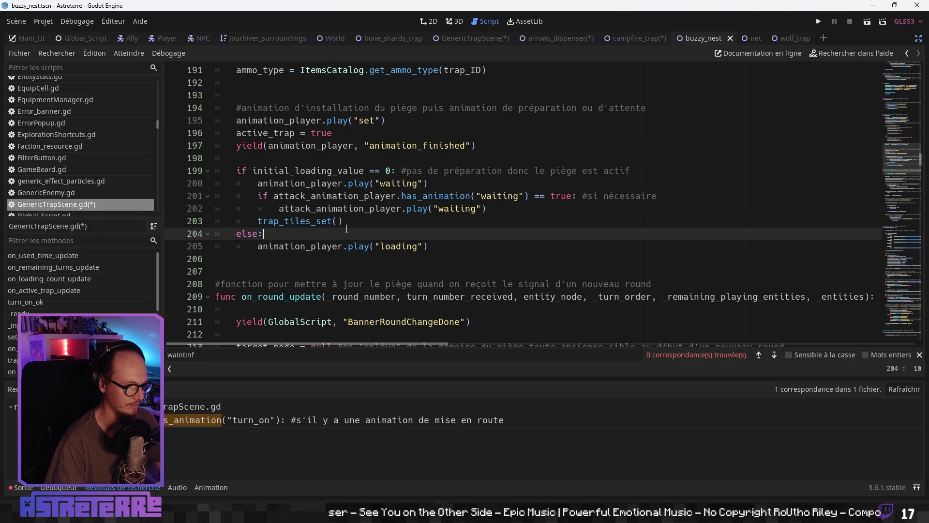
click(361, 208)
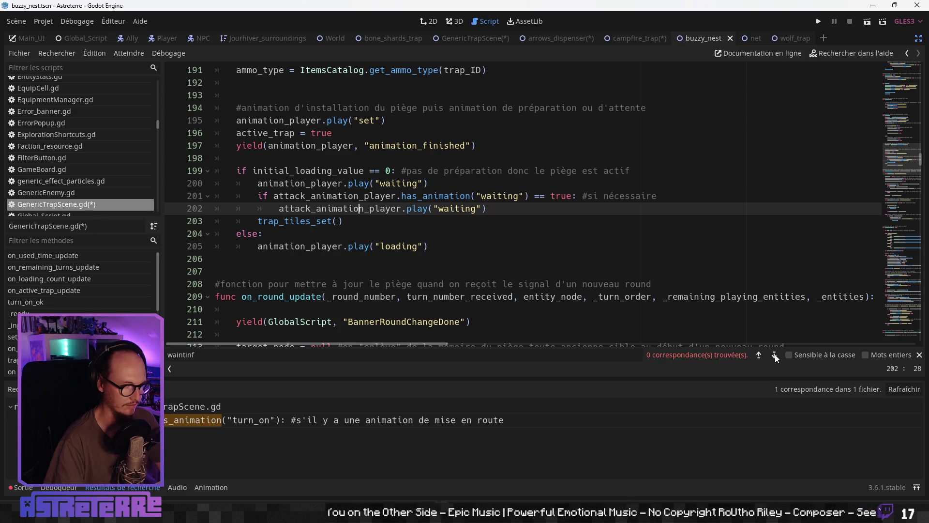
- Correct the script search to 'waiting' and step back through its earlier matches
click(404, 247)
key(BackSpace)
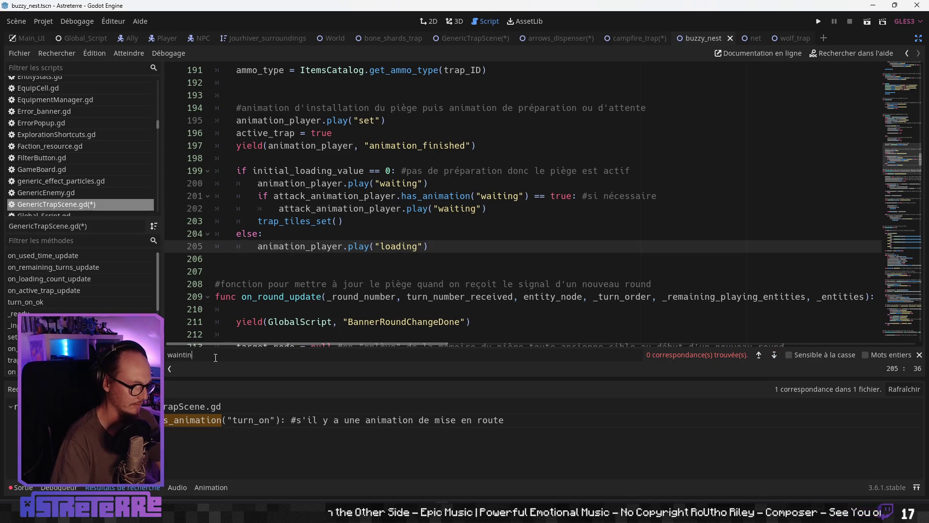
key(BackSpace)
text(tn)
key(BackSpace)
text(ing)
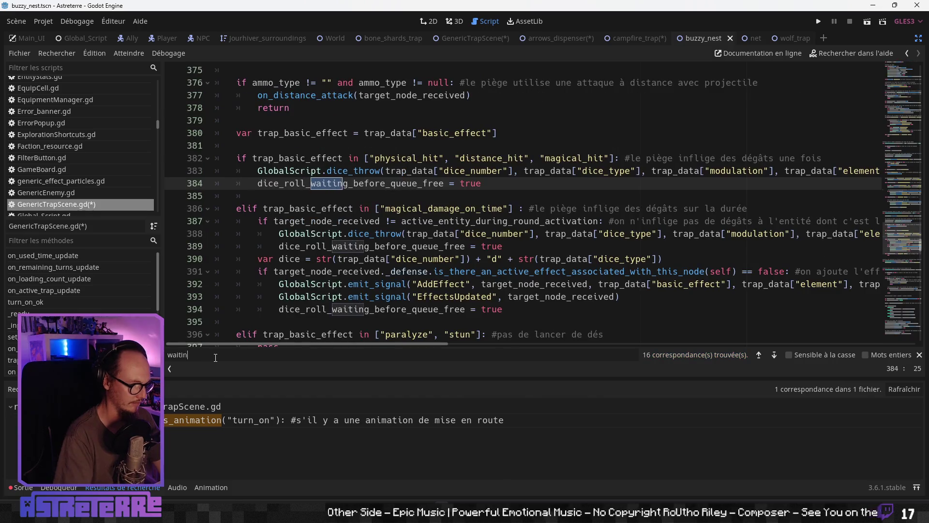
click(759, 355)
click(759, 356)
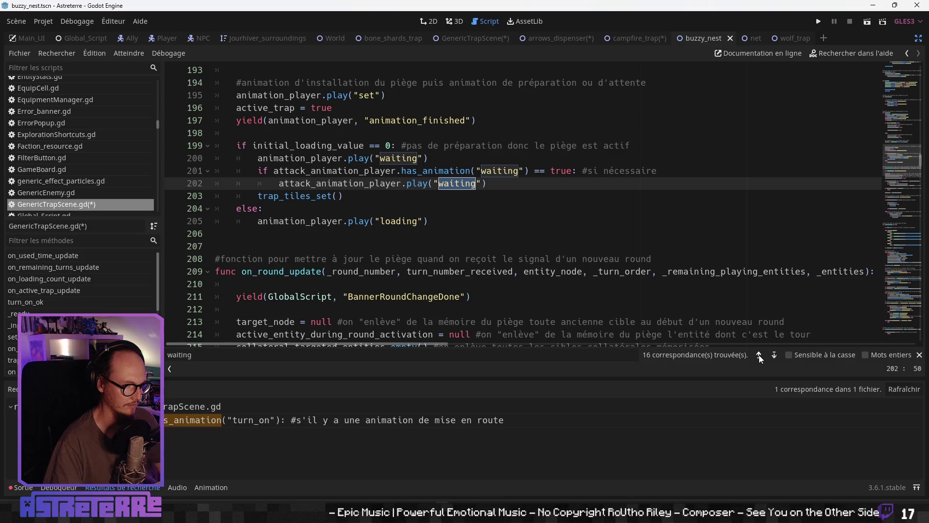
click(759, 356)
click(758, 355)
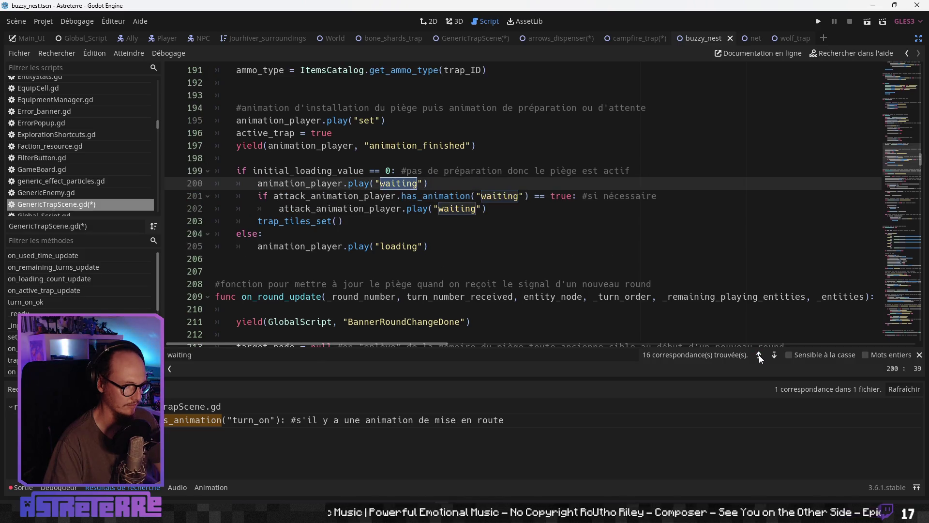
- Paste the waiting check below line 535's waiting call and indent its play line
click(759, 355)
click(759, 356)
click(759, 356)
click(759, 355)
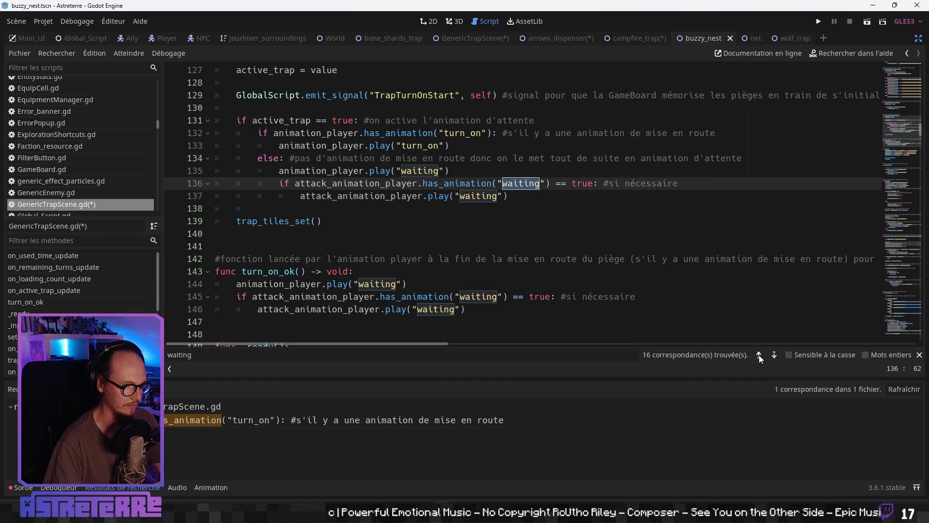
click(759, 355)
click(759, 355)
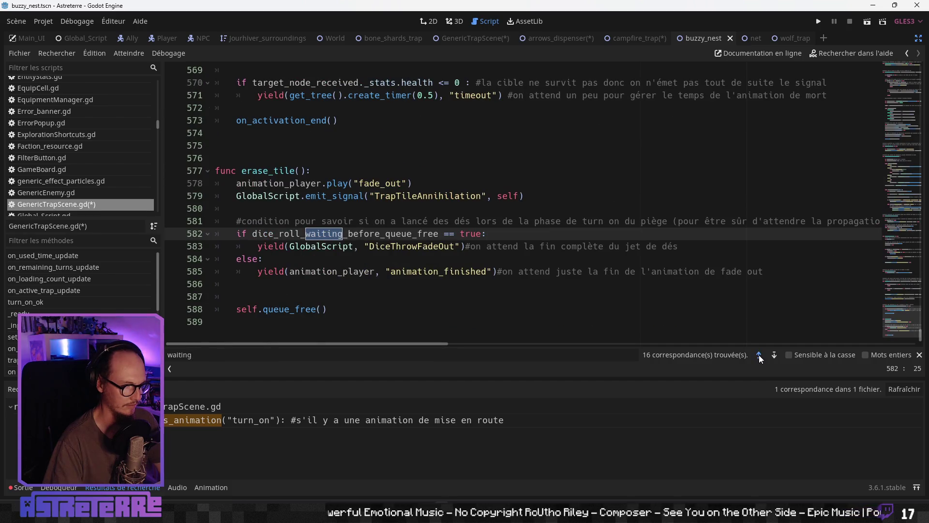
click(759, 355)
click(460, 183)
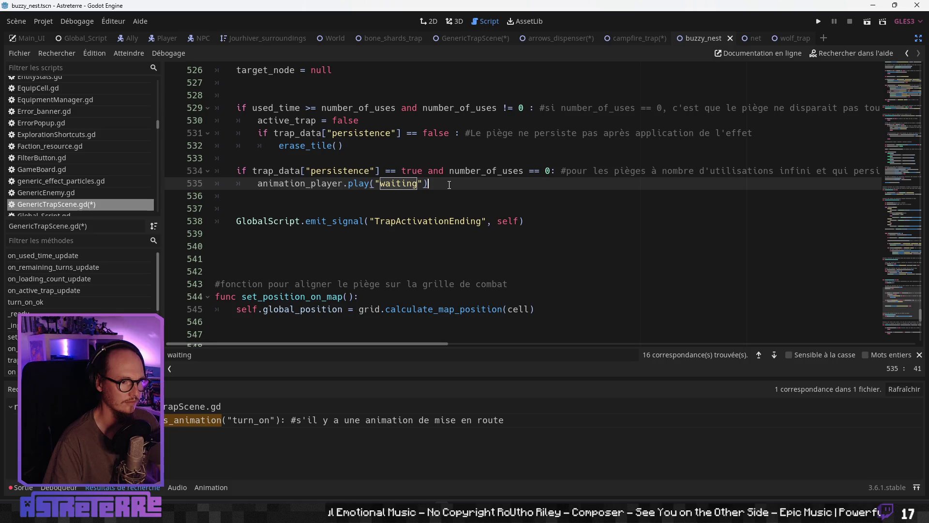
key(Return)
key(ctrl+v)
click(251, 211)
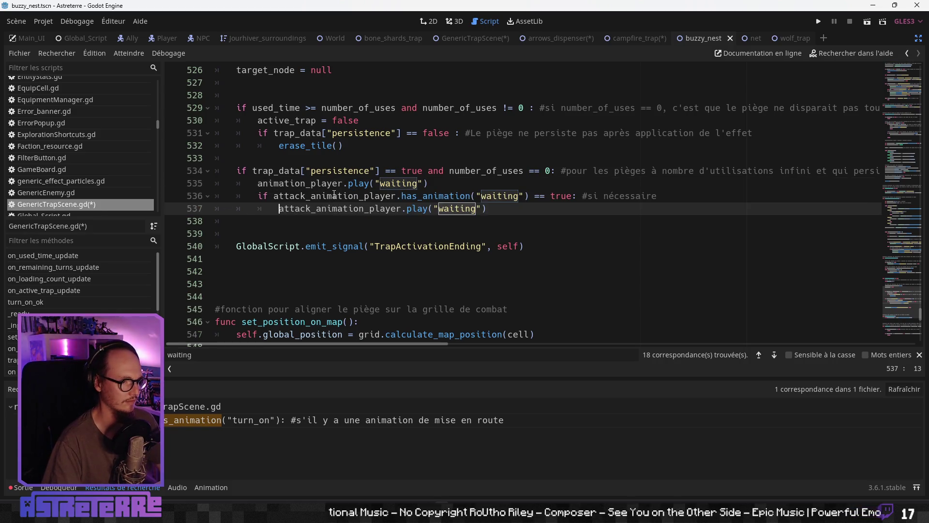
key(Tab)
click(504, 215)
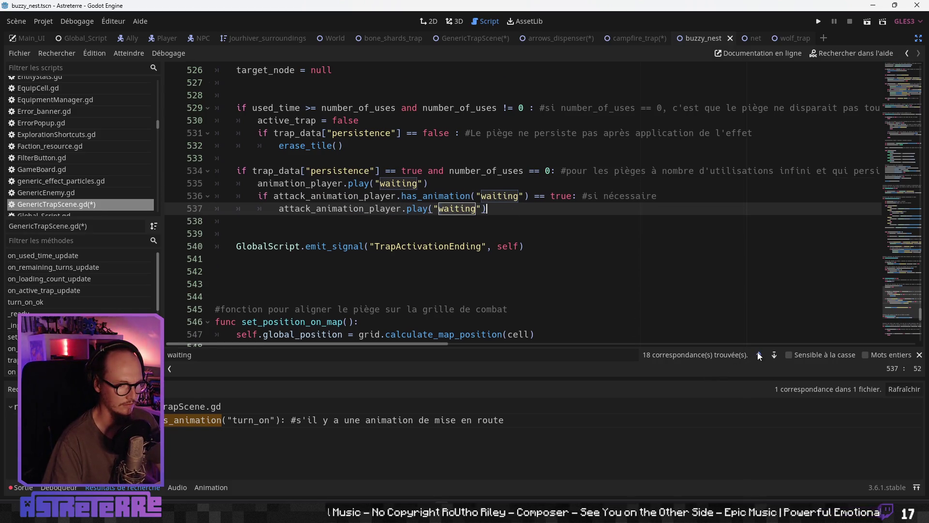
- Step back through the waiting matches to the calls near lines 202 and 210
click(759, 356)
click(759, 355)
click(759, 355)
click(759, 355)
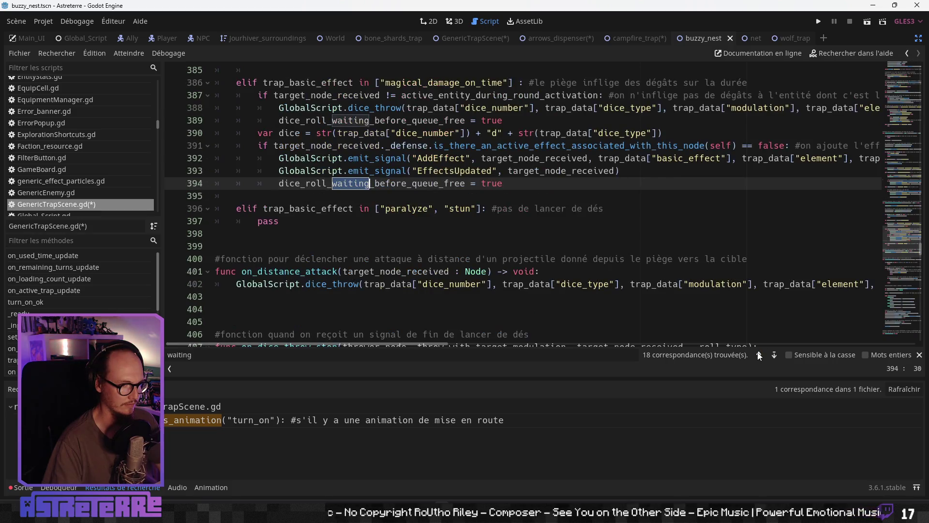
click(758, 355)
click(759, 355)
click(759, 356)
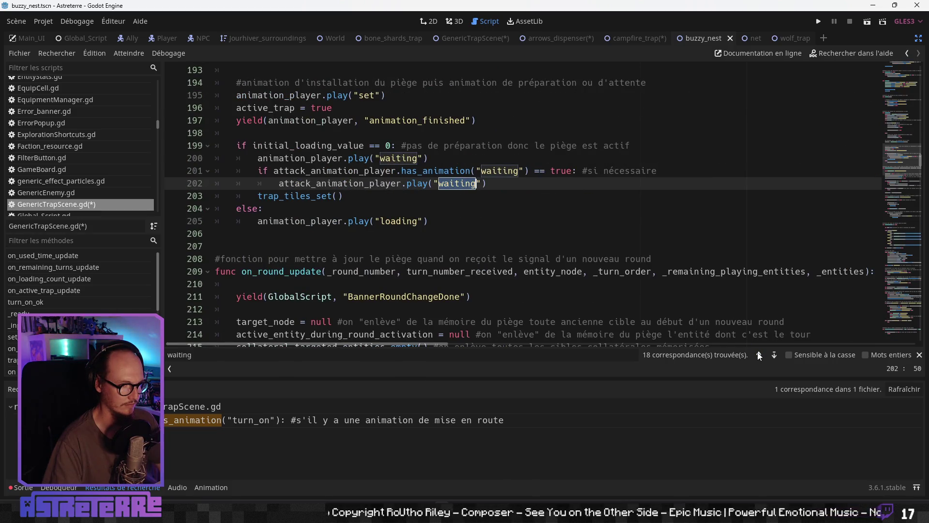
click(483, 284)
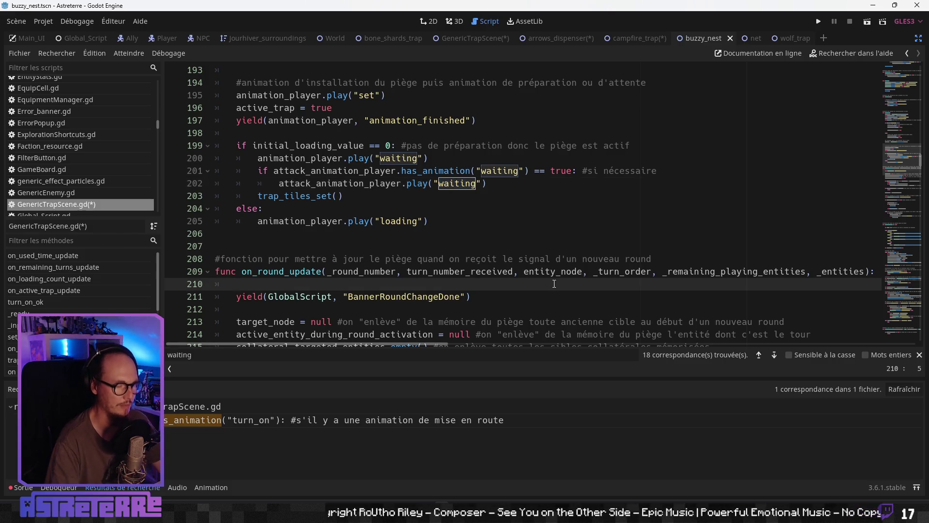
- Scroll down past lines 213, 282 and 289 toward the trap activation block
scroll(483, 264, down, 2)
click(457, 247)
scroll(484, 271, down, 11)
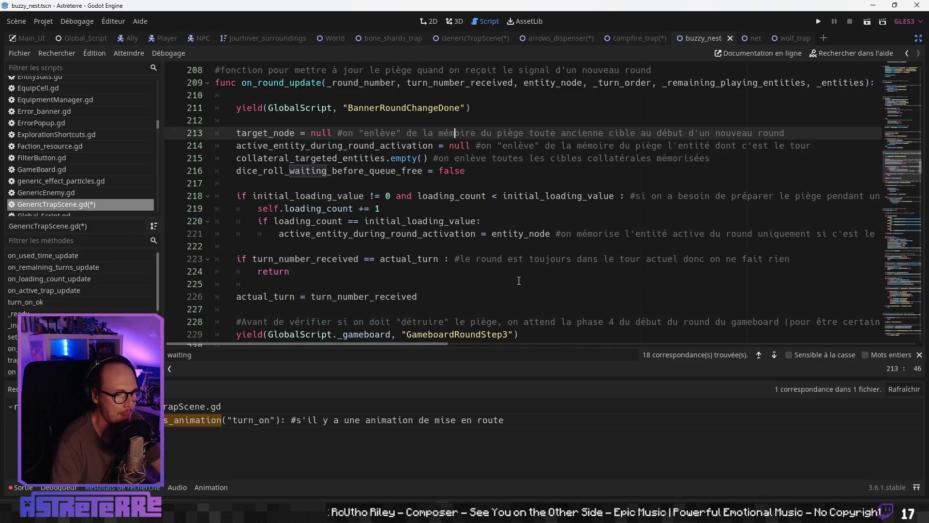
scroll(378, 255, down, 4)
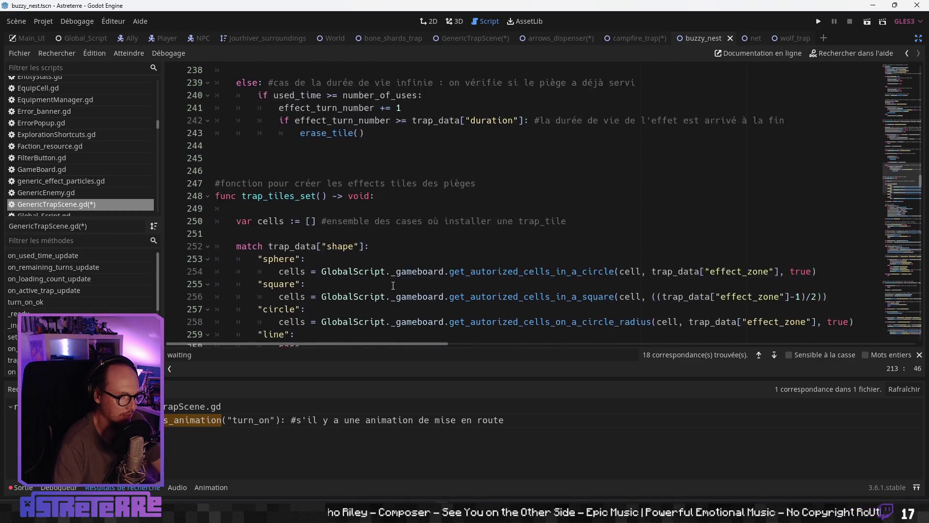
scroll(356, 237, down, 8)
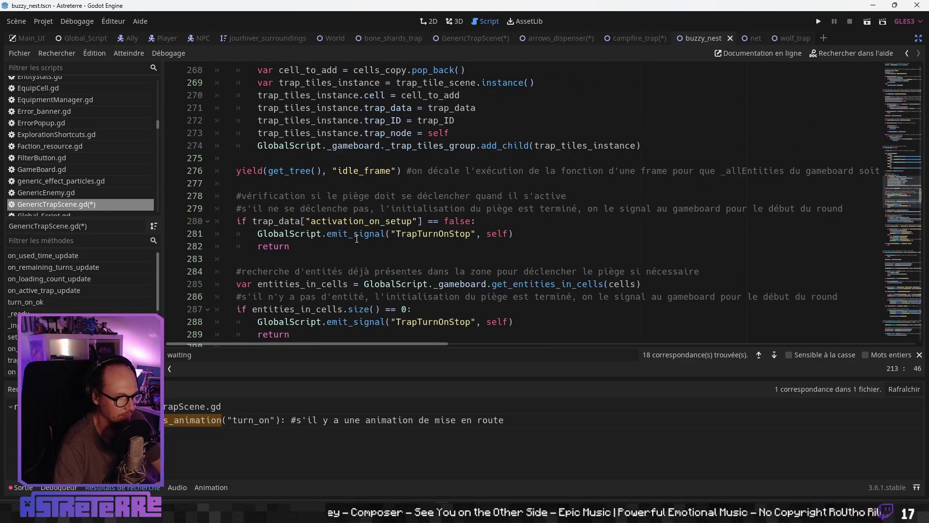
click(358, 244)
scroll(386, 236, down, 2)
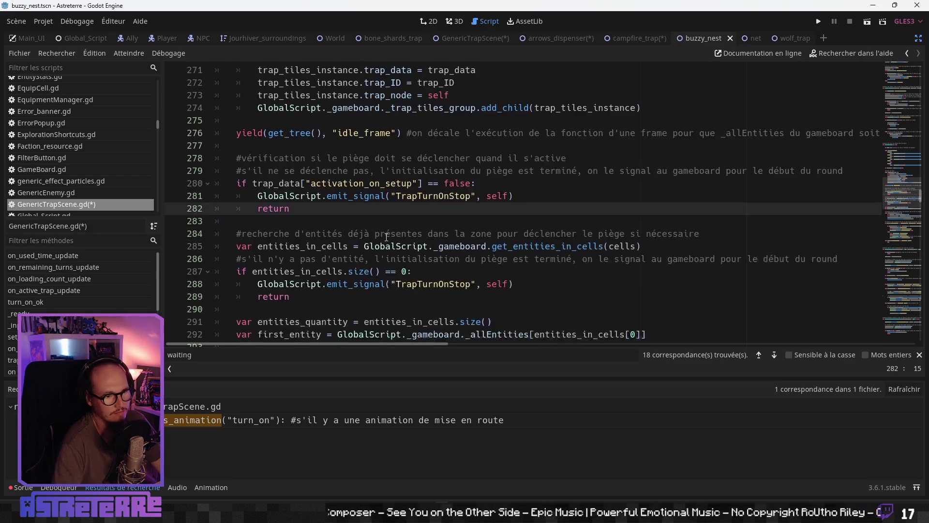
click(372, 259)
scroll(372, 259, down, 2)
scroll(372, 259, down, 4)
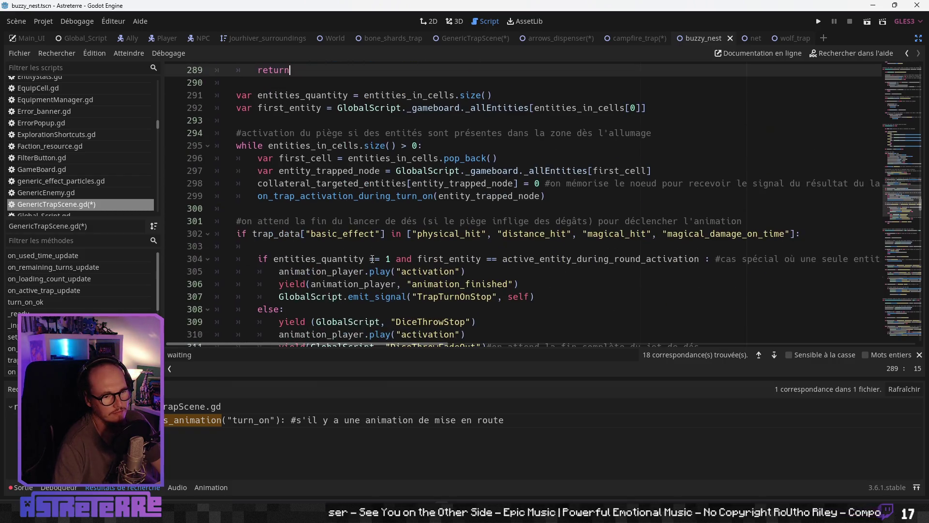
- Select 'activation' in line 305's play call and bring back the side docks
click(386, 234)
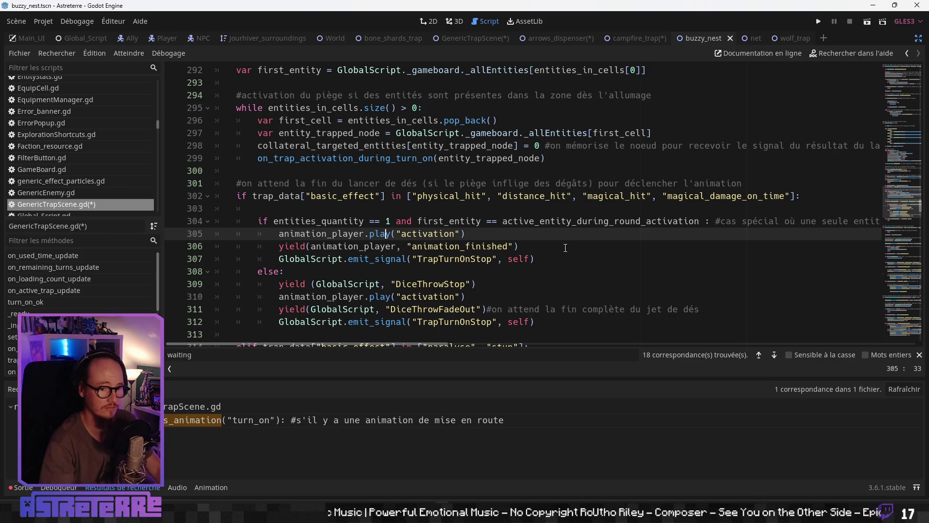
mouse_move(397, 345)
mouse_down()
mouse_move(888, 367)
mouse_move(332, 346)
mouse_up()
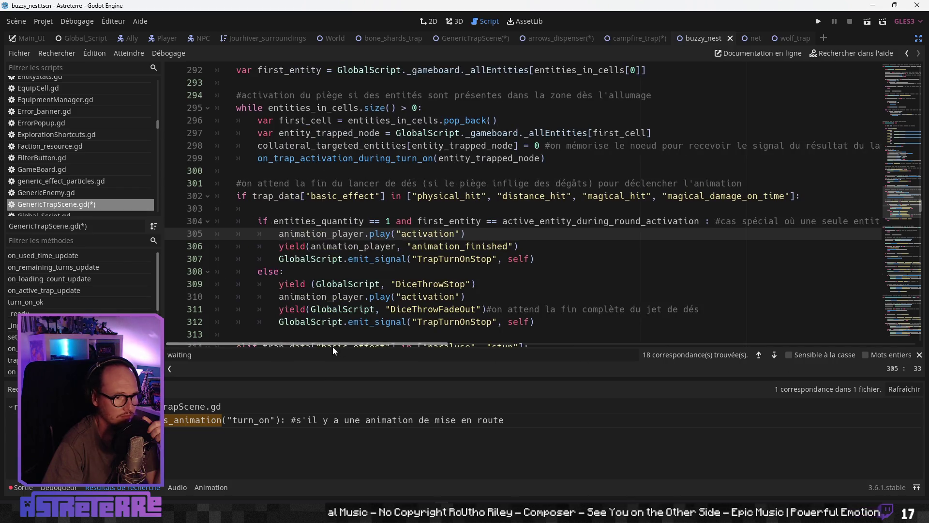
click(413, 246)
double_click(427, 234)
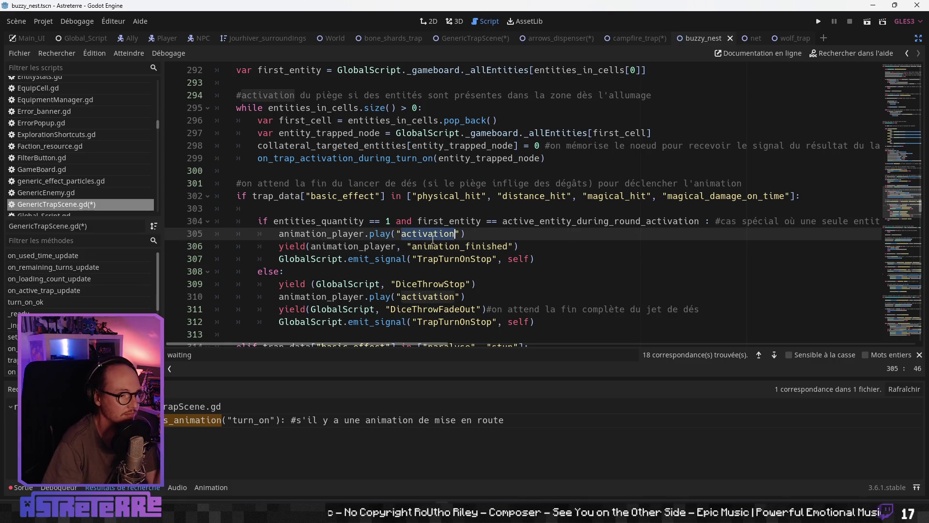
key(ctrl+shift+F11)
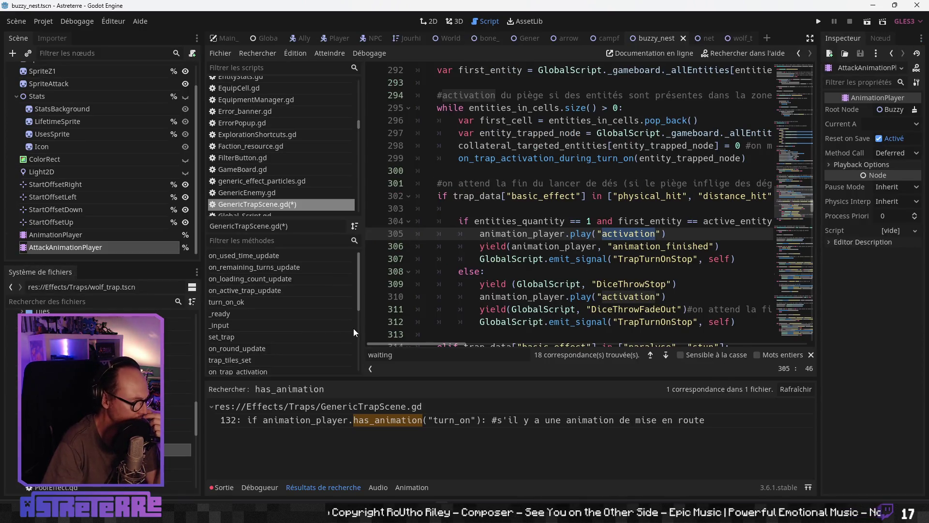
- Show AnimationPlayer's 'activation' animation in a taller timeline to inspect its 0.4 s and 0.9 s keyframes
click(118, 234)
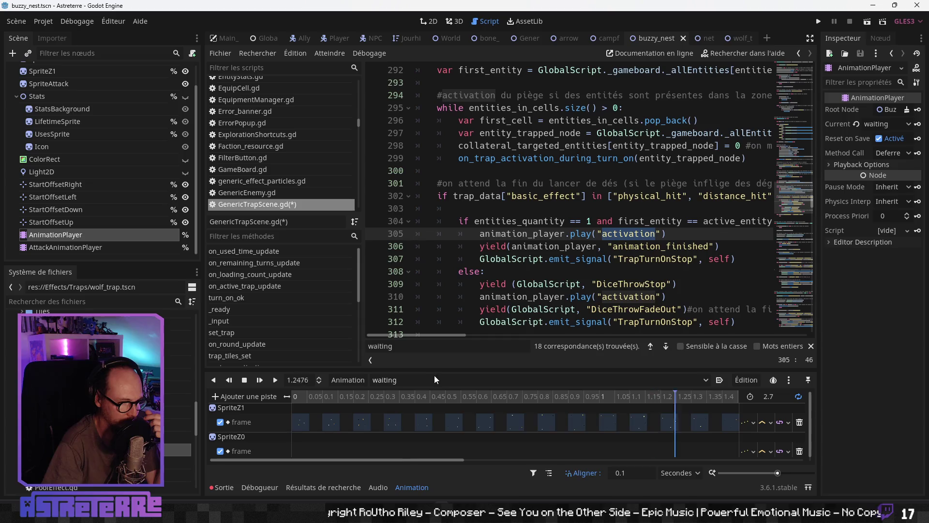
click(433, 379)
click(421, 407)
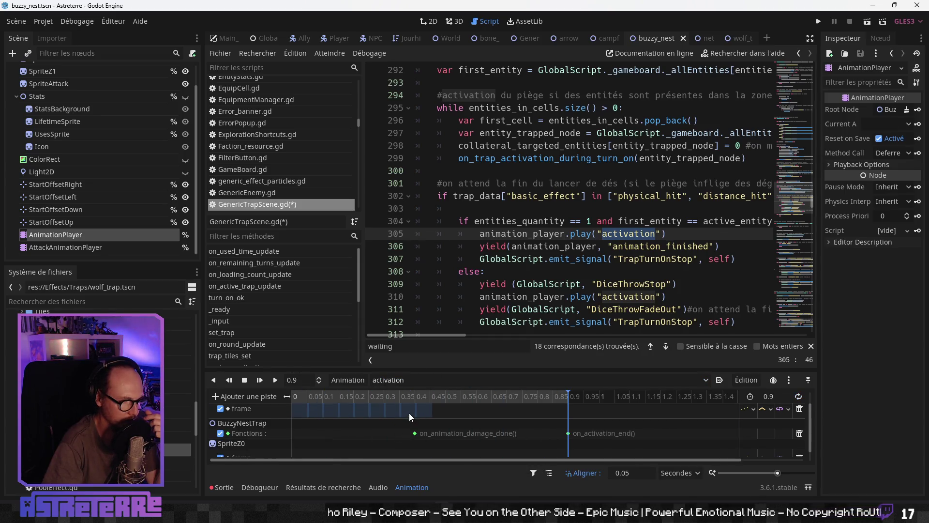
mouse_move(427, 373)
mouse_down()
mouse_move(444, 263)
mouse_move(442, 323)
mouse_up()
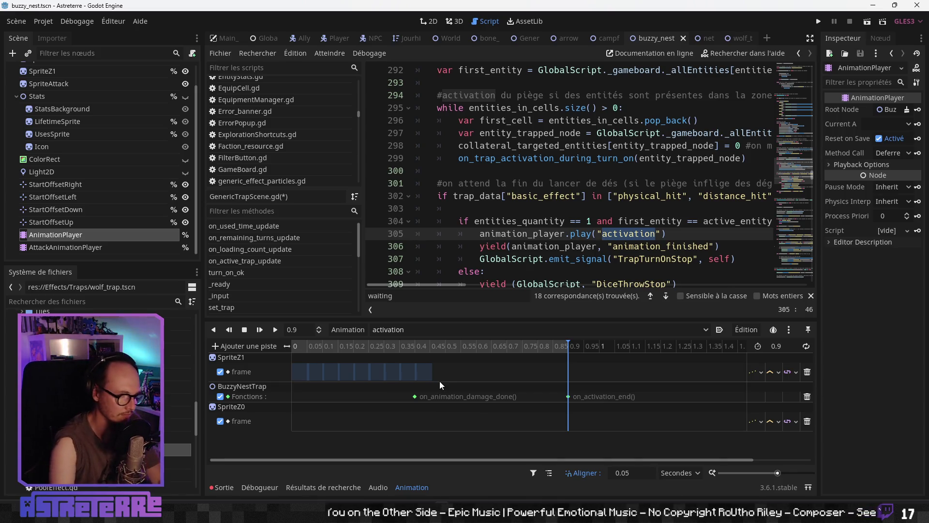
mouse_move(567, 348)
mouse_down()
mouse_move(258, 359)
mouse_move(591, 356)
mouse_up()
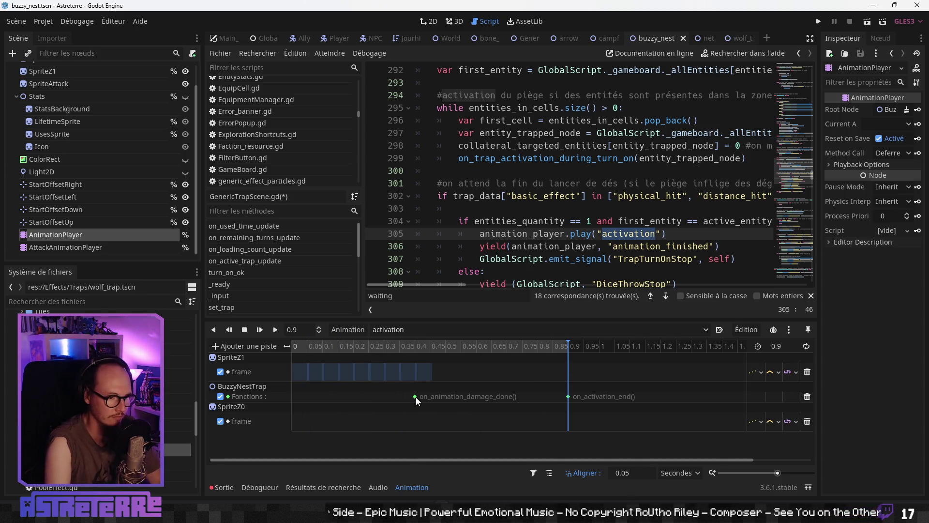
mouse_move(416, 398)
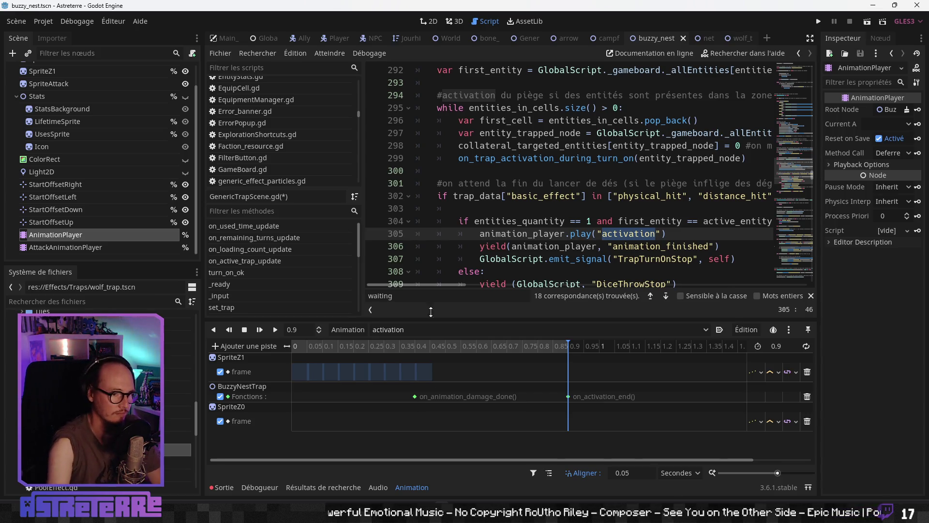
click(499, 234)
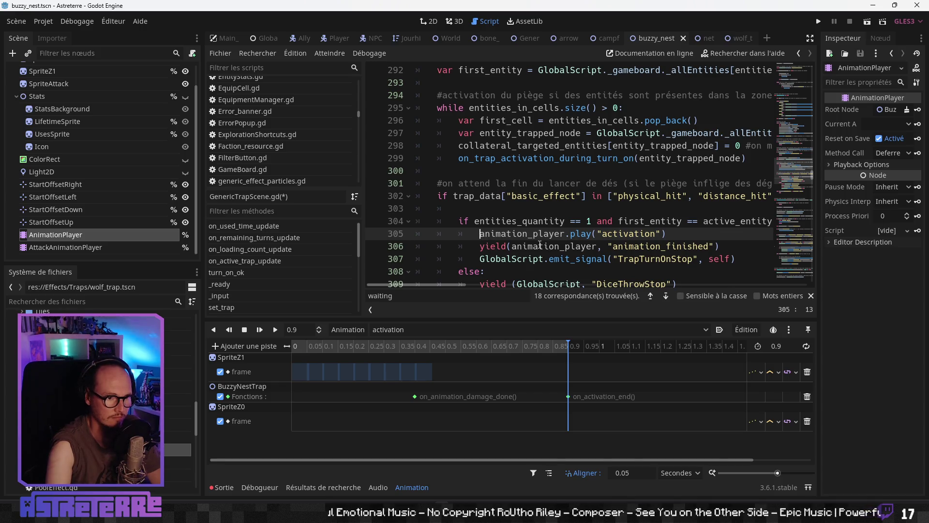
- Add line 305 checking attack_animation_player.has_animation("activation") above the play call
key(Return)
key(Up)
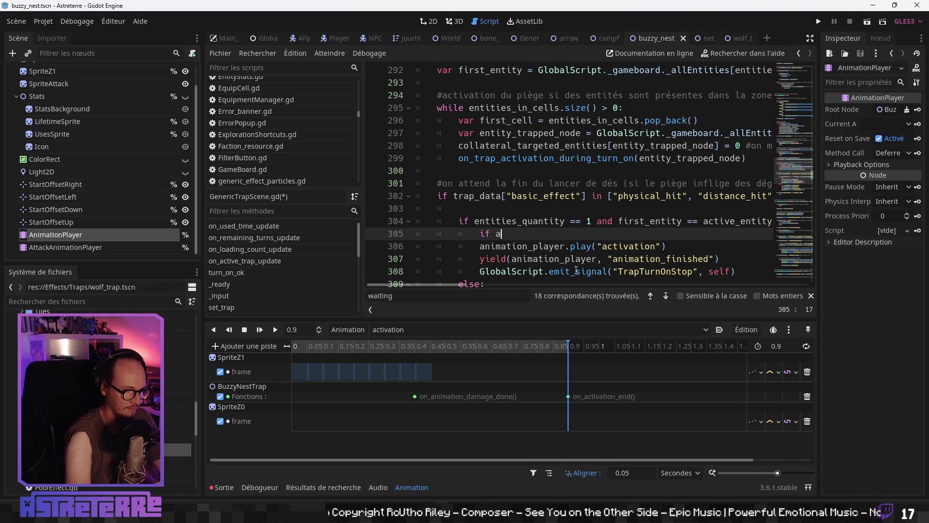
text(x)
key(BackSpace)
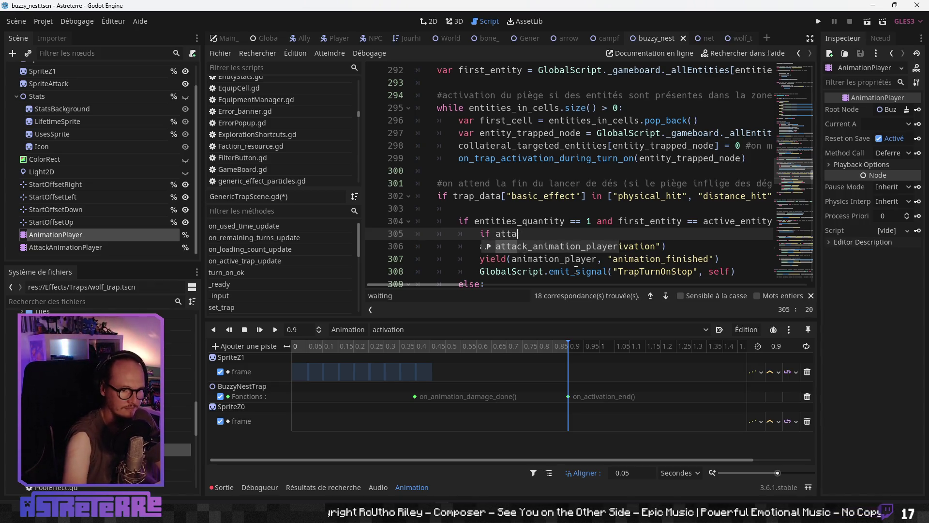
key(Return)
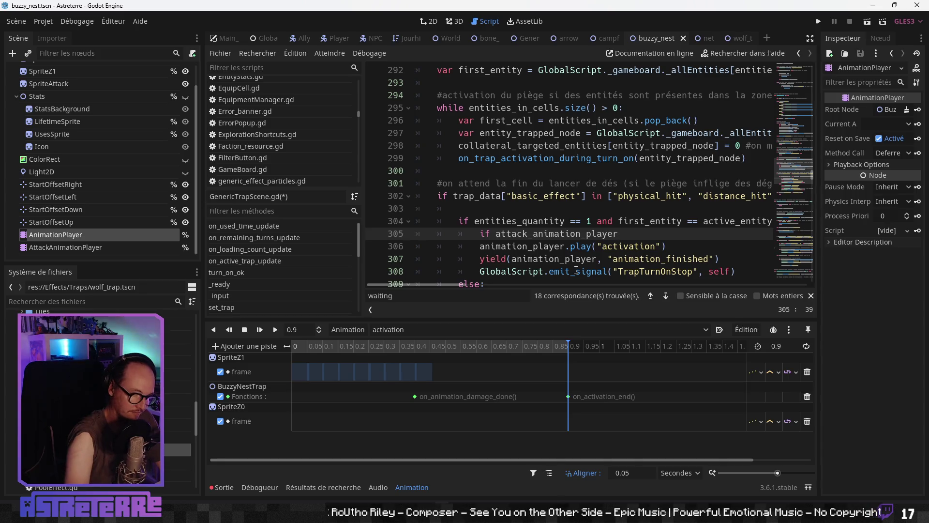
text(.has)
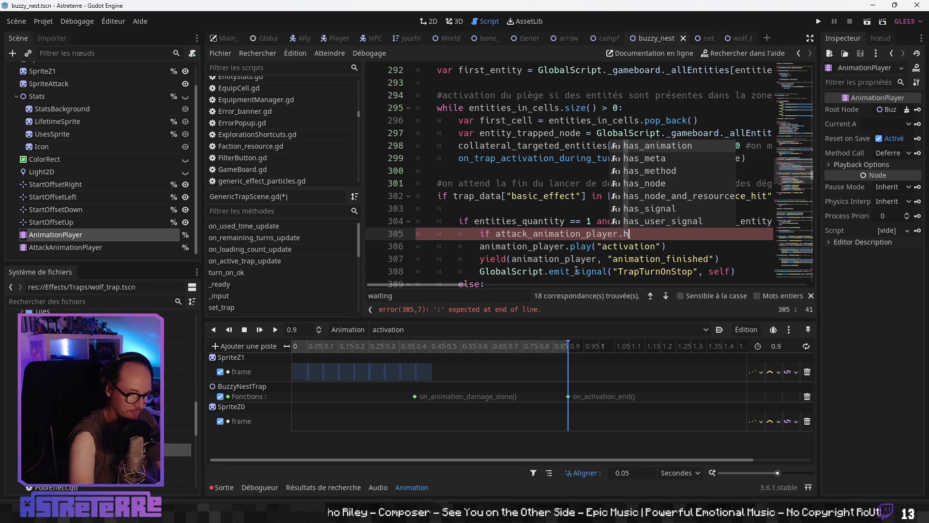
key(Return)
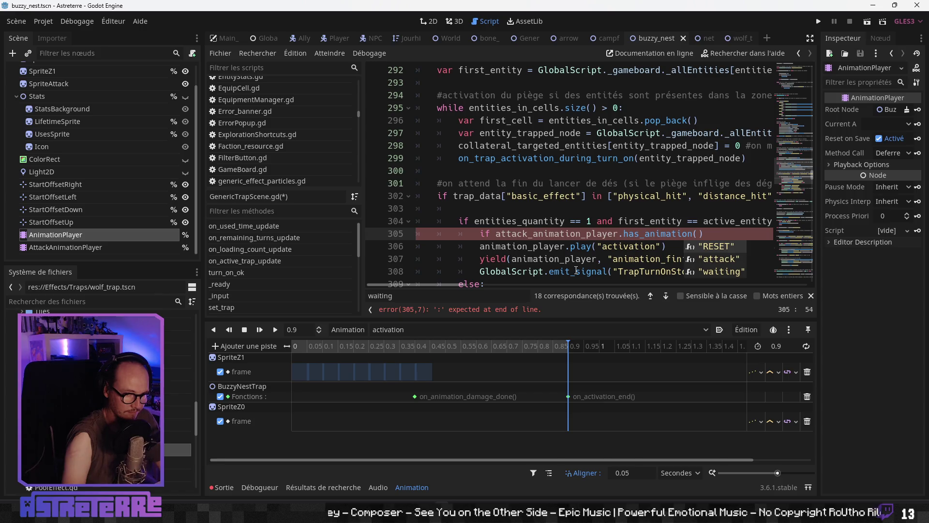
key(Down)
key(Return)
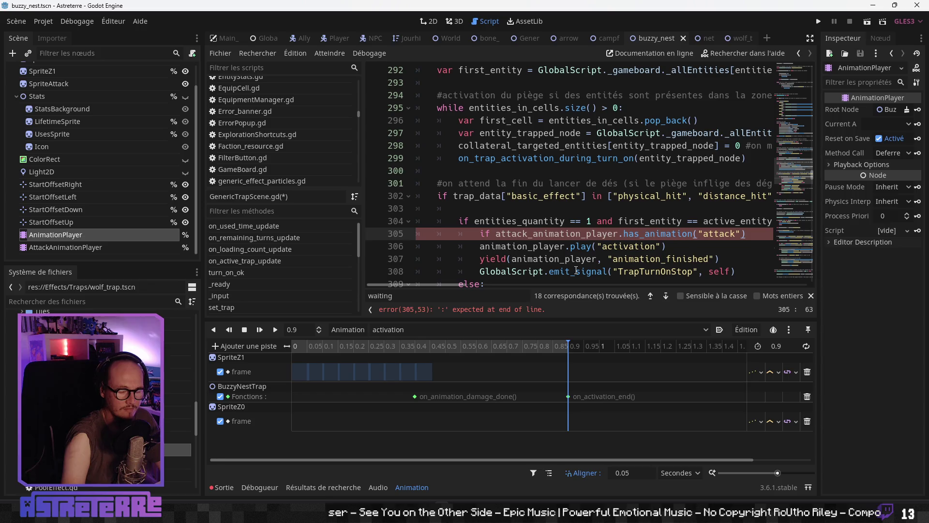
key(Left)
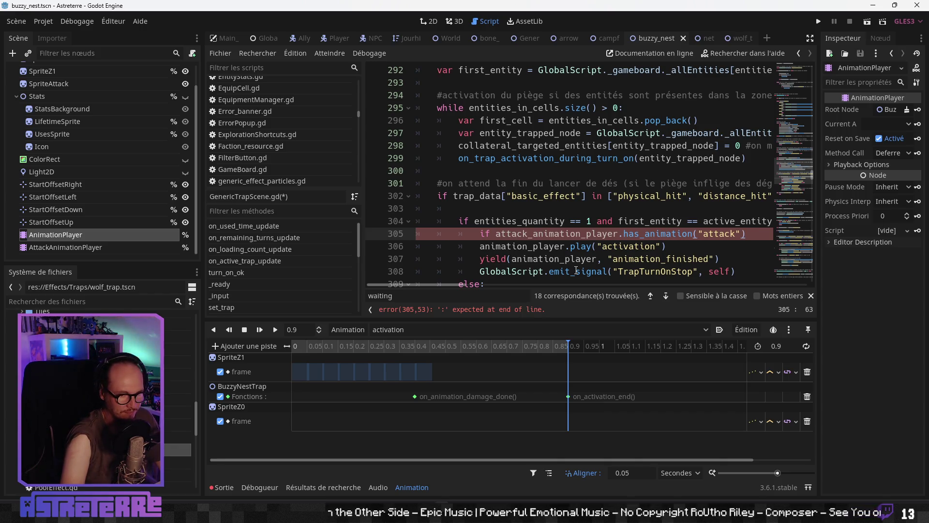
key(BackSpace)
key(BackSpace)
key(BackSpace)
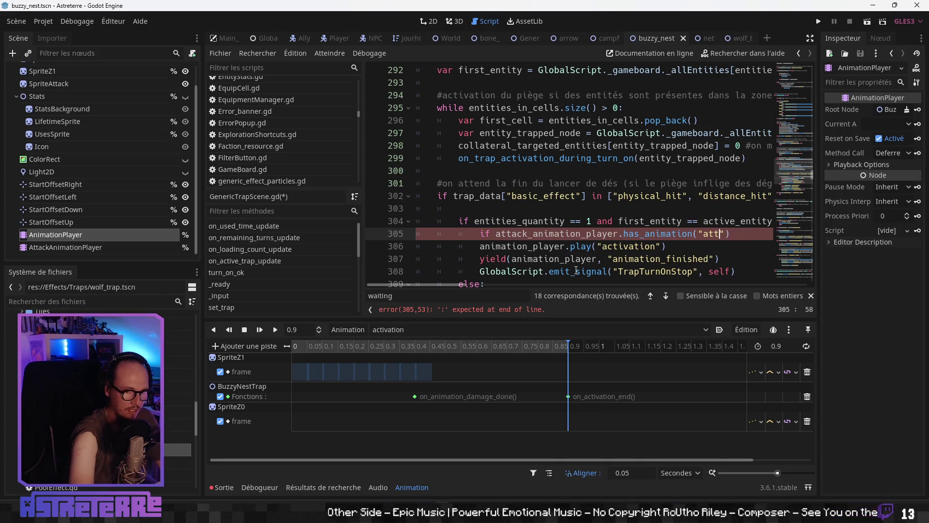
text(ctiv)
text(ation)
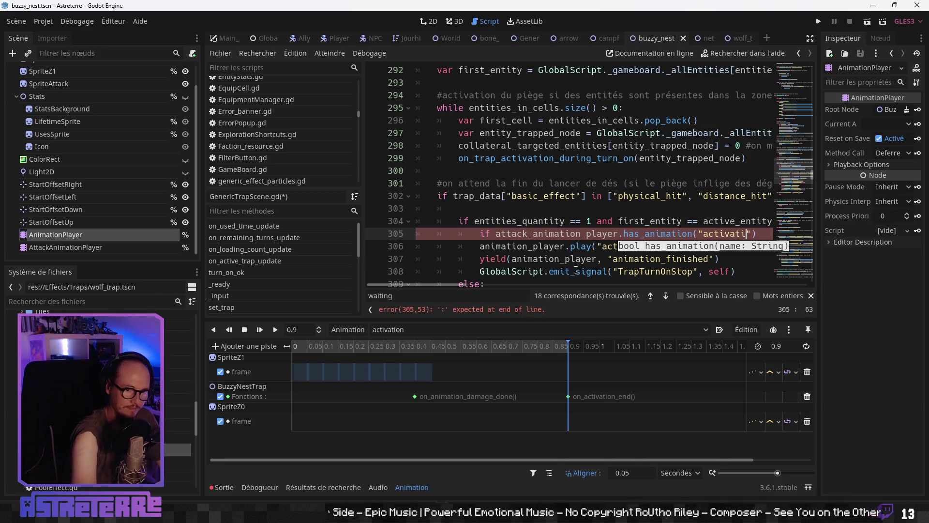
click(507, 196)
click(145, 247)
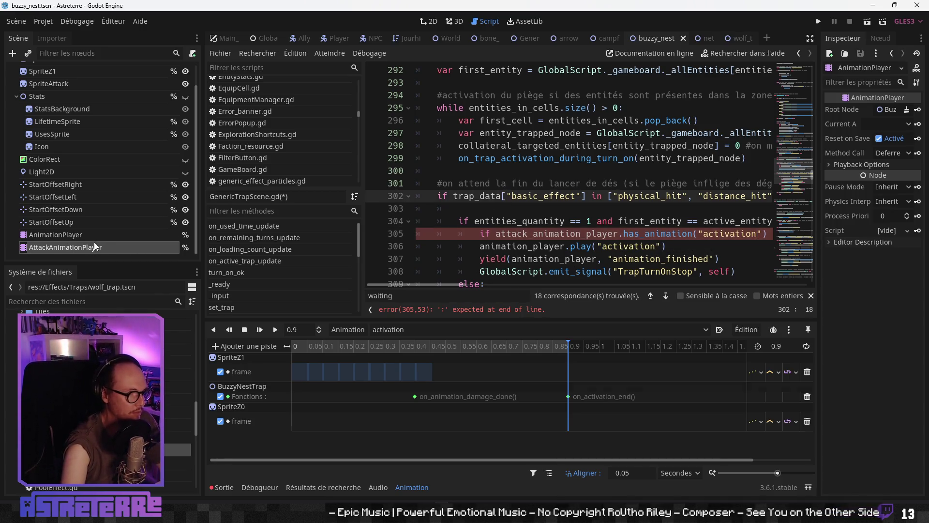
- Rename AttackAnimationPlayer's 'attack' animation to 'activation'
click(426, 329)
click(422, 357)
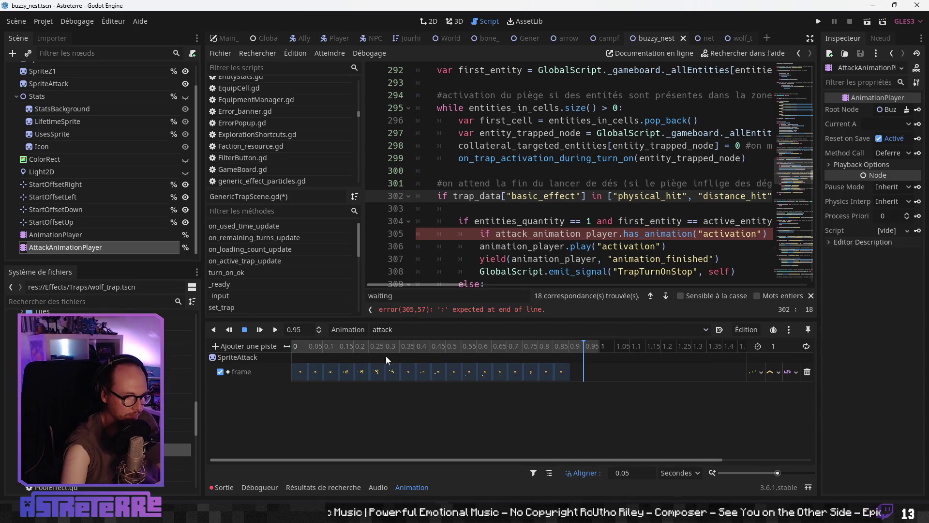
click(348, 330)
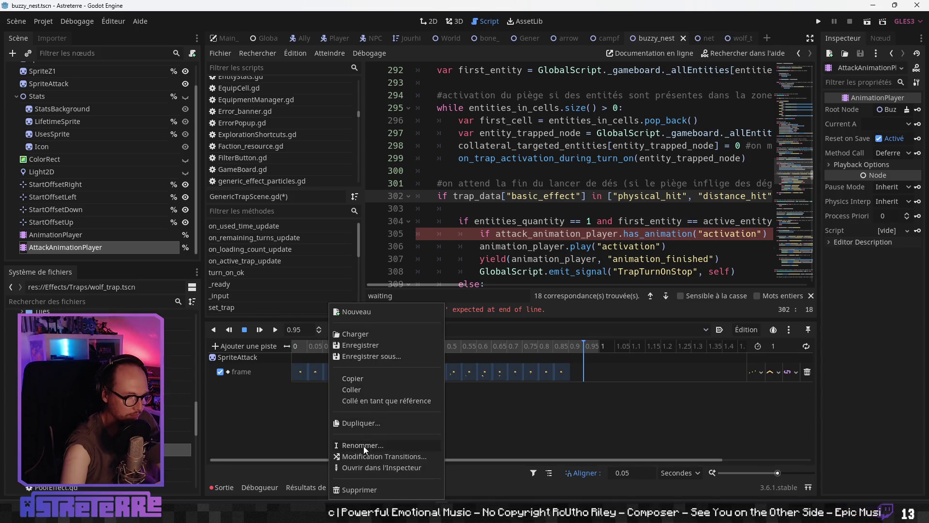
click(366, 446)
text(ati)
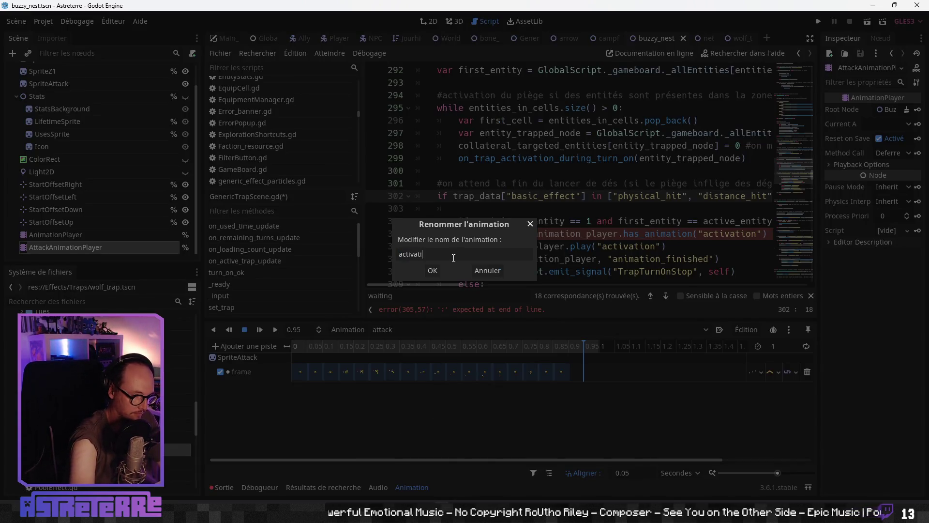
text(on)
key(Return)
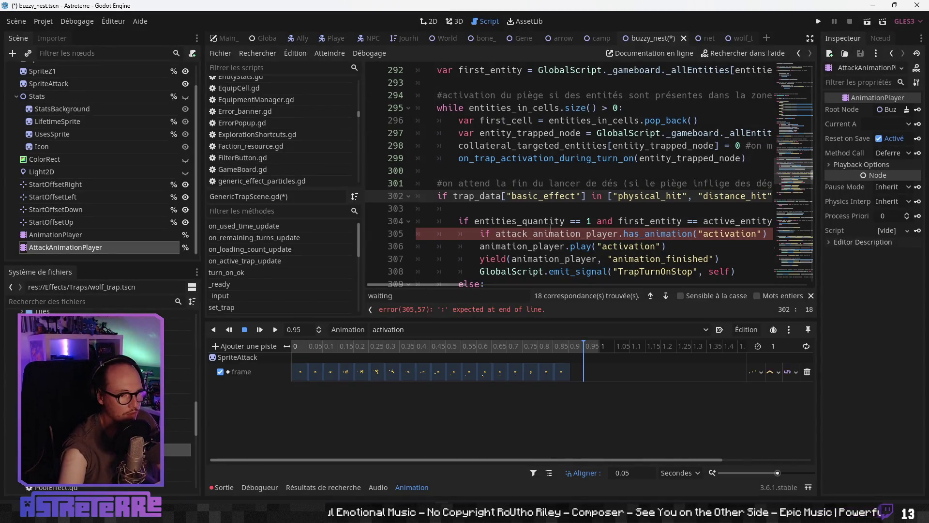
- End line 305 with a colon and the comment "#s'il y a une animation particulière à lancer…"
click(460, 309)
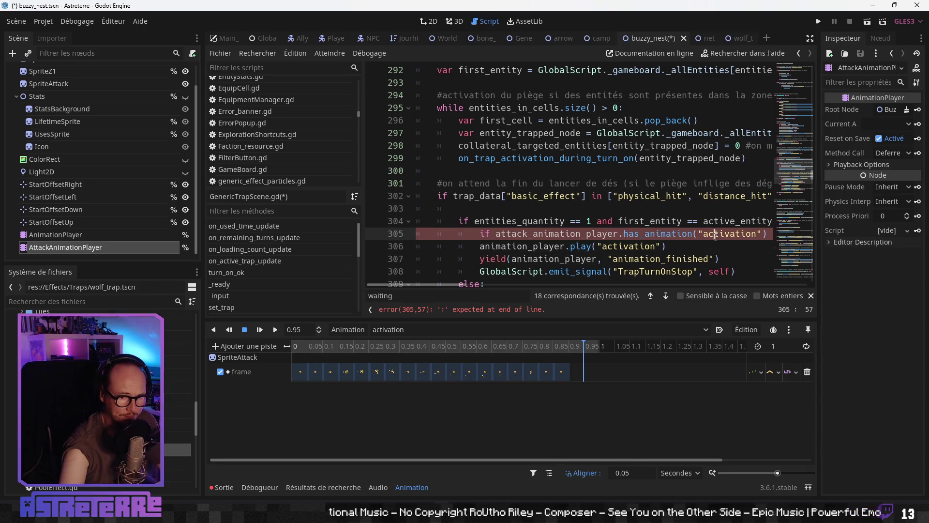
click(810, 38)
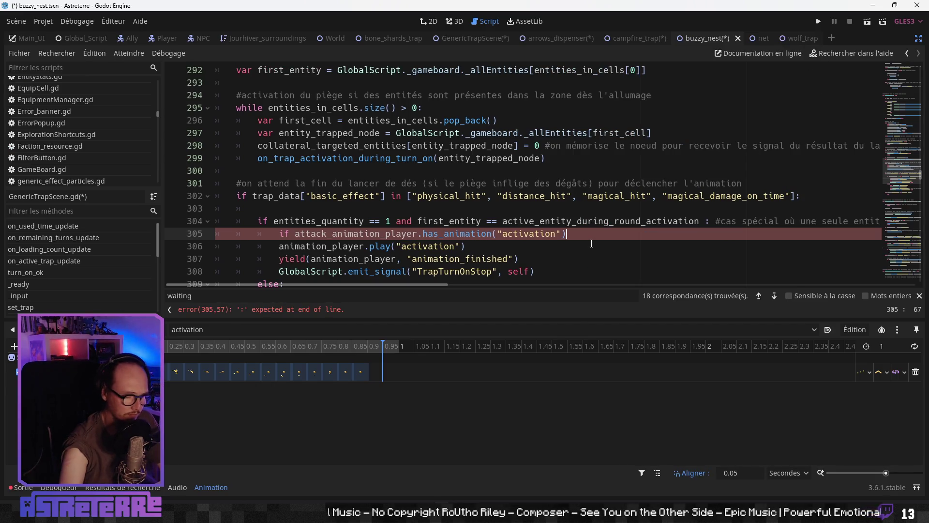
text(: #s)
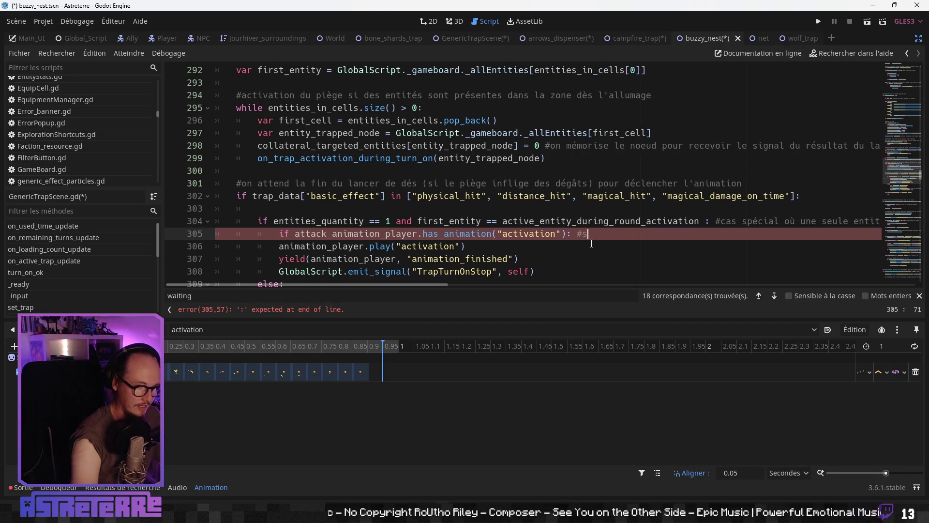
text('il y a )
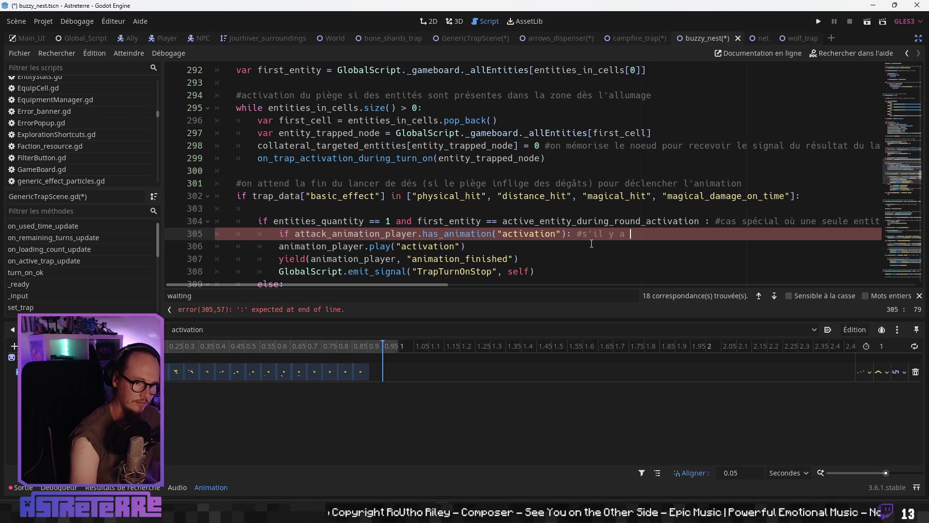
text(une animation particul)
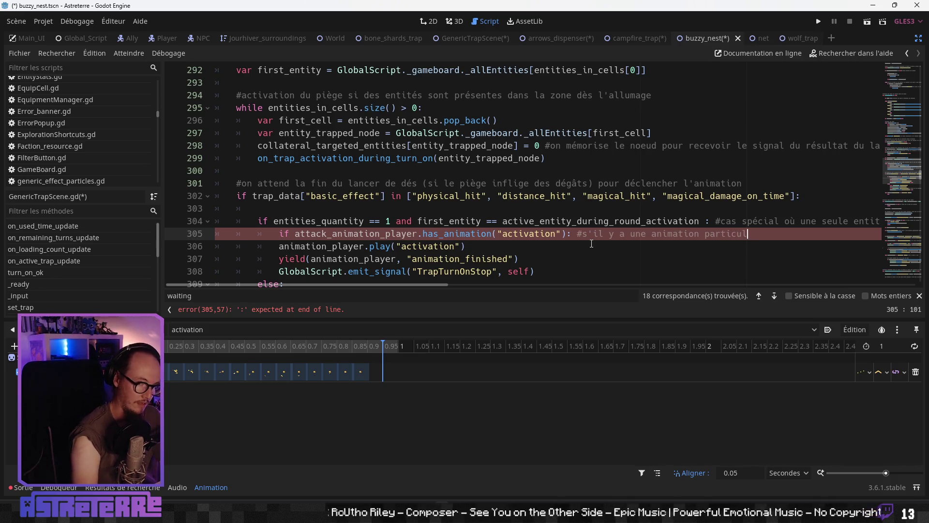
text(ière à lancer sans per)
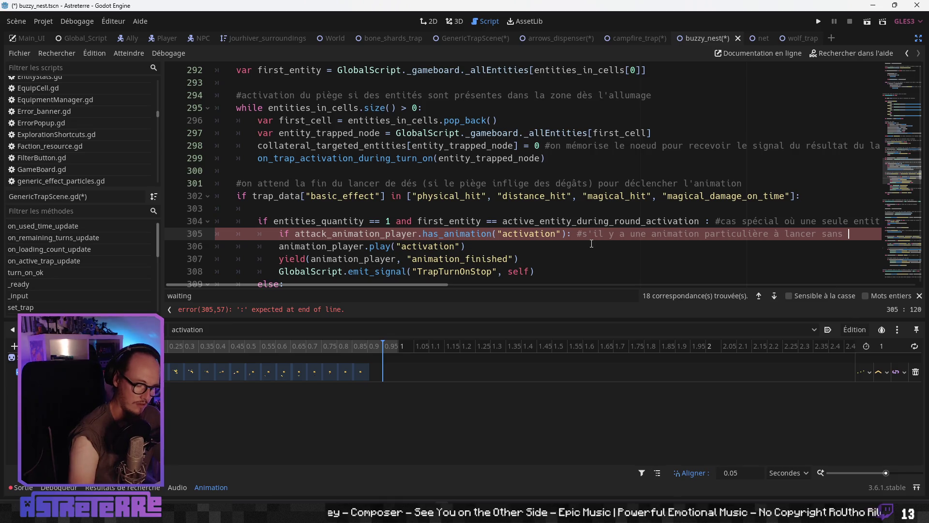
text(turber l'ani)
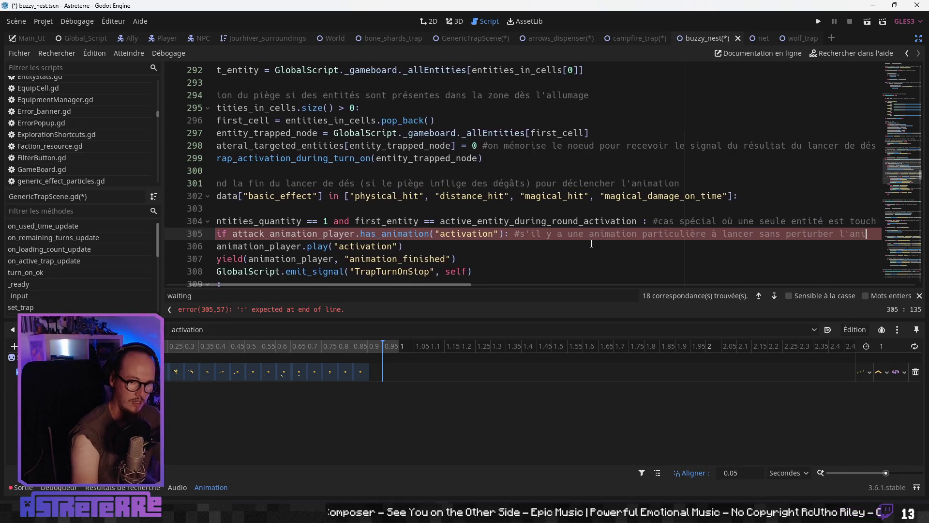
text(mation )
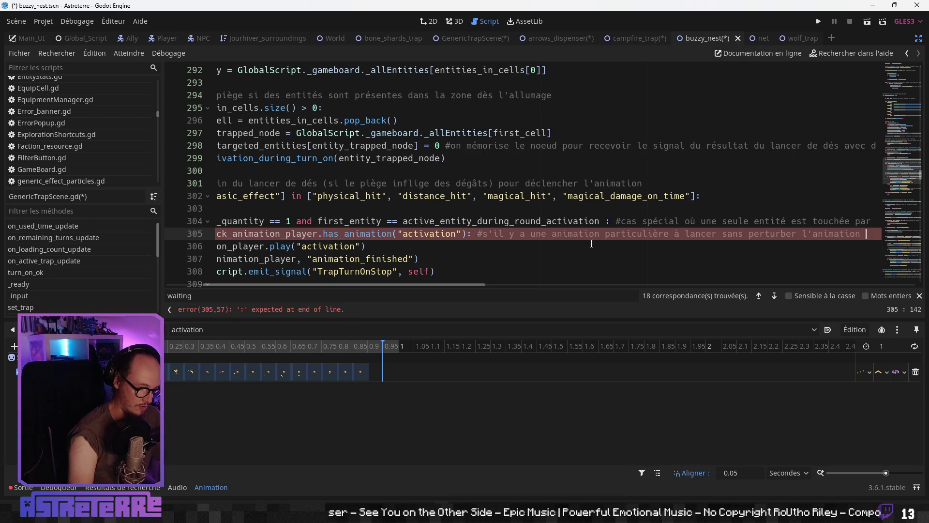
text(classique )
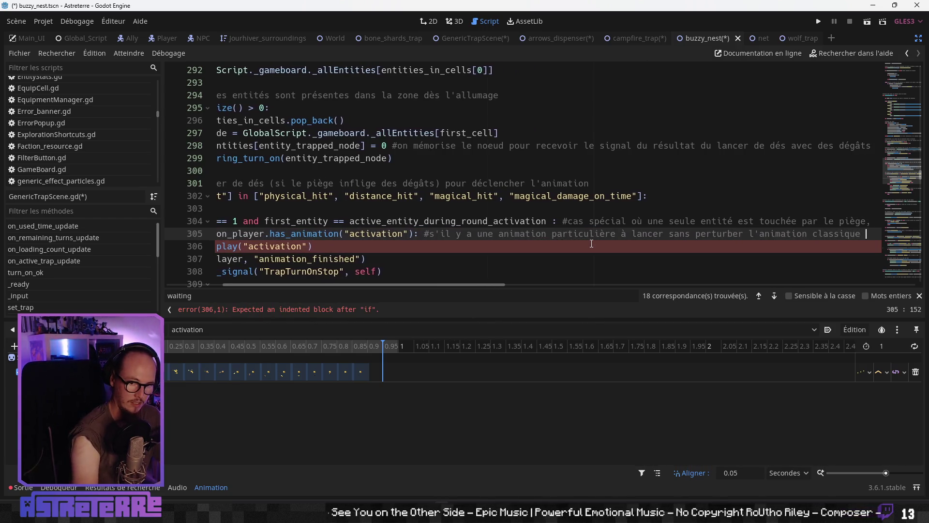
text(du piu)
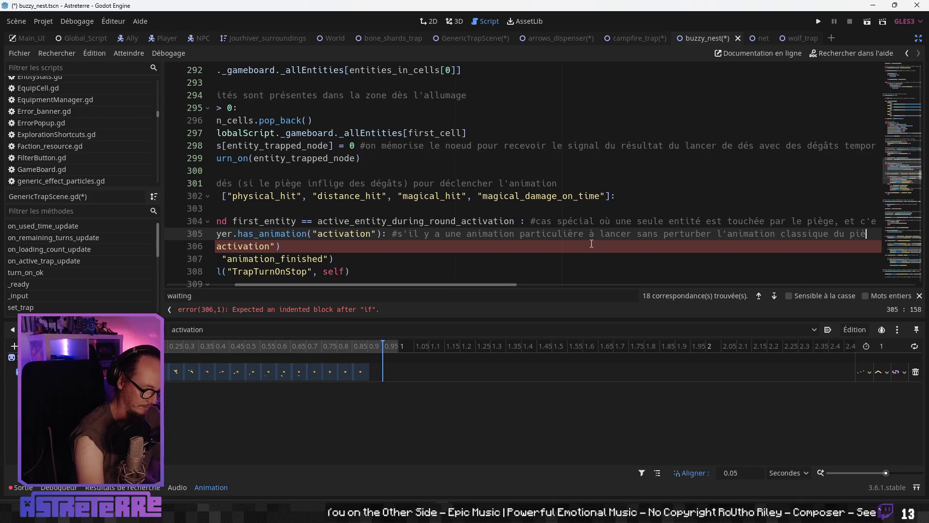
- Insert two blank lines above animation_player.play("activation") to make room for an else branch
key(Home)
key(Down)
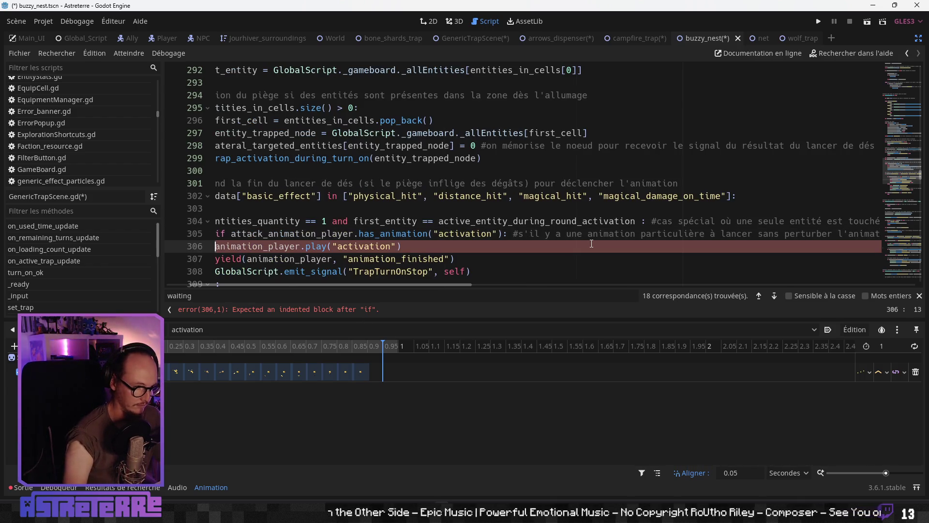
key(Return)
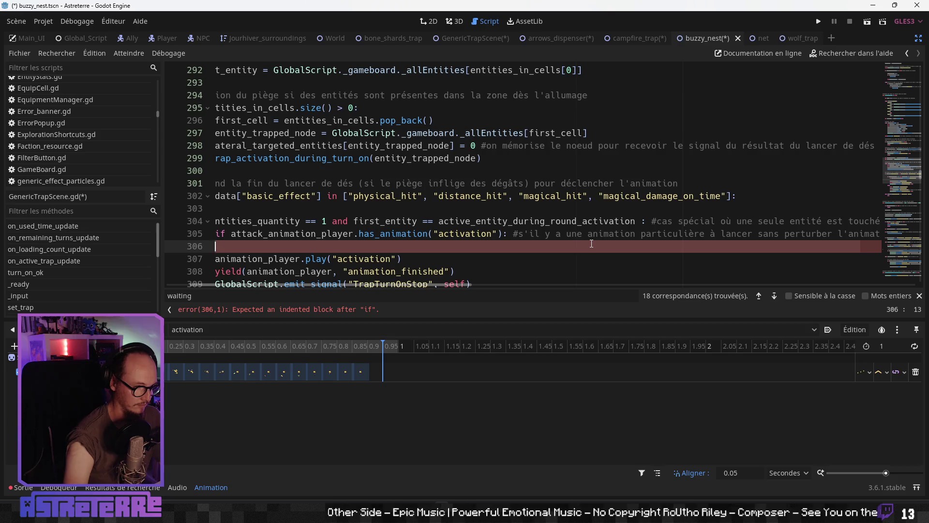
key(Return)
key(Up)
- Add else: and indent the activation play and yield lines beneath it
text(else:)
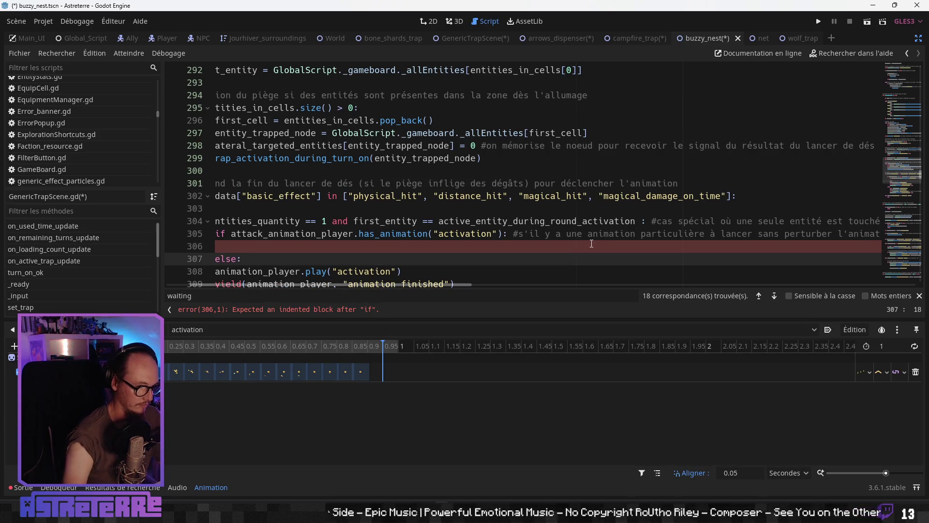
scroll(592, 244, down, 3)
scroll(294, 158, left, 2)
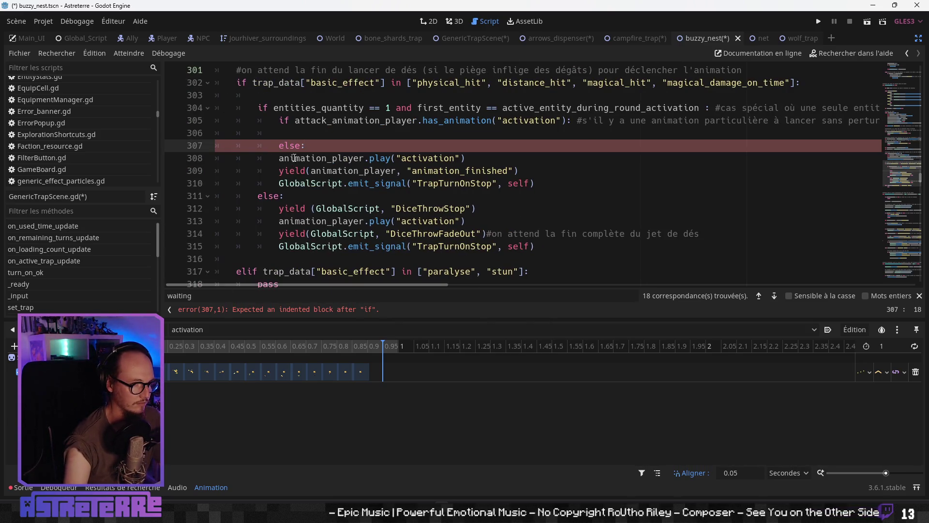
mouse_move(279, 158)
mouse_down()
mouse_move(338, 160)
mouse_move(321, 185)
mouse_up()
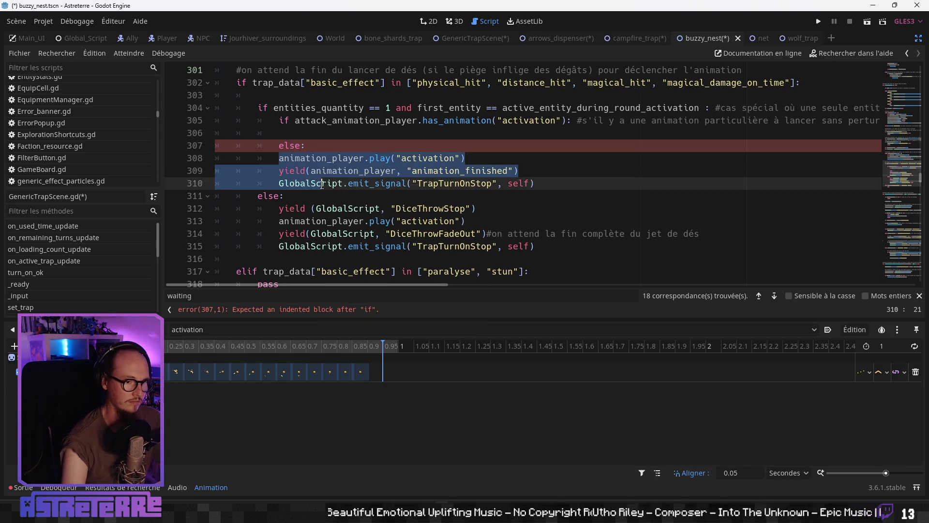
right_click(322, 187)
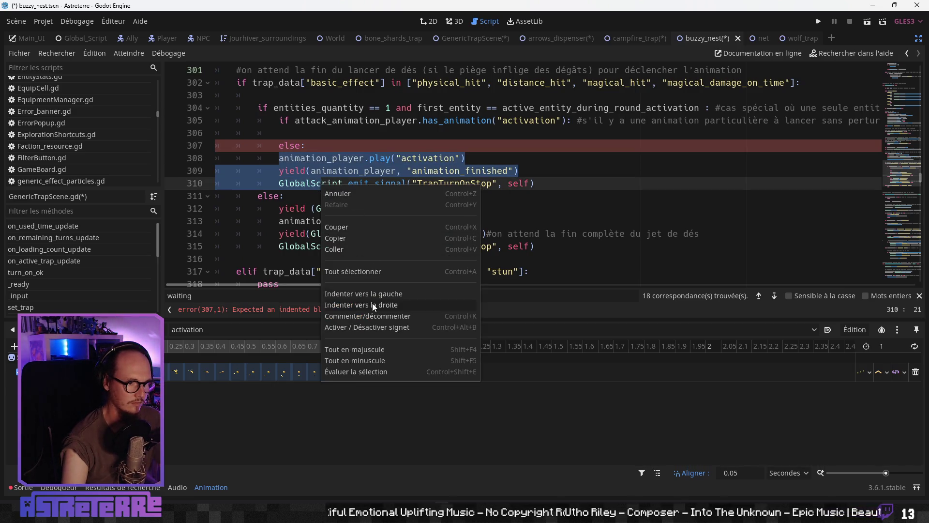
click(359, 170)
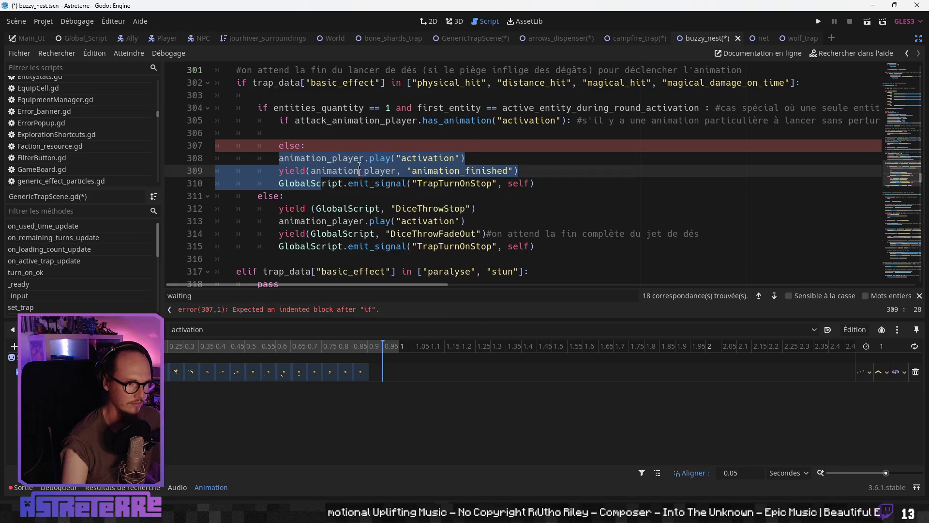
click(359, 171)
drag(281, 159, 306, 171)
right_click(370, 185)
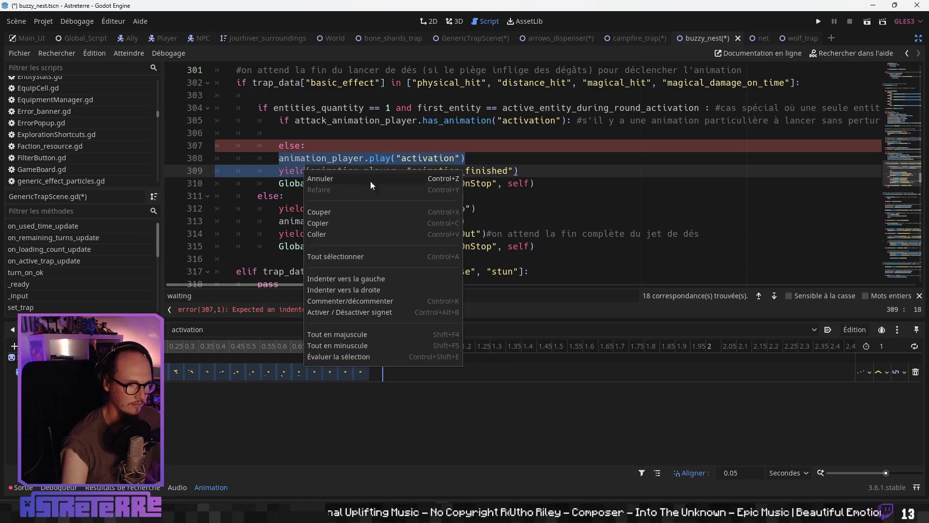
click(364, 290)
- Add a blank line before the TrapTurnOnStop signal emit
click(327, 183)
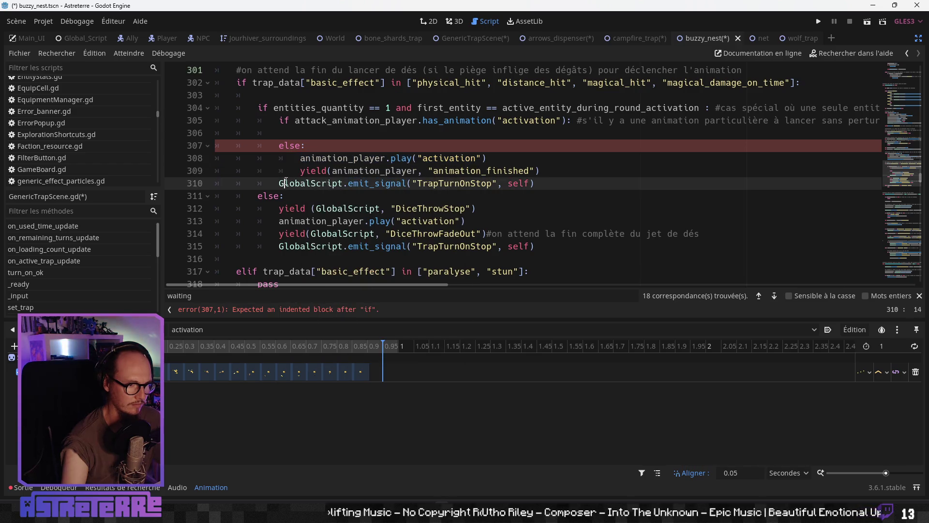
key(Return)
key(Up)
key(Up)
key(Up)
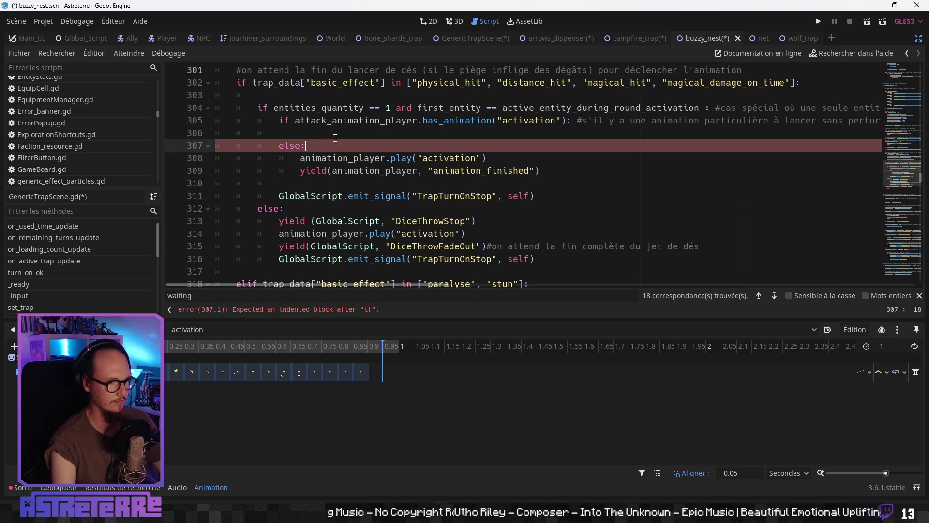
- Make line 306 play "activation" on attack_animation_player under the has_animation check
key(Tab)
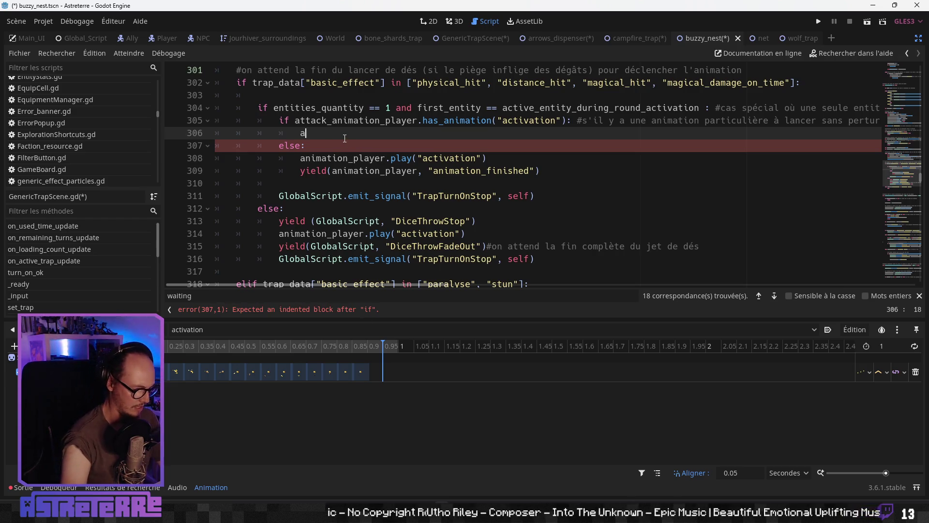
text(att)
key(Return)
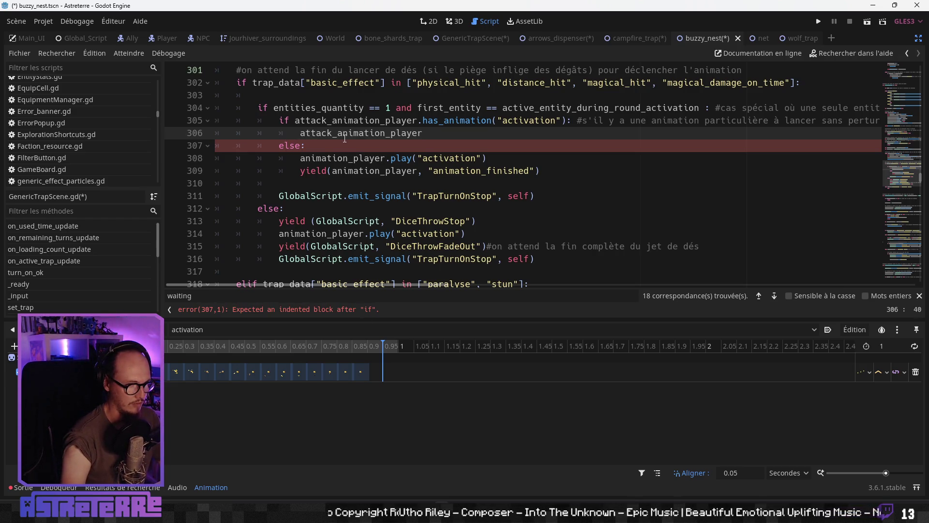
text(.pl)
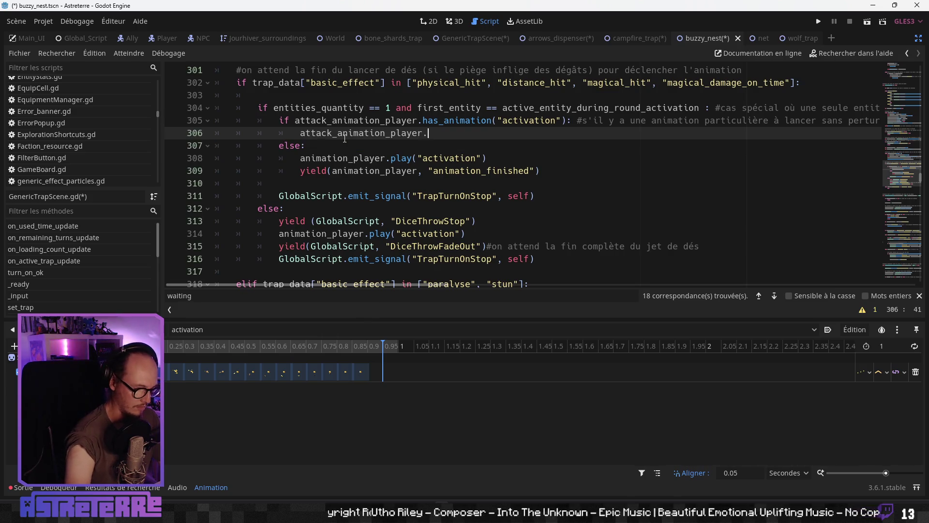
key(Return)
key(Down)
key(Return)
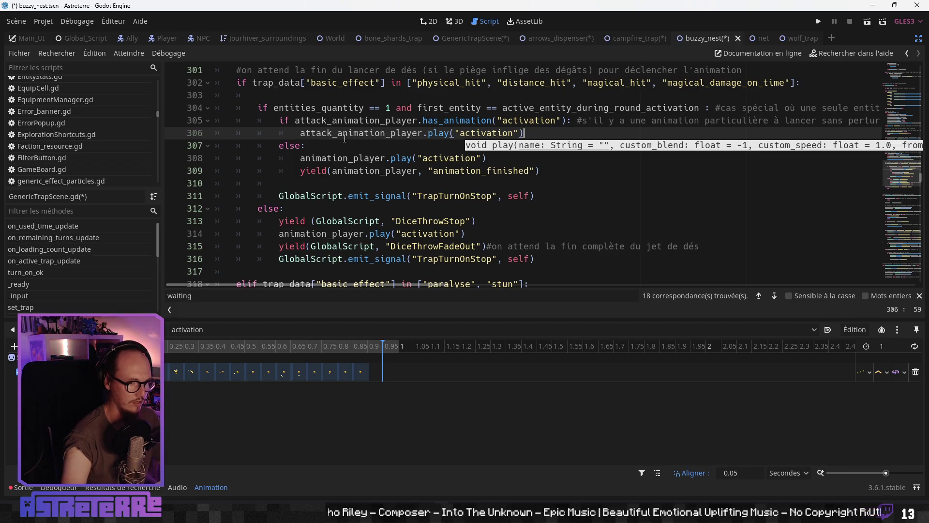
key(Return)
- Copy the yield line onto line 307 and make it wait for attack_animation_player's animation_finished
drag(540, 183, 307, 186)
key(ctrl+c)
click(366, 145)
key(ctrl+v)
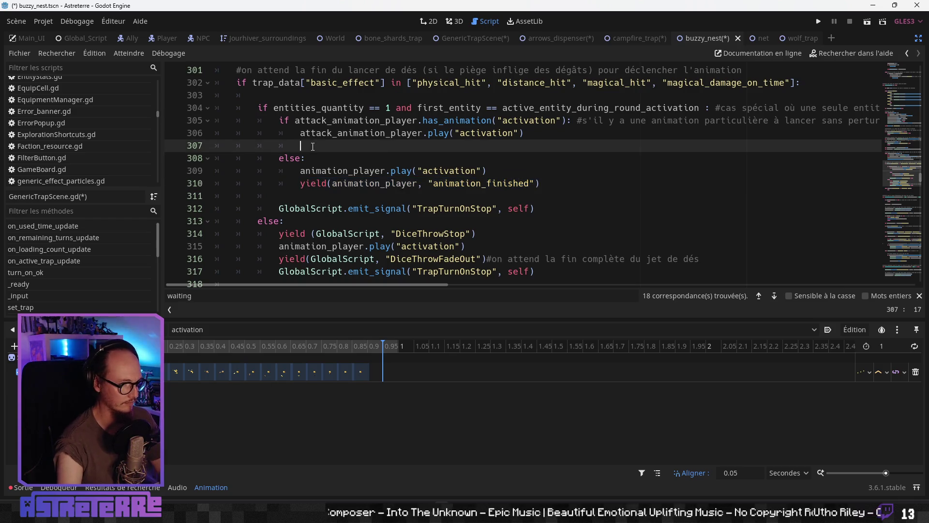
double_click(355, 147)
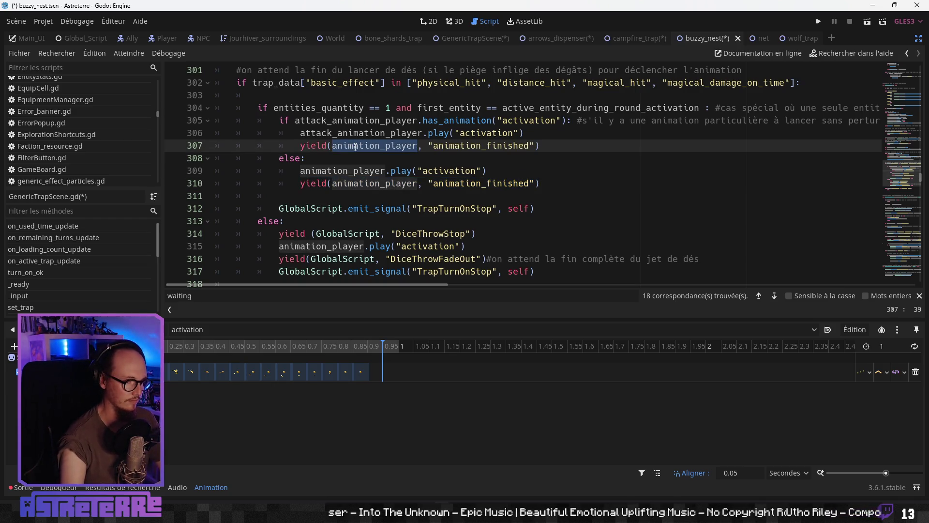
key(Left)
text(att)
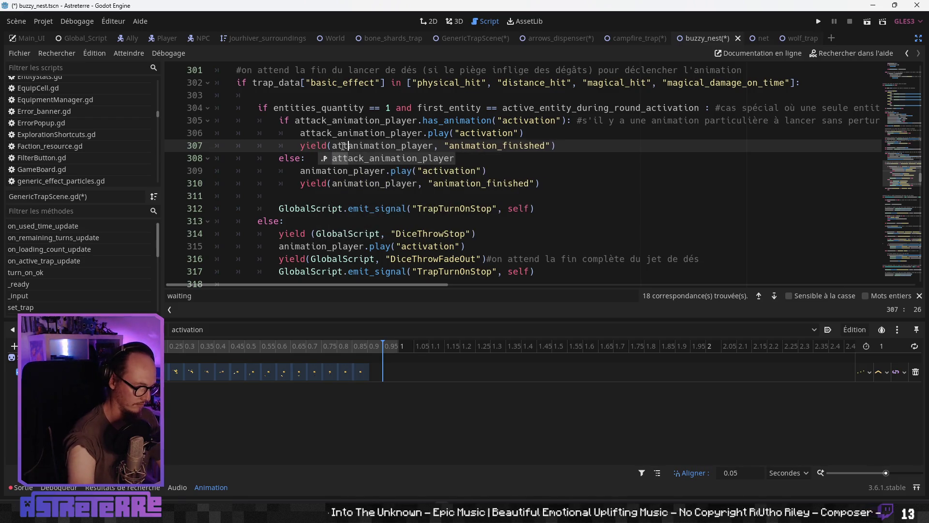
text(ack_)
click(476, 183)
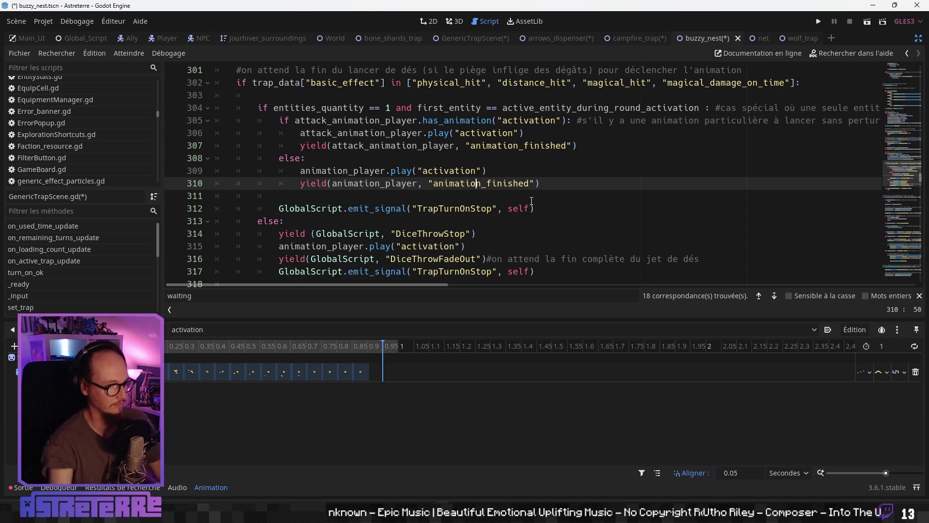
key(Down)
key(Down)
key(Down)
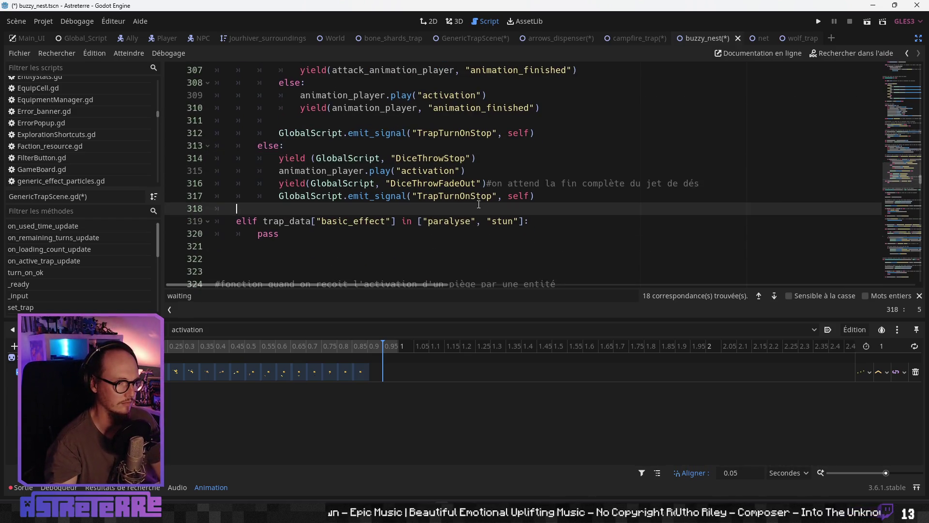
- Insert blank lines after the DiceThrowStop yield in the dice-throw branch
click(520, 170)
click(487, 158)
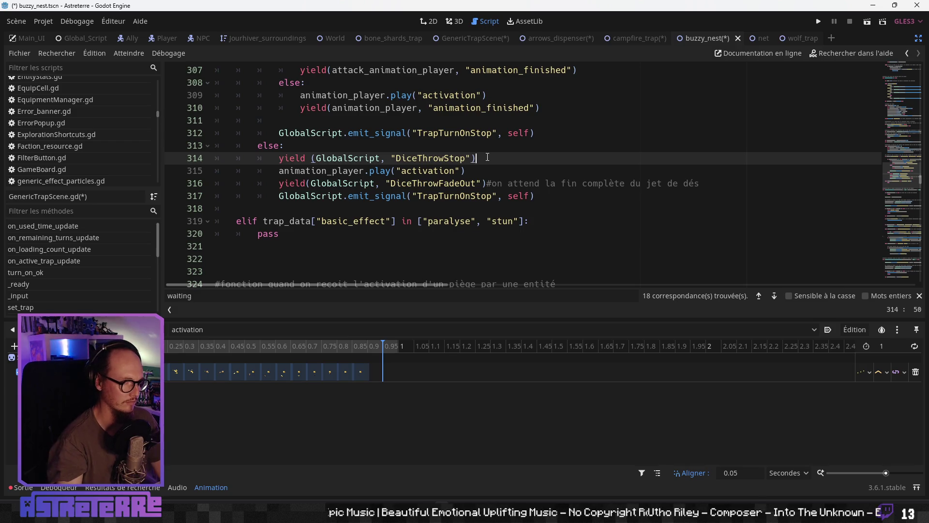
key(Return)
key(Return)
key(Return)
scroll(499, 158, up, 1)
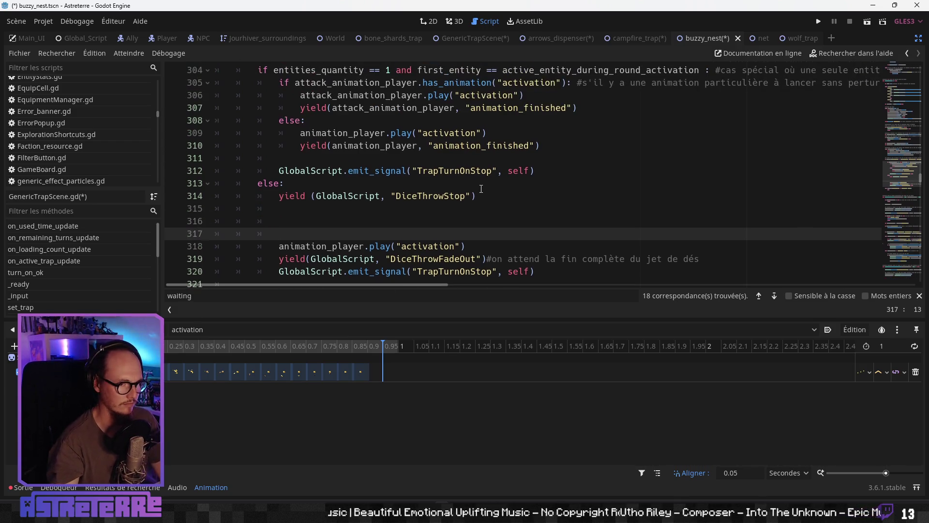
click(357, 216)
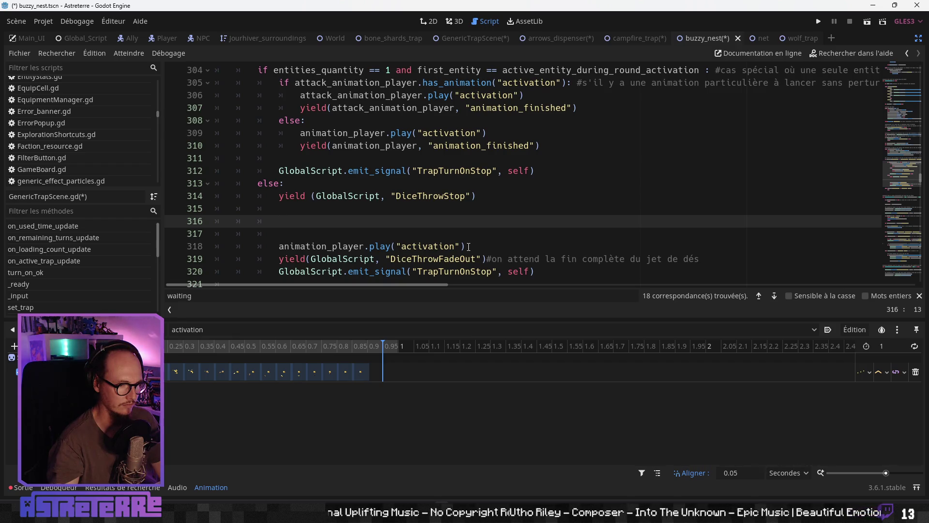
- Copy the has_animation("activation") check and its attack_animation_player play call into the dice-throw branch
scroll(395, 185, up, 1)
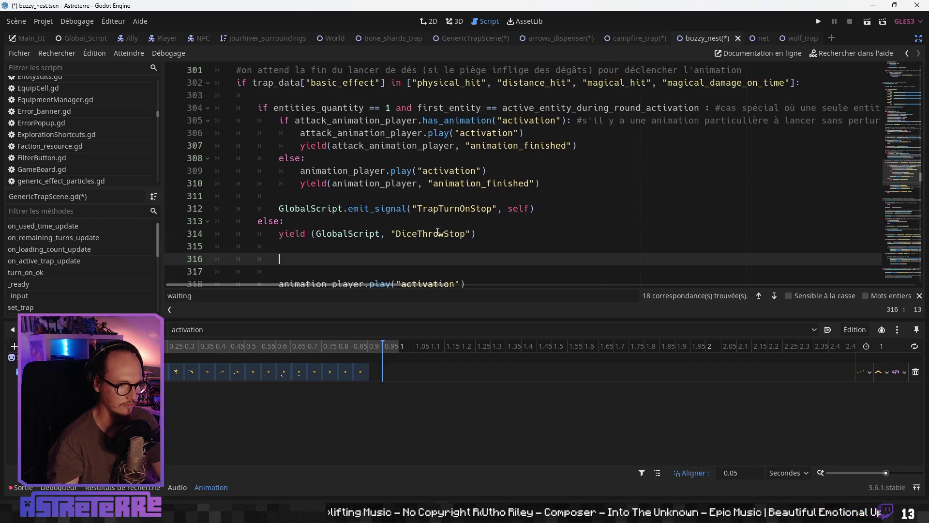
mouse_move(279, 120)
mouse_down()
mouse_move(317, 146)
mouse_move(533, 130)
mouse_up()
key(ctrl+c)
scroll(484, 160, down, 2)
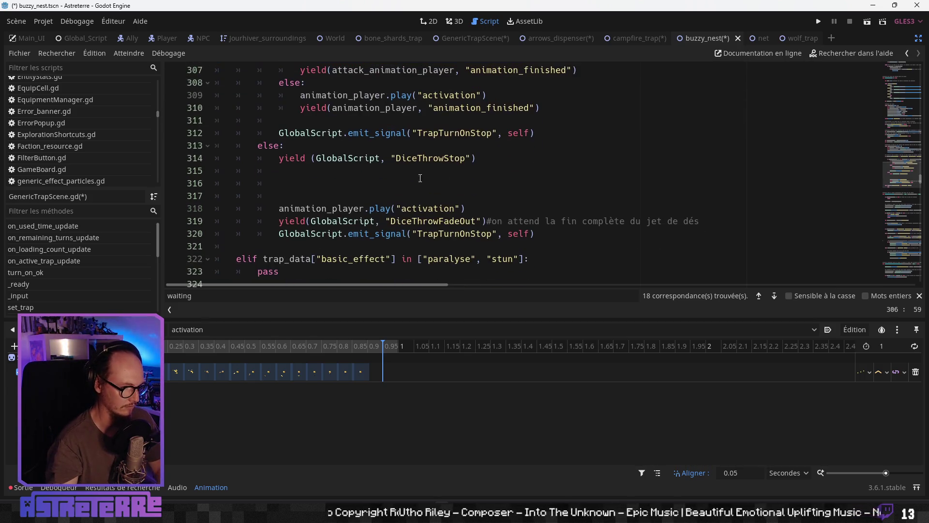
click(319, 170)
key(ctrl+v)
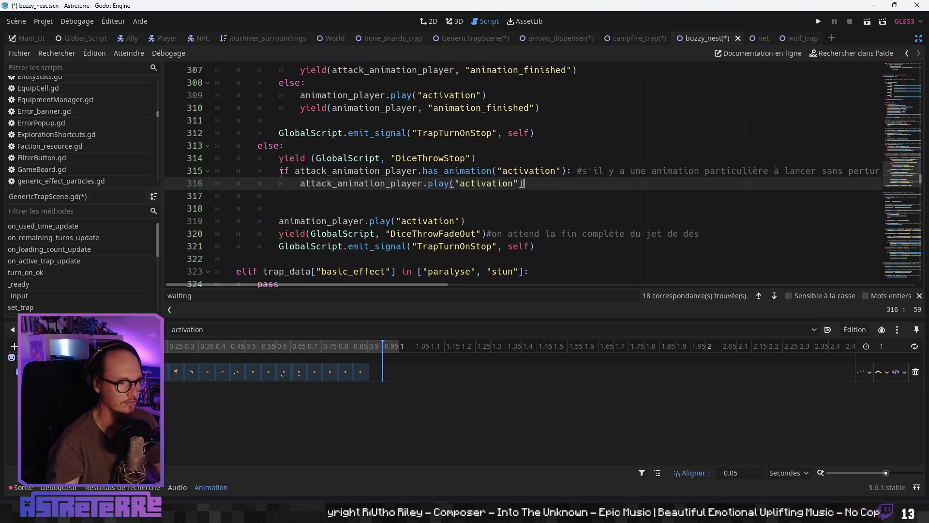
- Select the existing else branch that plays "activation" on animation_player
click(279, 171)
click(366, 183)
scroll(339, 194, up, 2)
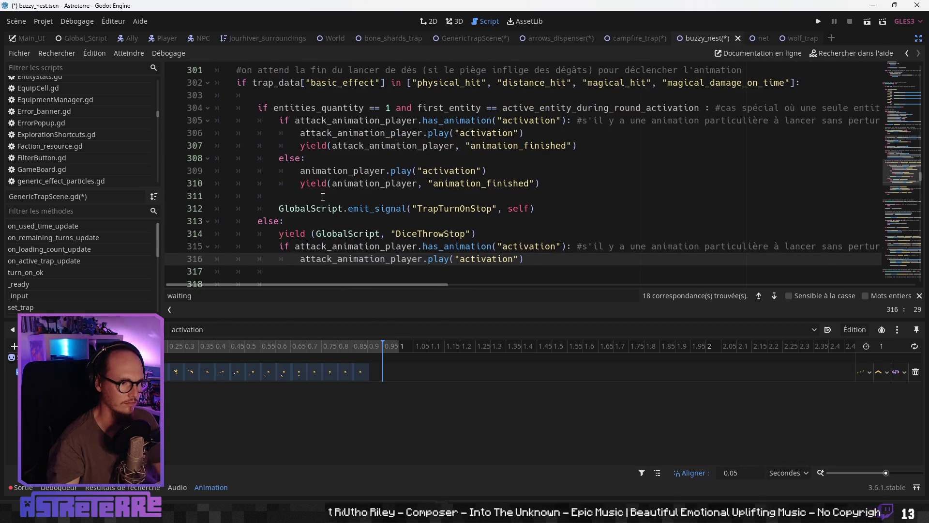
drag(279, 158, 497, 166)
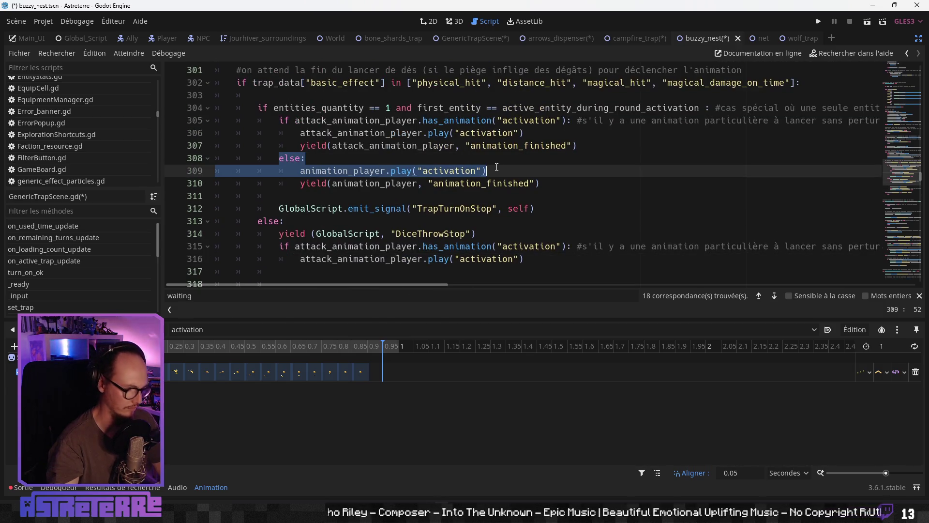
- Paste the else fallback calling animation_player.play("activation") below the new if block
scroll(348, 203, down, 3)
click(294, 165)
key(ctrl+v)
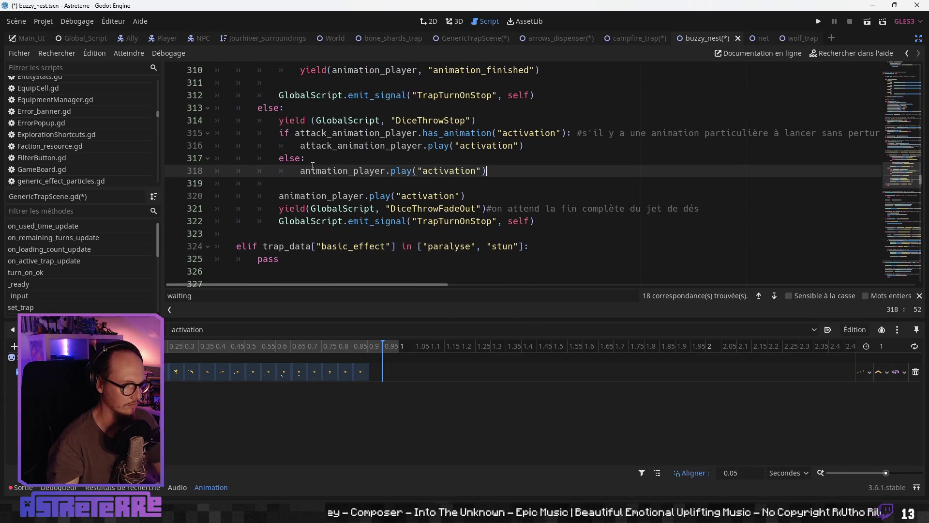
- Delete the old unconditional animation_player play line and review the edited dice-throw branch
click(336, 183)
triple_click(373, 196)
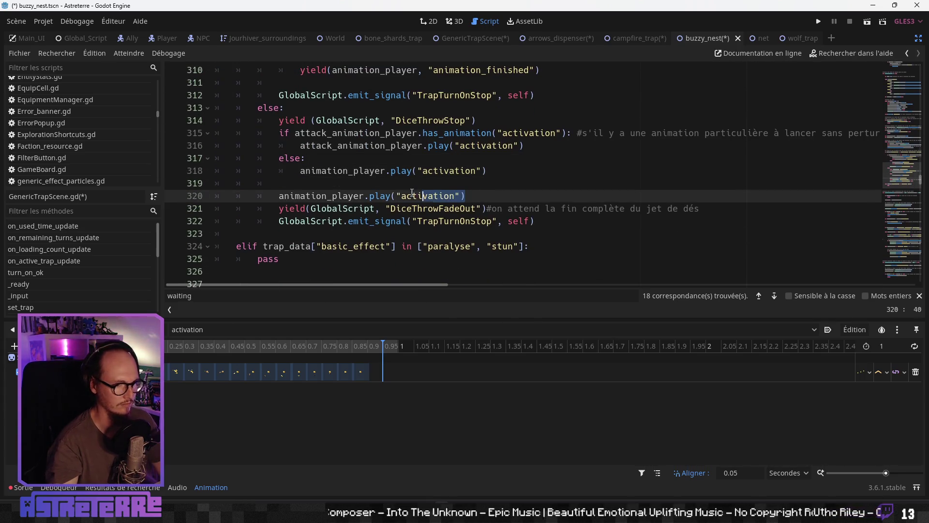
key(BackSpace)
key(BackSpace)
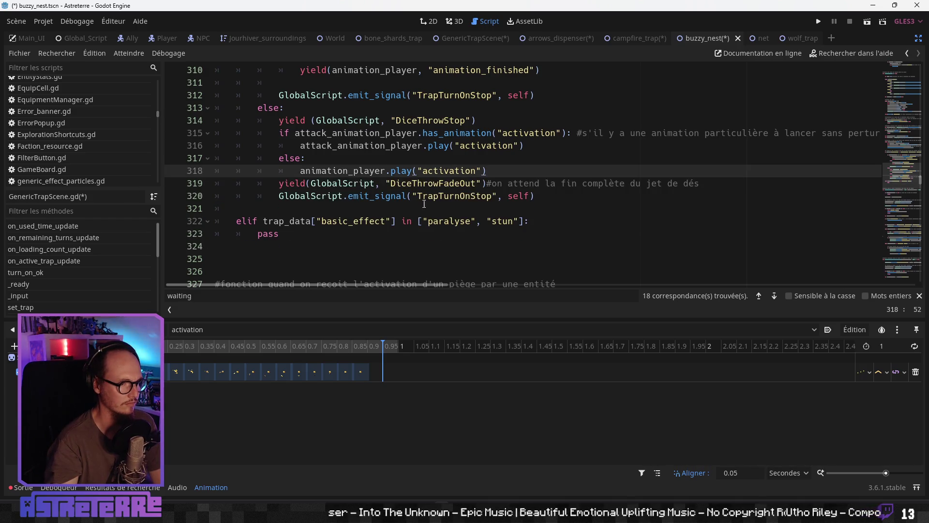
key(Return)
click(391, 170)
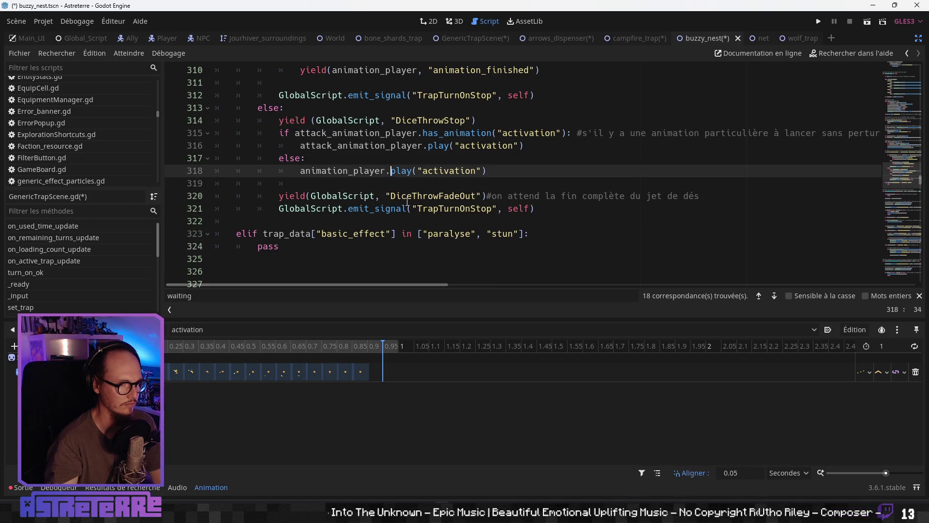
key(Down)
key(Down)
key(Down)
scroll(337, 242, down, 1)
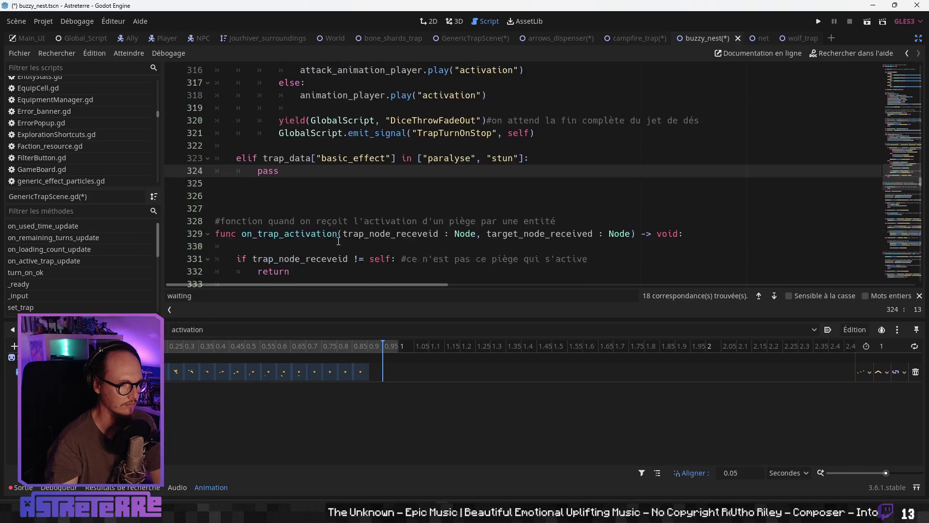
scroll(338, 240, up, 5)
scroll(344, 238, down, 7)
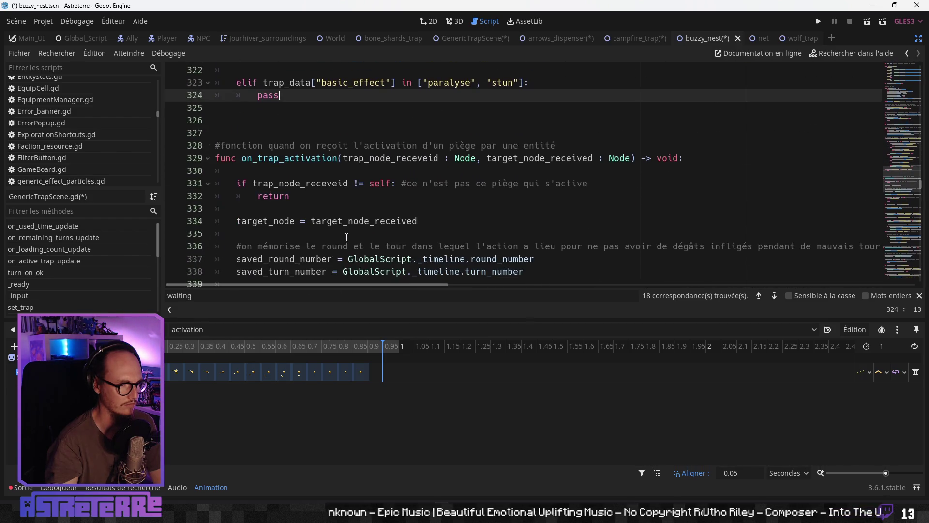
scroll(346, 237, down, 4)
scroll(346, 236, up, 10)
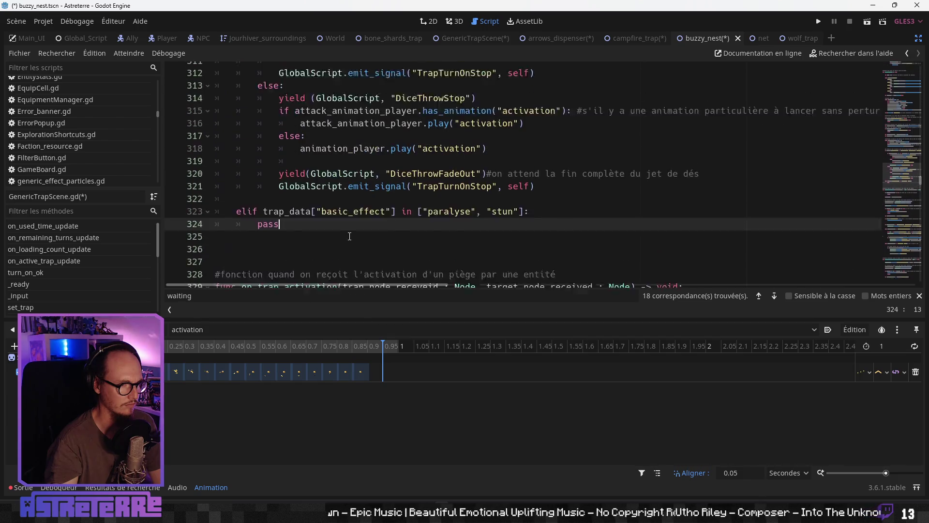
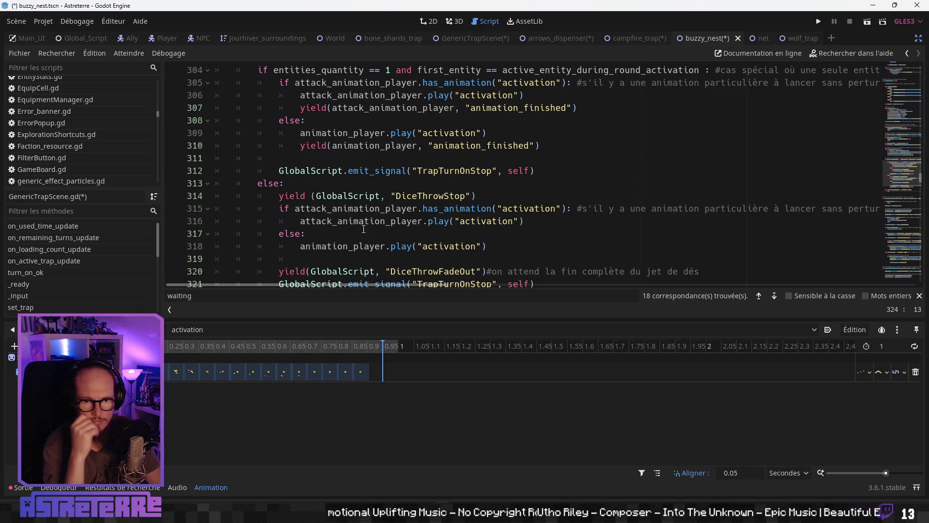
- Review the activation animation code on lines 306–313, save the scene and script, and restore the panels
click(379, 188)
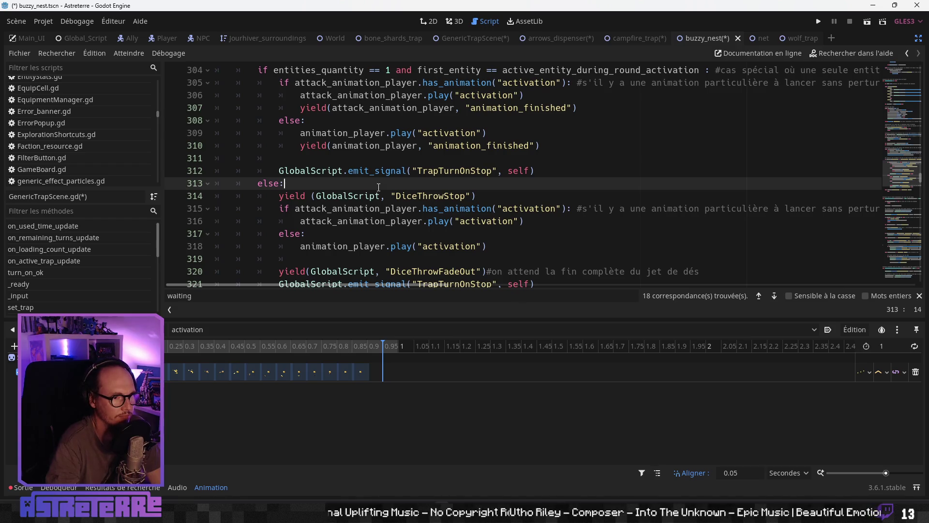
scroll(417, 177, down, 1)
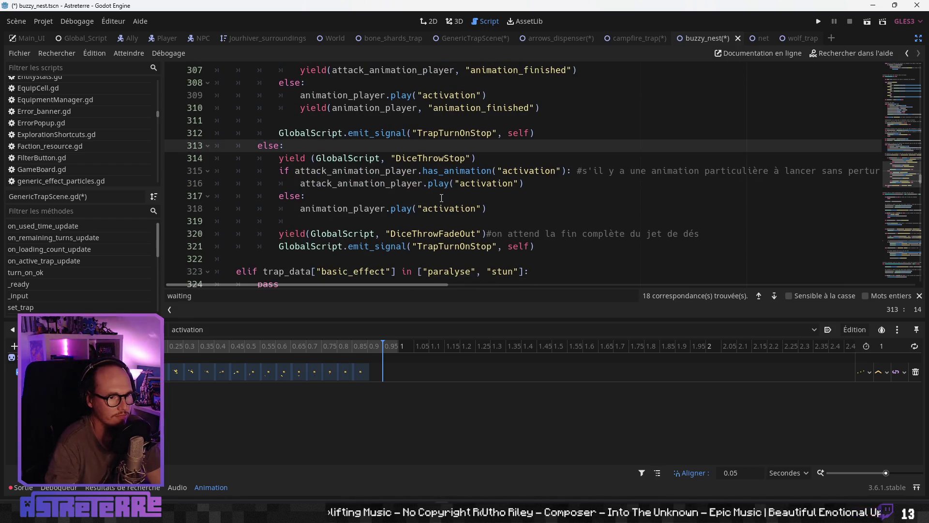
scroll(442, 197, up, 1)
scroll(421, 180, up, 1)
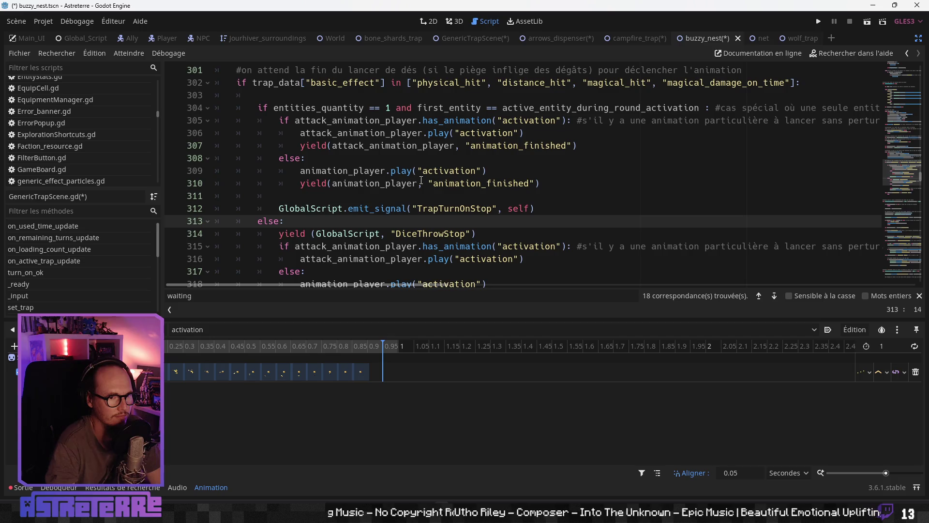
click(424, 166)
click(456, 182)
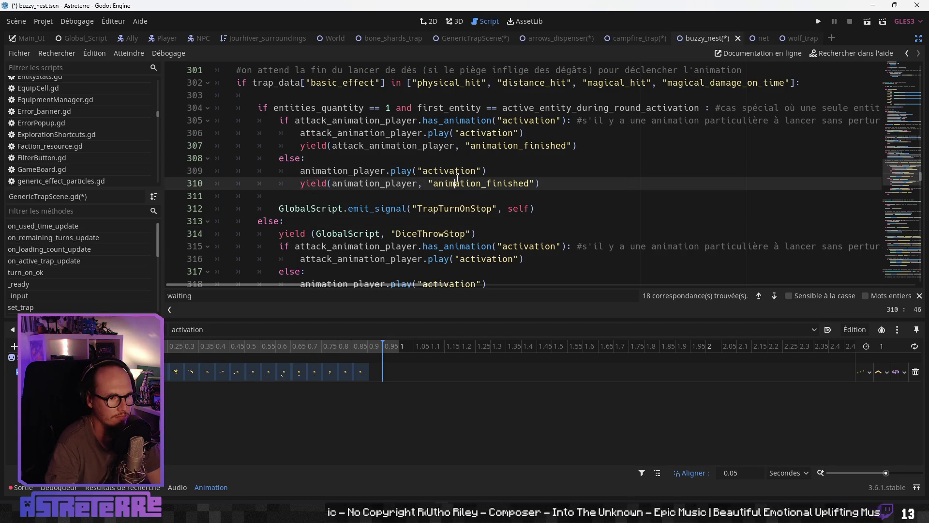
click(457, 147)
click(440, 135)
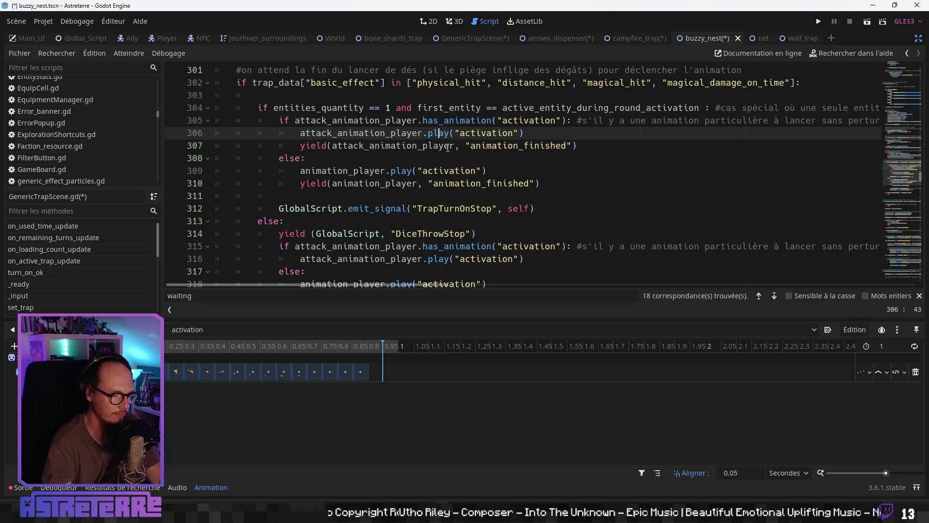
key(ctrl+s)
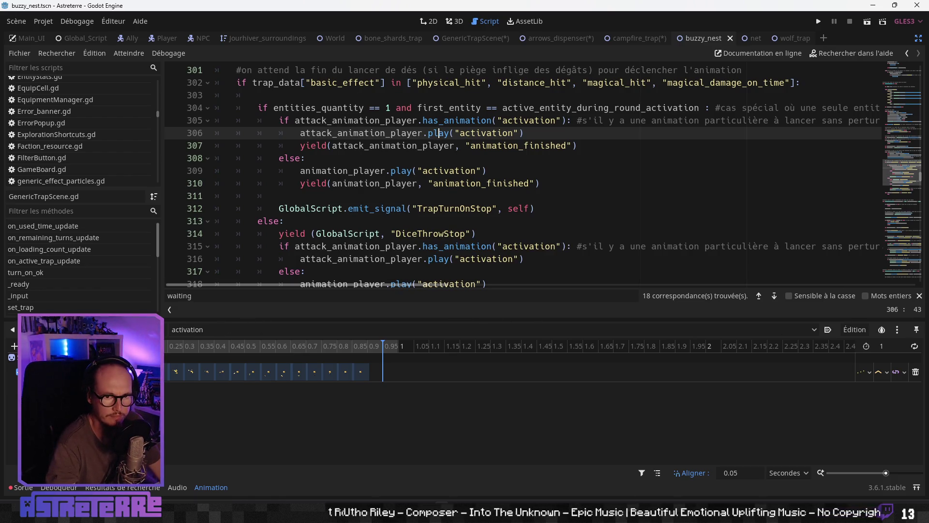
click(917, 42)
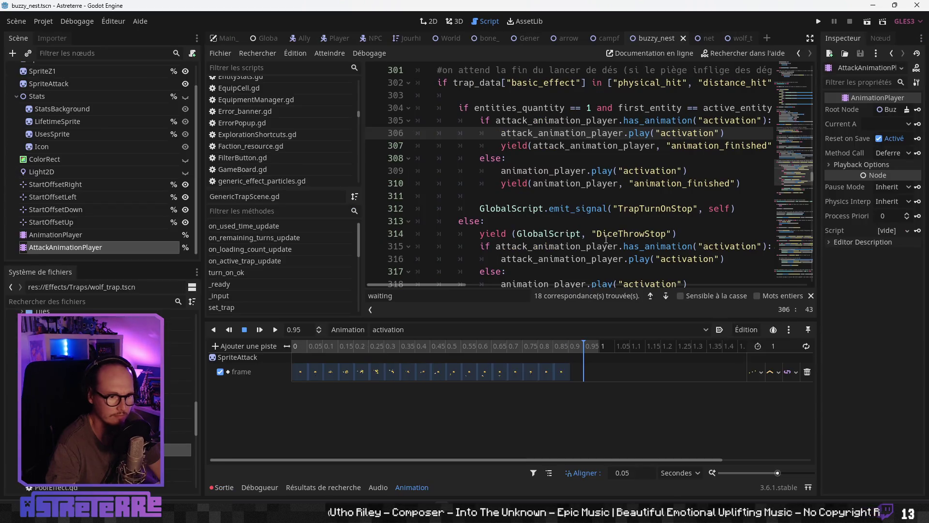
- Inspect the AnimationPlayer's on_animation_damage_done() key, launch Paint, then select AttackAnimationPlayer
click(127, 236)
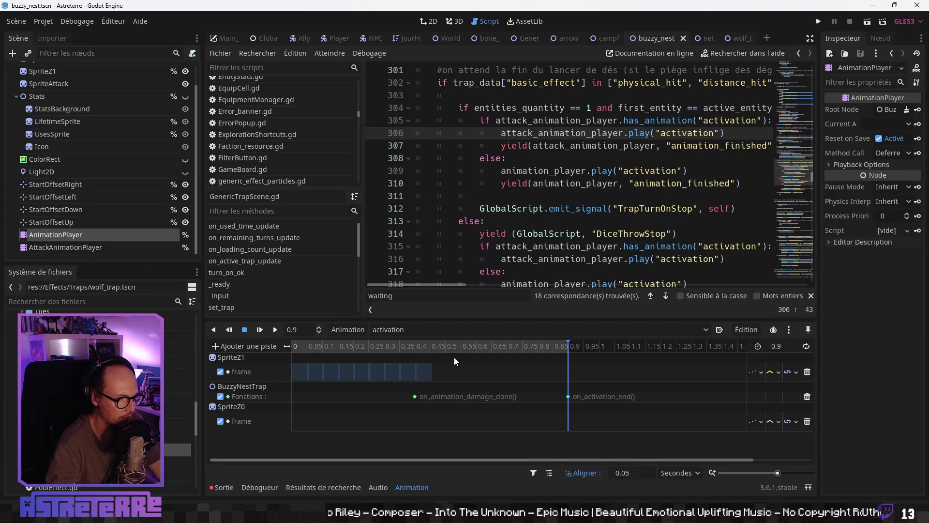
click(416, 398)
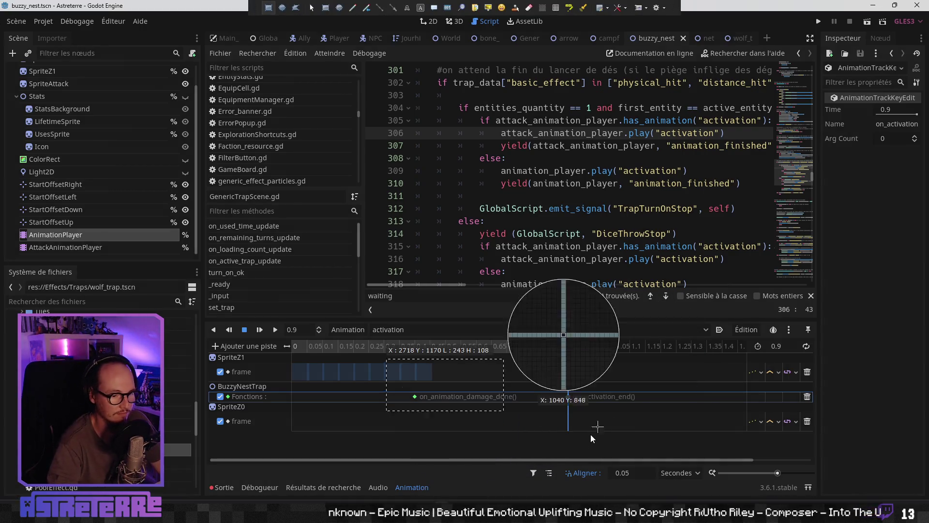
key(super)
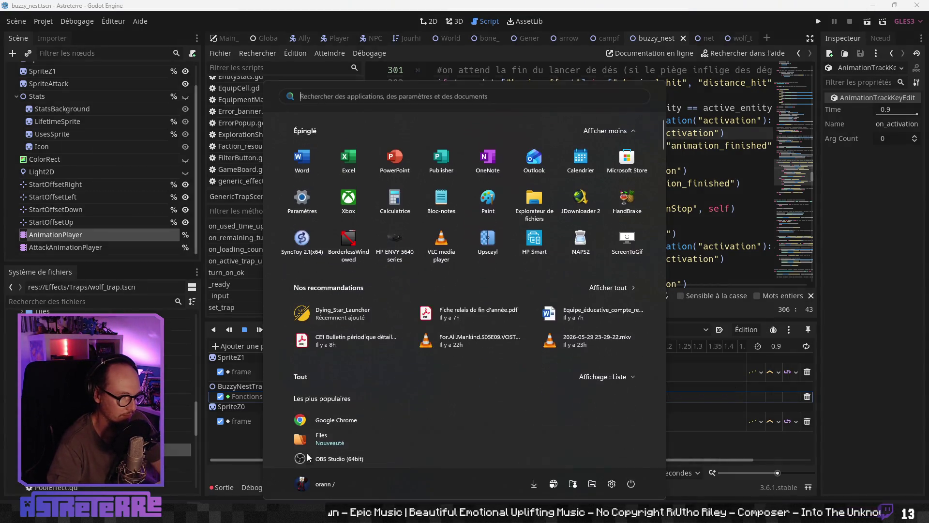
click(488, 193)
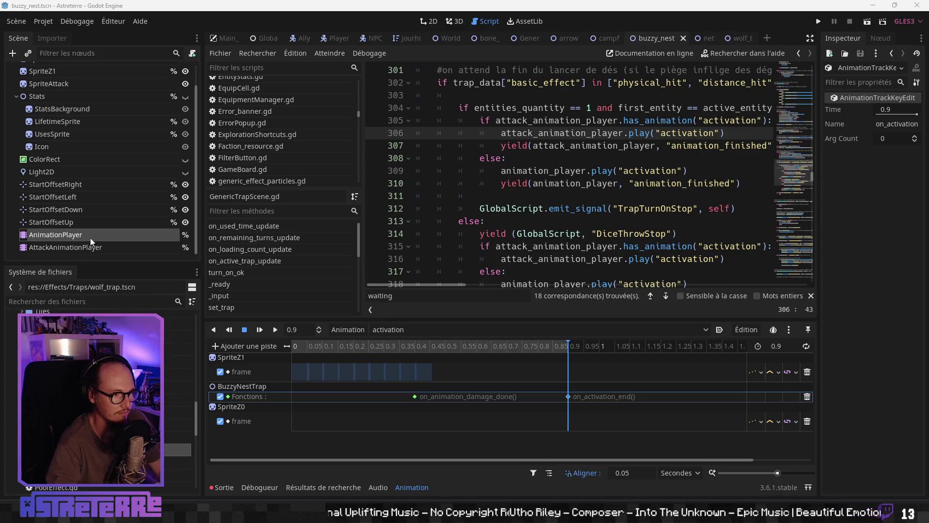
click(84, 247)
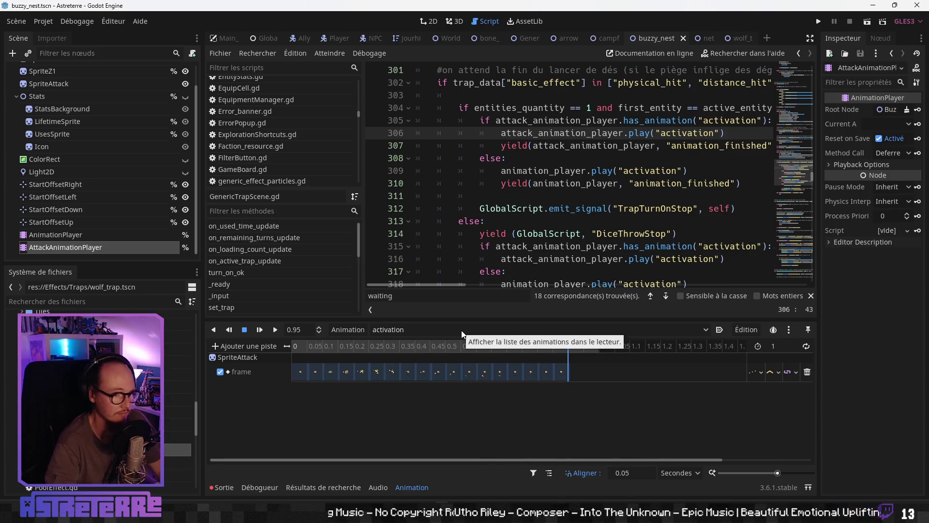
- In the activation animation, add a method-call track targeting the BuzzyNestTrap node
click(463, 334)
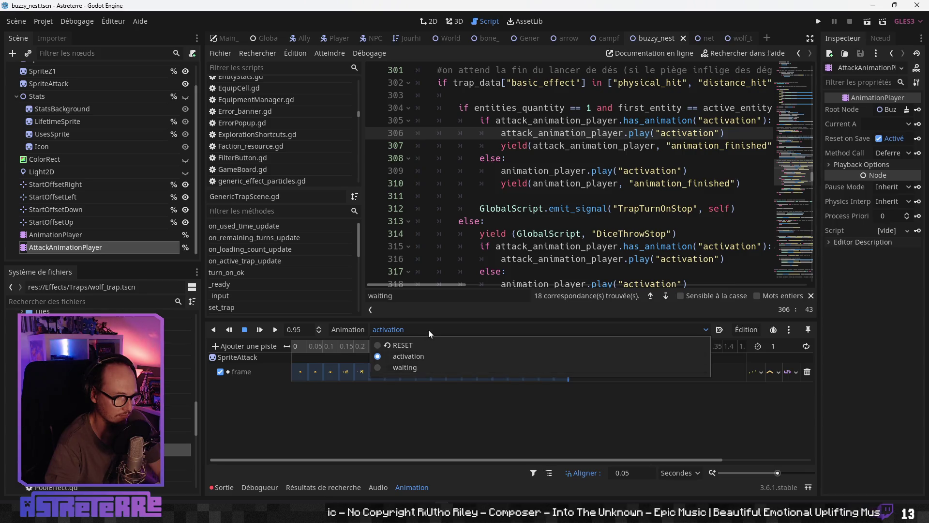
click(423, 360)
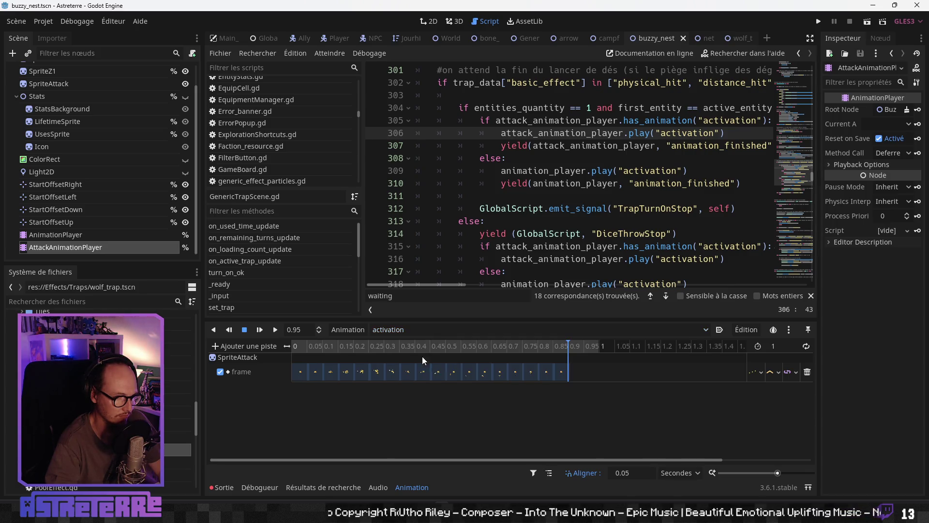
click(261, 346)
click(260, 385)
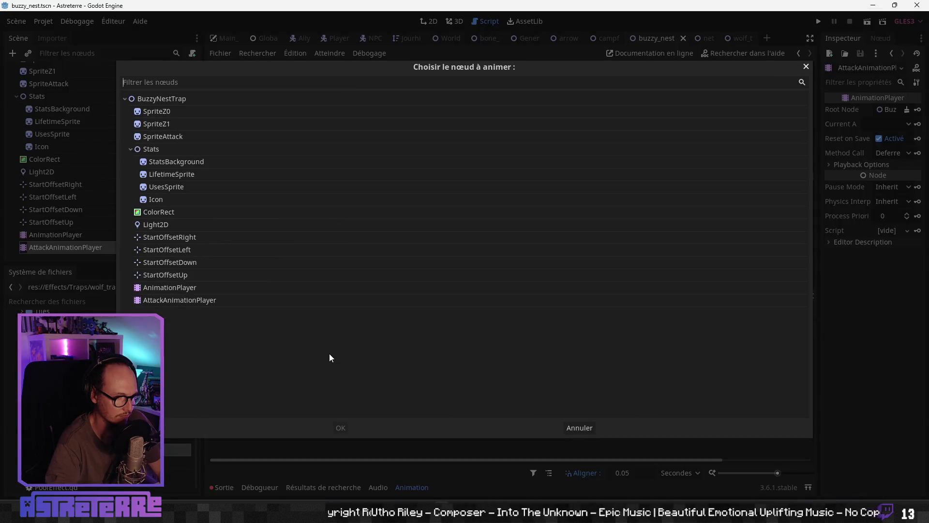
click(166, 103)
click(341, 428)
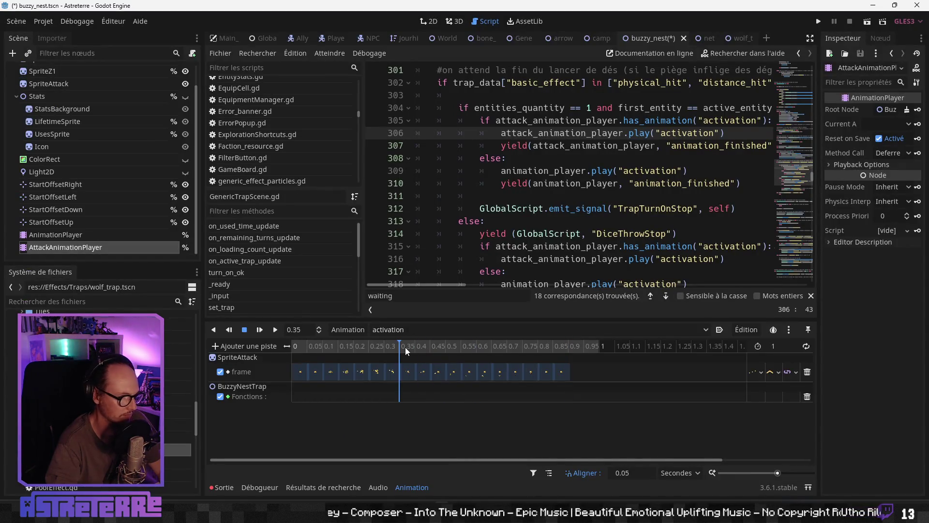
- Key on_animation_damage_done() at 0.35 s and on_activation_end() at 1 s on that track
drag(412, 349, 403, 349)
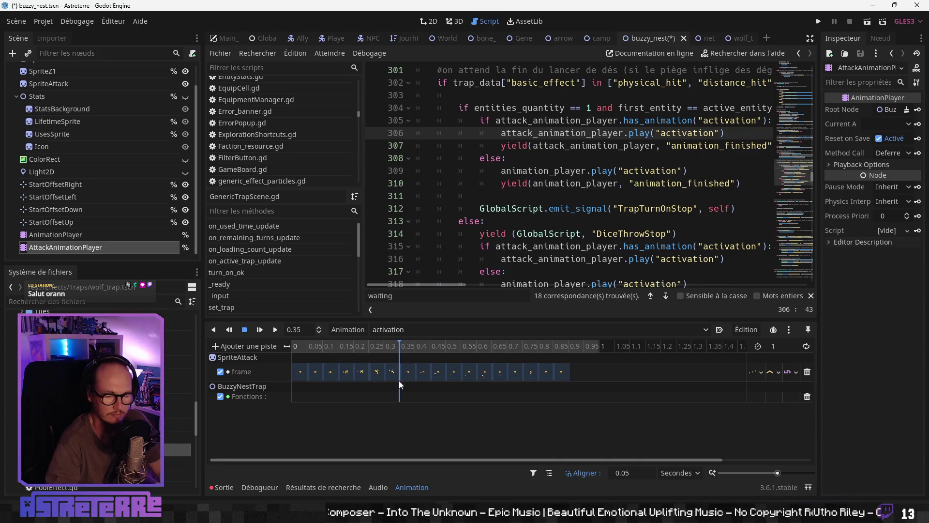
click(421, 405)
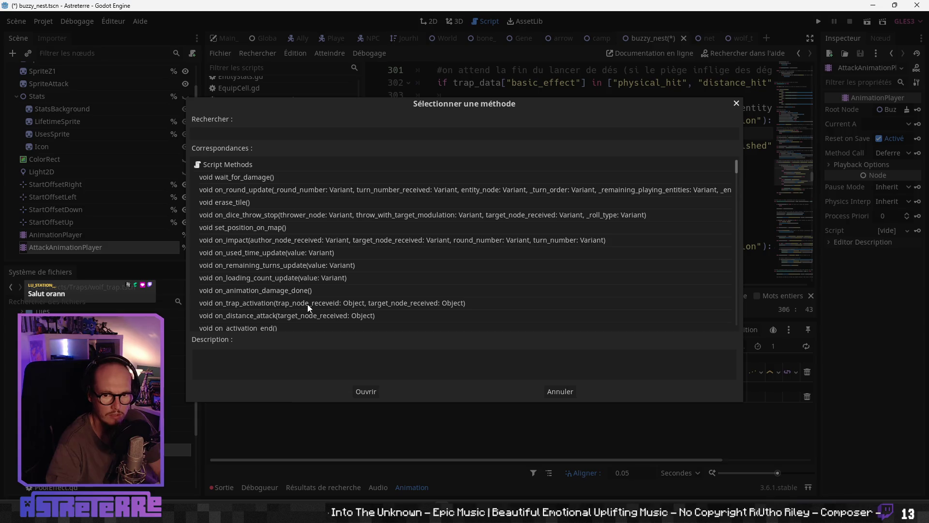
click(279, 293)
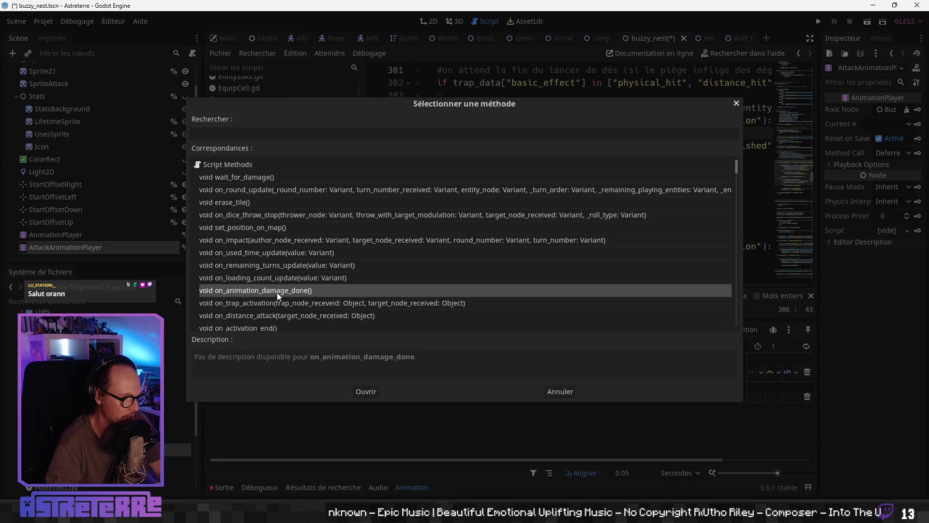
click(366, 392)
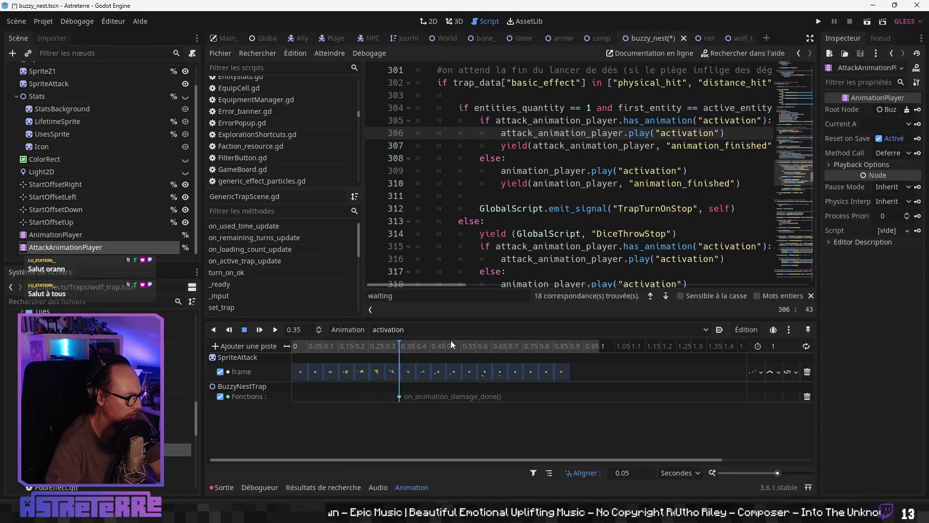
right_click(602, 399)
click(622, 404)
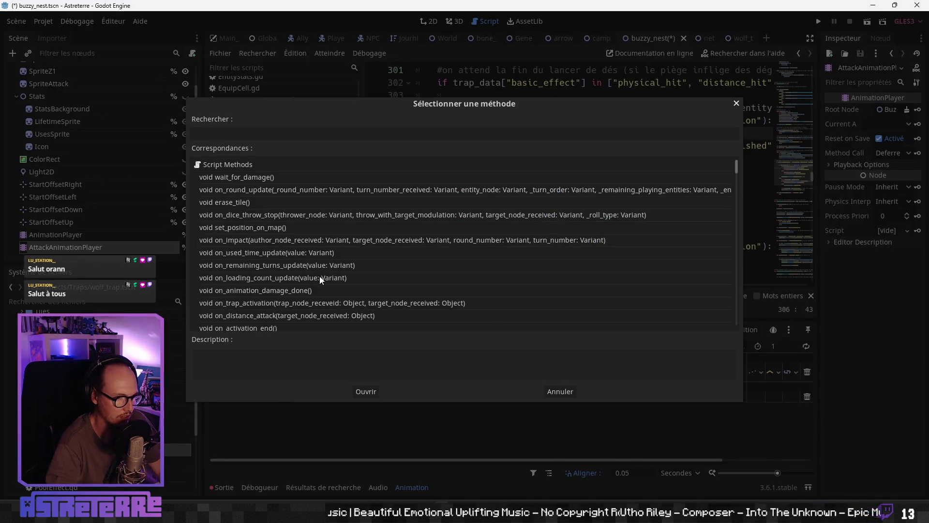
scroll(304, 305, down, 1)
click(293, 308)
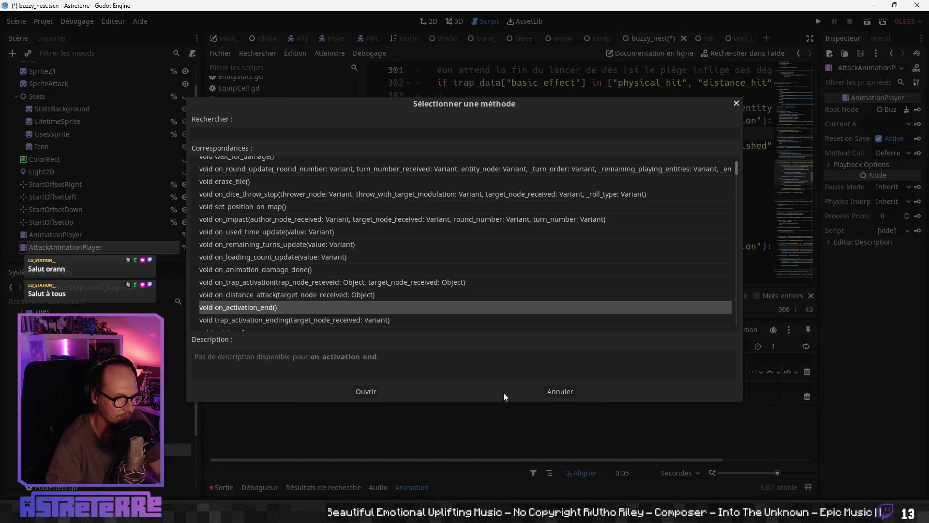
click(370, 392)
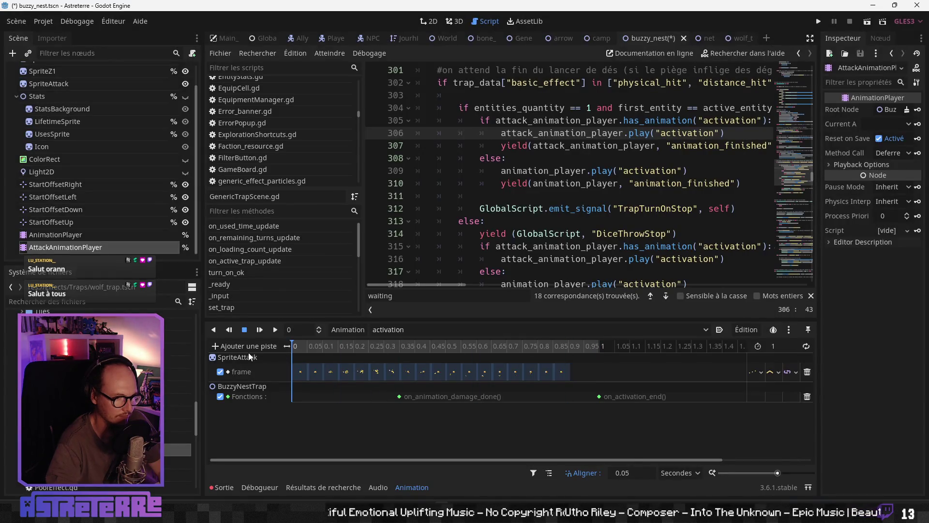
click(431, 22)
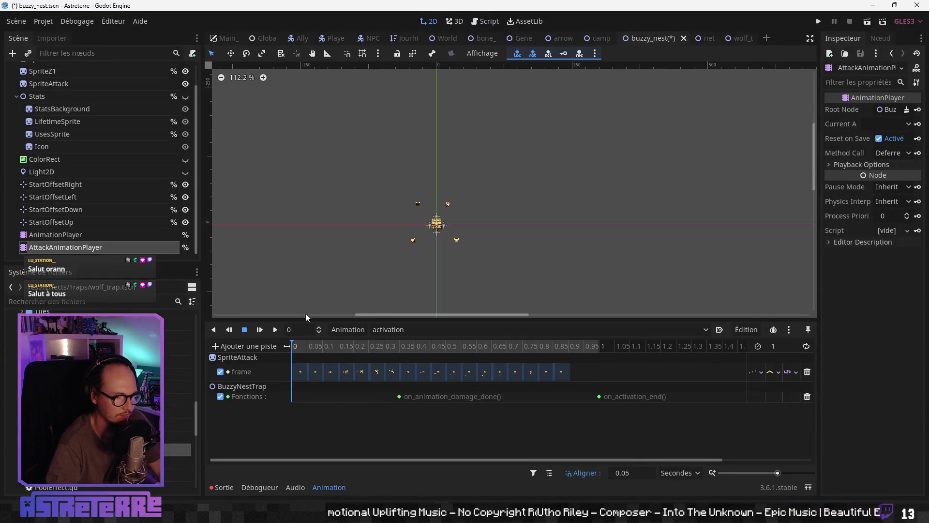
- Preview the activation animation, switch the player back to RESET, save buzzy_nest, and run the game
click(275, 334)
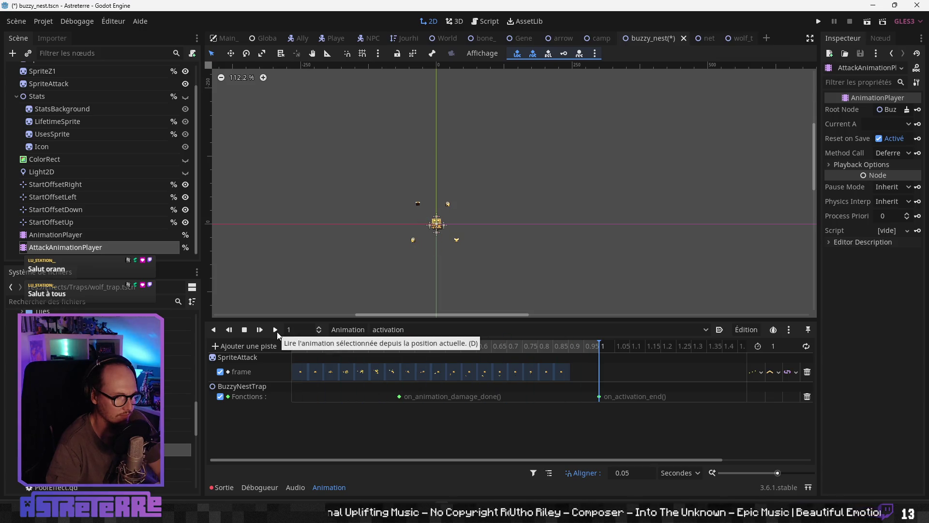
click(387, 329)
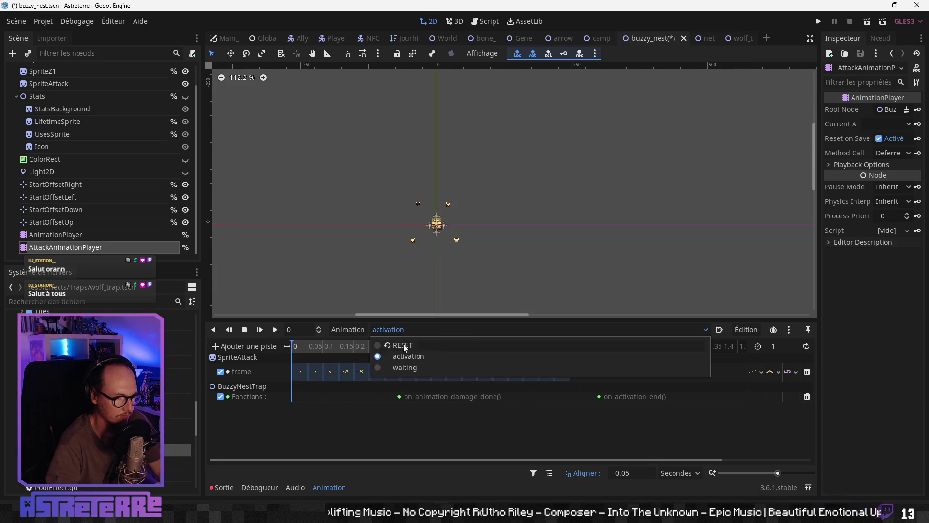
click(396, 350)
key(ctrl+s)
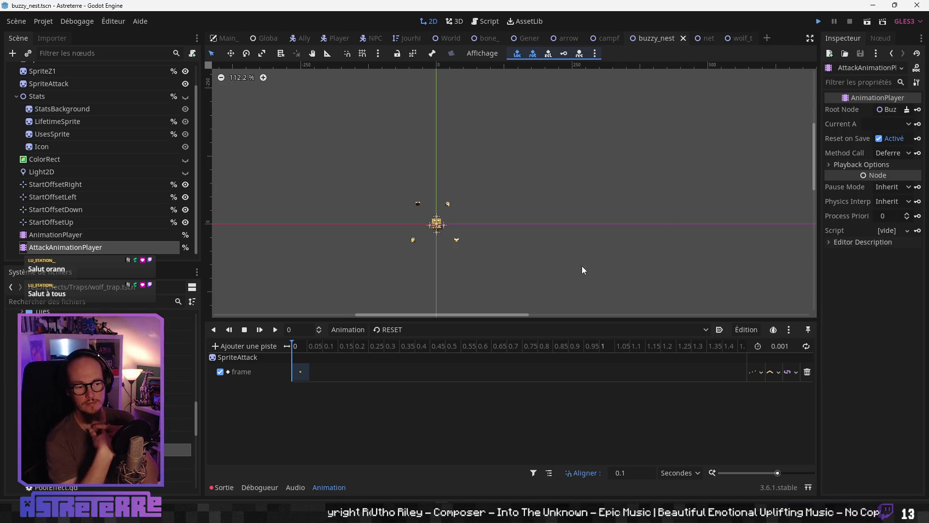
key(F5)
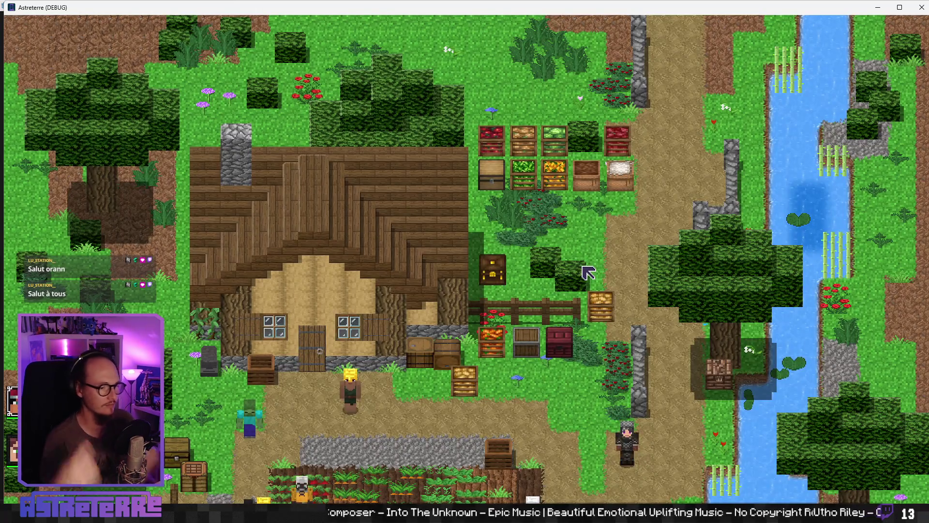
- Walk the character into the crop field and end the placement phase to start combat
scroll(387, 270, down, 5)
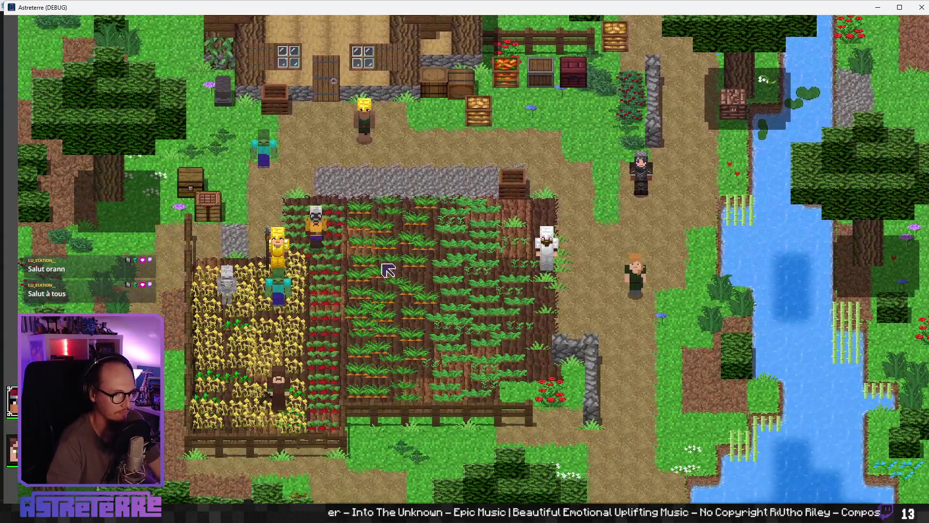
click(387, 270)
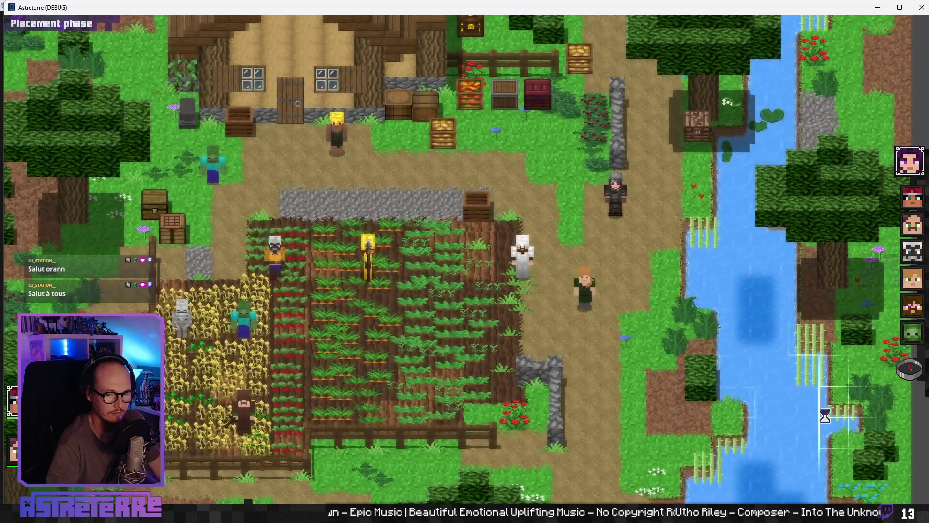
click(911, 371)
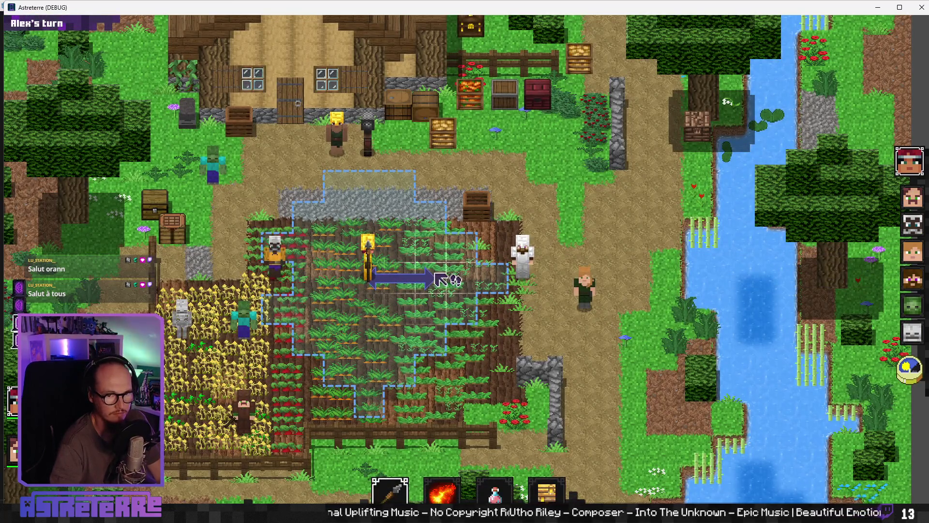
- Unequip the gold helmet, chestplate and leggings from the inventory, then maximize the game window
key(i)
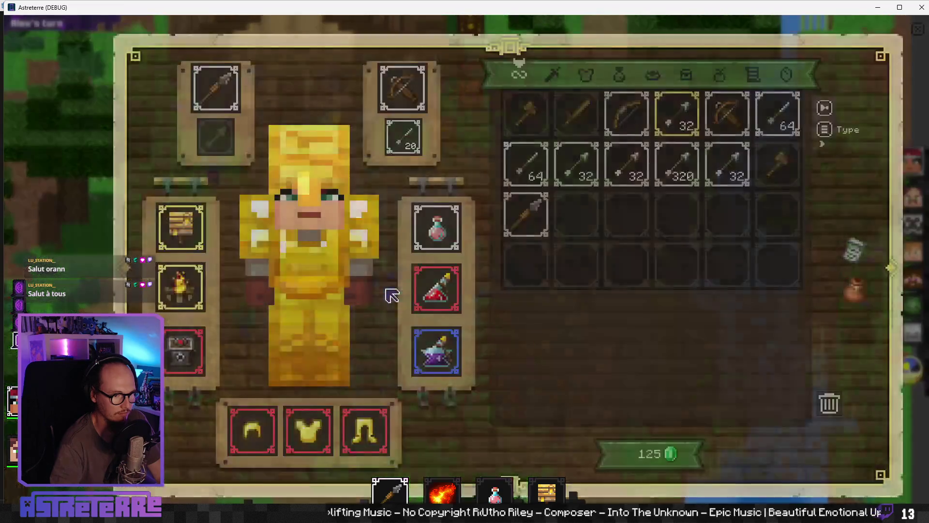
click(255, 435)
click(308, 431)
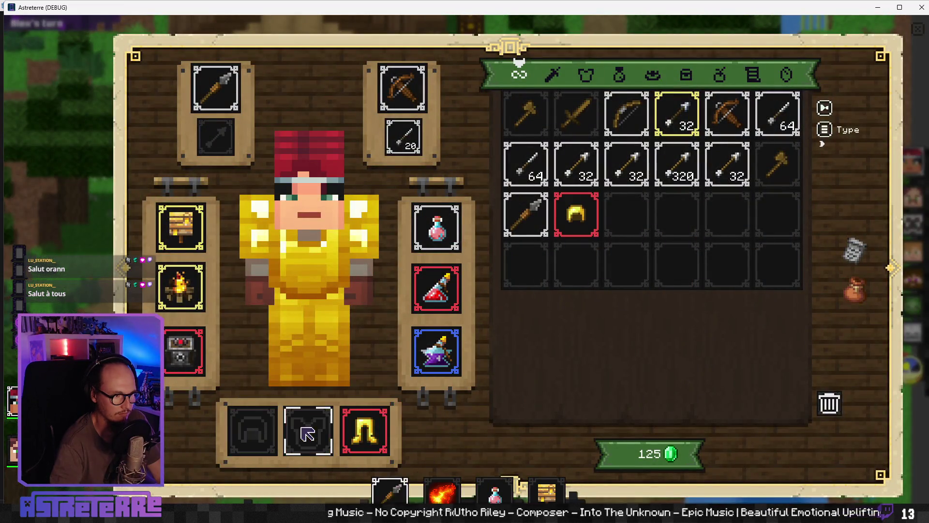
click(364, 431)
key(i)
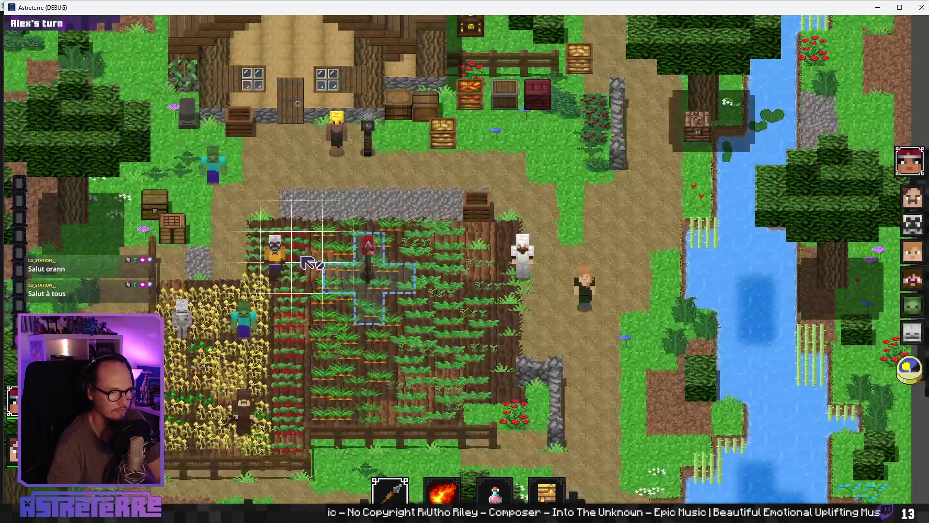
double_click(642, 14)
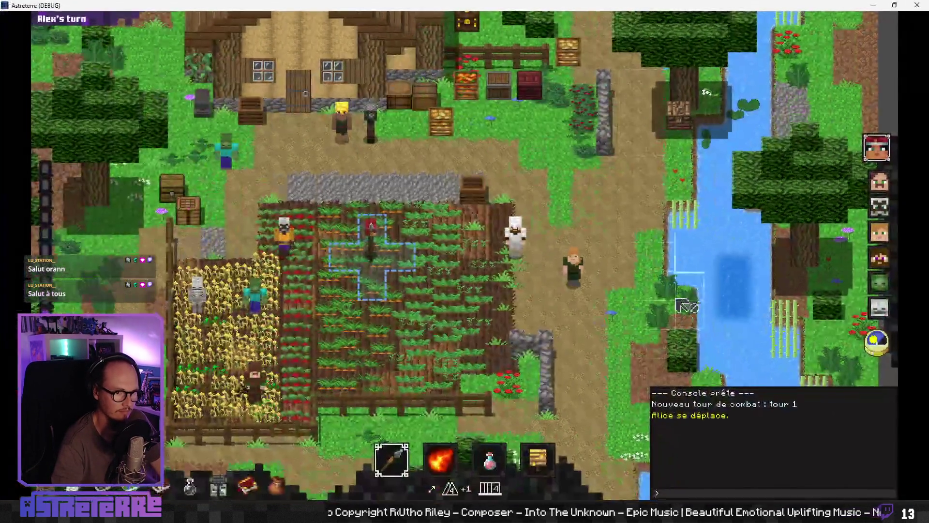
- Grant one action point via 'add action_points 1', place the Buzzy nest trap, and end Alex's turn
text(add action_points 1)
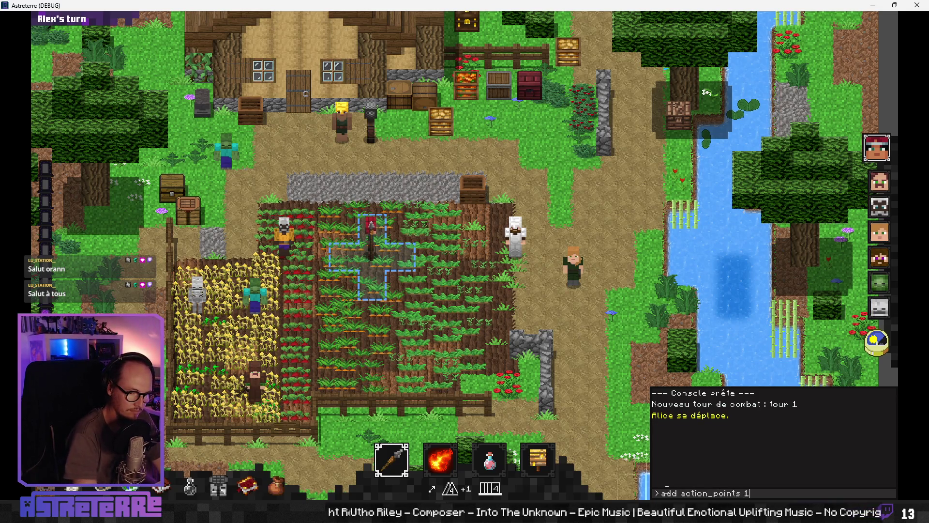
key(Return)
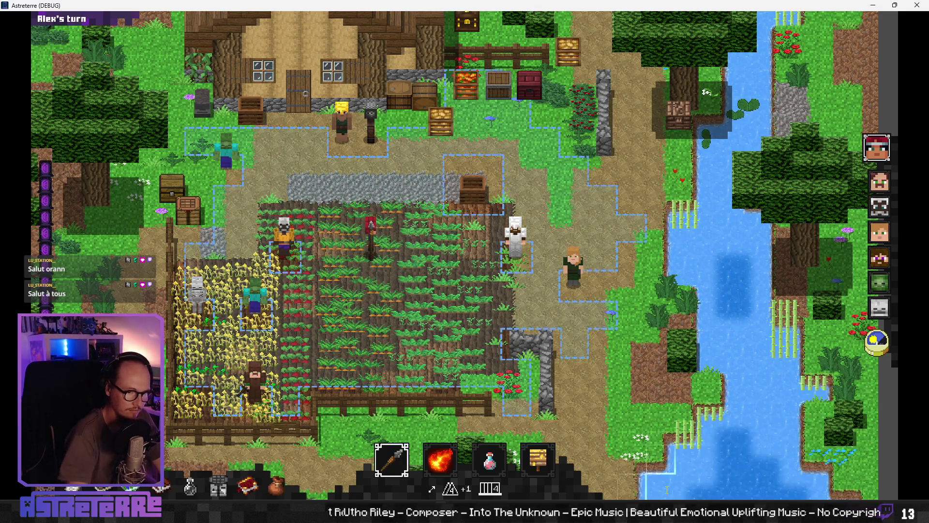
click(374, 292)
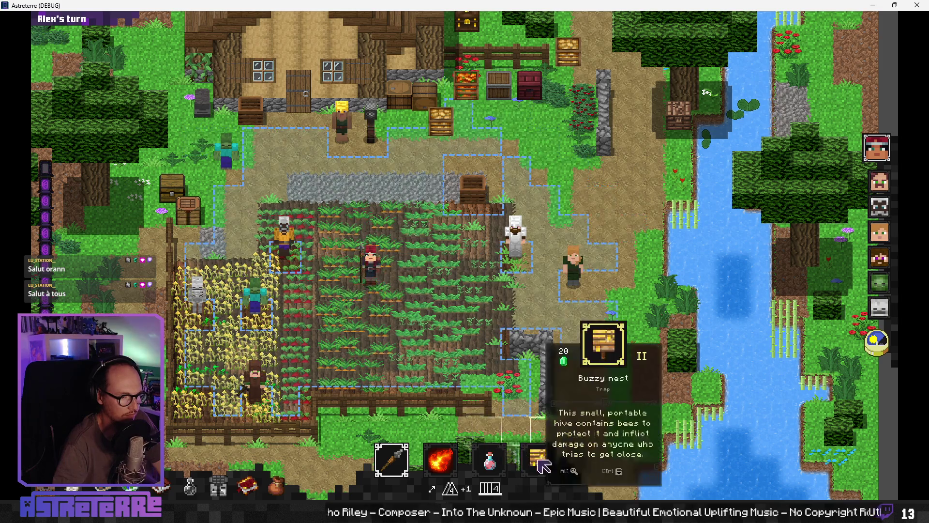
click(538, 459)
click(343, 341)
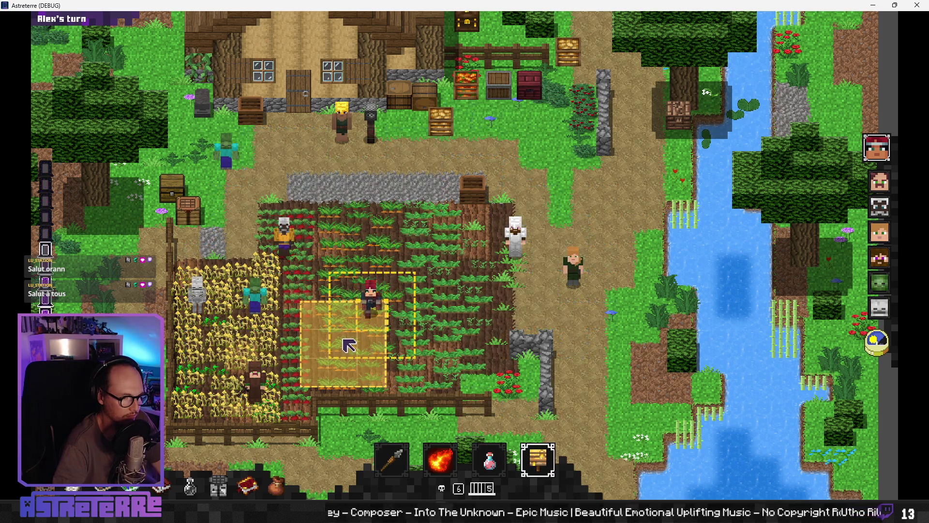
click(538, 459)
click(542, 464)
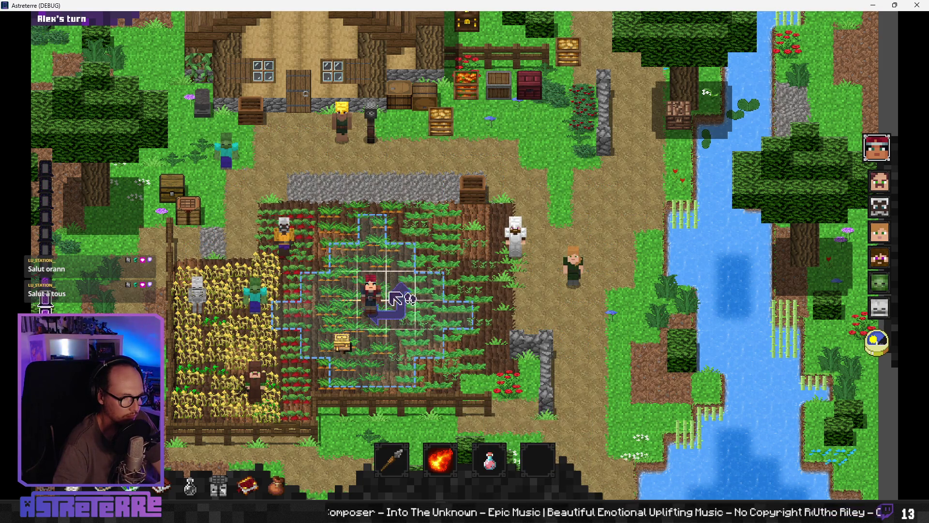
click(371, 263)
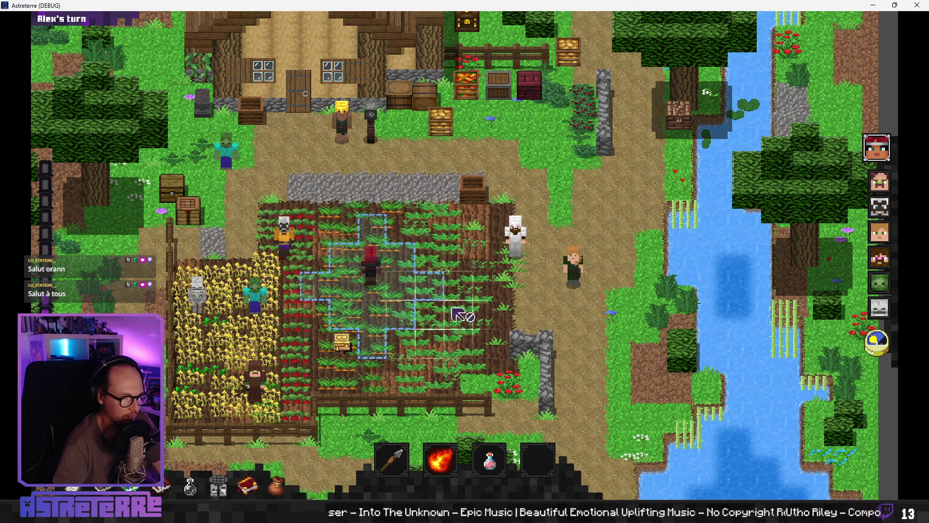
click(866, 358)
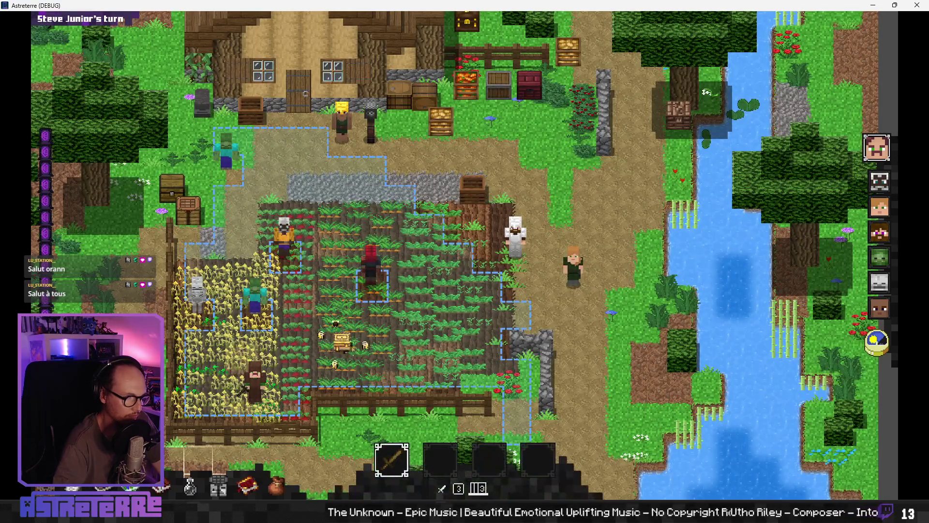
- Launch ScreenToGif and position its recording frame over the crop field
key(super)
key(super)
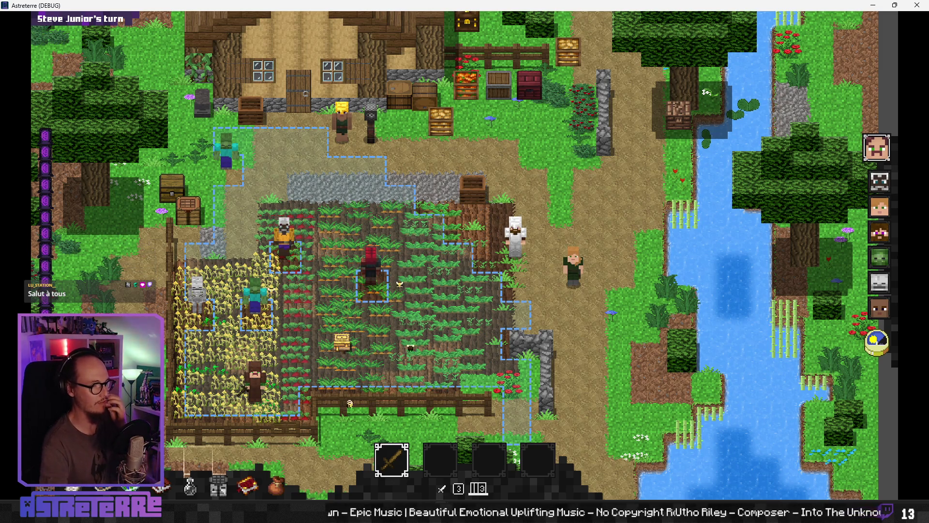
key(super)
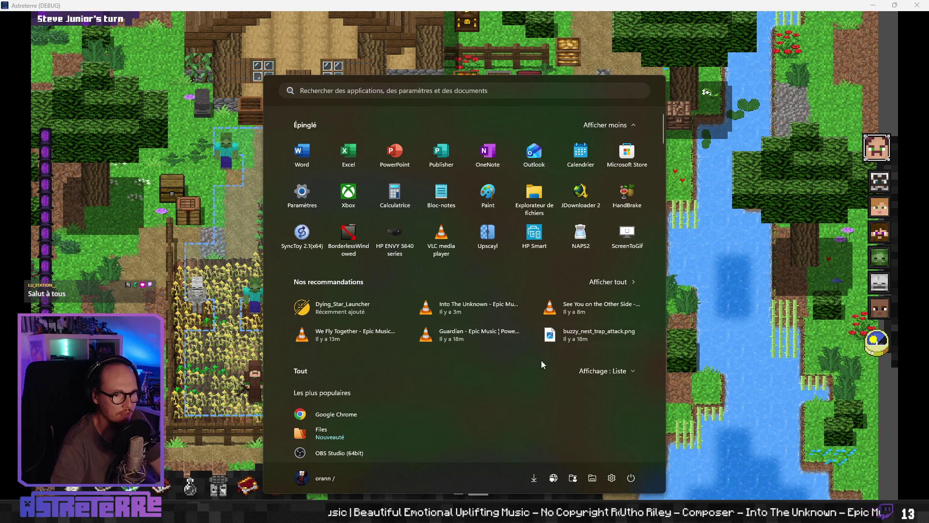
click(627, 242)
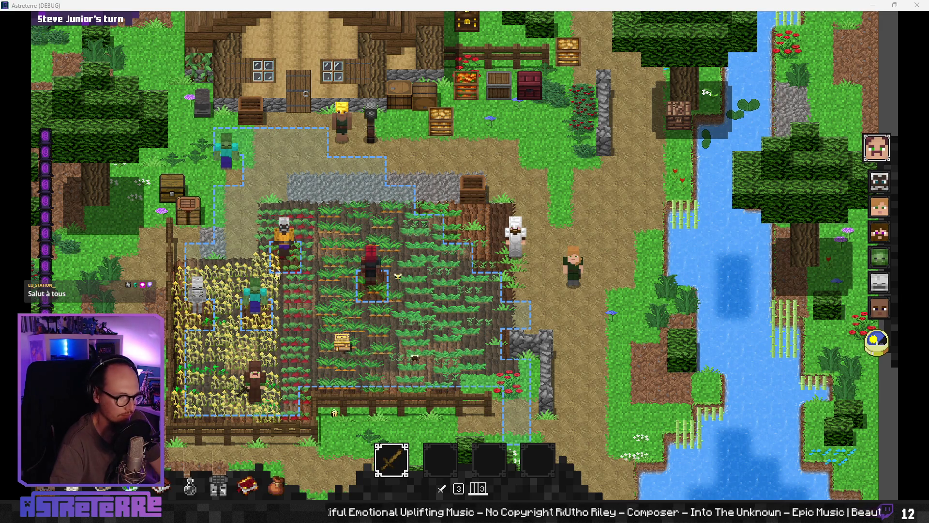
drag(357, 189, 339, 238)
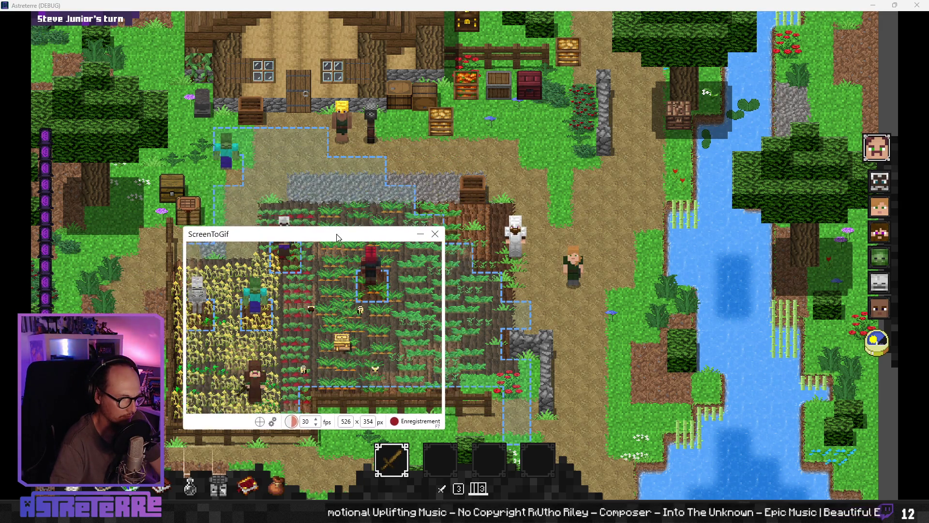
- Resize the recorder frame to 770x580, record the character moving onto a farm tile, and pause
mouse_move(441, 425)
mouse_down()
mouse_move(534, 483)
mouse_move(533, 496)
mouse_up()
drag(190, 229, 158, 187)
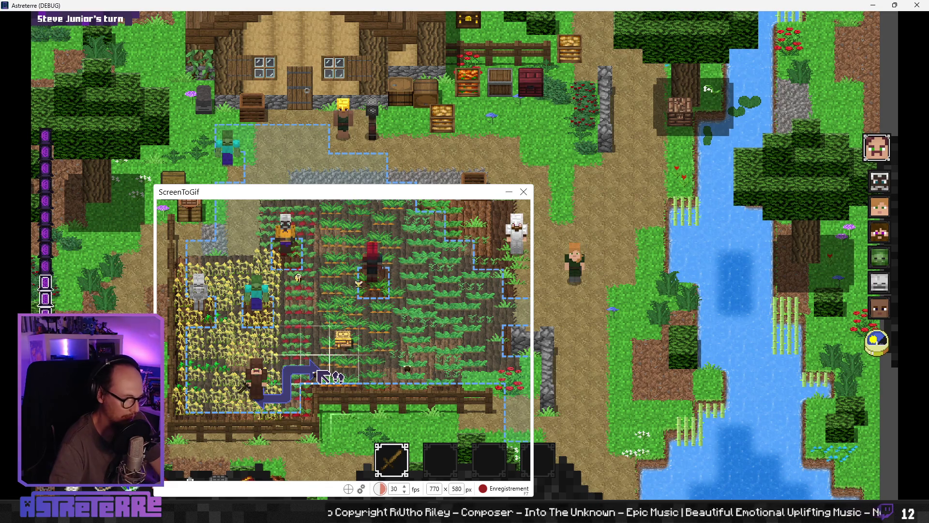
key(F7)
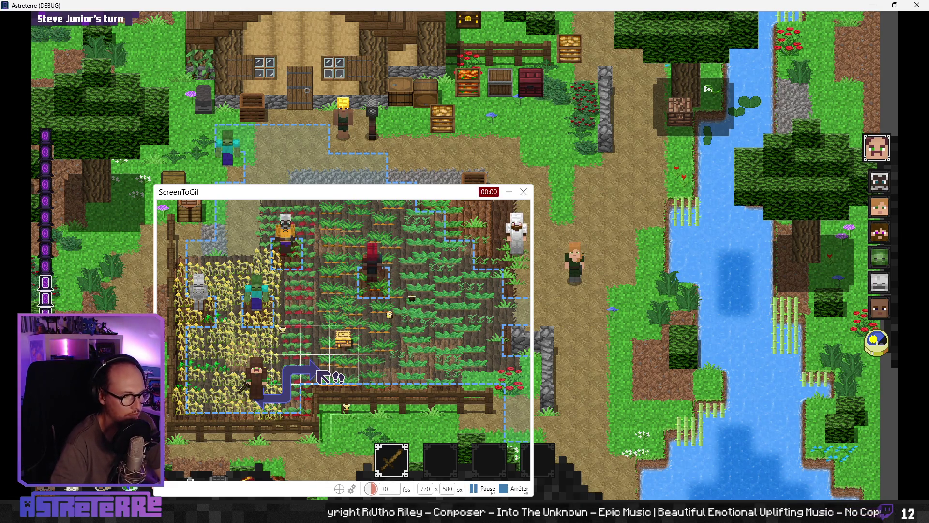
click(322, 376)
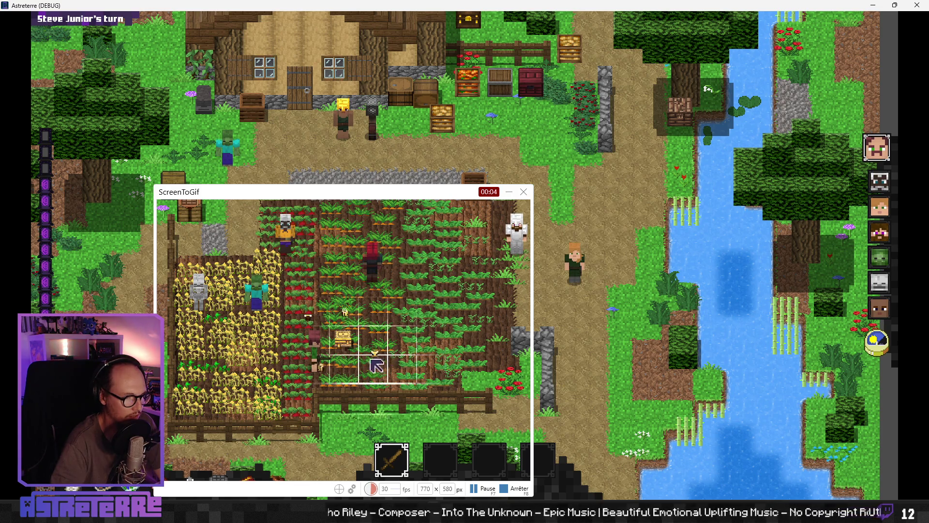
key(F7)
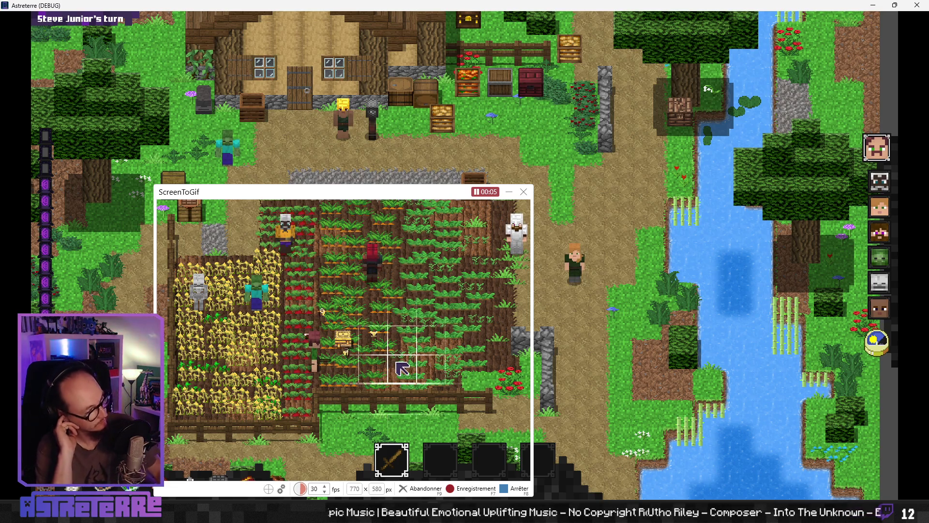
- Stop and discard the test recording, then close the running game
click(523, 201)
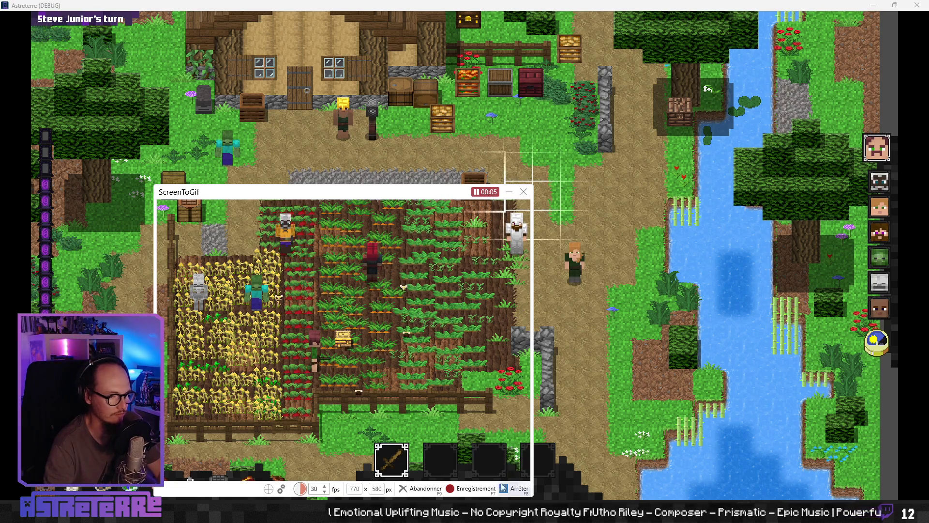
click(423, 487)
click(513, 287)
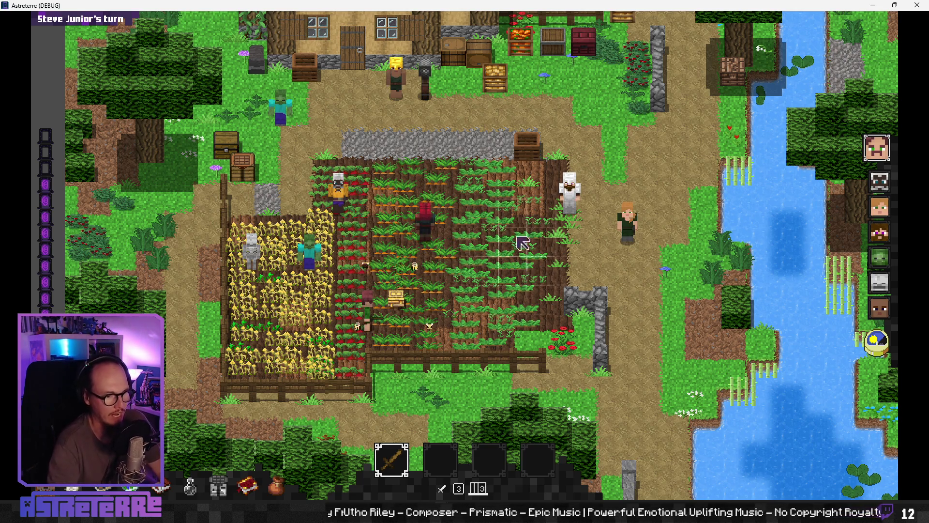
click(917, 5)
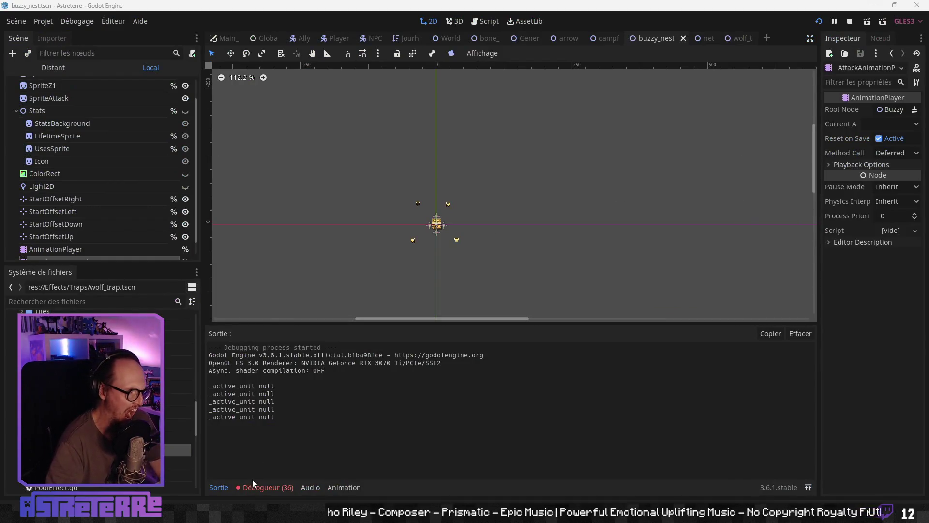
- Open the debugger's list of 36 errors and jump from the %Sprite error to line 24
click(266, 486)
click(278, 314)
scroll(345, 439, down, 5)
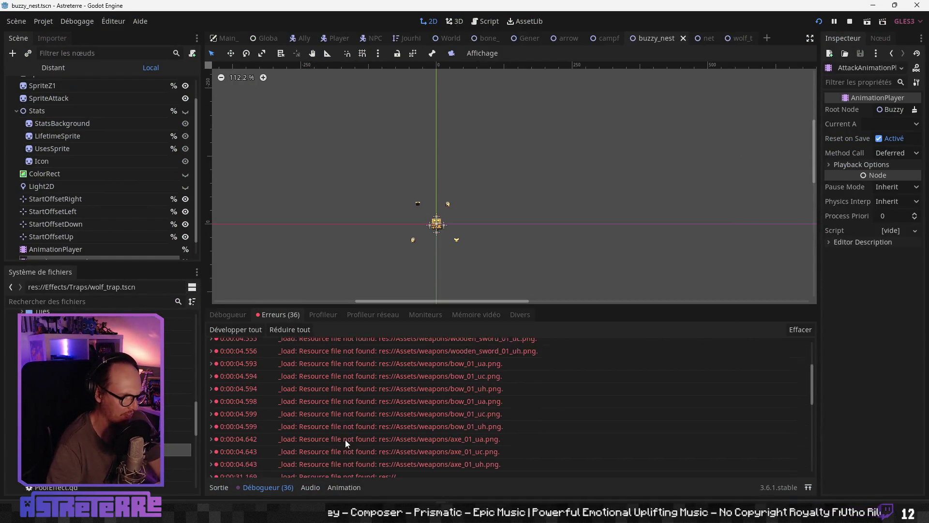
scroll(345, 439, down, 5)
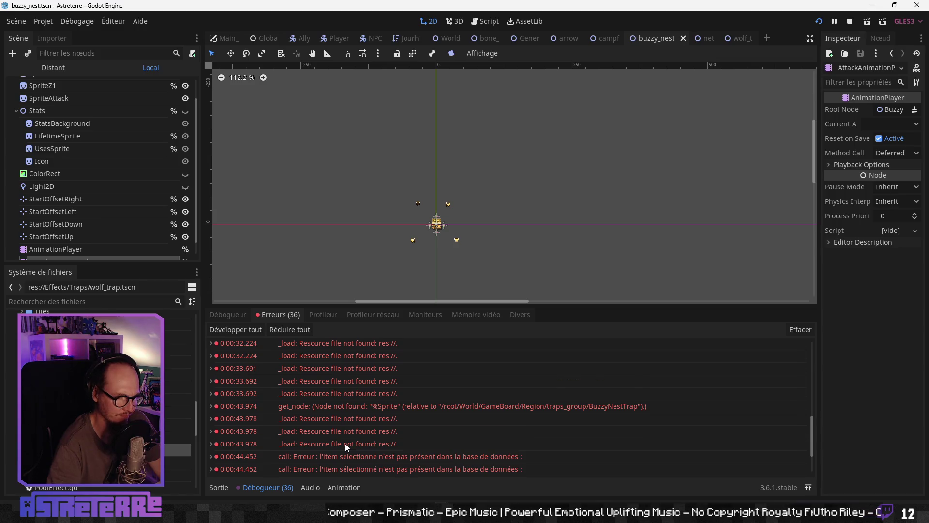
scroll(345, 444, down, 1)
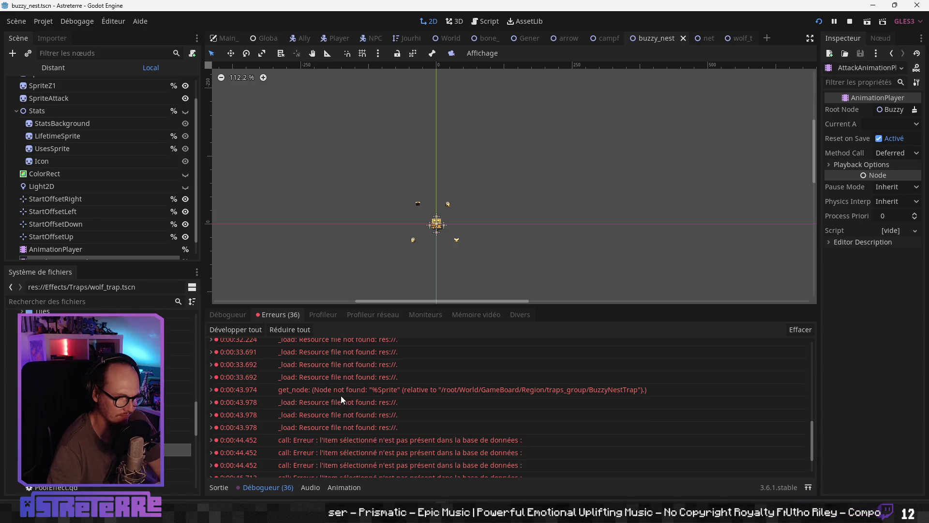
double_click(491, 388)
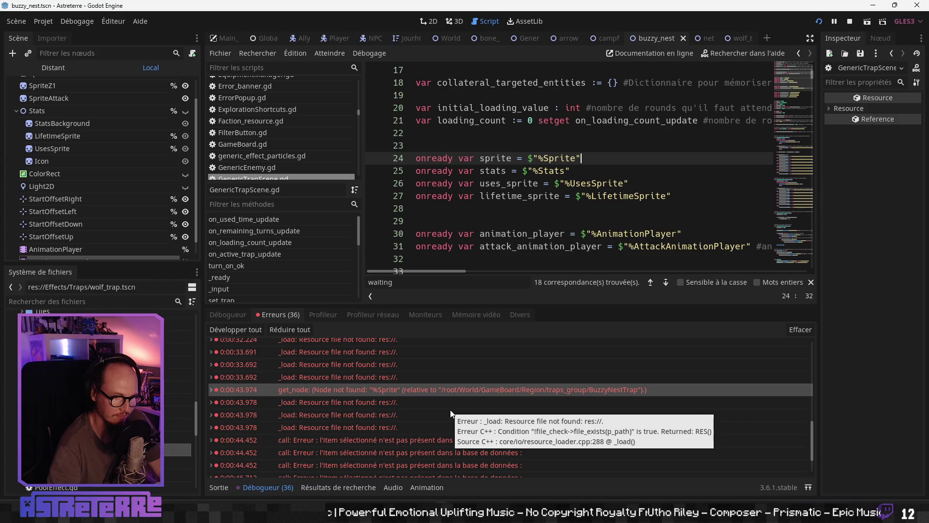
scroll(423, 438, up, 1)
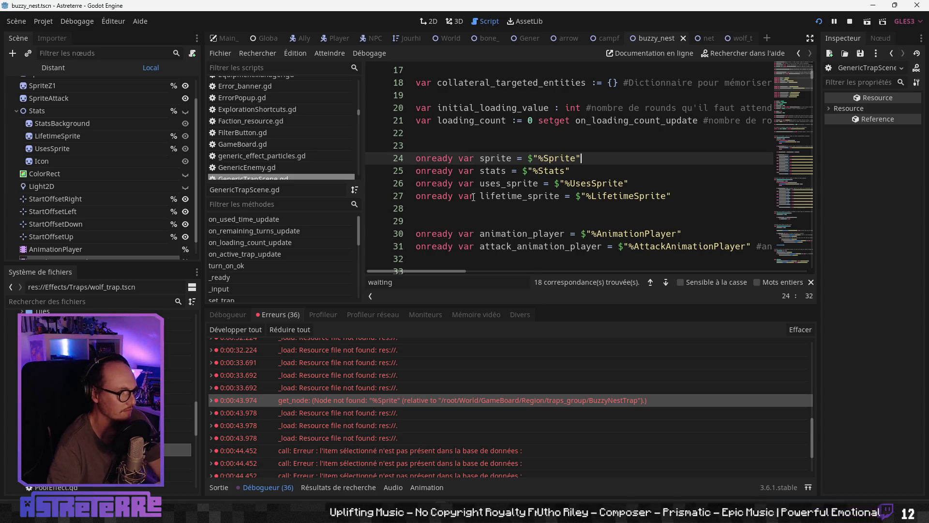
scroll(20, 181, up, 2)
click(566, 171)
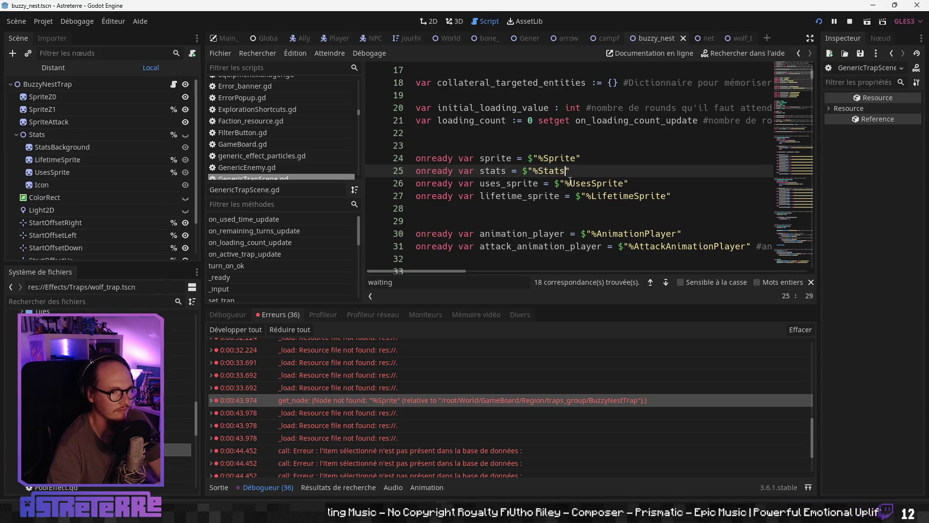
scroll(573, 192, up, 5)
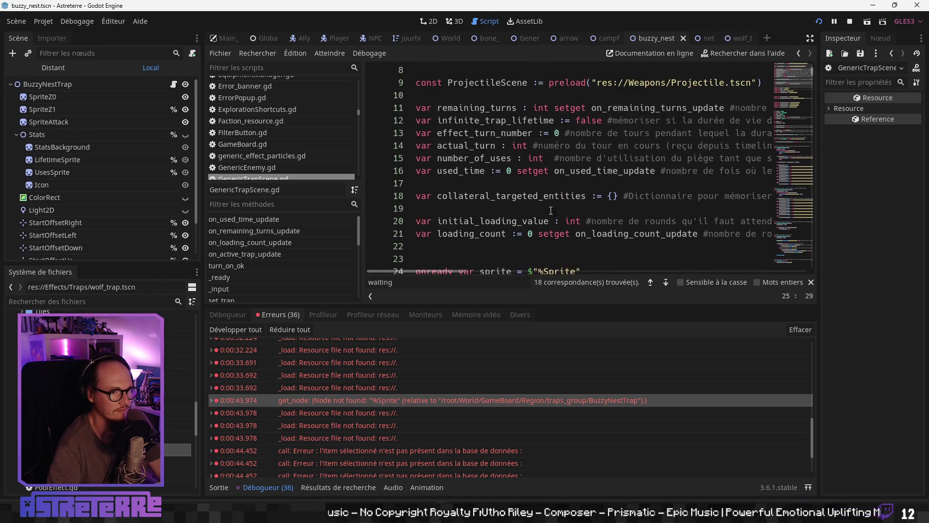
scroll(532, 223, down, 4)
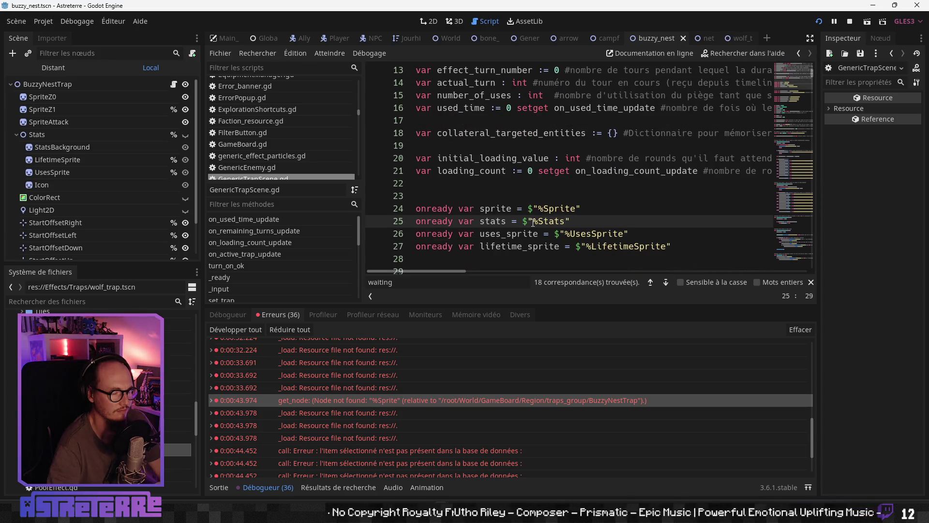
click(519, 234)
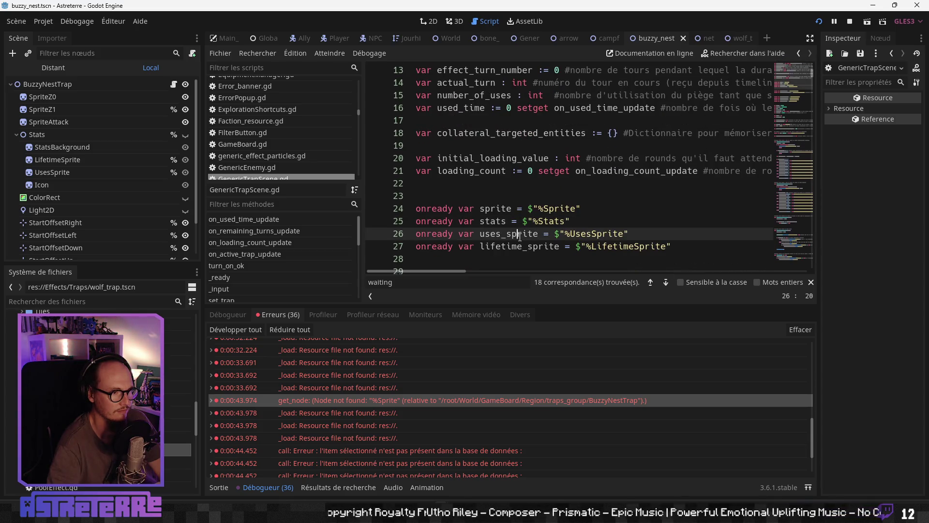
click(487, 222)
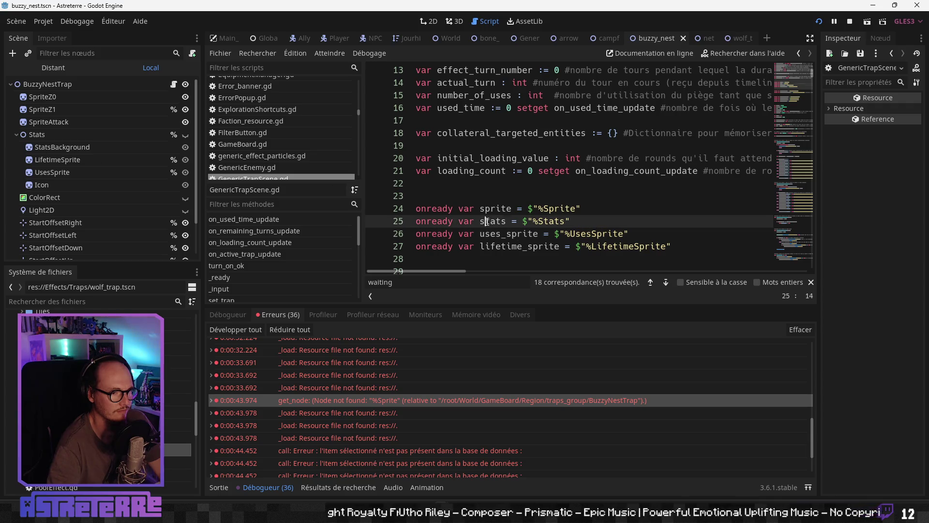
scroll(487, 221, down, 1)
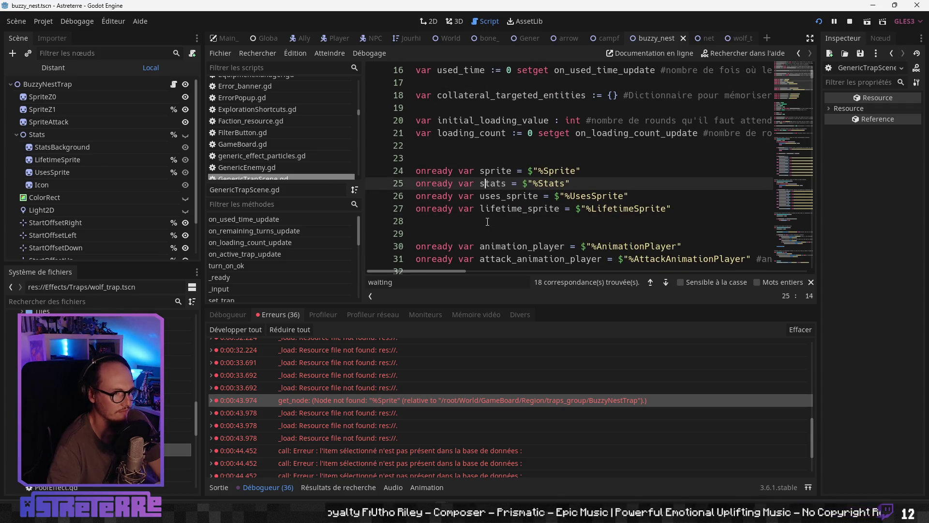
scroll(487, 222, down, 5)
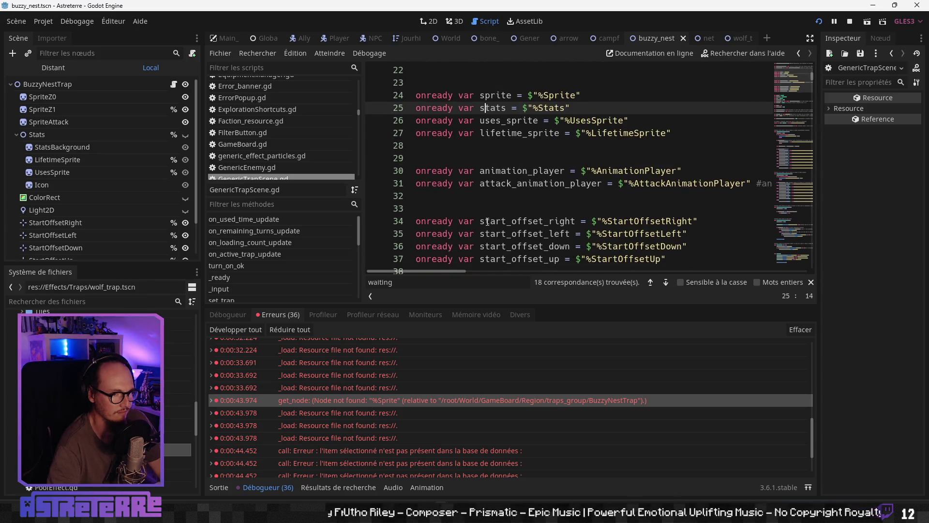
scroll(487, 221, down, 9)
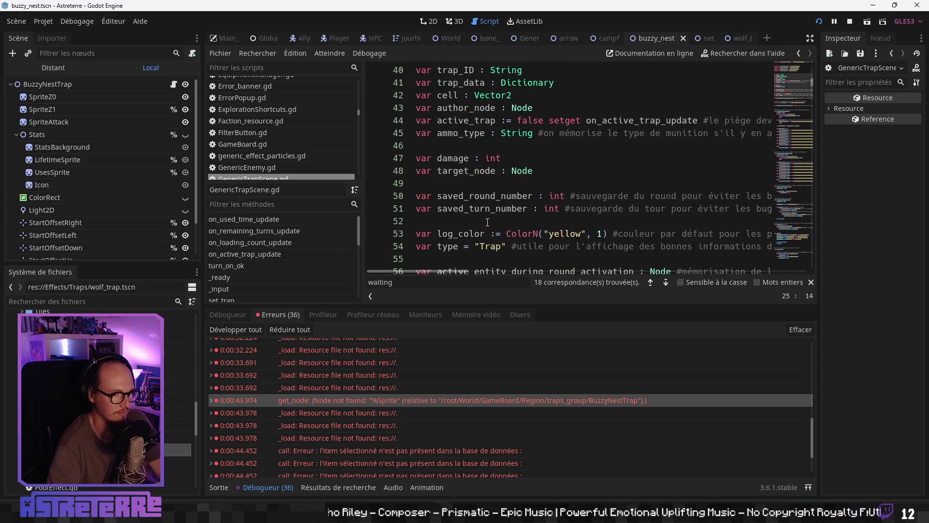
scroll(487, 222, up, 11)
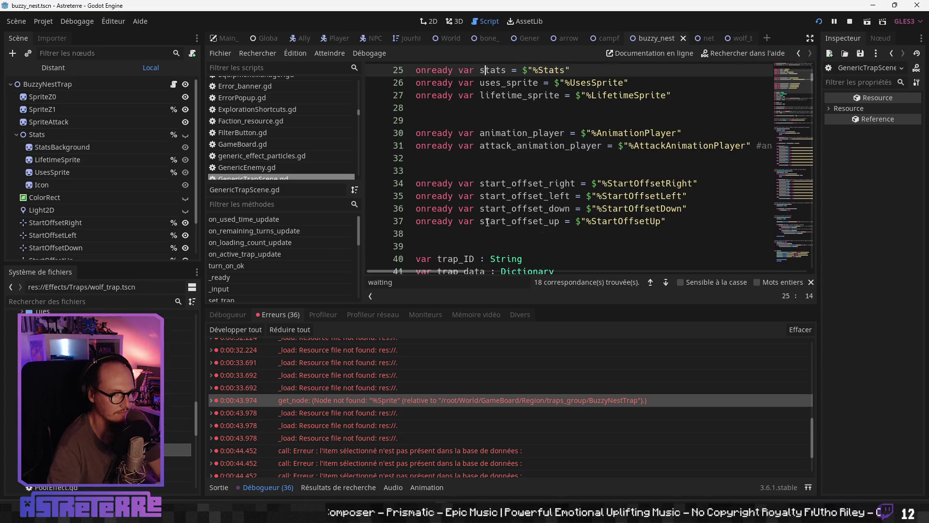
scroll(487, 222, up, 3)
click(521, 171)
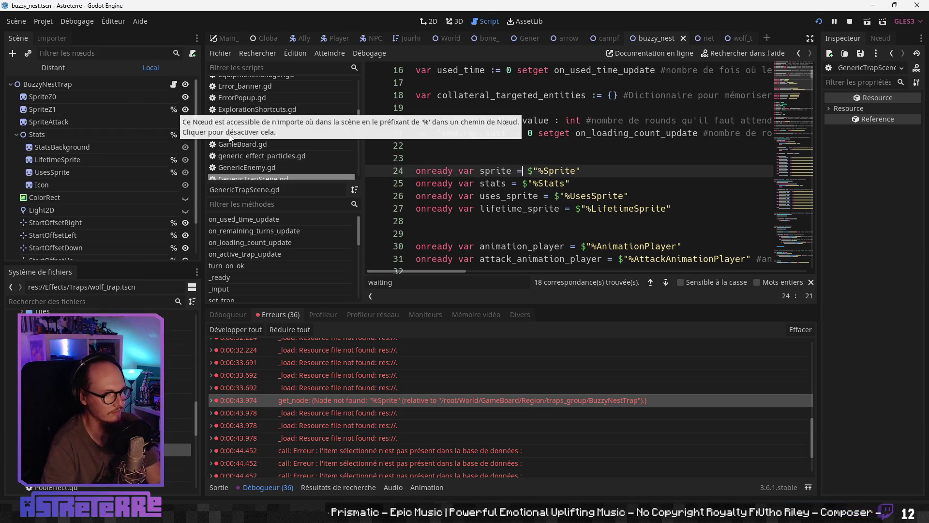
drag(581, 171, 405, 172)
- Delete the sprite declaration on line 24, save the script, and stop the running game
key(Delete)
key(Delete)
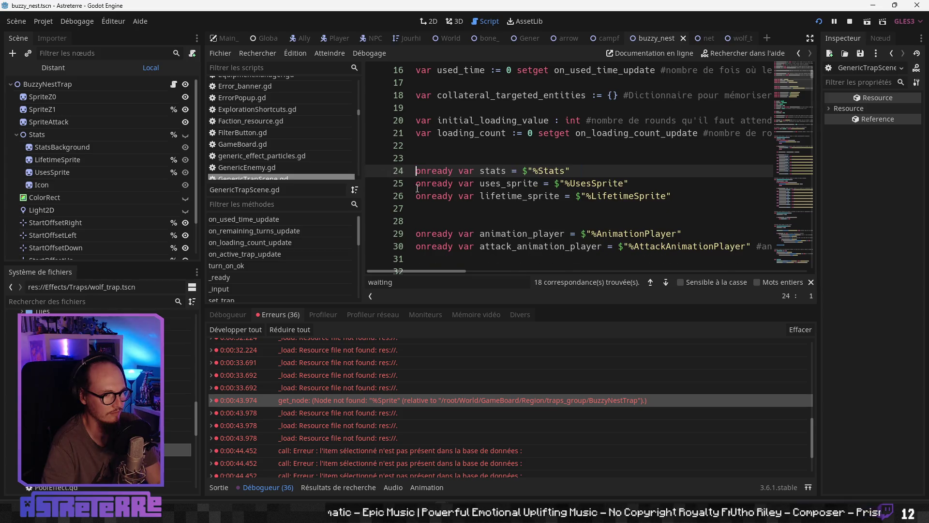
click(508, 208)
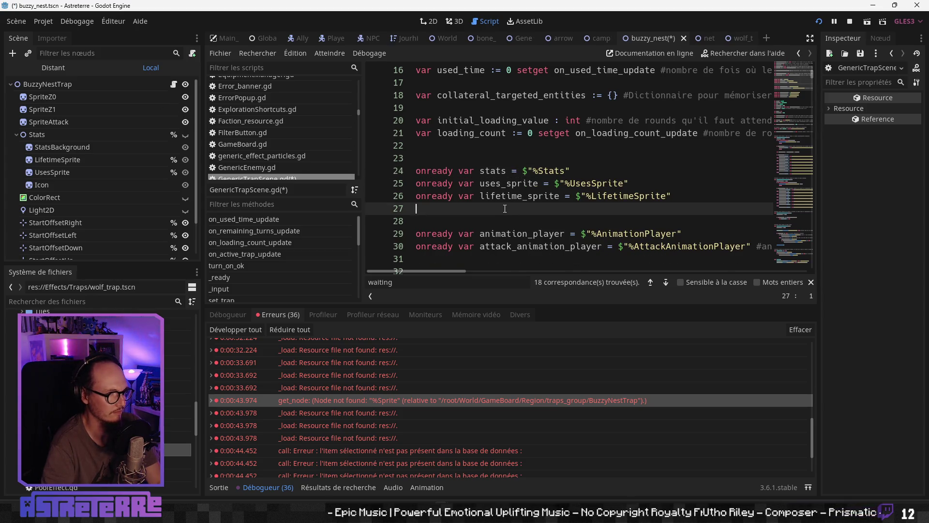
scroll(504, 236, down, 3)
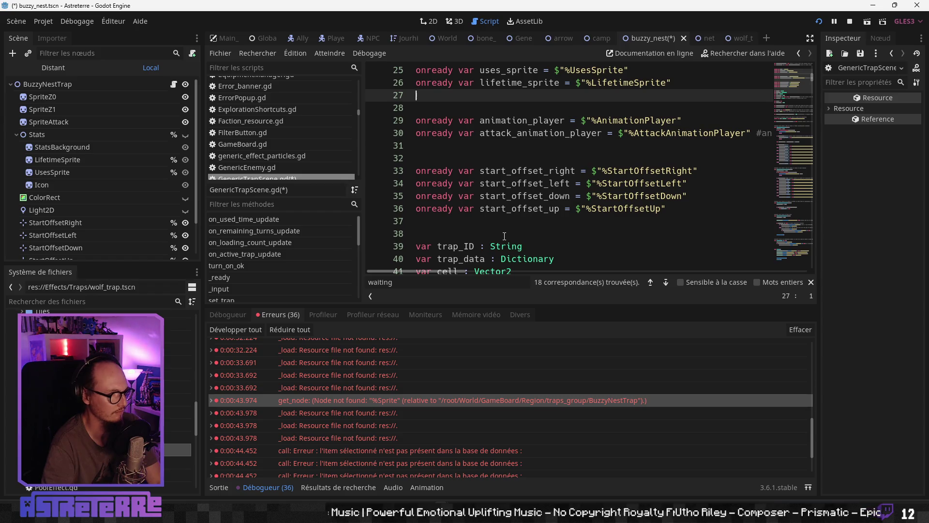
scroll(504, 236, down, 4)
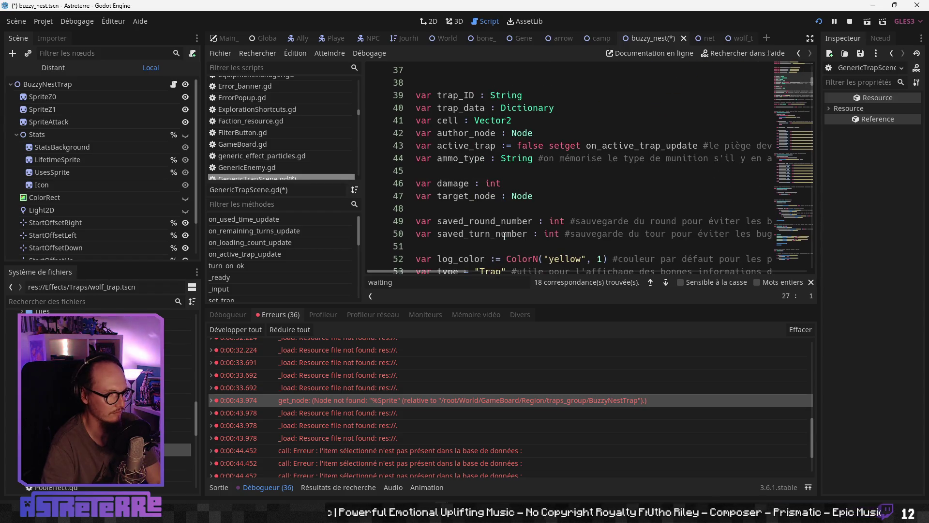
scroll(505, 236, down, 6)
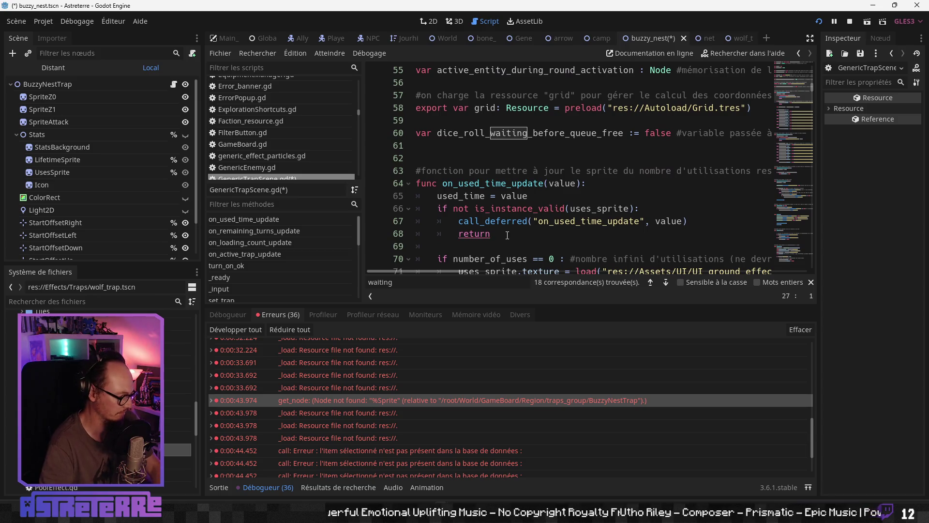
key(ctrl+s)
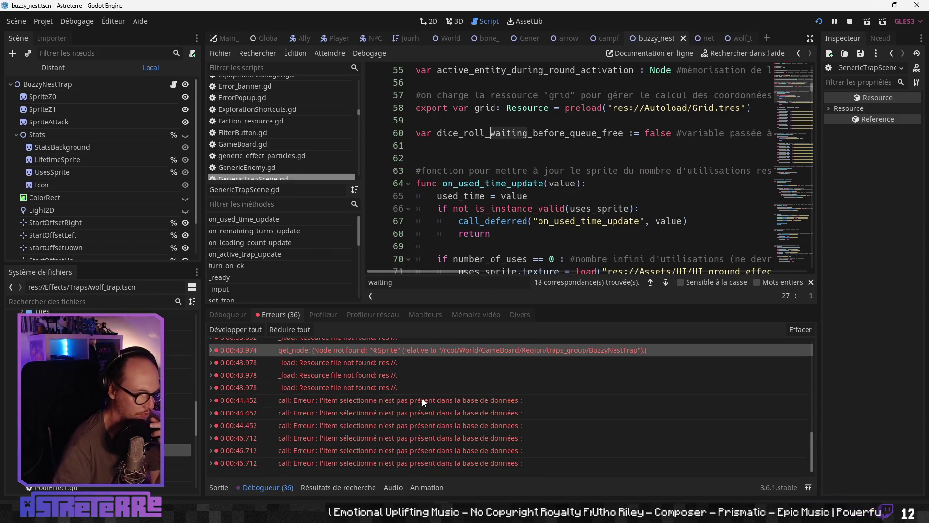
key(F8)
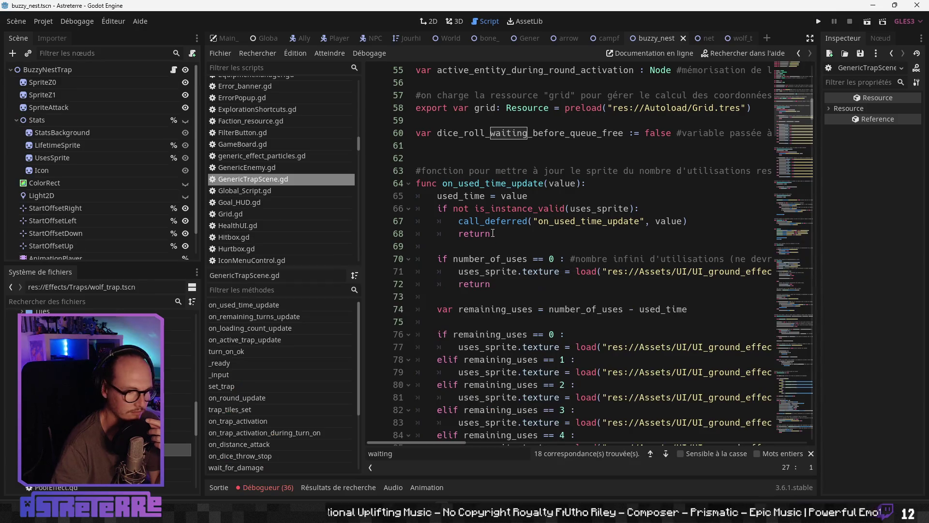
- Review lines 71–77 where the uses_sprite texture is set, and check the debugger's call stack
click(507, 271)
scroll(504, 319, down, 3)
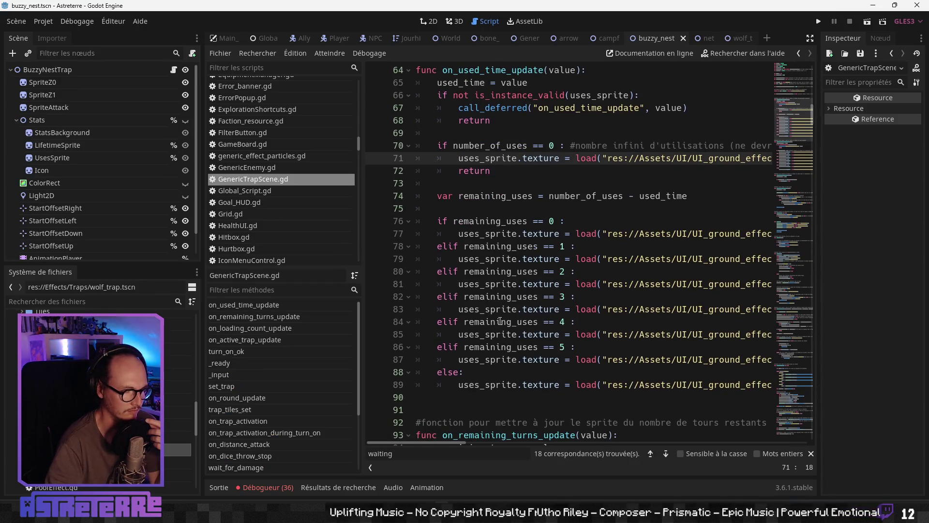
scroll(494, 310, up, 2)
click(484, 286)
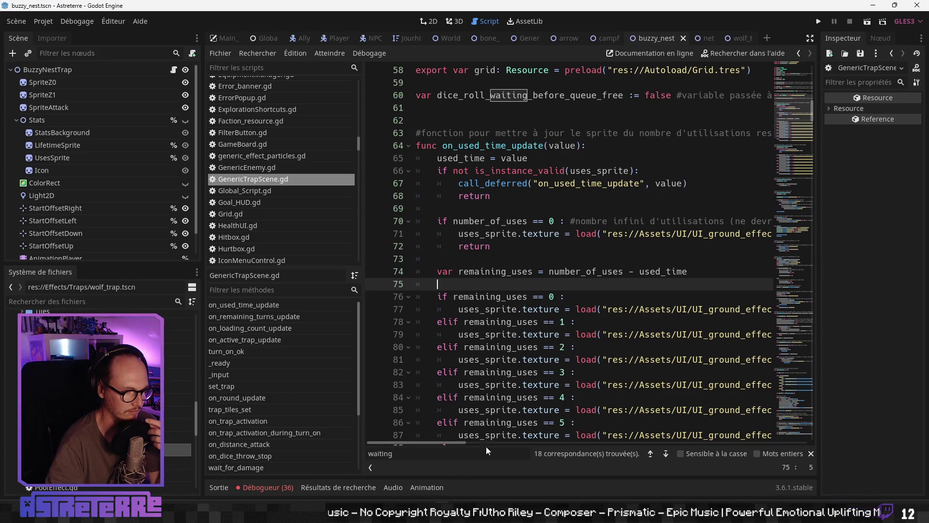
click(458, 309)
click(269, 489)
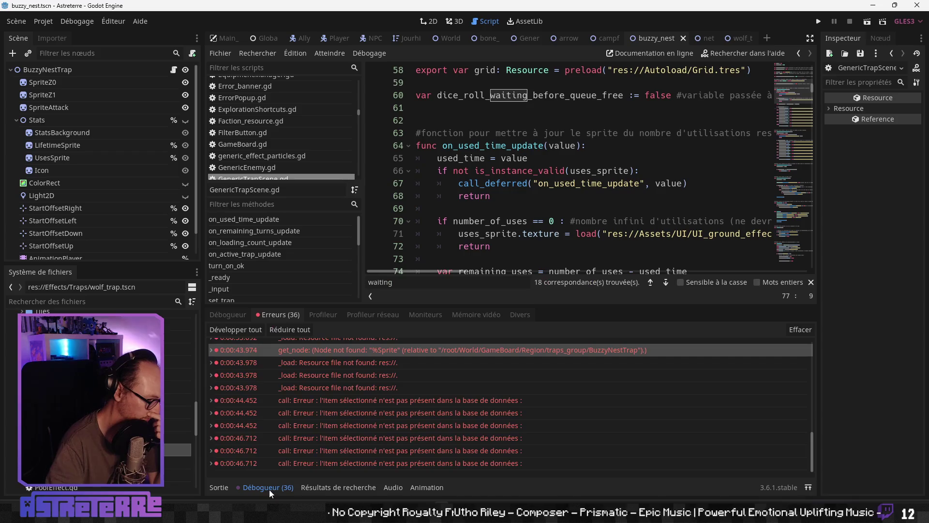
click(229, 315)
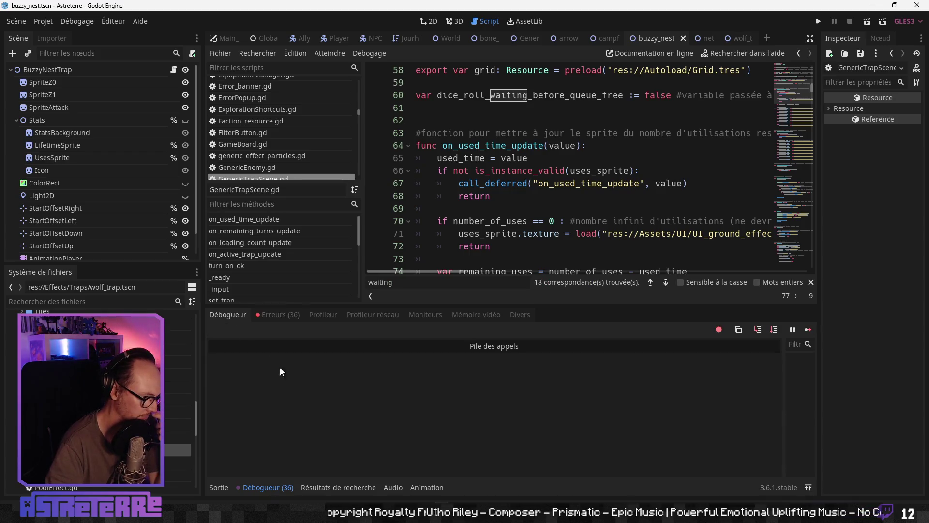
scroll(532, 193, down, 5)
- Collapse the debugger, widen the code editor to full width, and switch to the Actions_Catalog spreadsheet
click(269, 487)
scroll(499, 315, up, 12)
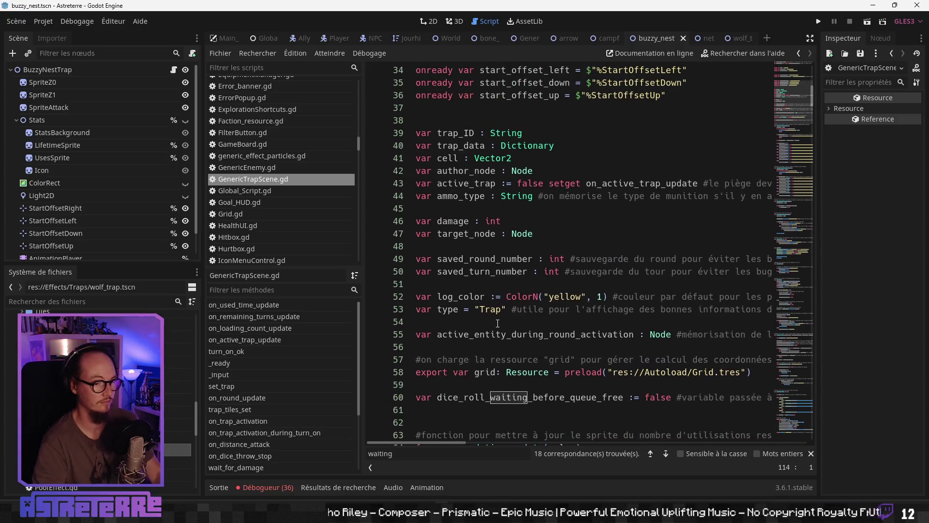
scroll(499, 315, up, 4)
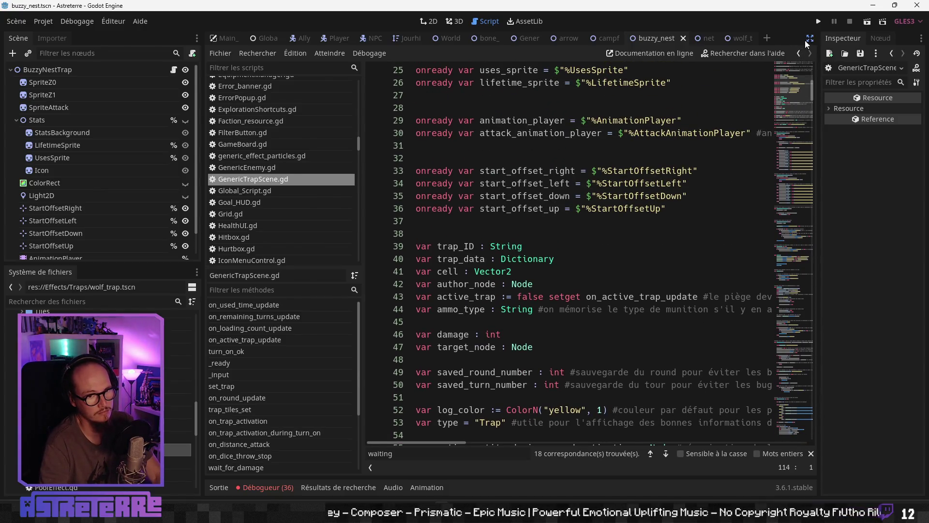
click(810, 38)
click(348, 245)
key(alt+Tab)
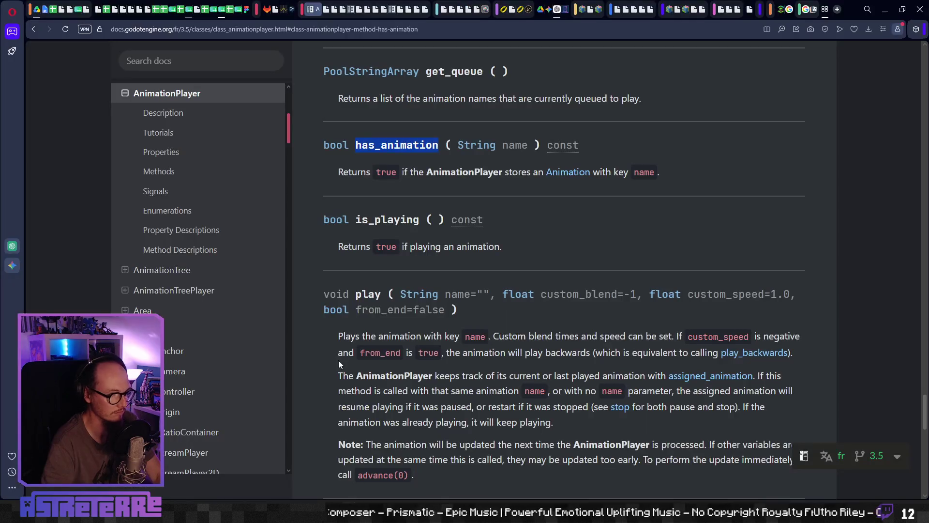
click(222, 9)
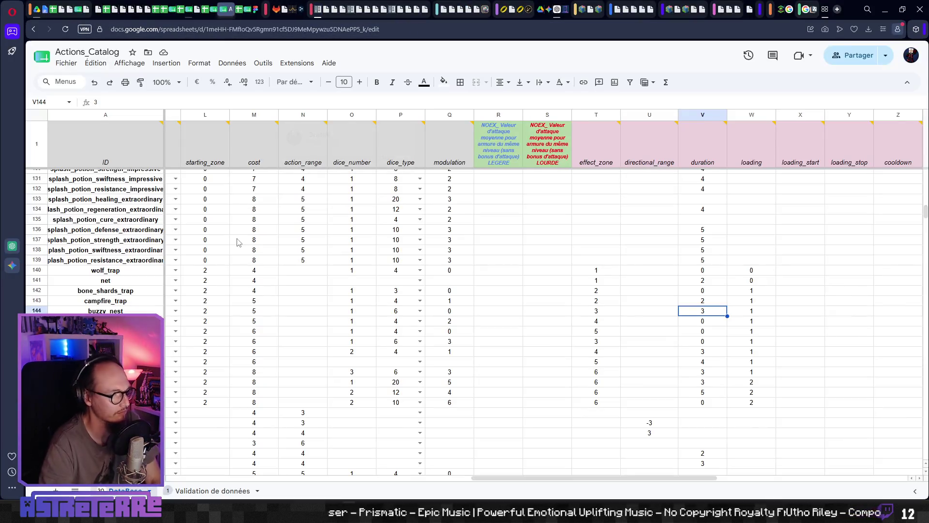
- Compare campfire_trap's row 143 values with buzzy_nest's basic_effect and cost in row 144
click(206, 303)
key(Home)
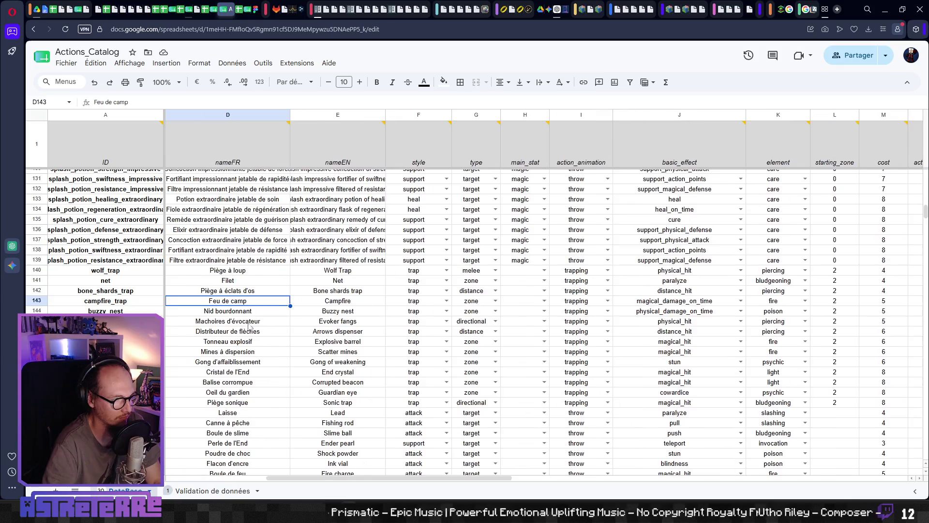
key(Right)
key(Right)
key(Right)
key(Left)
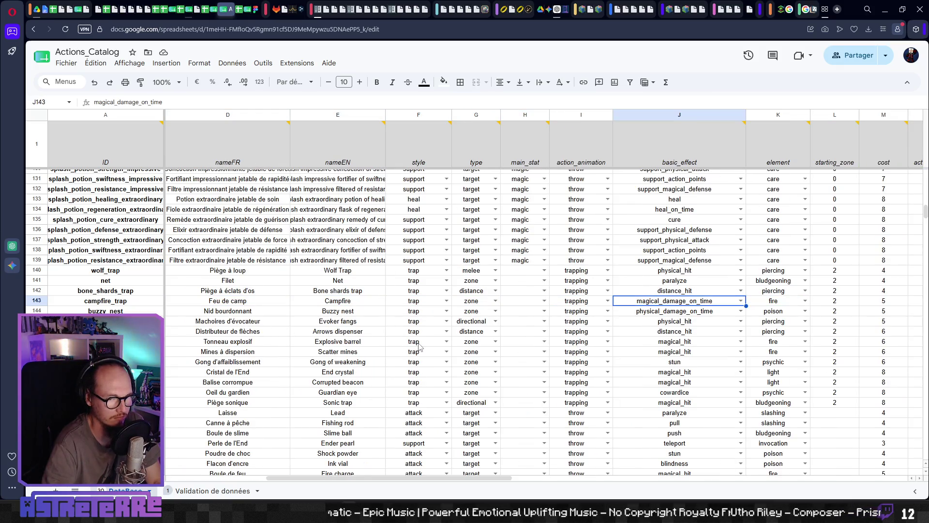
key(Down)
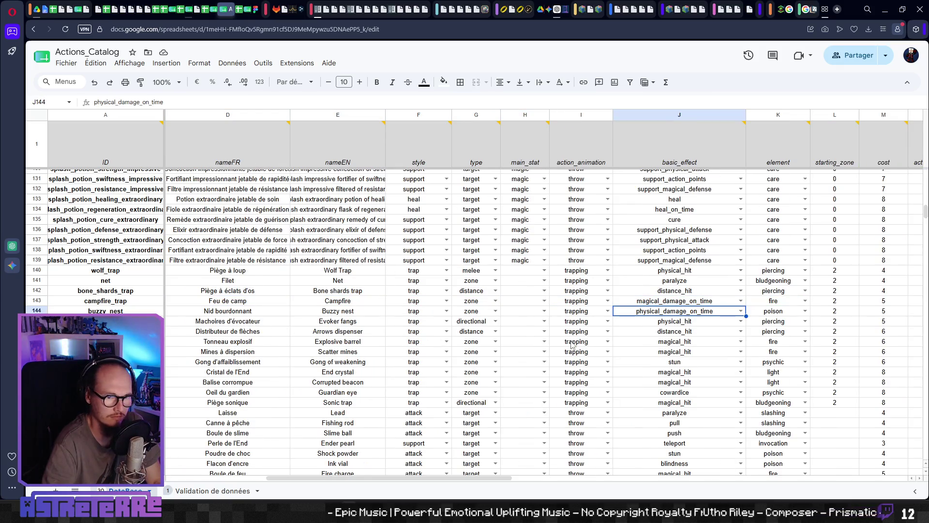
key(Right)
key(Right)
key(Right)
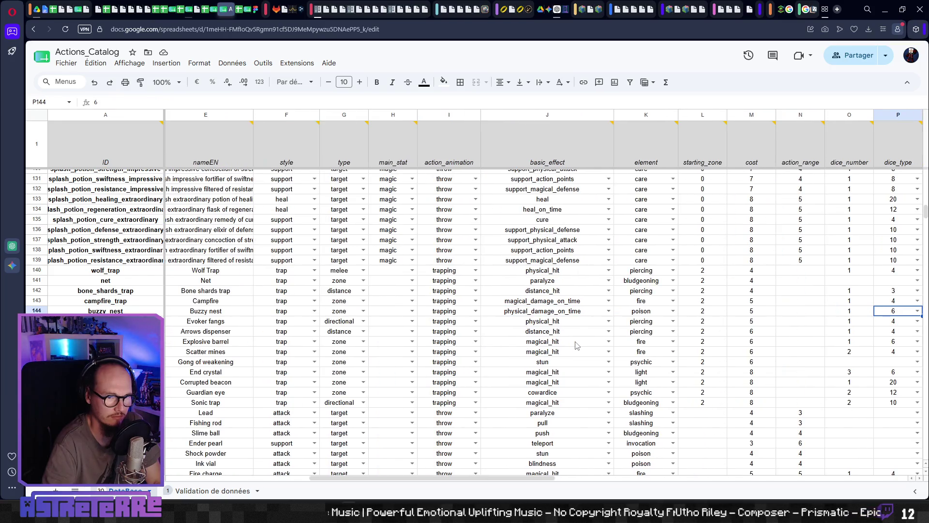
key(Left)
key(Left)
key(Left)
key(Right)
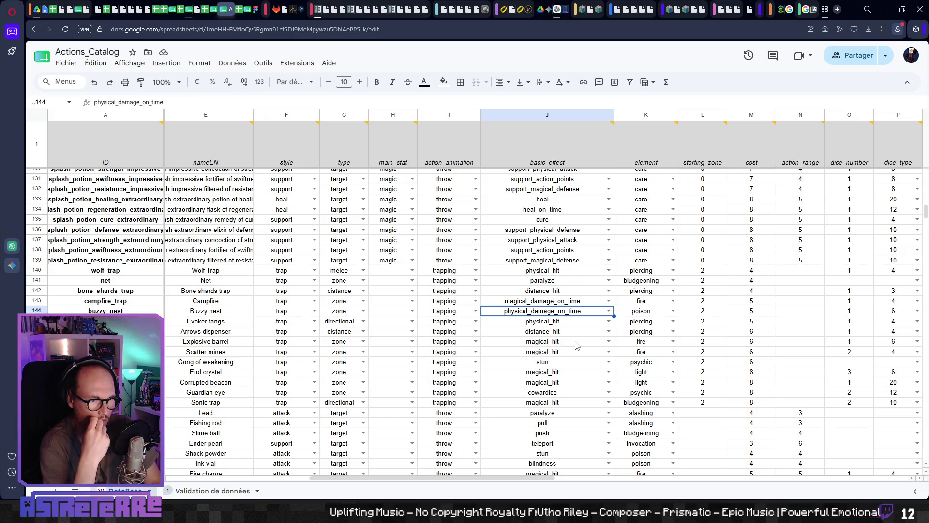
- Set J144's basic_effect to magical_damage_on_time and keep K144's element as poison
click(609, 312)
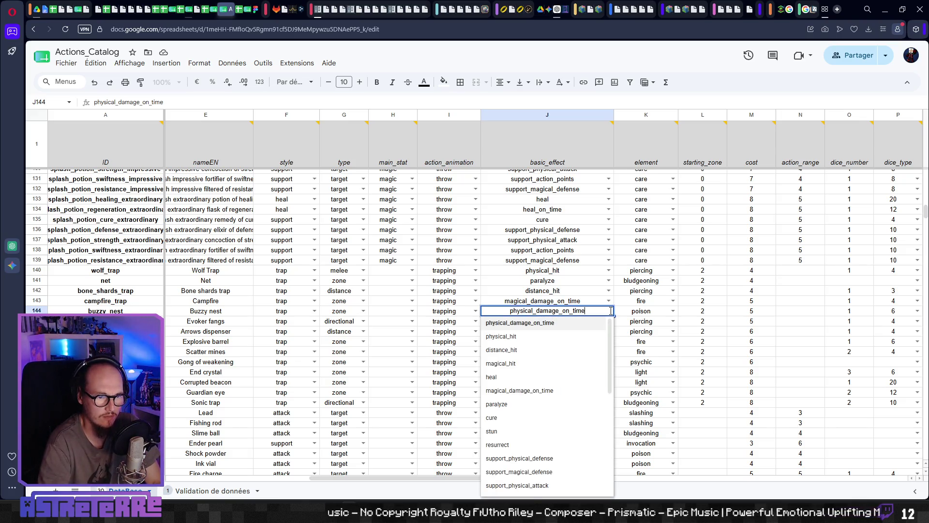
click(561, 390)
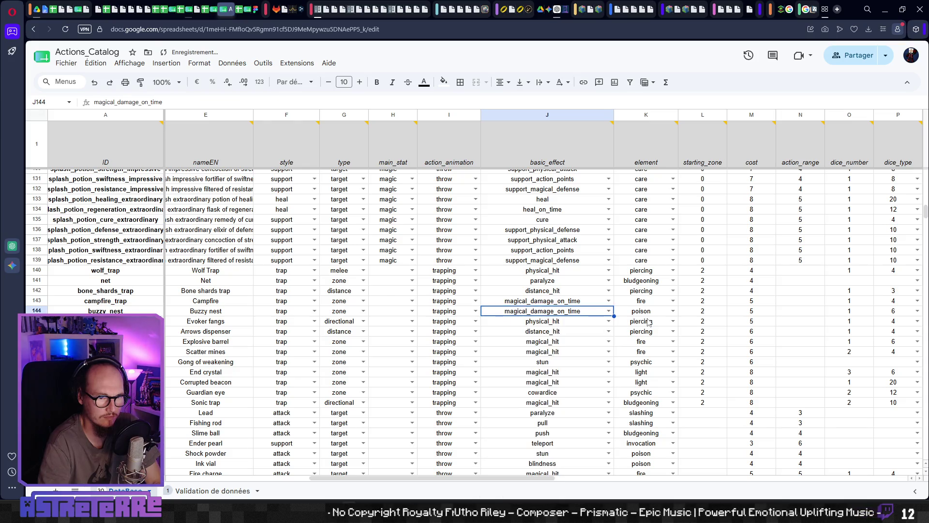
click(648, 324)
scroll(648, 327, down, 3)
scroll(575, 386, up, 5)
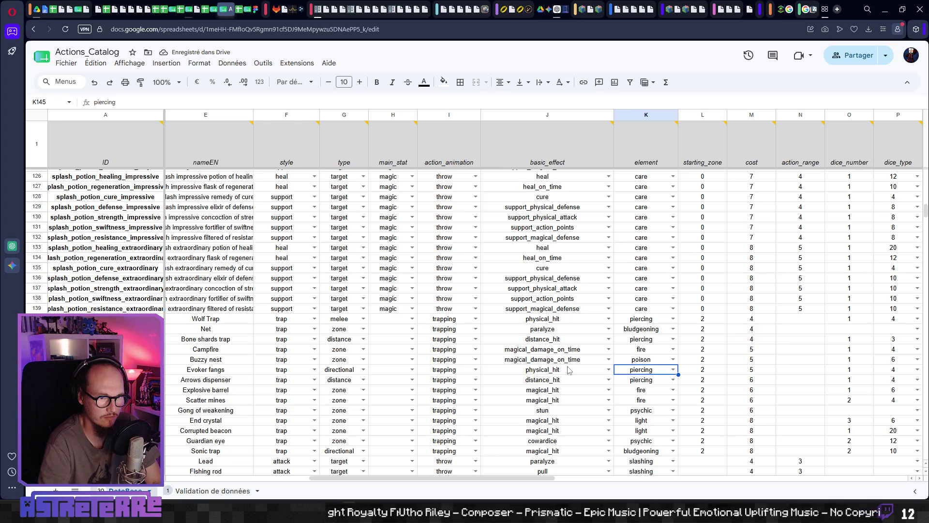
scroll(569, 370, up, 3)
scroll(570, 370, down, 3)
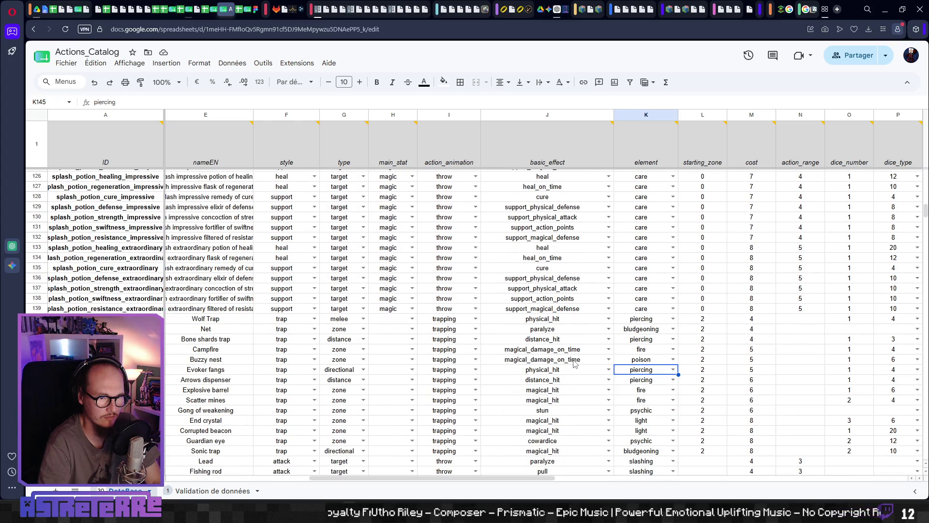
click(576, 361)
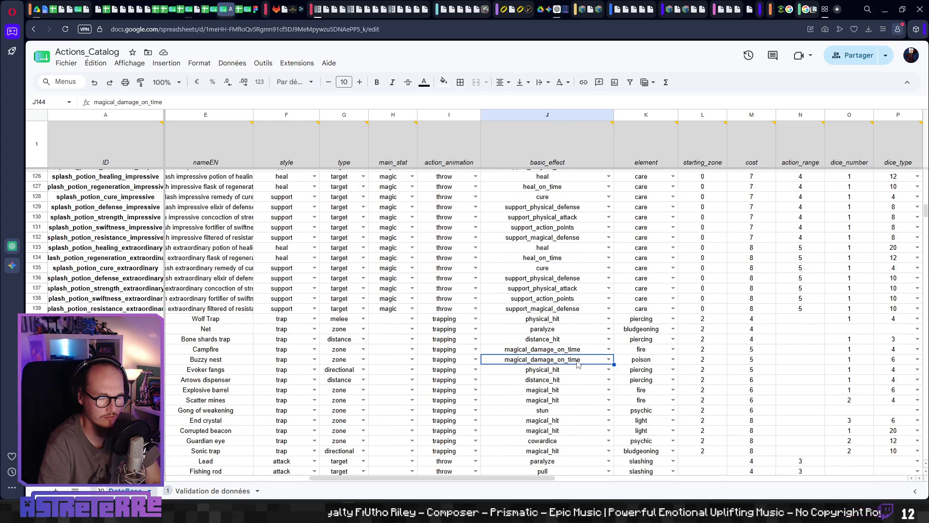
click(673, 360)
click(553, 364)
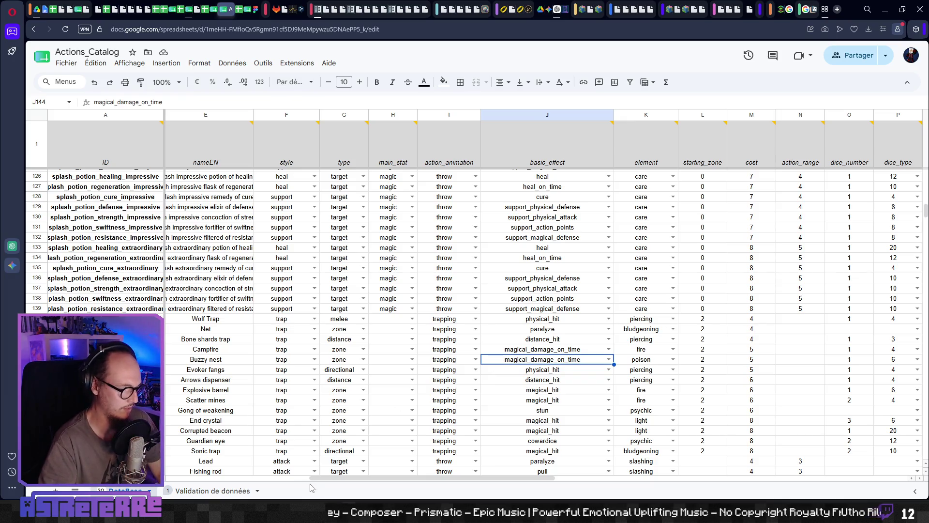
key(alt+Tab)
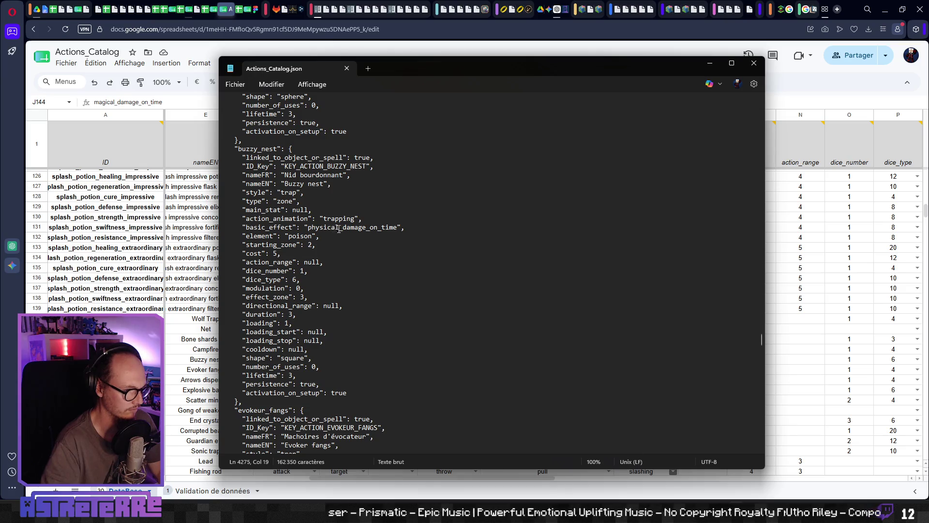
- Change buzzy_nest's basic_effect to magical_damage_on_time, save Actions_Catalog.json and close Notepad
text(magical)
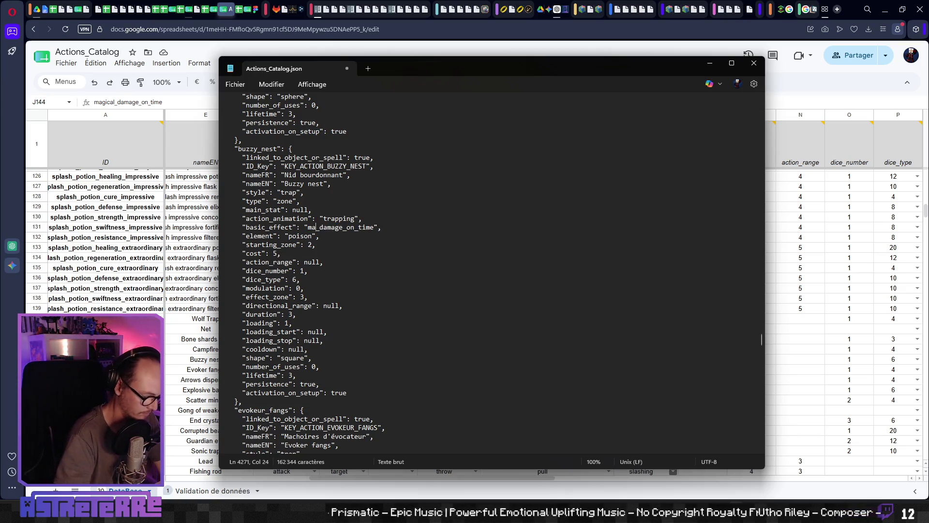
key(ctrl+s)
click(369, 249)
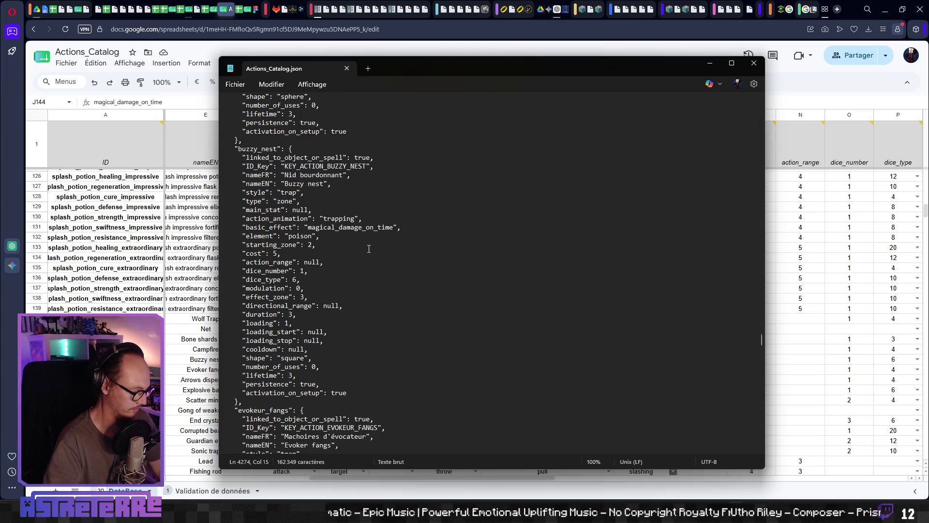
click(799, 311)
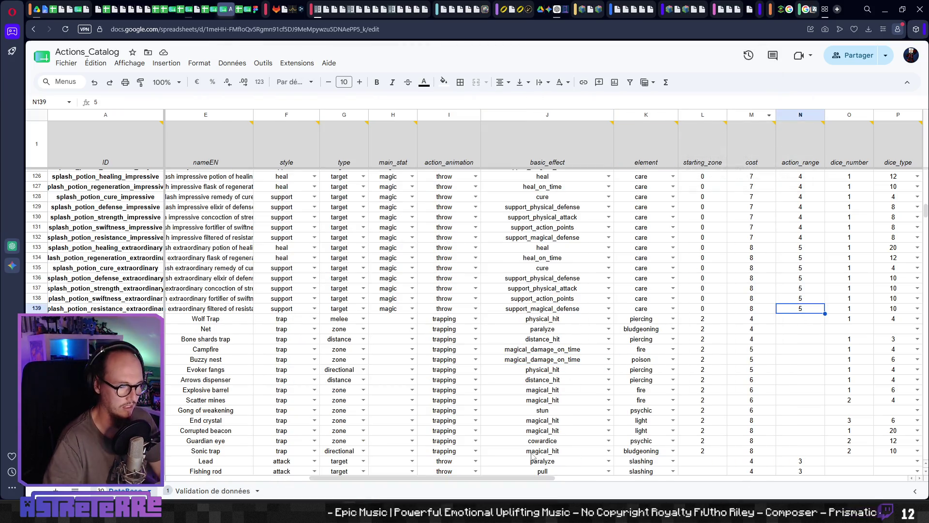
- Return to Godot and launch the game with F5
mouse_move(720, 512)
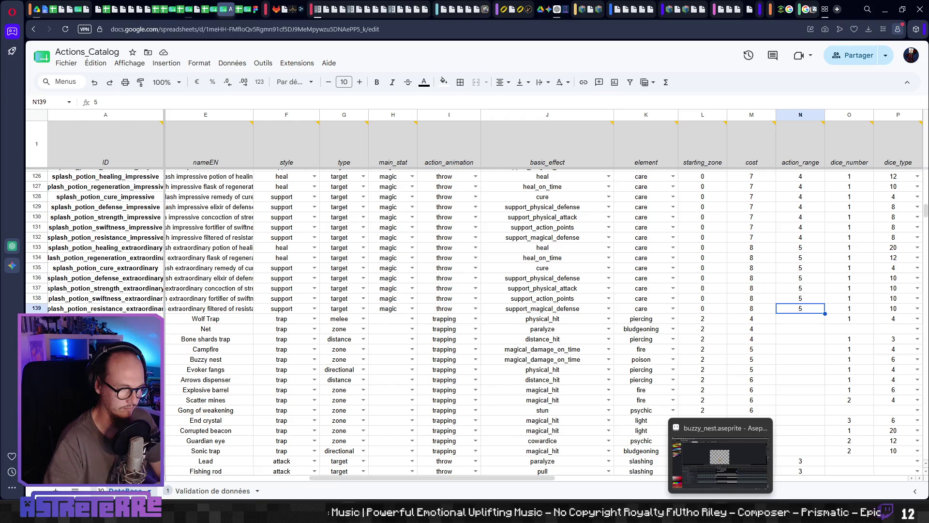
click(452, 480)
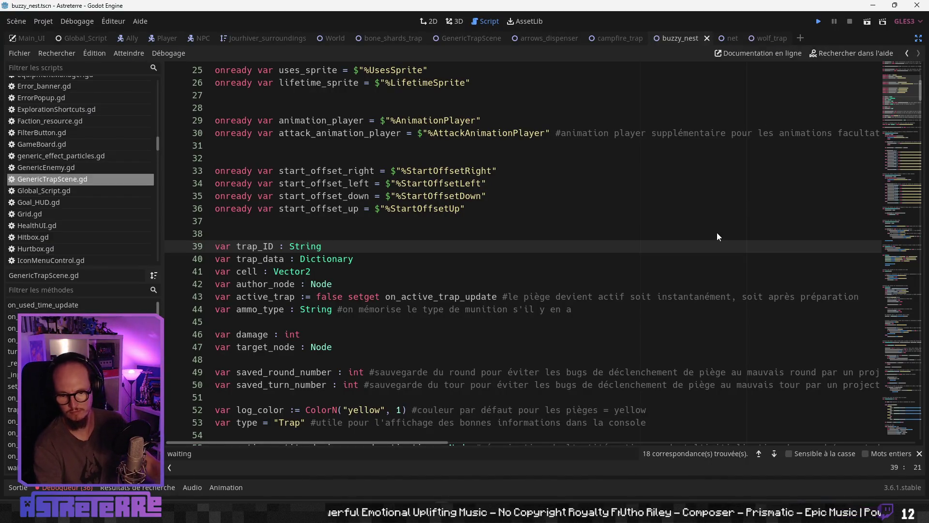
key(F5)
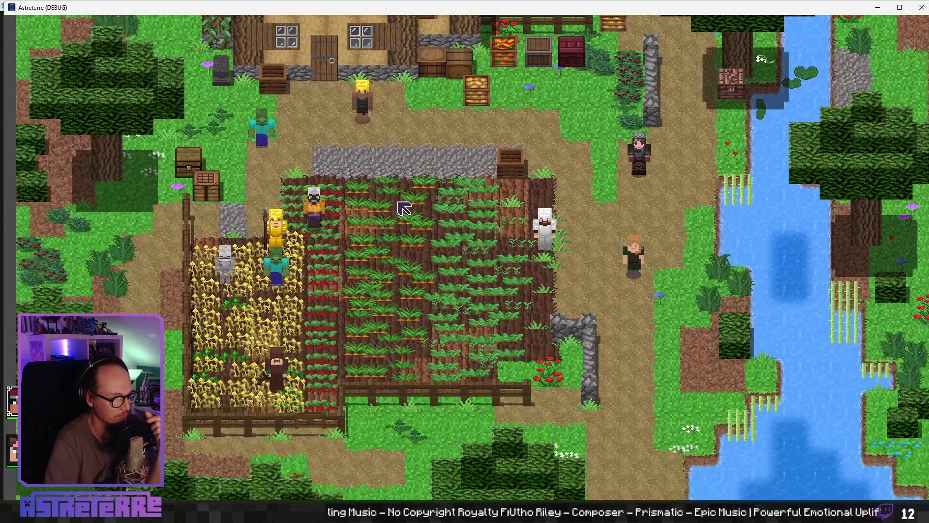
- Remove Alex's gold armour pieces and gold leggings in the inventory
key(i)
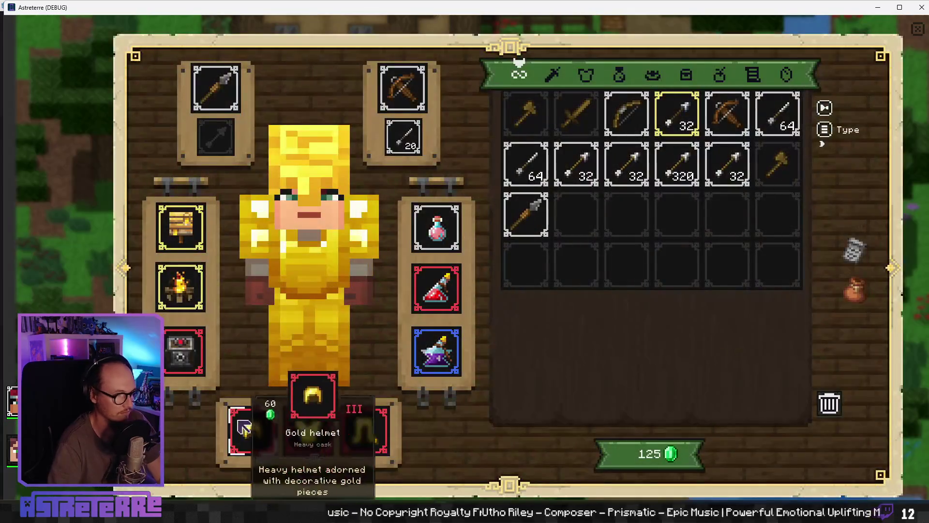
click(252, 431)
click(308, 430)
click(368, 441)
key(i)
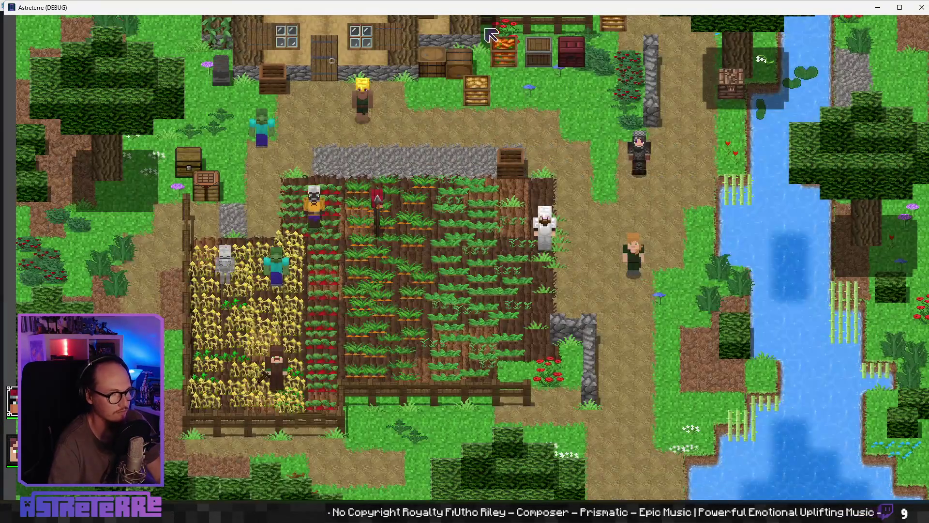
- Go fullscreen, place a Buzzy nest trap in the farm field and move Alex above it
key(F11)
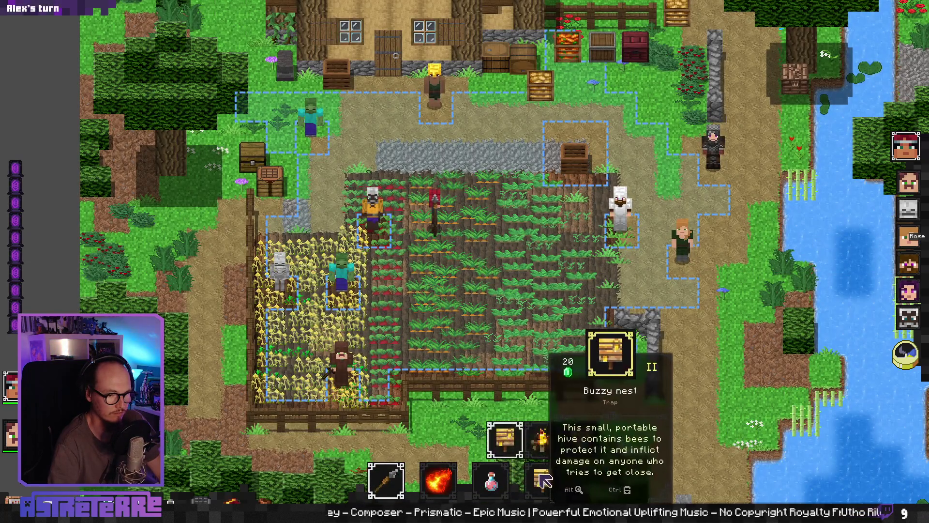
click(544, 479)
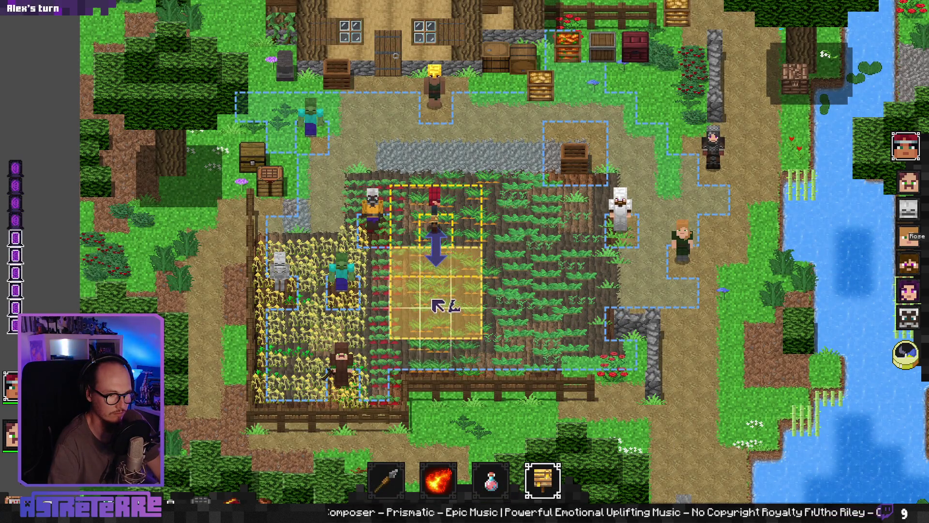
click(438, 305)
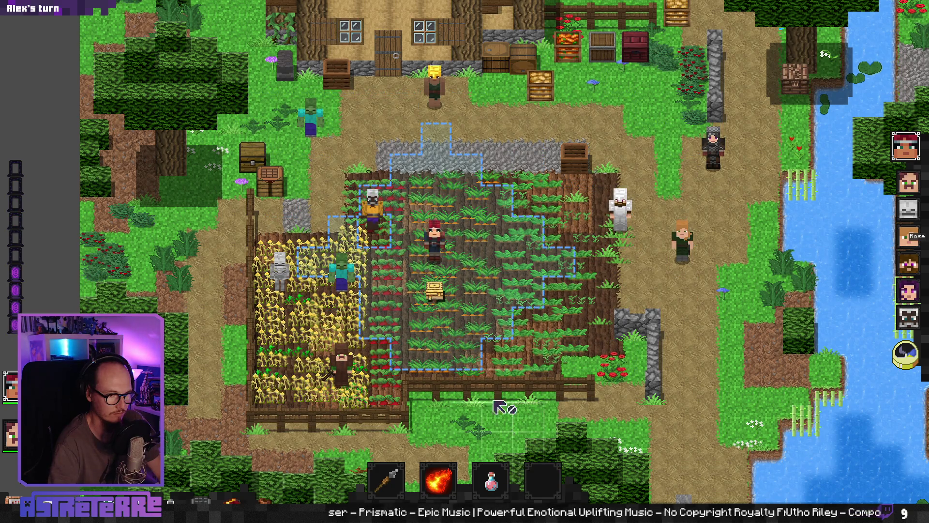
click(467, 220)
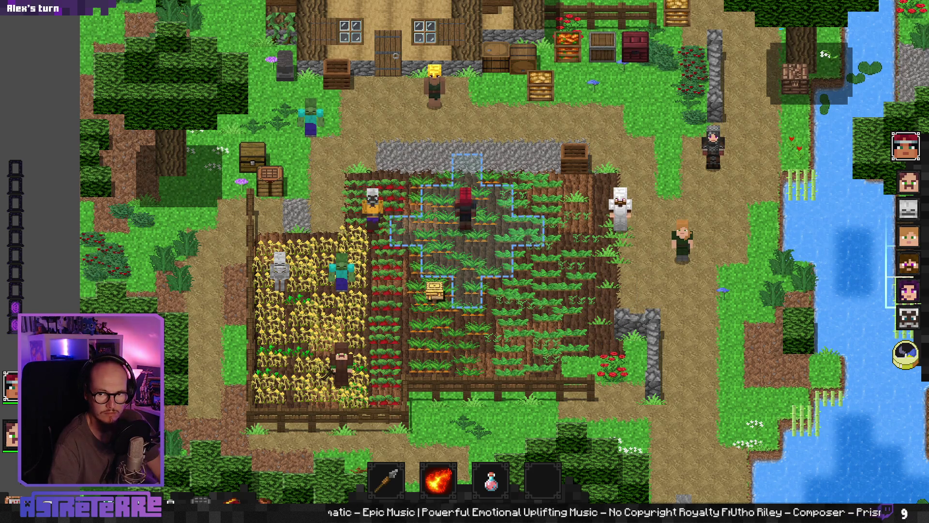
key(ctrl+alt+r)
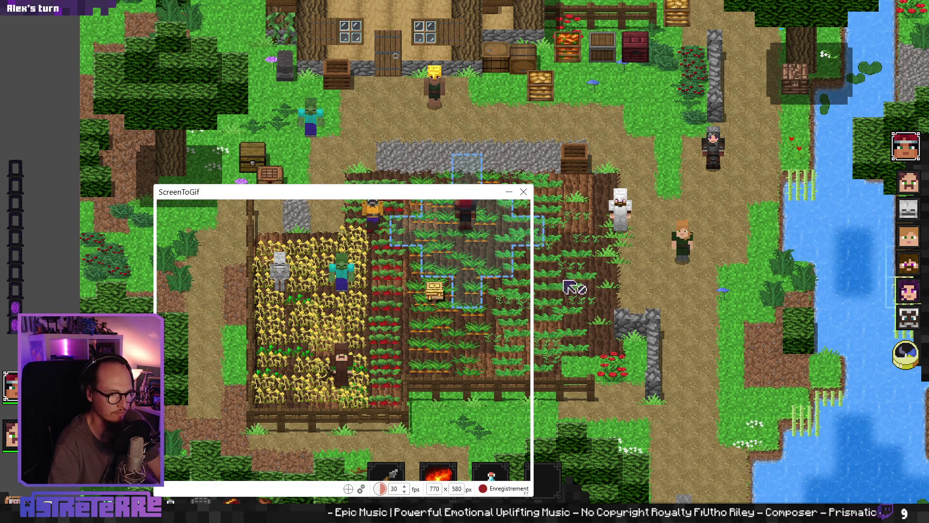
- Record Steve Junior walking past the Buzzy nest, capturing its 1d6 damage roll, then stop recording
drag(479, 190, 528, 155)
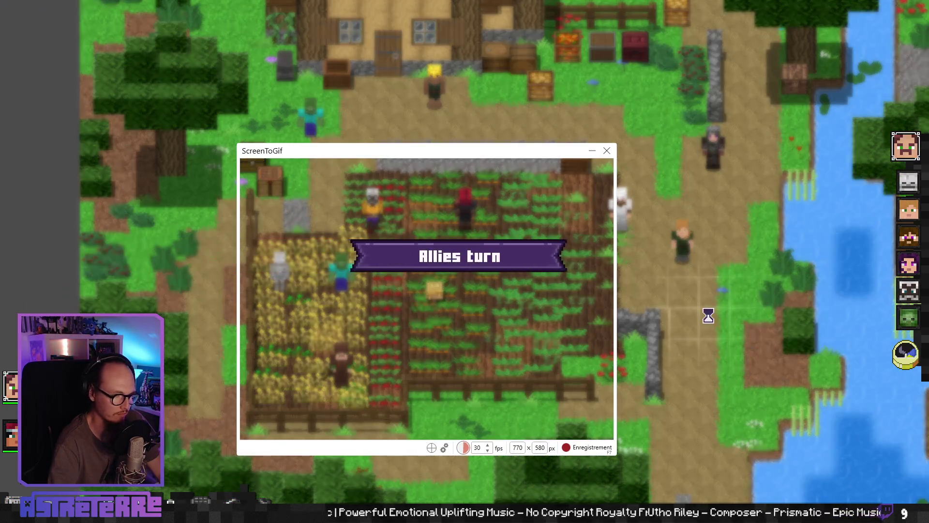
key(F7)
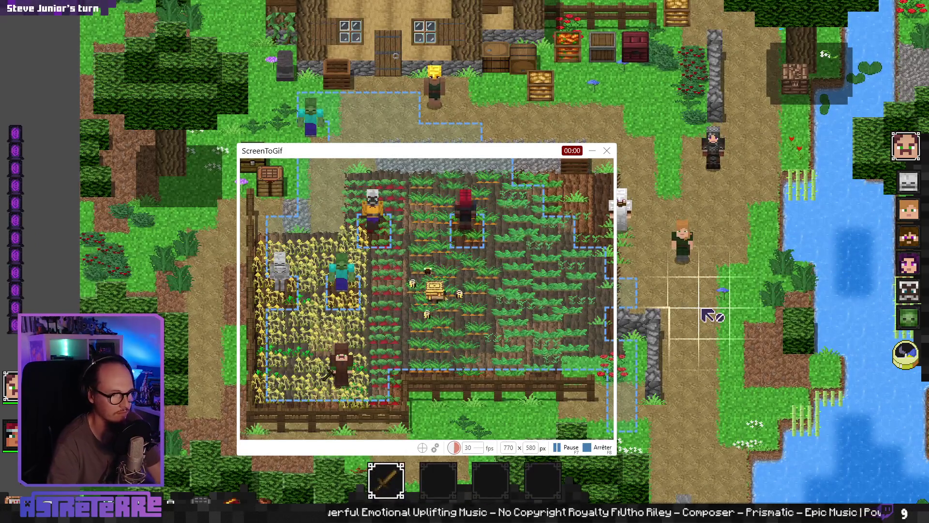
click(415, 334)
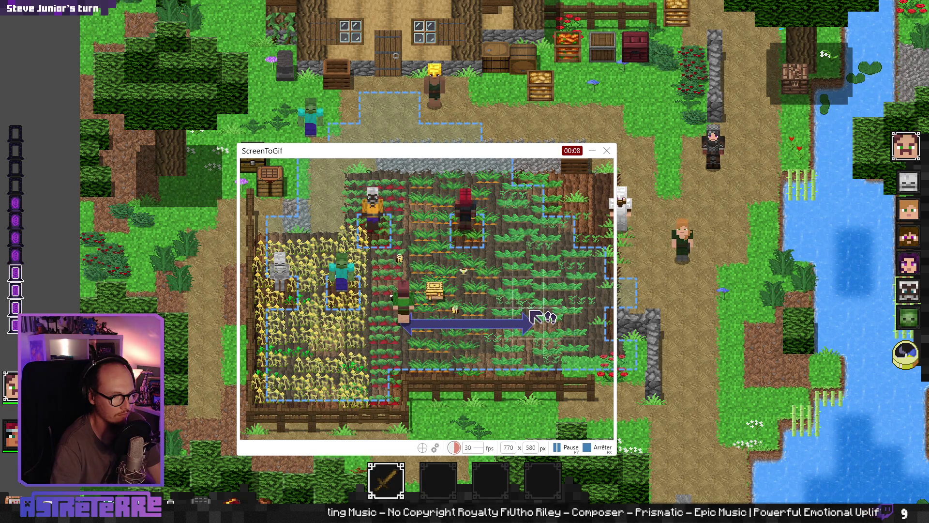
key(F7)
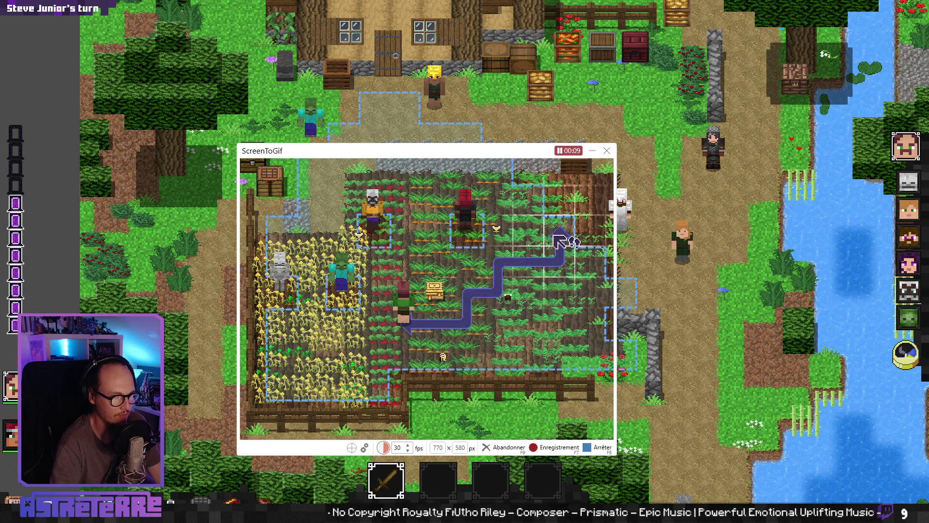
click(599, 448)
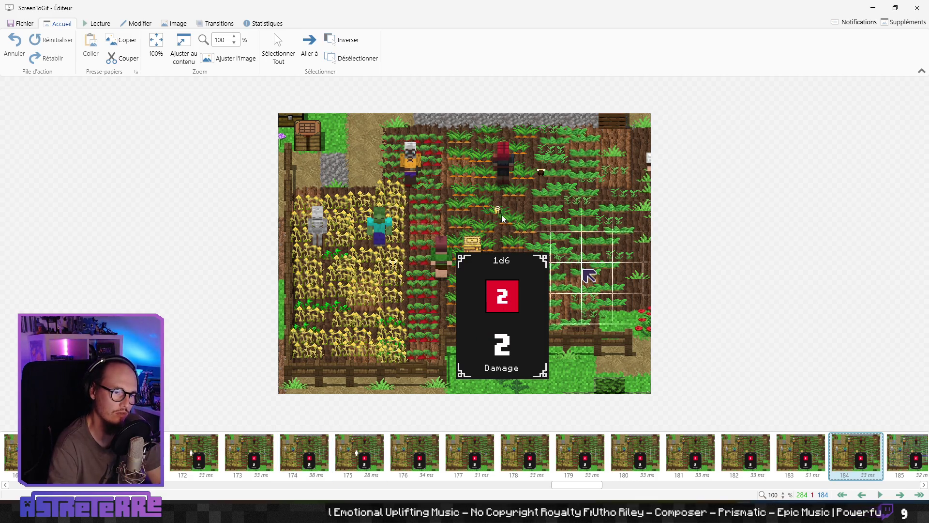
- Step through the recorded frames to the dice card, then quit the GIF editor without saving
key(Right)
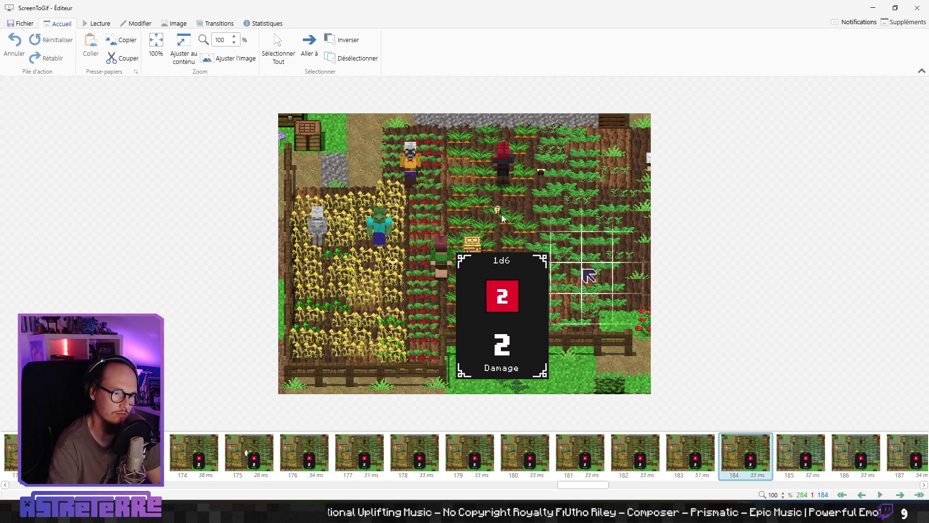
key(Right)
key(Right)
key(Right)
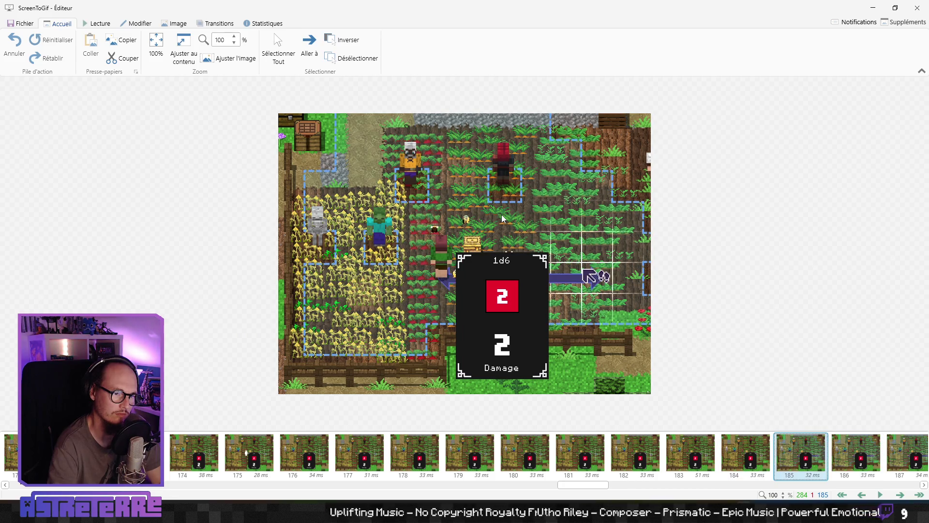
key(Left)
key(Left)
key(Left)
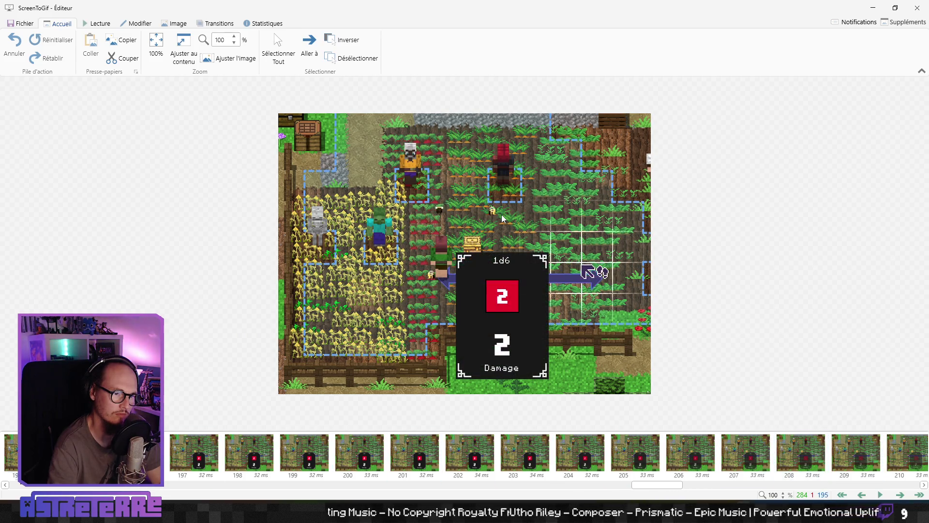
key(Left)
key(Left)
key(Left)
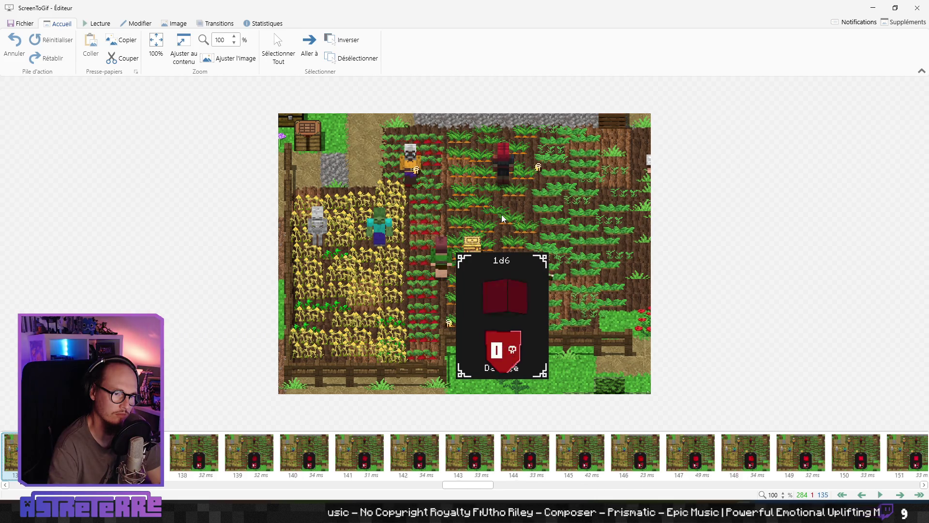
key(Left)
key(Left)
key(Left)
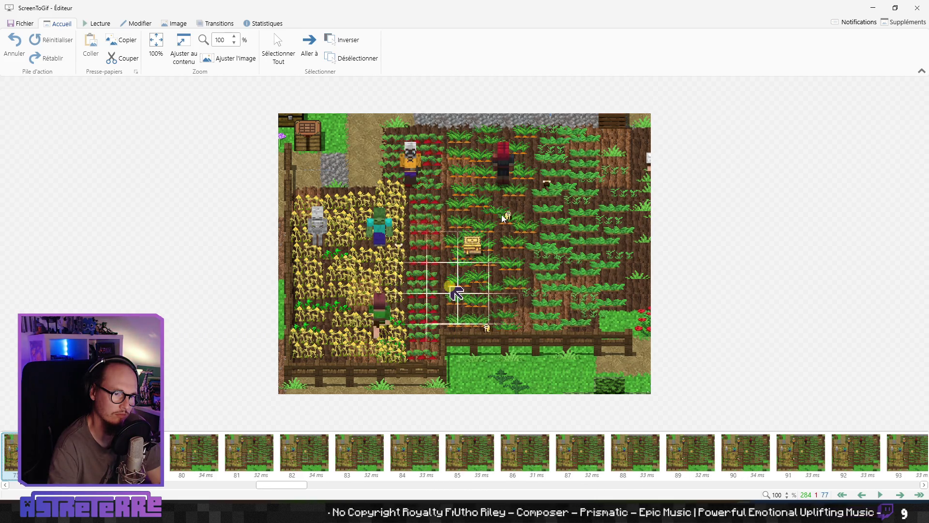
key(Right)
key(Right)
key(Right)
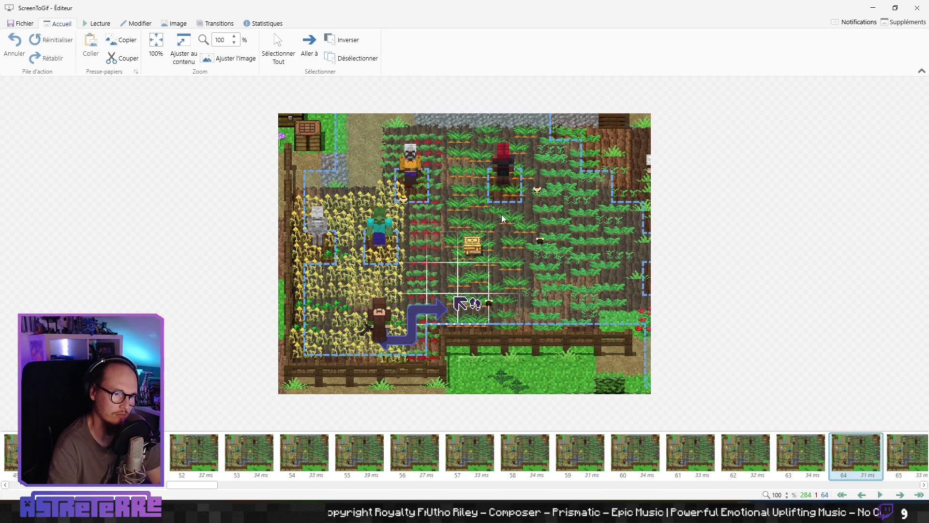
key(Right)
key(Right)
key(Right)
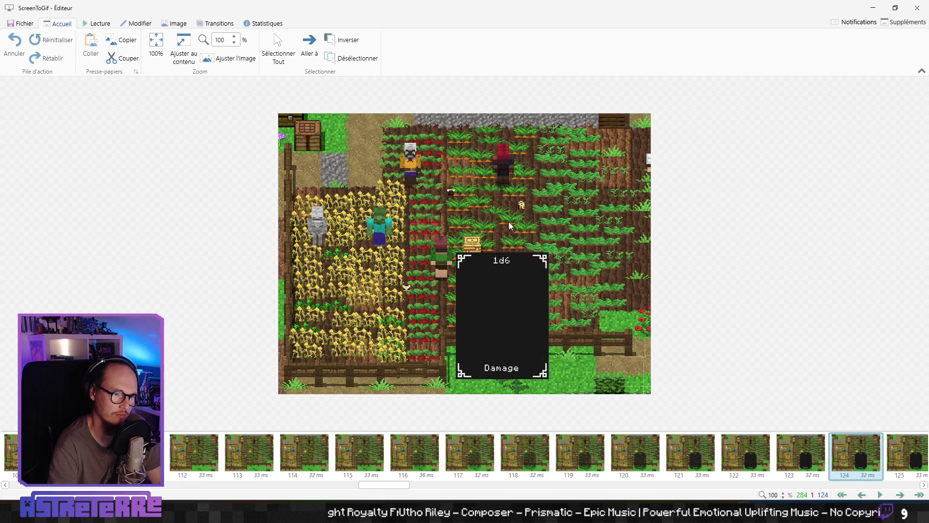
key(Right)
key(Right)
key(Right)
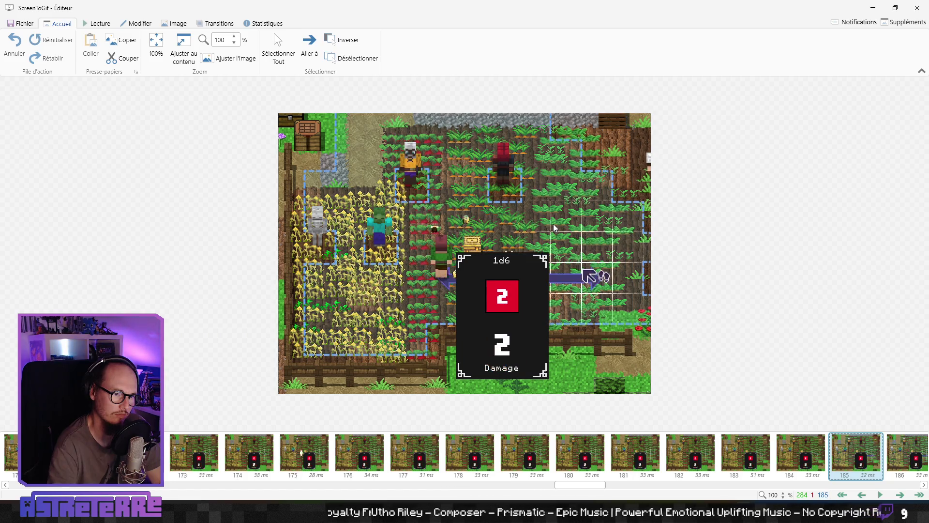
click(926, 7)
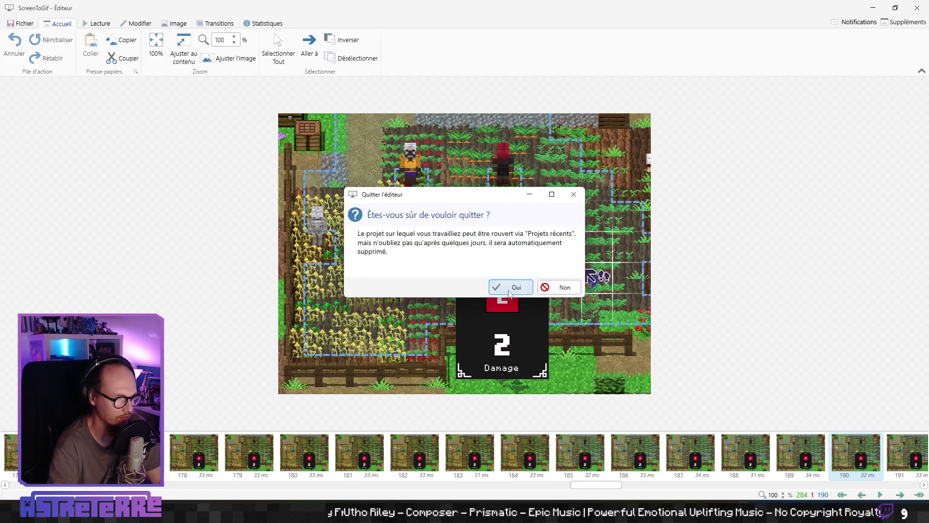
click(532, 290)
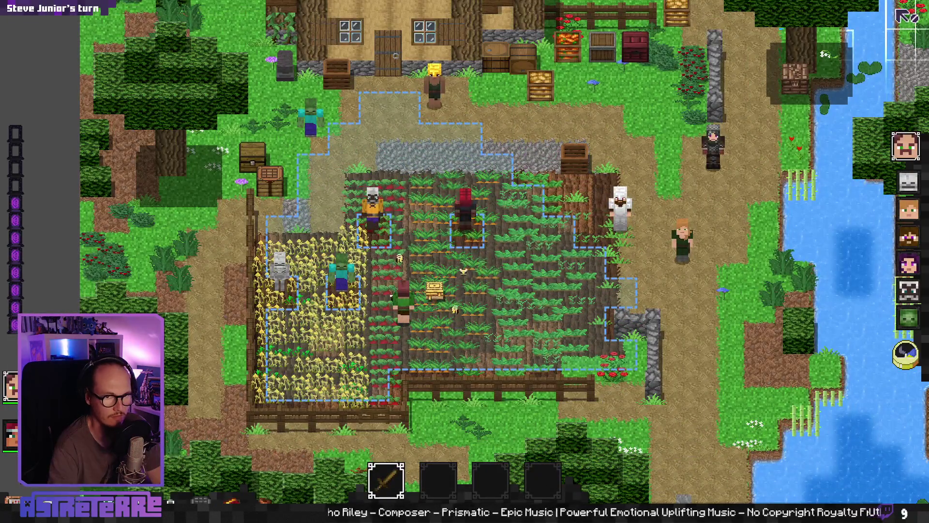
- Back in Godot, restore the scene and inspector docks and show the trap scene's 2D view
key(alt+Tab)
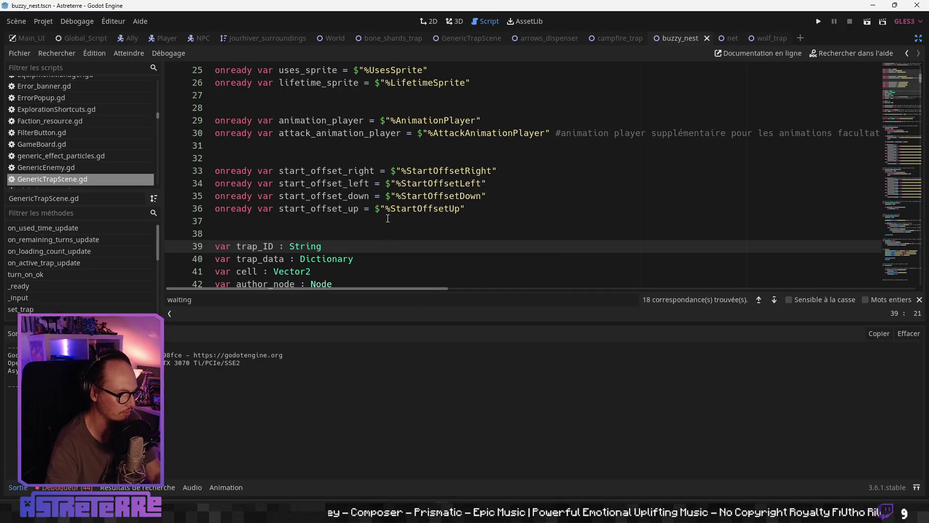
click(387, 218)
click(917, 40)
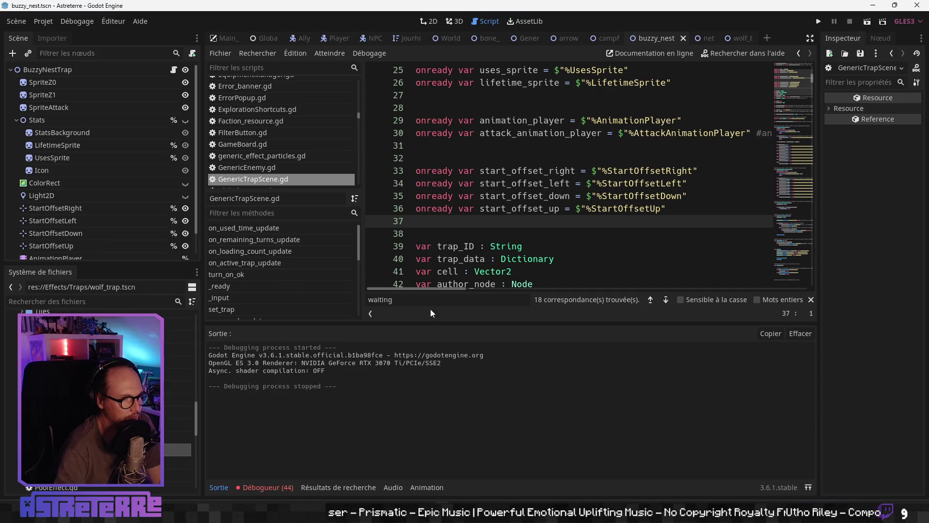
click(429, 21)
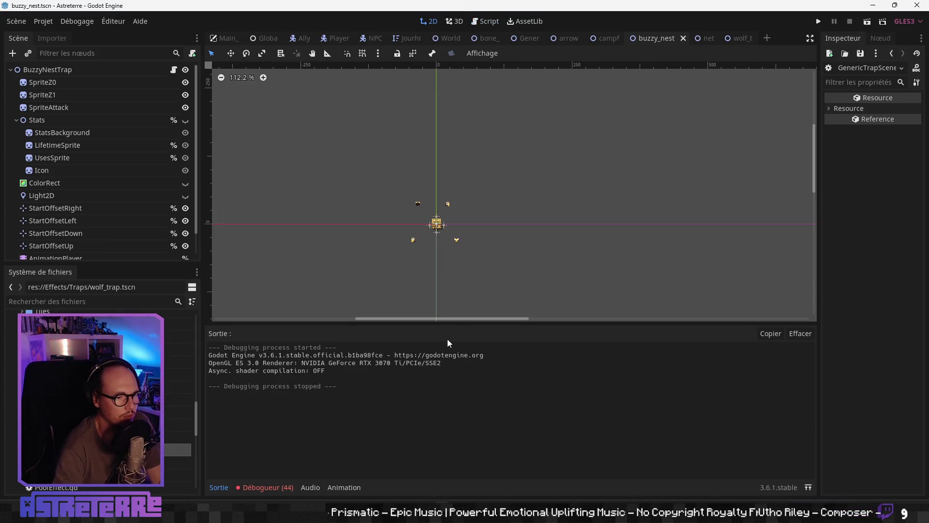
drag(437, 325, 451, 426)
scroll(165, 215, down, 2)
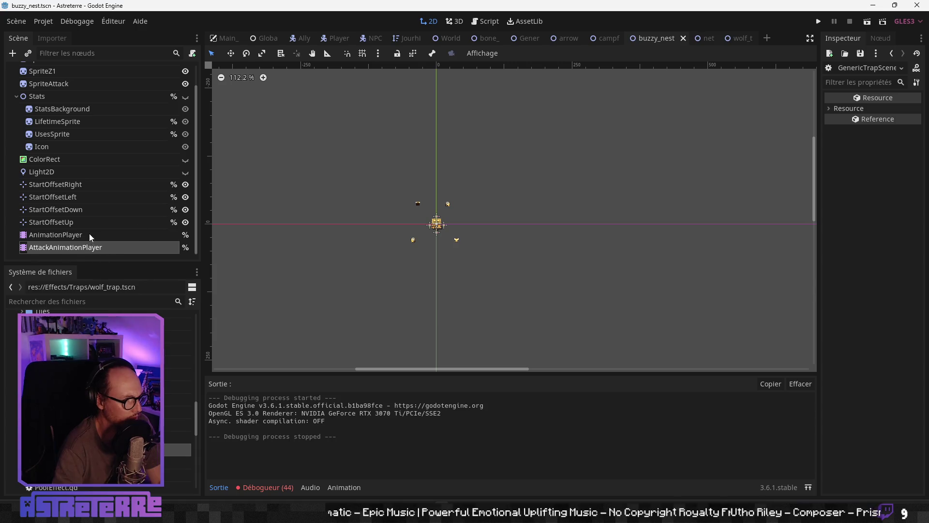
- Preview the AttackAnimationPlayer's activation animation several times, rewinding it to 0
click(400, 380)
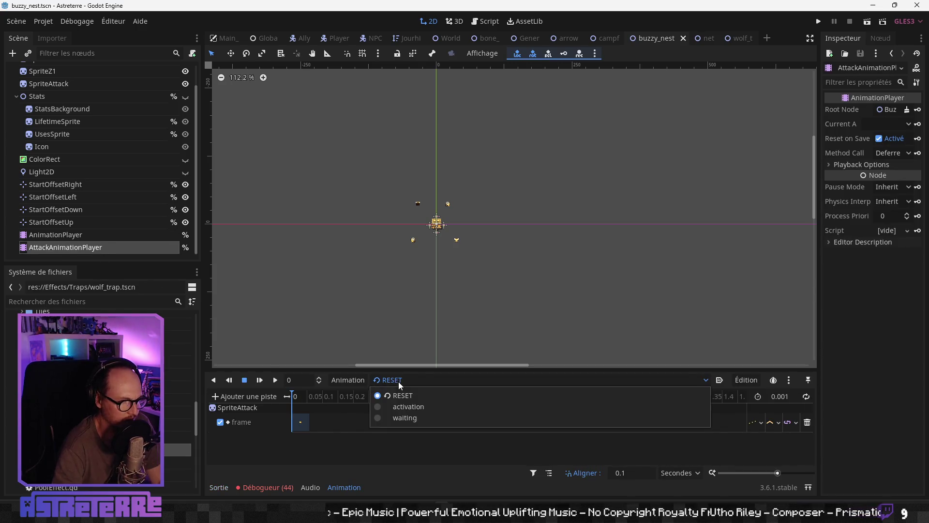
click(416, 412)
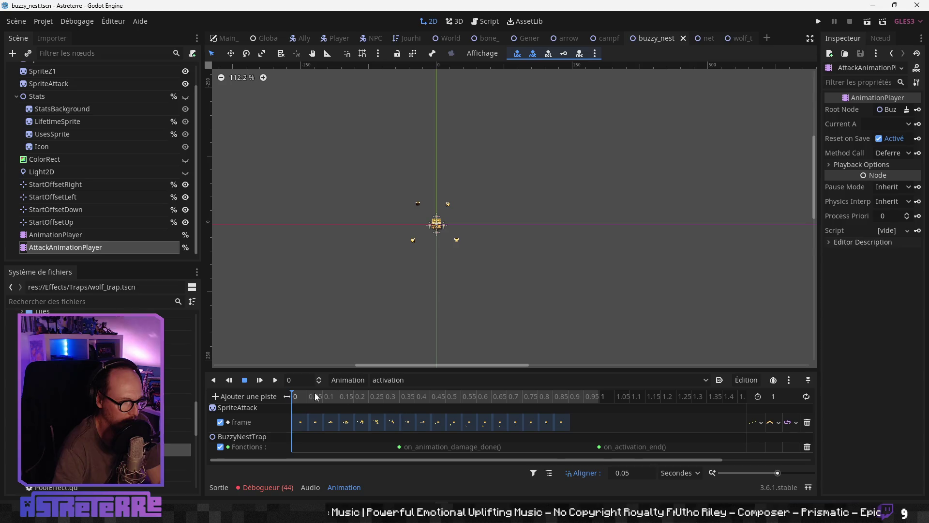
click(276, 380)
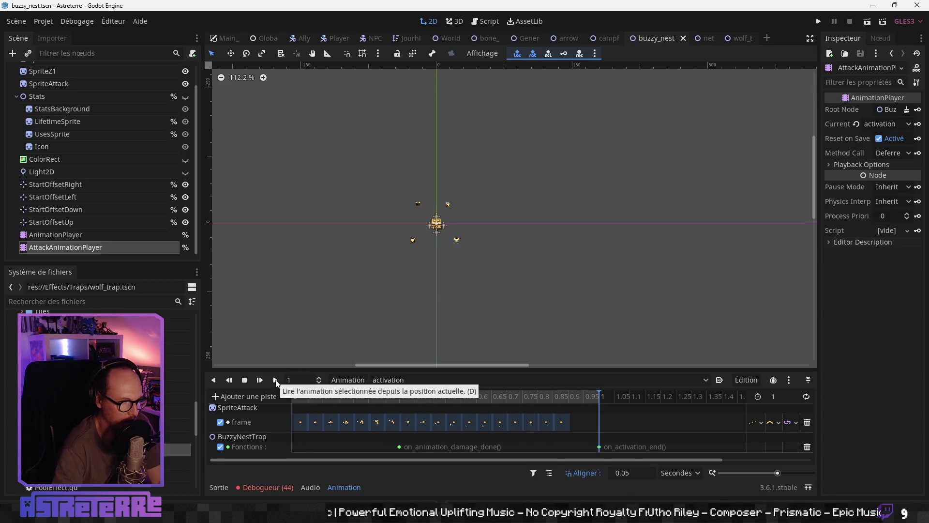
click(302, 395)
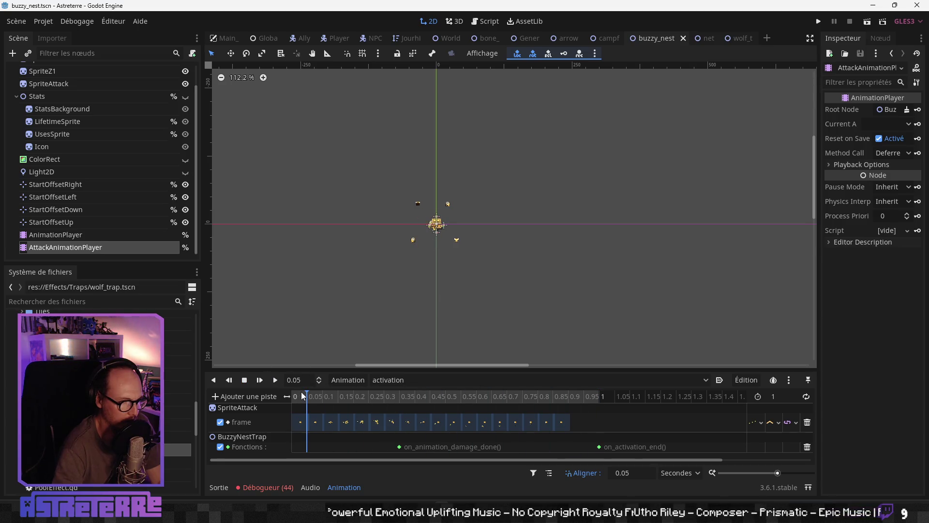
click(275, 381)
click(293, 397)
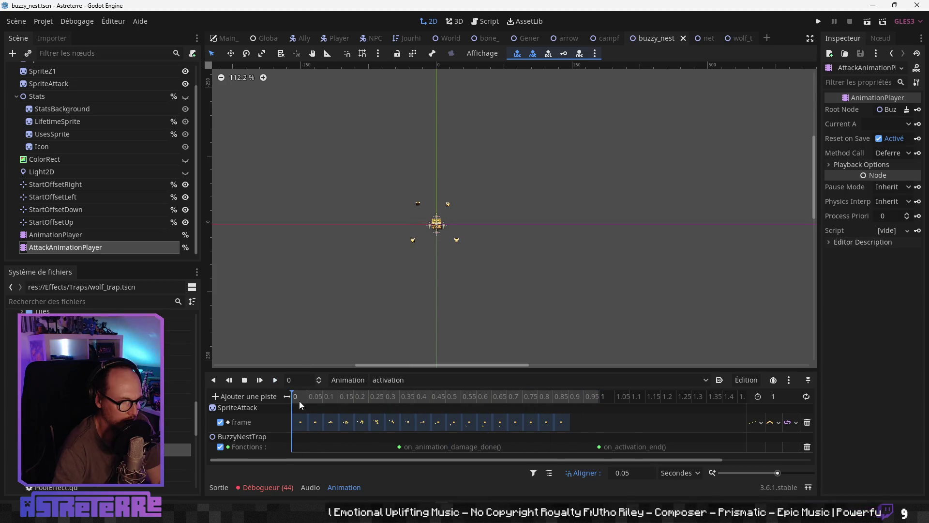
click(280, 383)
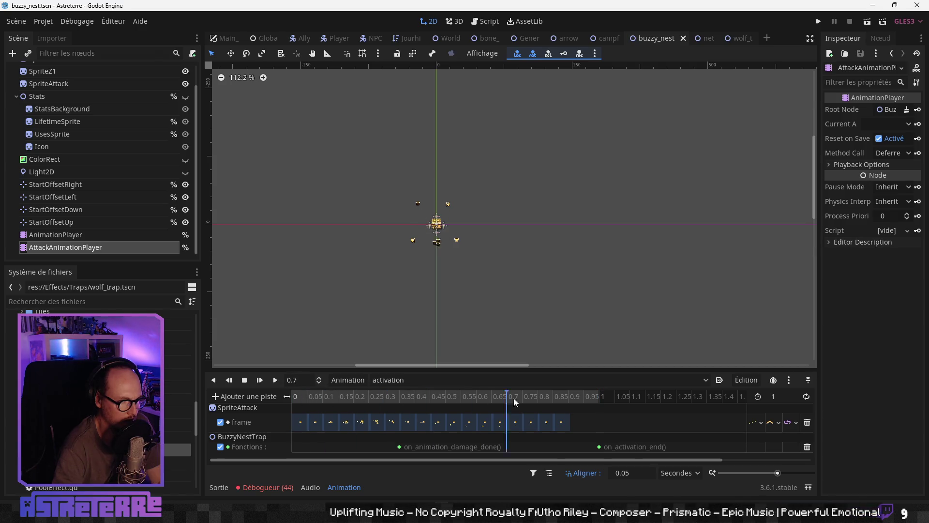
click(293, 396)
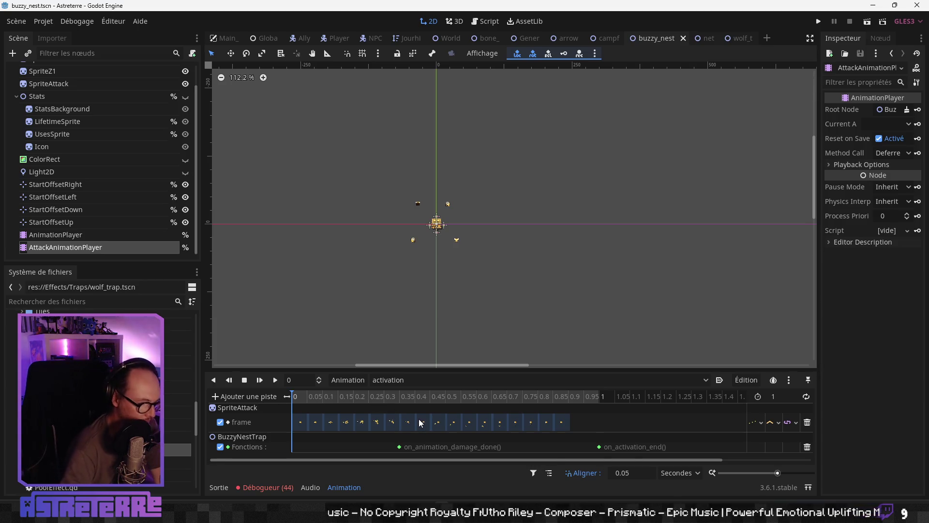
- Check the AnimationPlayer's animations, then open the GenericTrapScene.gd script
click(109, 237)
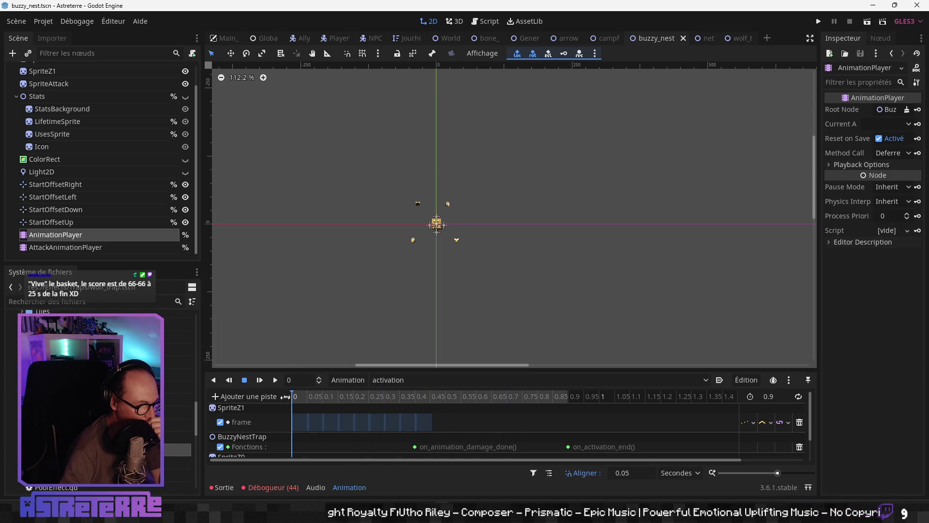
scroll(117, 205, up, 2)
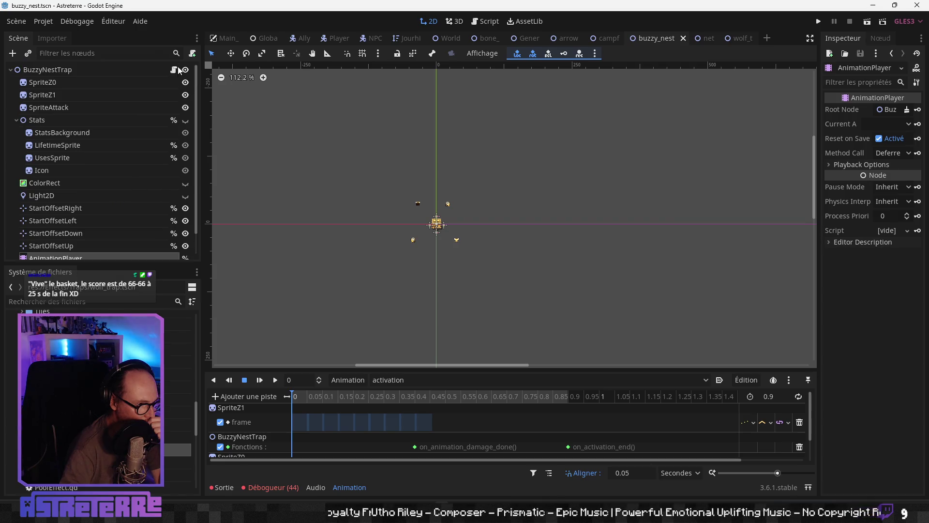
click(178, 70)
scroll(449, 300, down, 7)
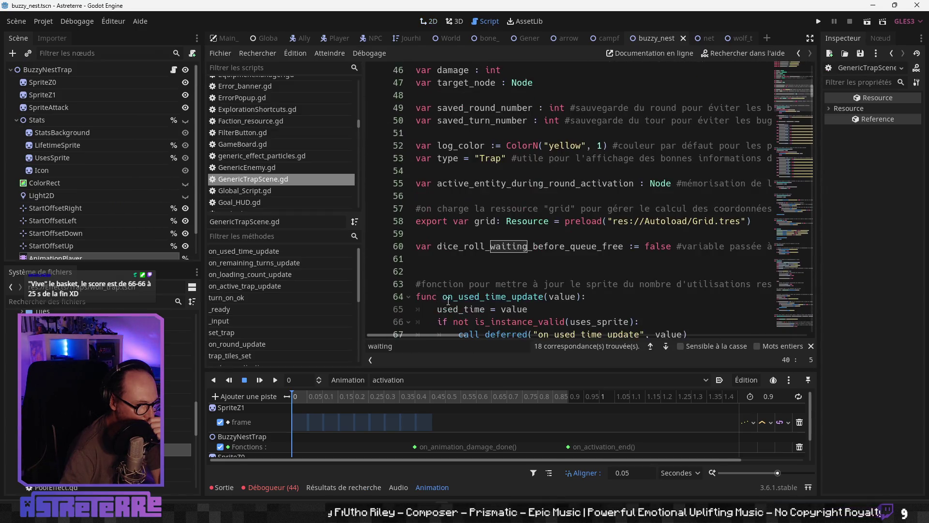
scroll(448, 300, down, 4)
scroll(467, 276, down, 9)
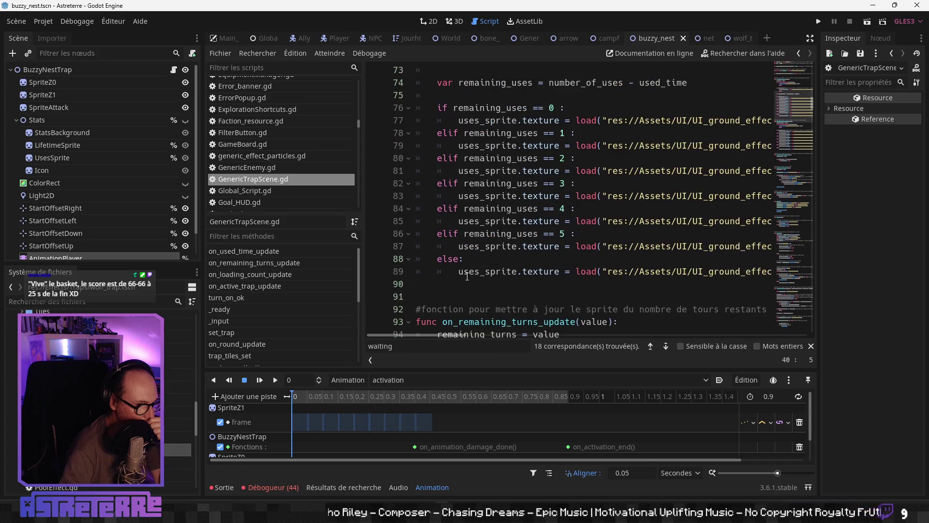
- Jump to on_trap_activation and then on_trap_activation_during_turn_on in the script
scroll(311, 306, down, 8)
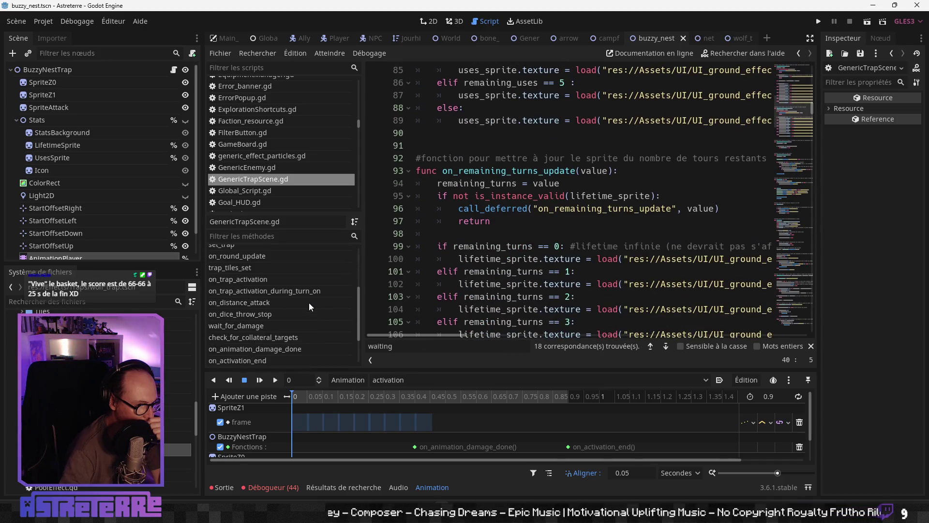
scroll(310, 307, up, 1)
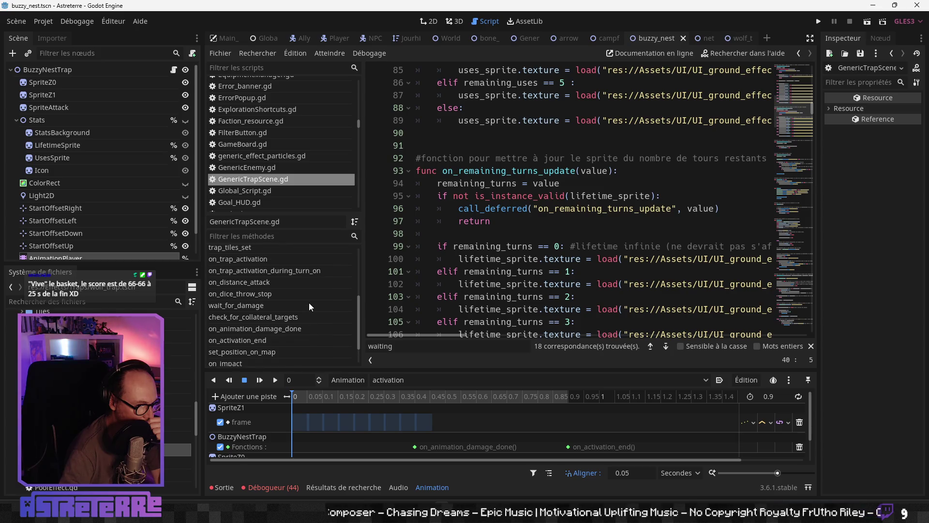
click(271, 260)
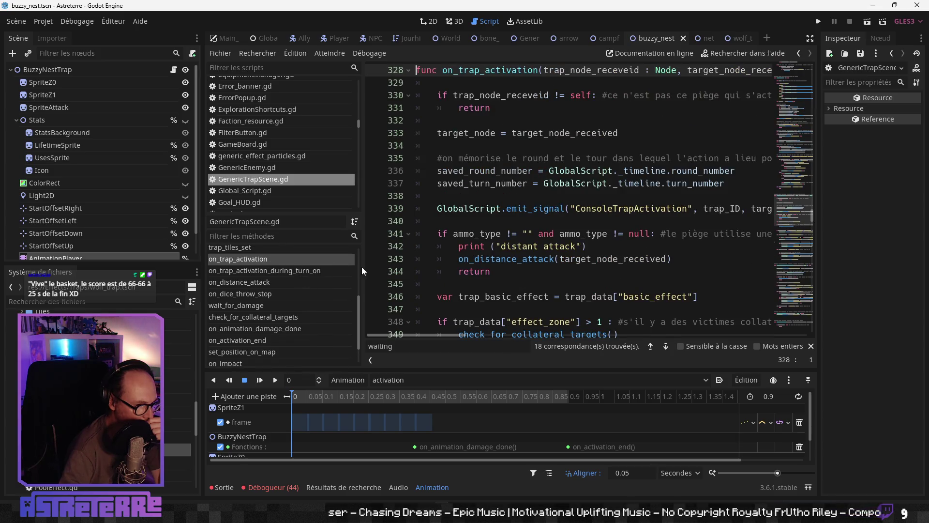
click(310, 270)
click(576, 271)
scroll(578, 272, down, 2)
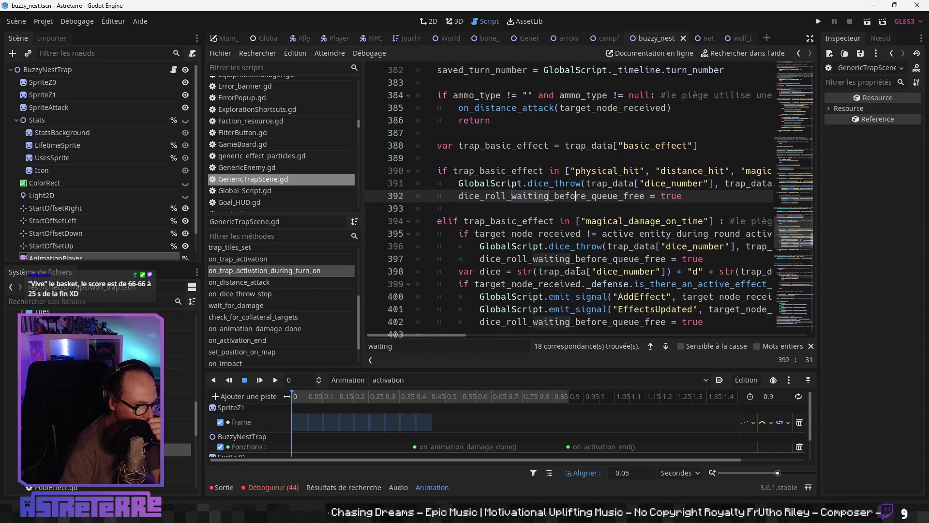
scroll(577, 271, down, 1)
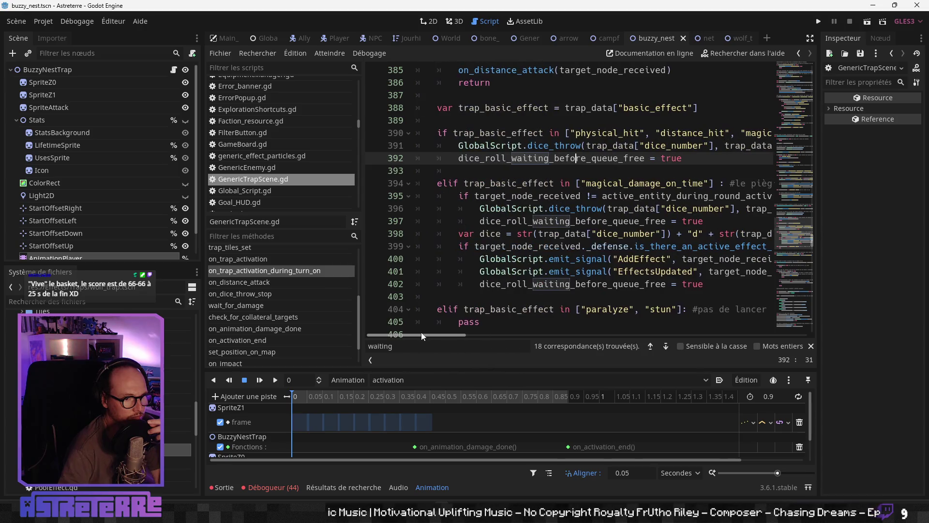
- Return to the start of on_trap_activation and hide the side panels for a wider code view
scroll(501, 284, up, 2)
scroll(501, 284, up, 3)
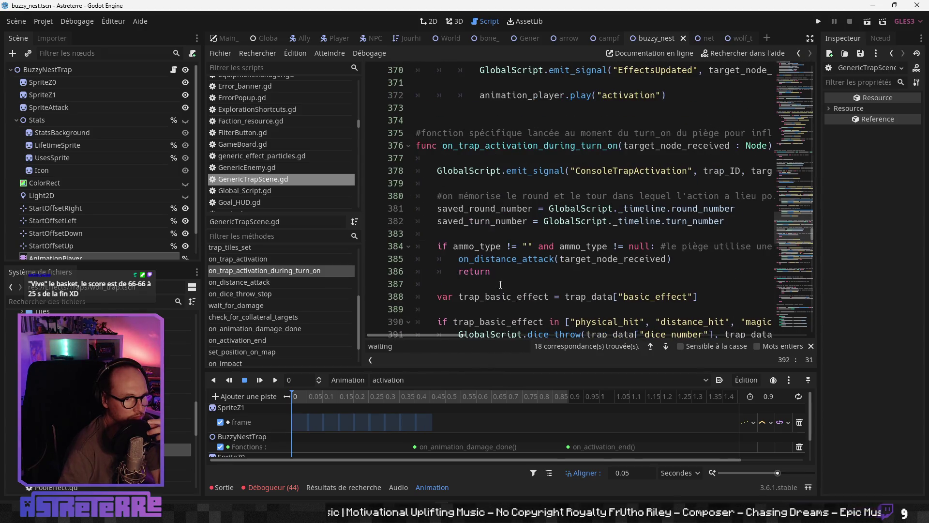
scroll(501, 284, down, 9)
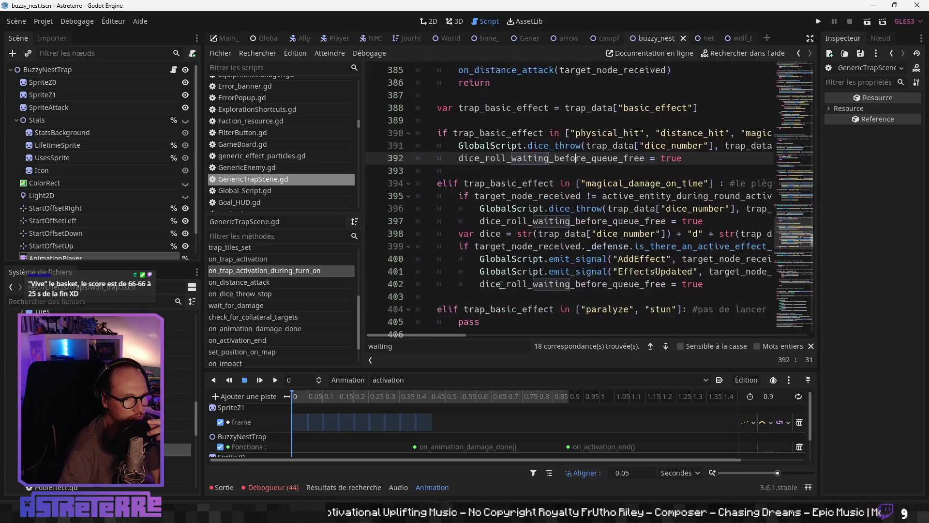
scroll(501, 285, up, 2)
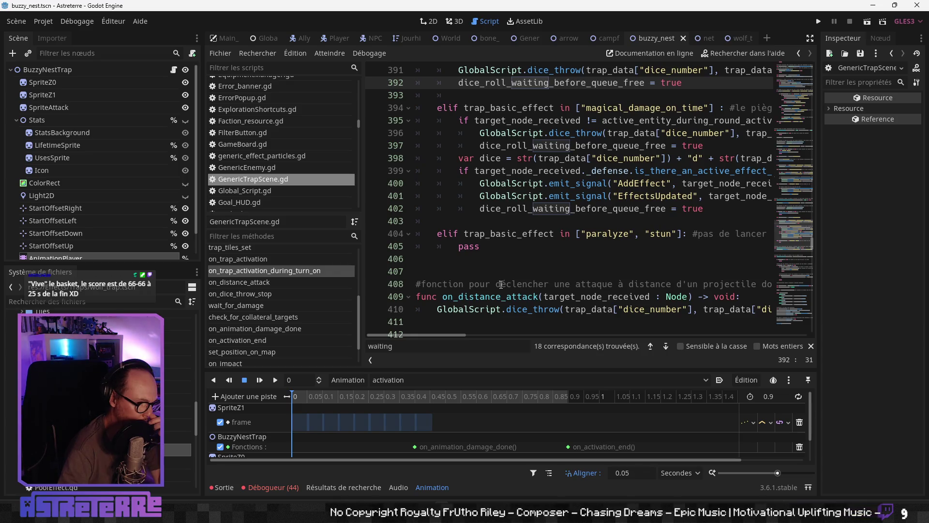
scroll(501, 285, up, 3)
click(238, 259)
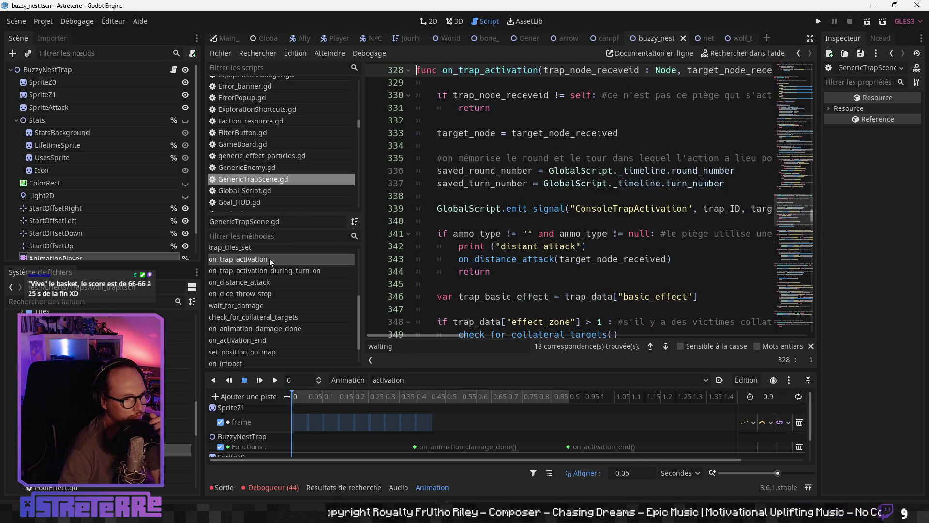
scroll(561, 145, up, 2)
click(561, 145)
click(597, 132)
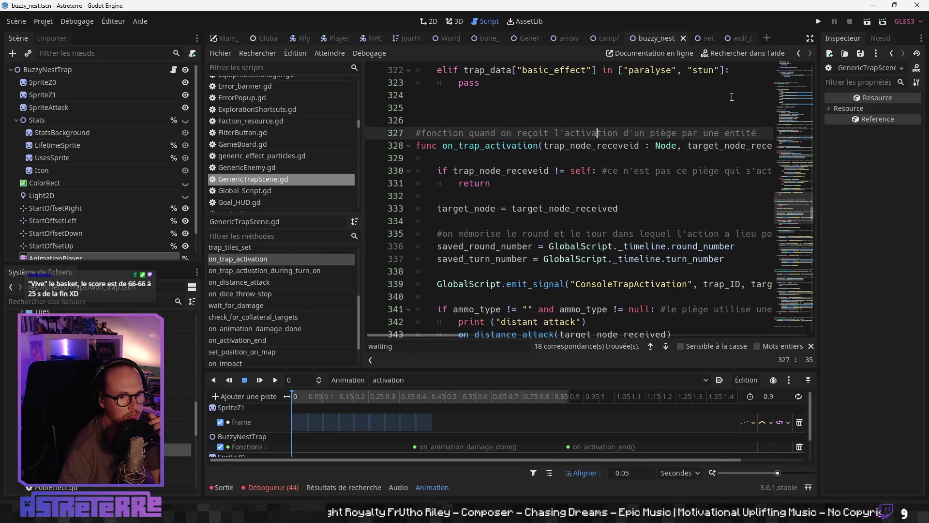
click(810, 38)
click(454, 221)
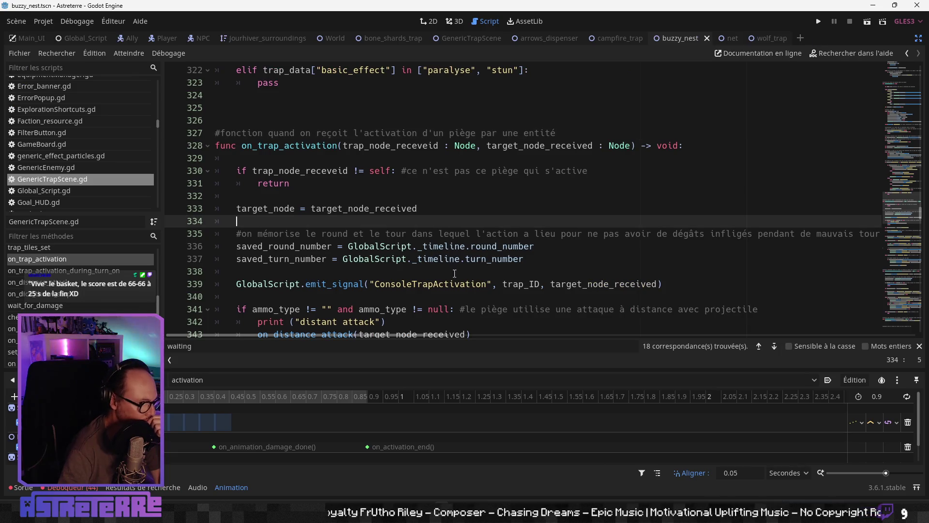
- Scroll to line 372 and insert an empty line above animation_player.play("activation")
scroll(454, 281, down, 1)
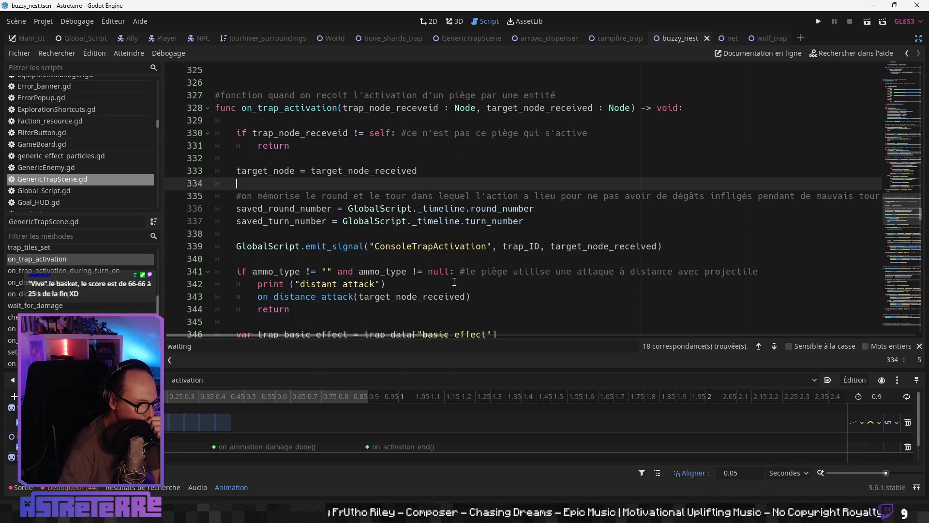
scroll(454, 282, down, 2)
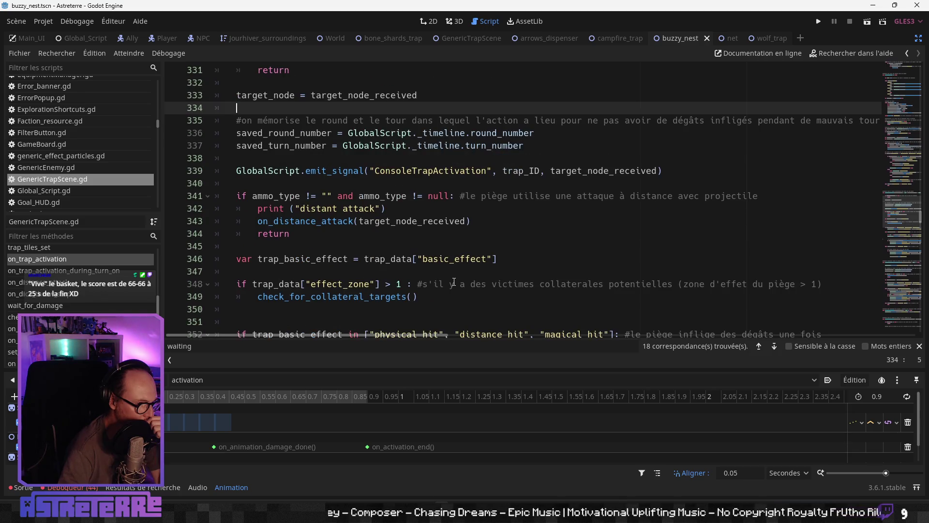
scroll(454, 282, down, 2)
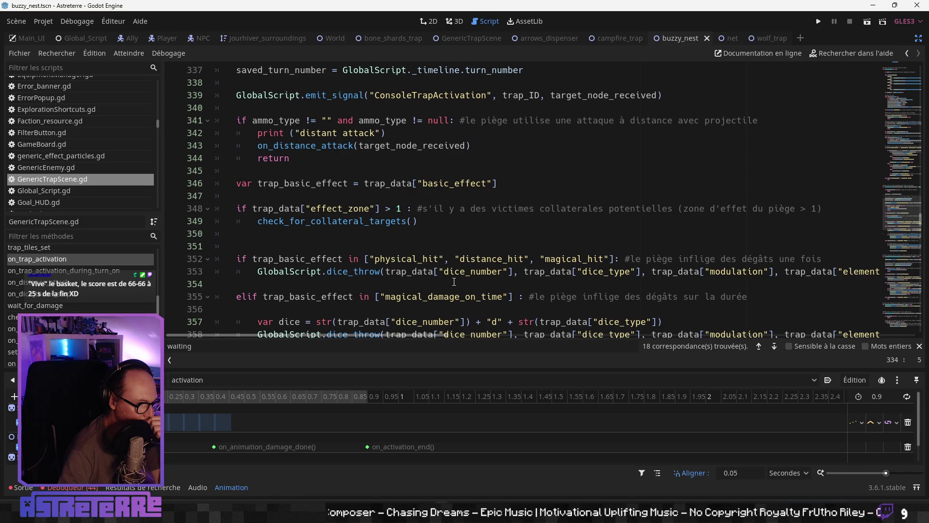
scroll(454, 281, down, 2)
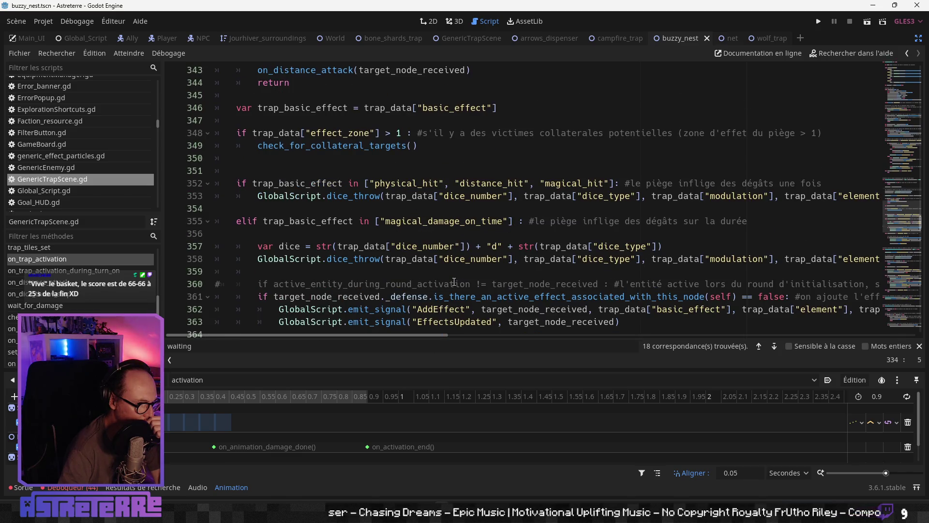
scroll(454, 282, down, 1)
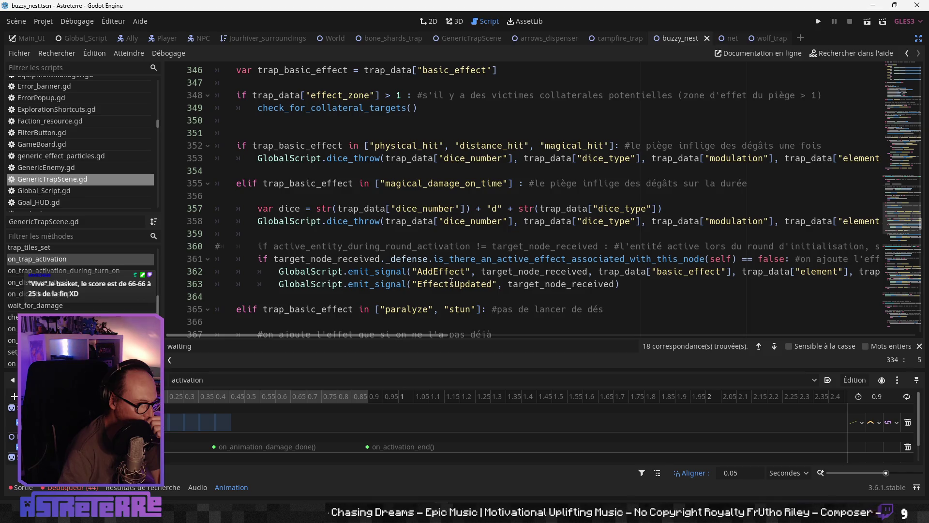
scroll(451, 281, down, 1)
scroll(451, 281, down, 3)
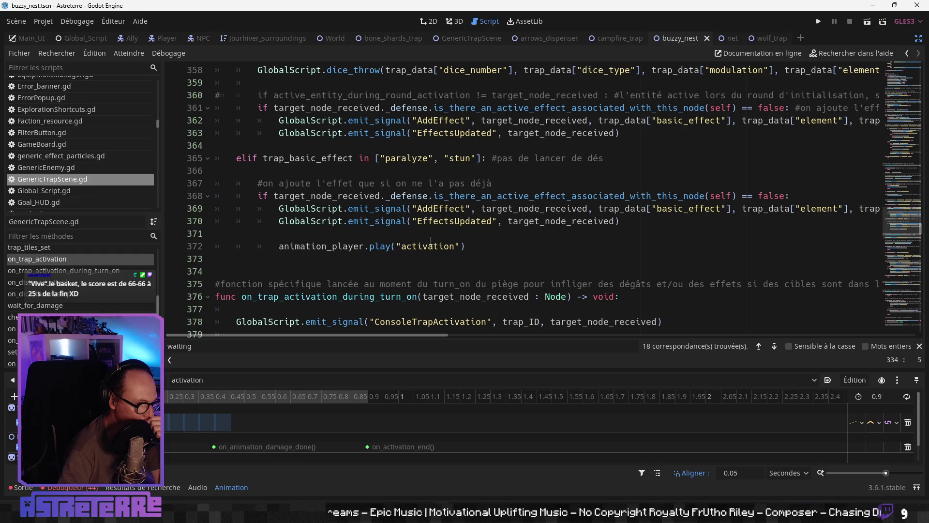
drag(465, 246, 283, 244)
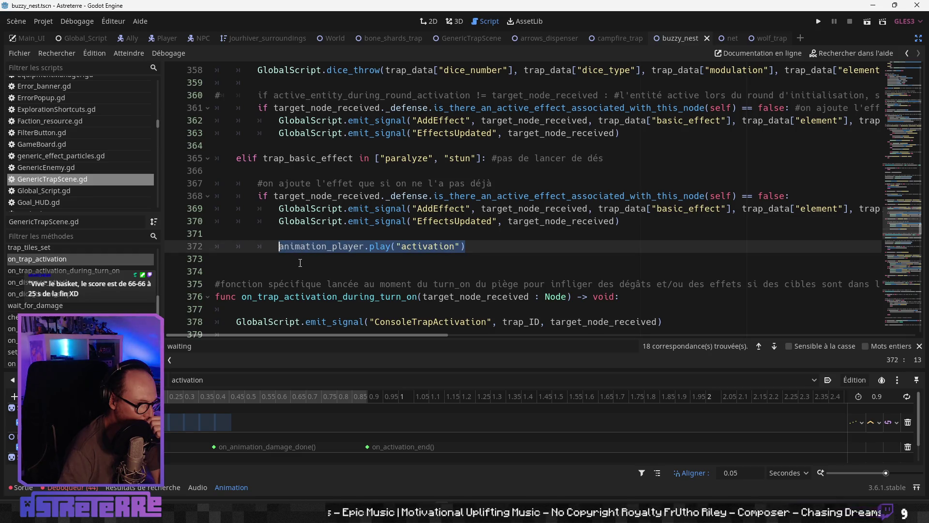
click(300, 263)
click(280, 247)
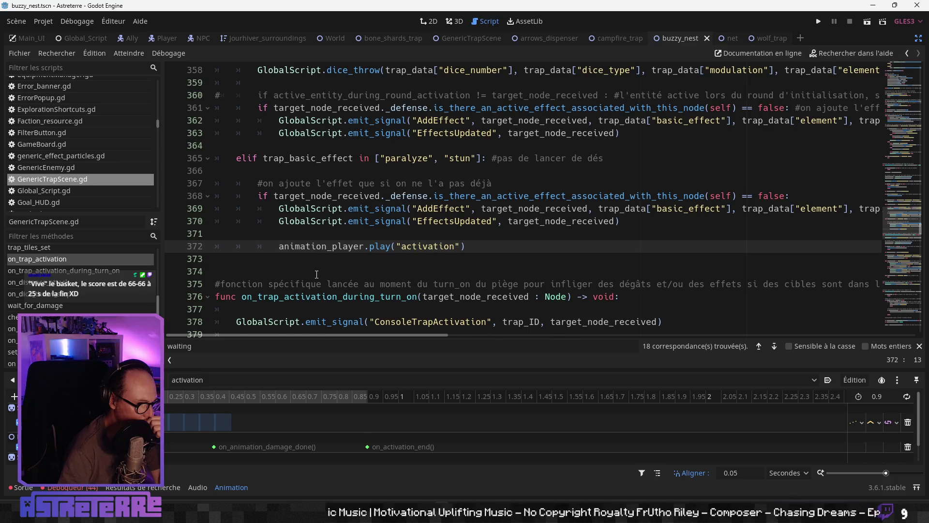
key(Return)
key(Up)
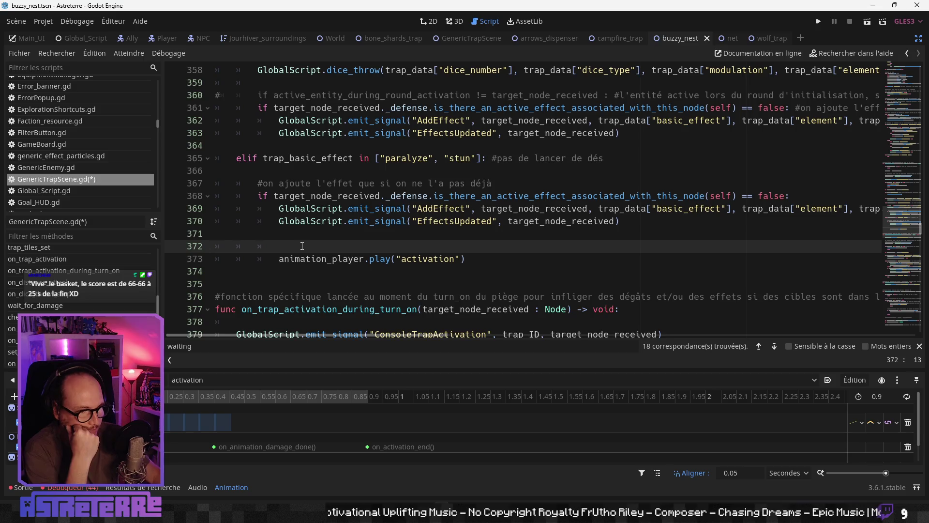
scroll(302, 246, down, 6)
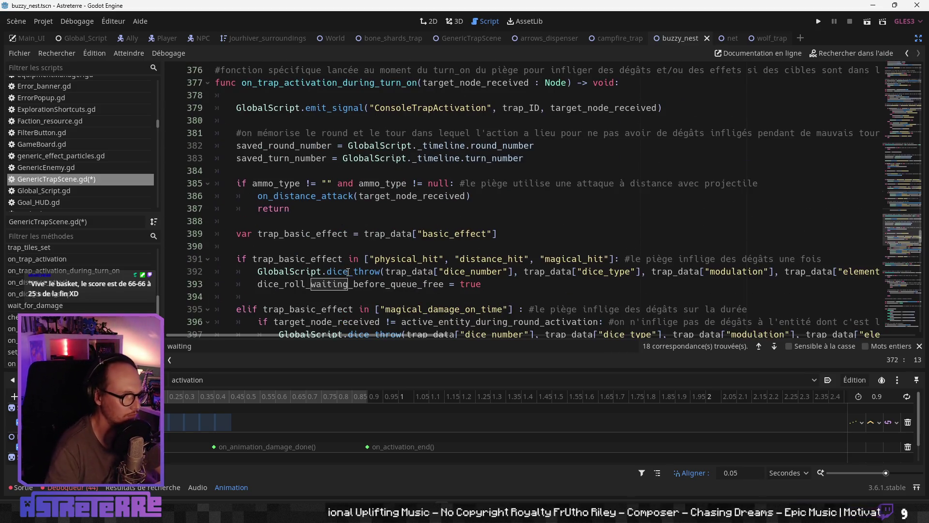
scroll(354, 272, down, 5)
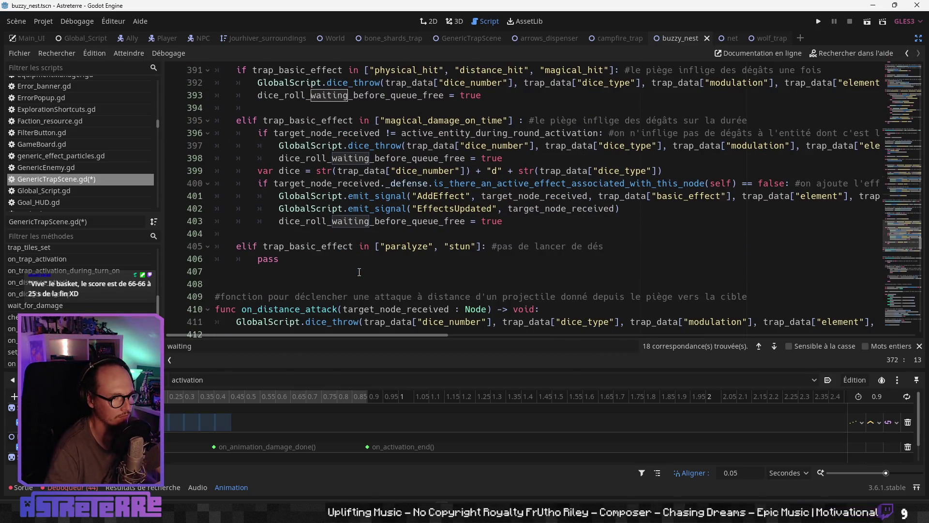
scroll(359, 272, up, 2)
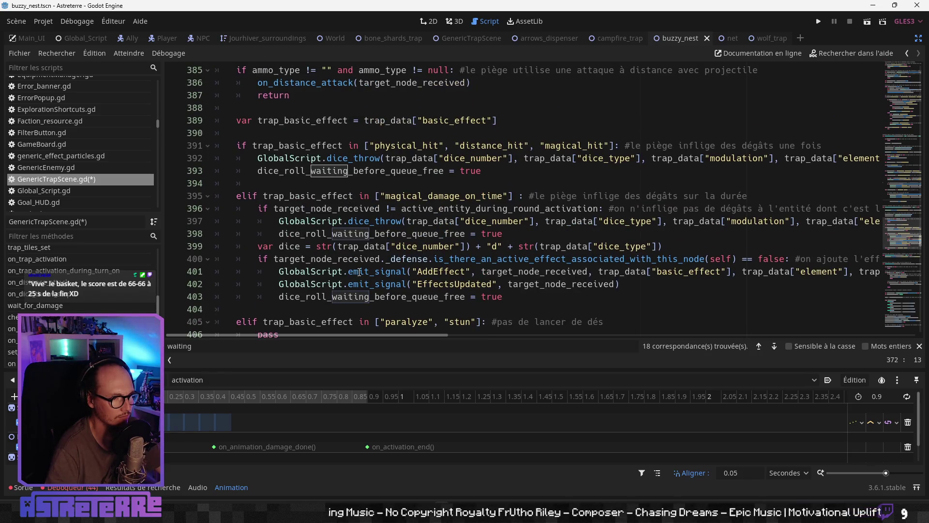
scroll(359, 271, down, 11)
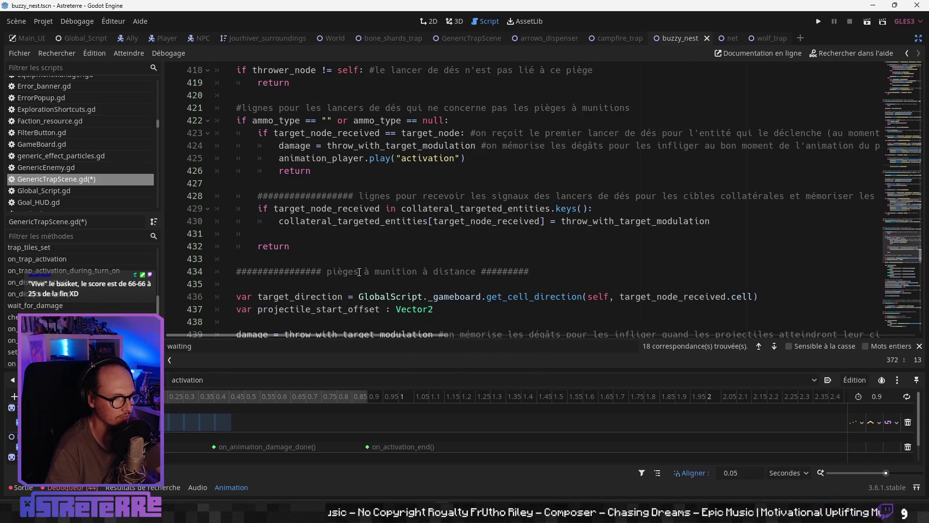
scroll(359, 271, up, 2)
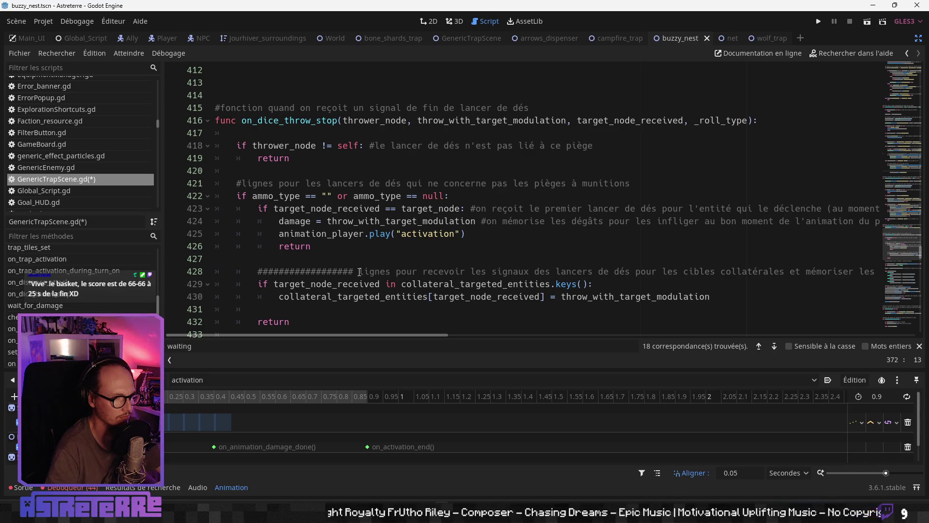
scroll(359, 271, down, 3)
scroll(359, 272, up, 1)
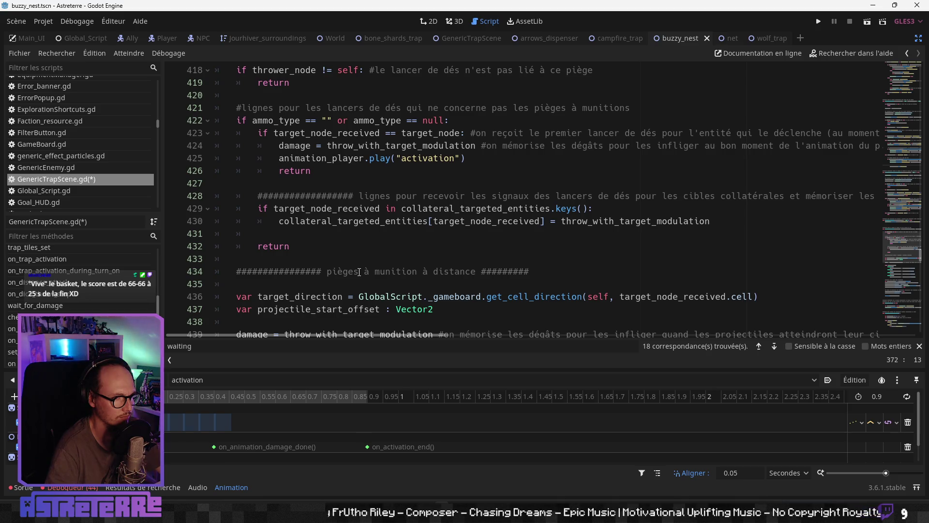
scroll(358, 273, down, 14)
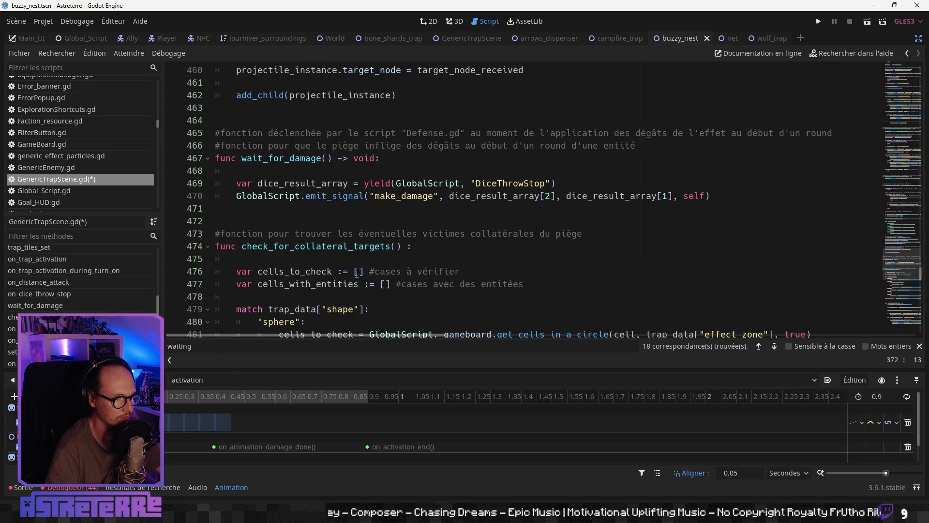
scroll(357, 273, down, 13)
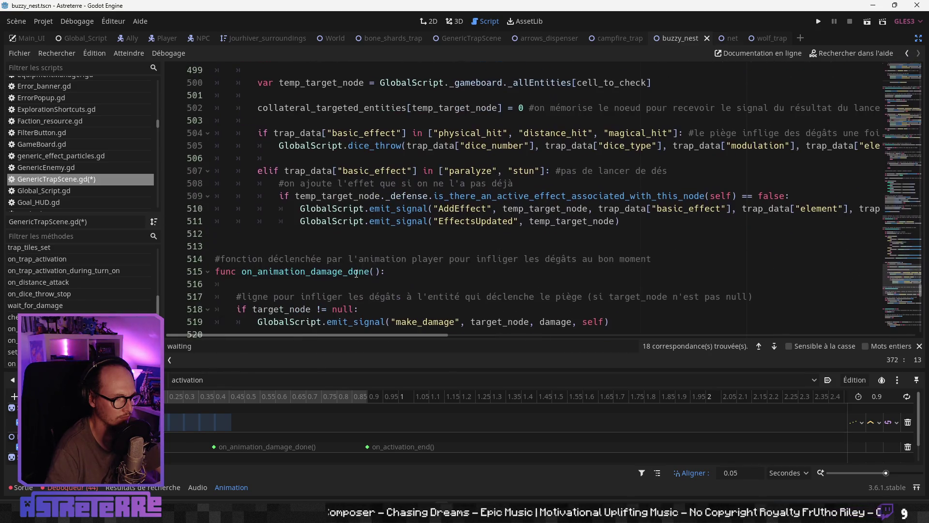
scroll(357, 274, down, 5)
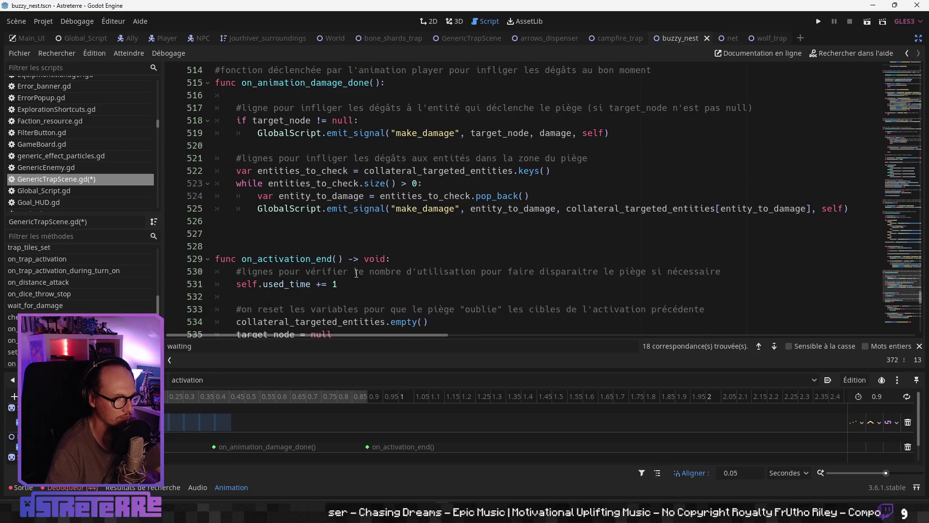
scroll(357, 274, down, 6)
scroll(356, 273, up, 2)
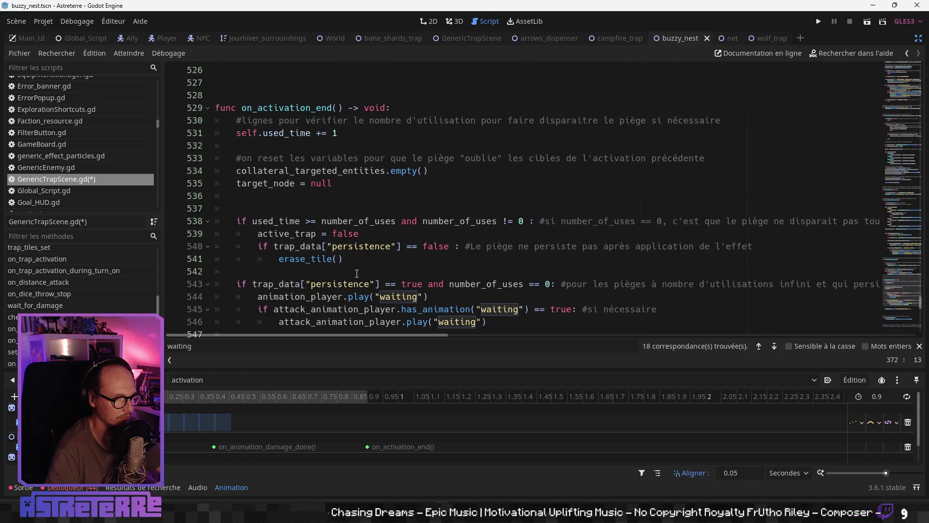
scroll(357, 273, down, 13)
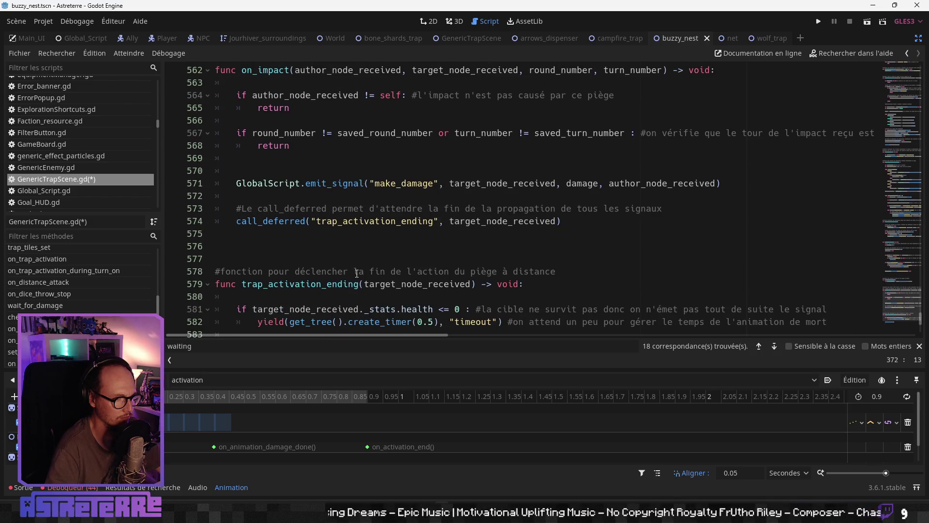
scroll(356, 273, up, 3)
scroll(357, 274, down, 7)
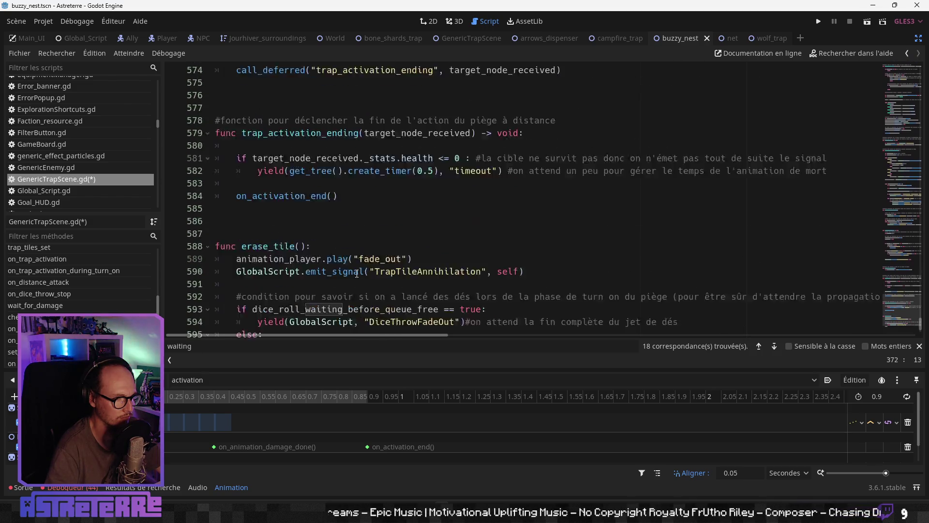
scroll(356, 274, down, 1)
scroll(357, 274, up, 20)
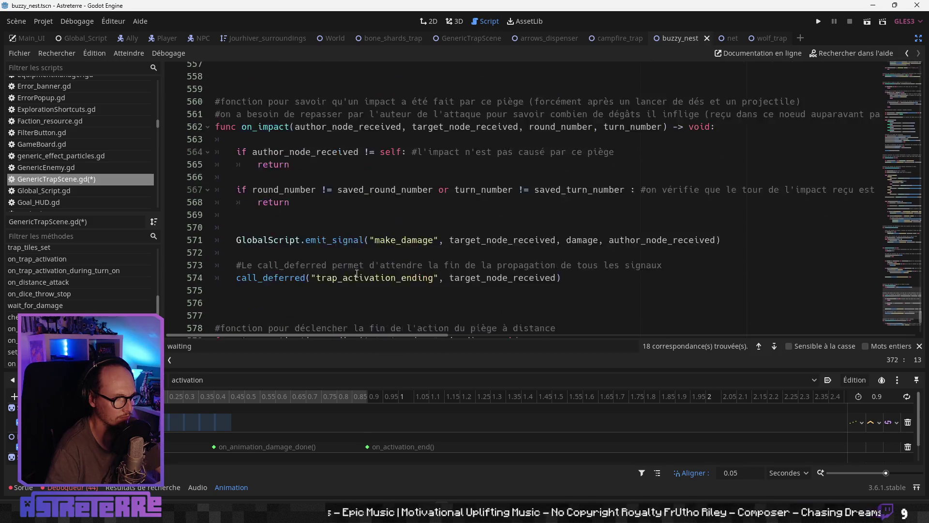
scroll(356, 273, up, 20)
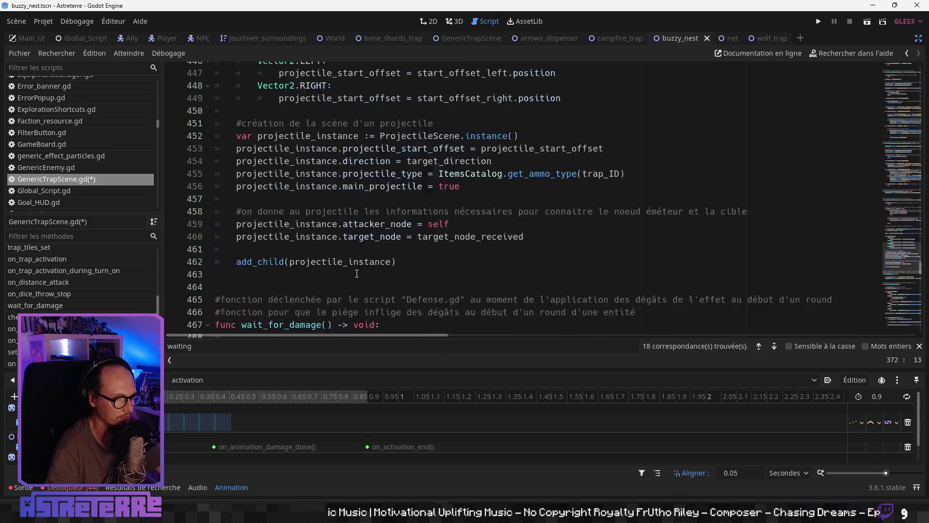
scroll(357, 274, up, 10)
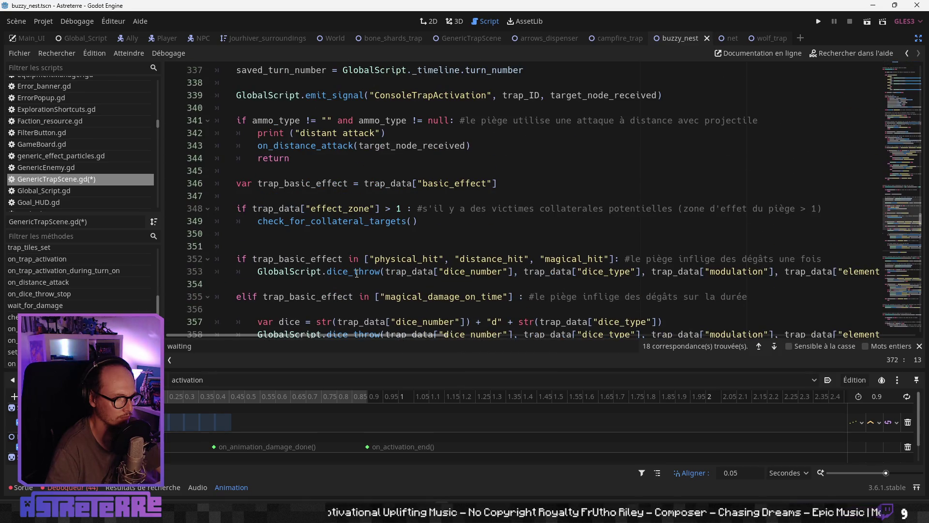
scroll(357, 273, up, 11)
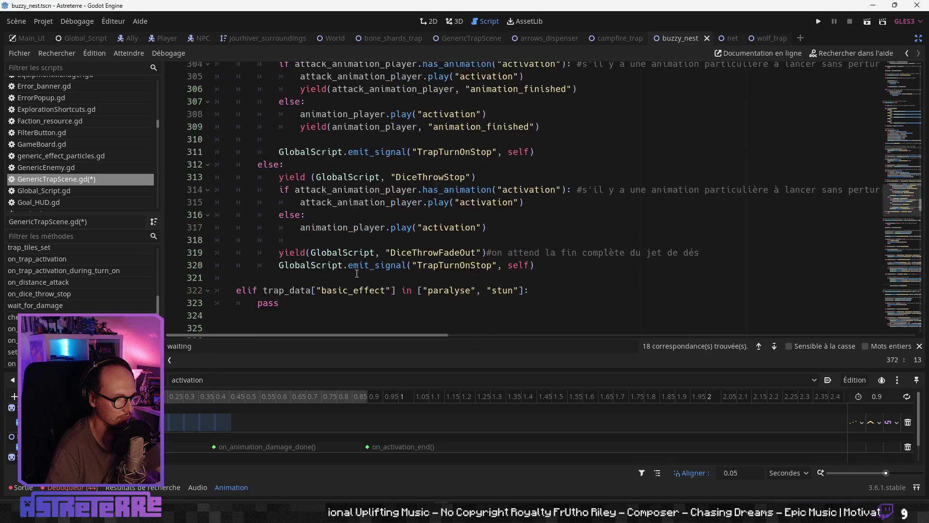
scroll(357, 273, up, 12)
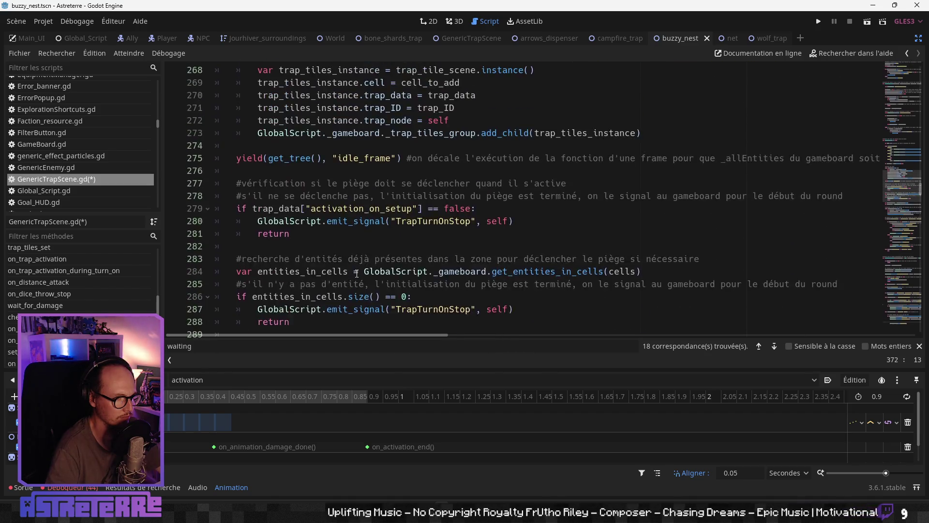
scroll(357, 274, up, 8)
scroll(357, 274, up, 1)
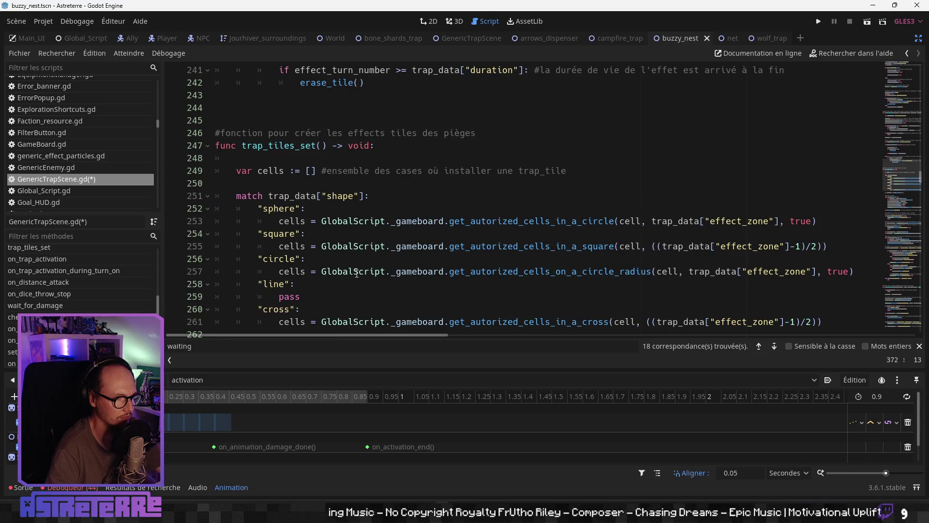
scroll(356, 274, down, 1)
scroll(381, 284, down, 16)
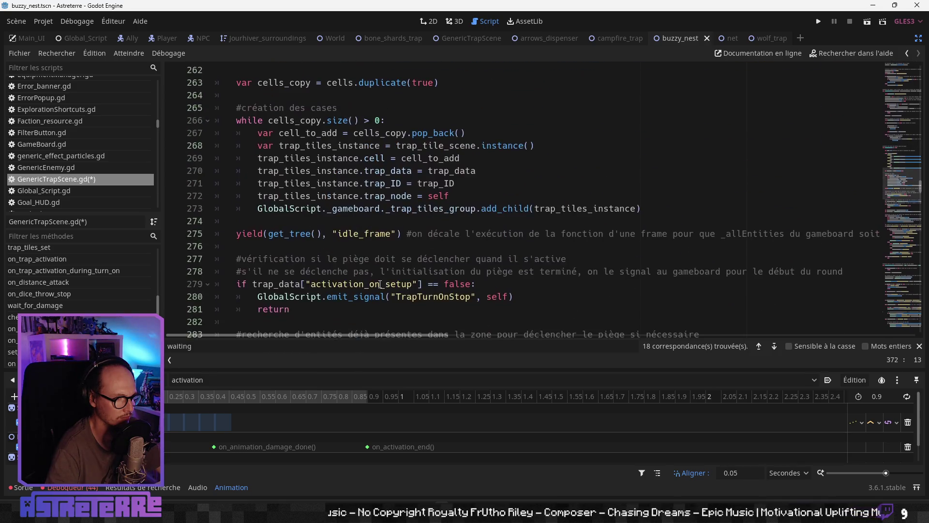
scroll(381, 284, down, 2)
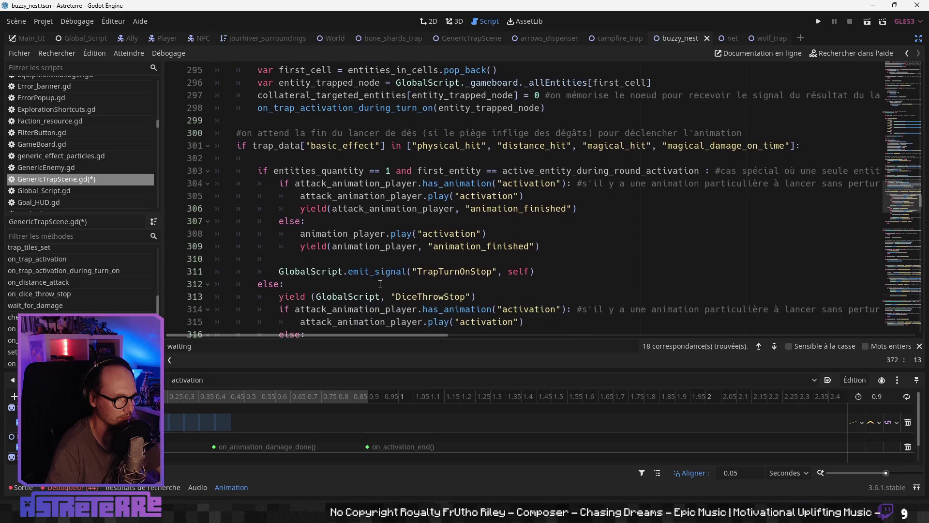
scroll(381, 284, up, 5)
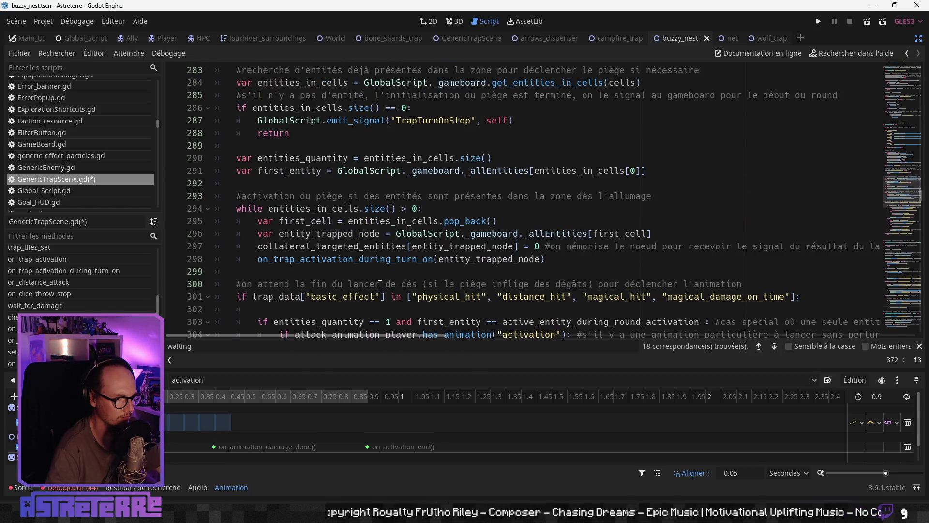
scroll(381, 284, down, 3)
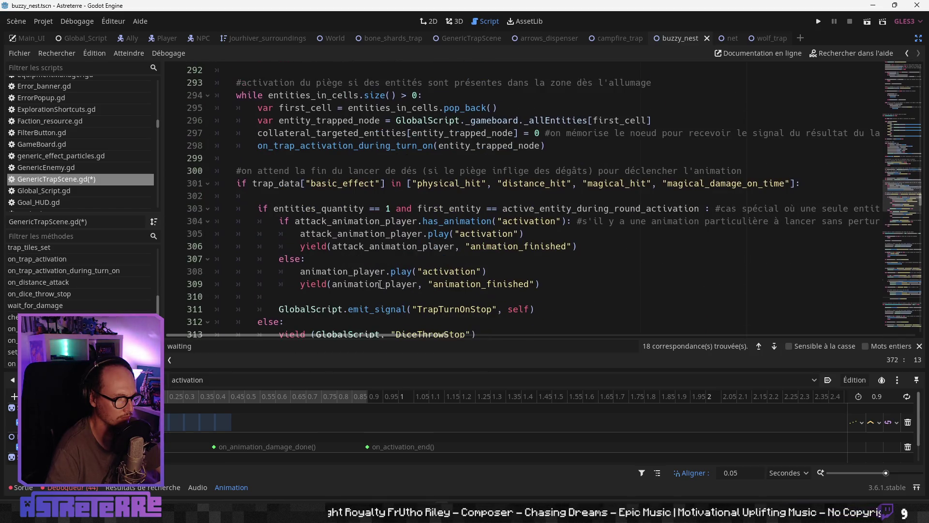
scroll(380, 285, down, 5)
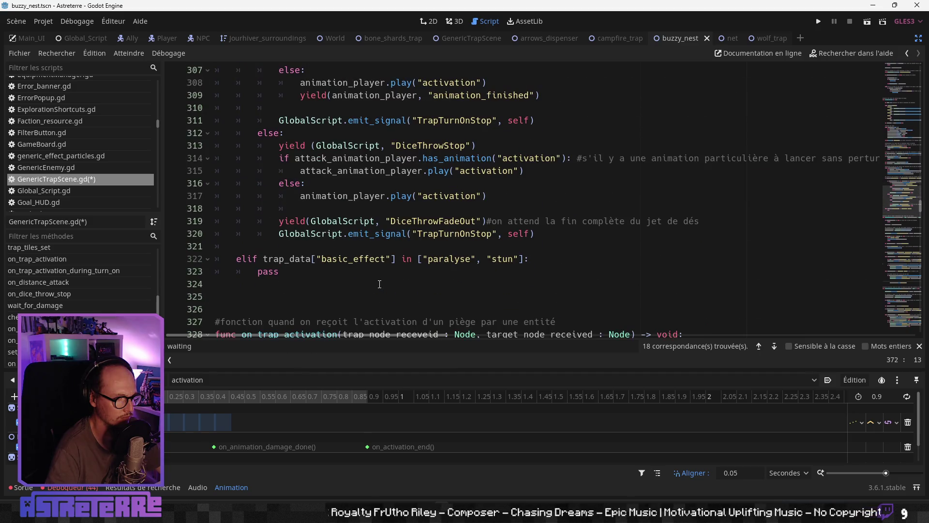
click(485, 196)
mouse_move(485, 195)
mouse_down()
mouse_move(216, 172)
mouse_move(279, 158)
mouse_up()
drag(523, 171, 279, 160)
key(ctrl+c)
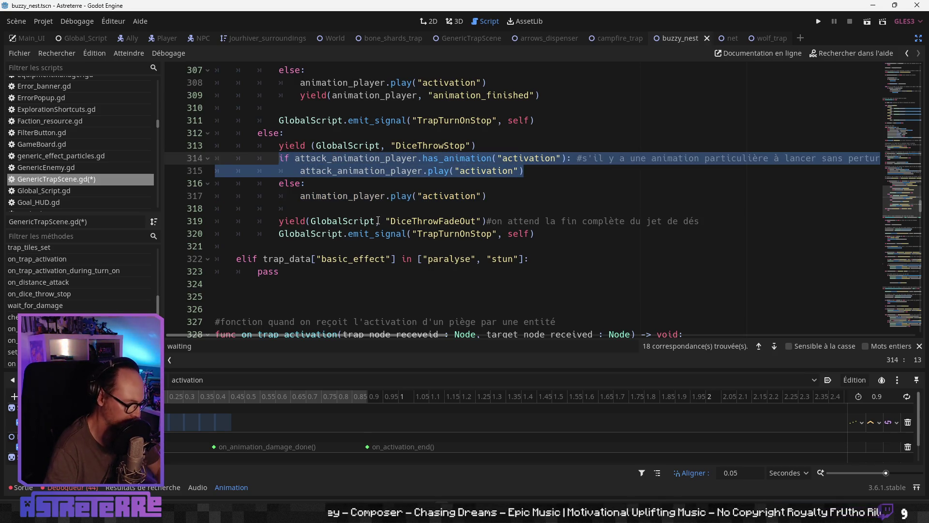
scroll(357, 261, down, 4)
click(357, 261)
scroll(357, 261, down, 4)
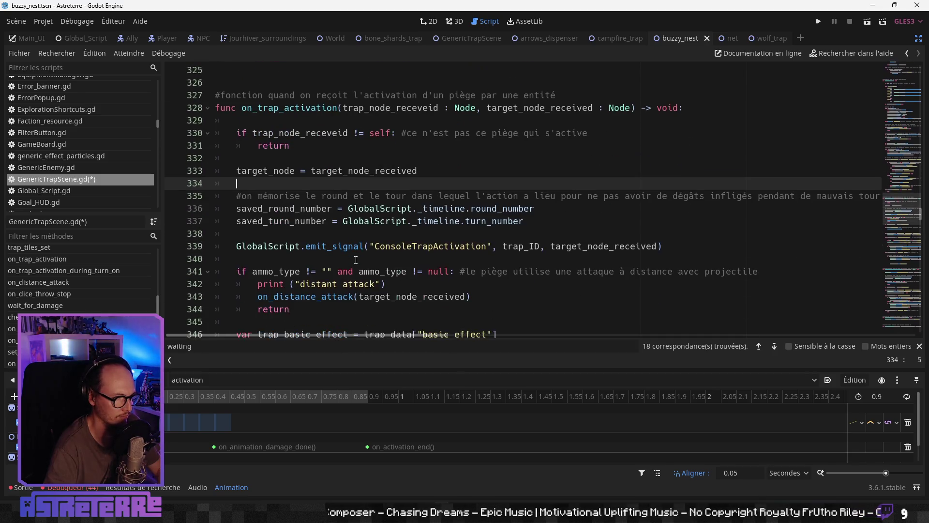
scroll(356, 260, down, 1)
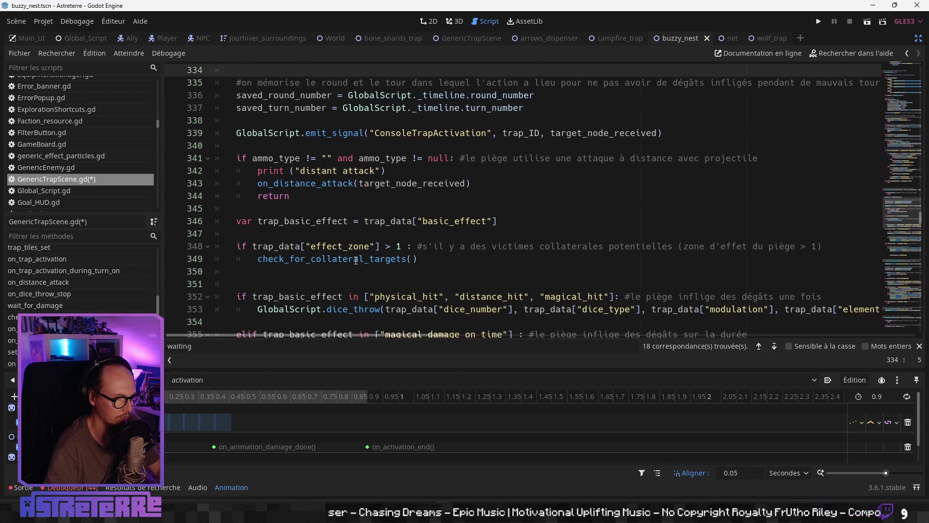
scroll(356, 261, down, 3)
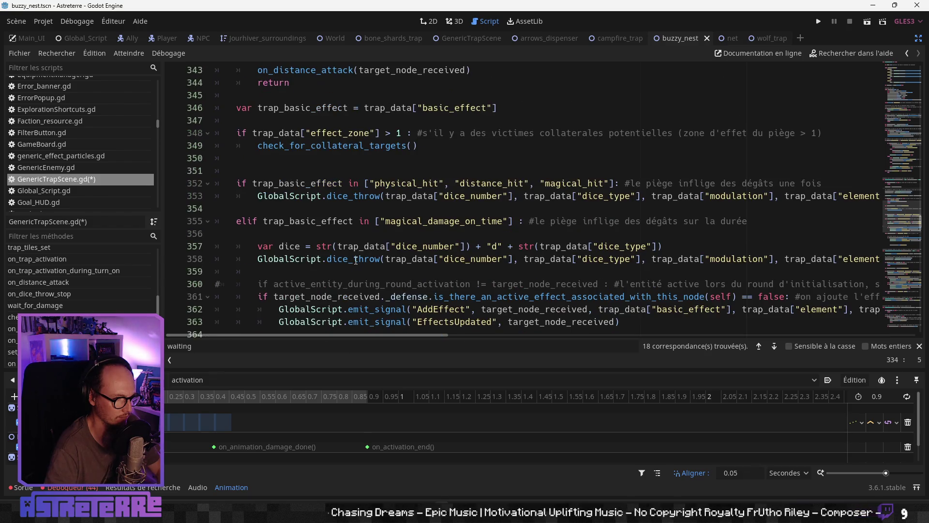
scroll(355, 260, down, 1)
scroll(356, 261, down, 1)
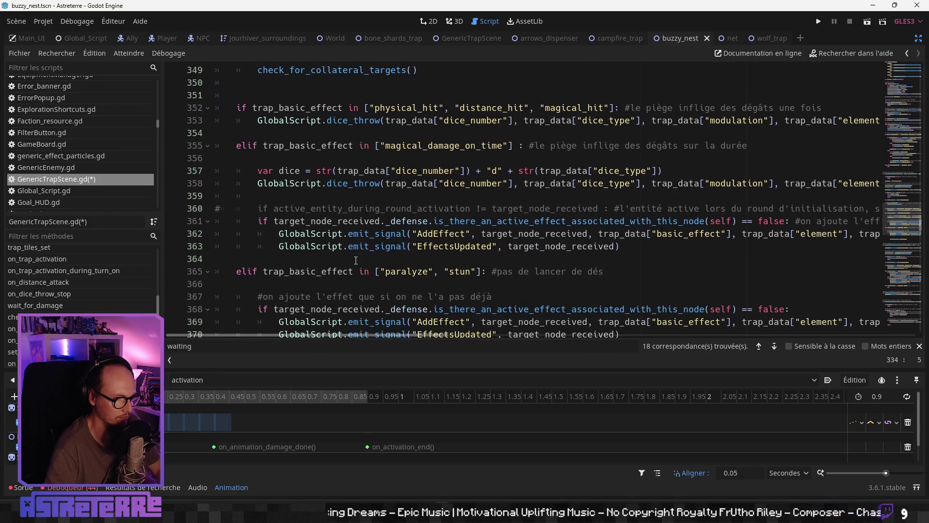
scroll(359, 224, down, 2)
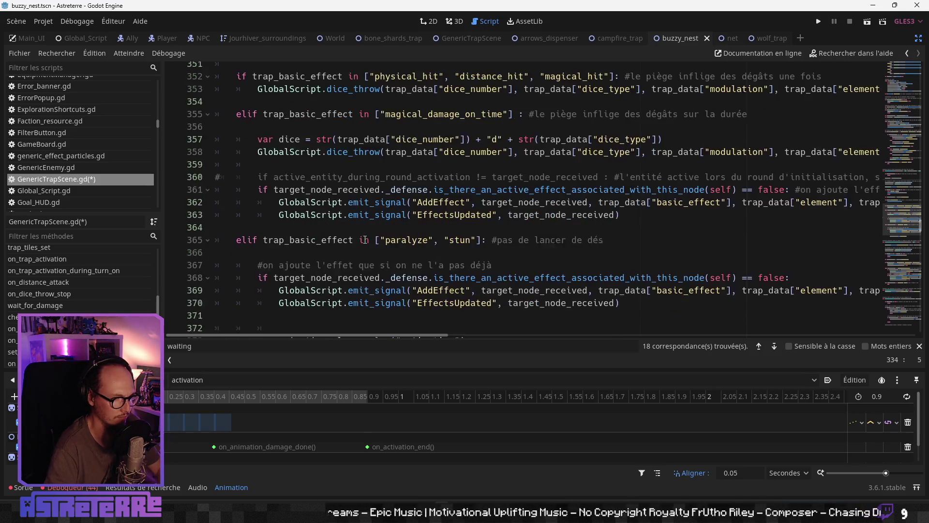
scroll(363, 251, down, 1)
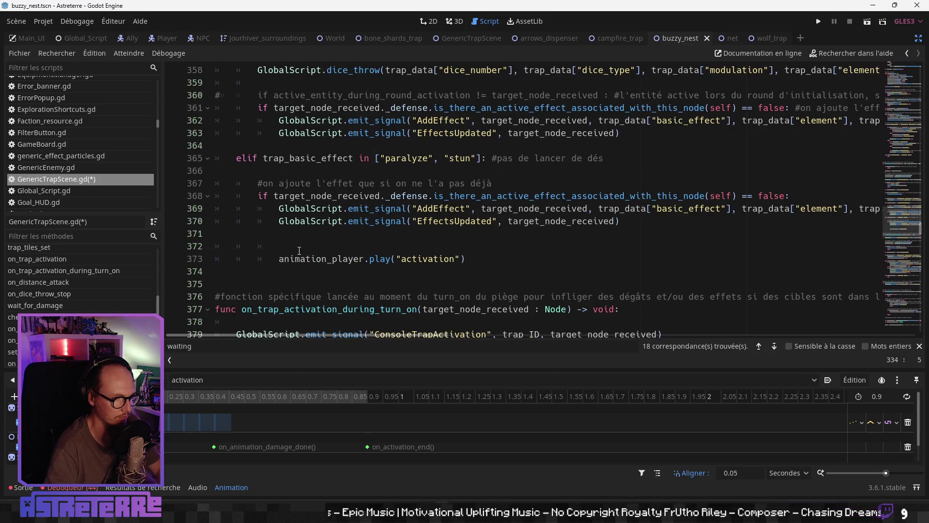
click(312, 249)
scroll(357, 251, up, 2)
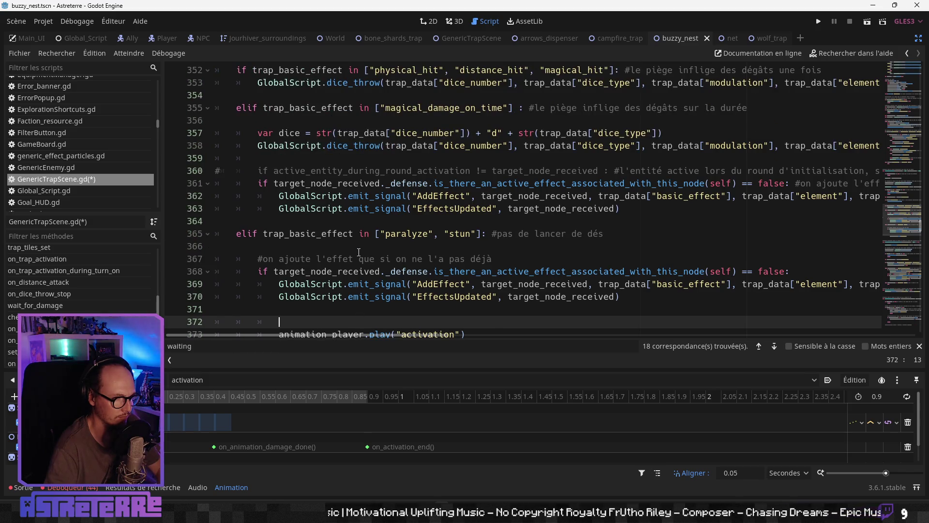
scroll(359, 252, up, 2)
scroll(359, 252, down, 8)
scroll(359, 252, up, 1)
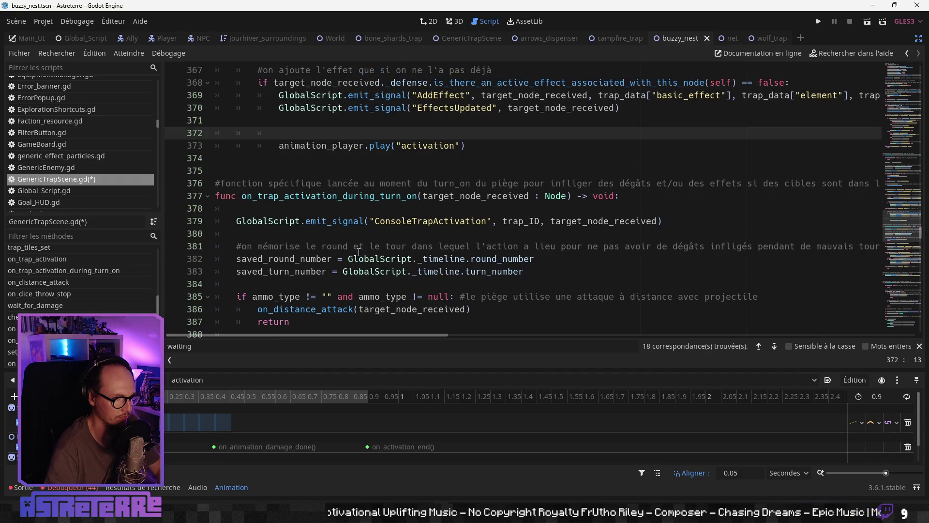
scroll(359, 251, up, 1)
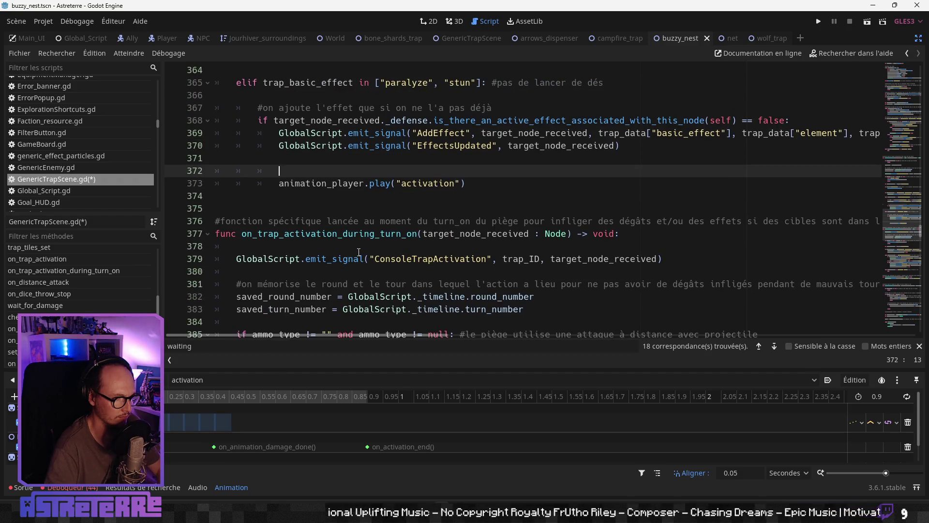
- Paste the attack_animation_player has_animation check at line 372 and indent the fallback animation_player.play under else
key(ctrl+v)
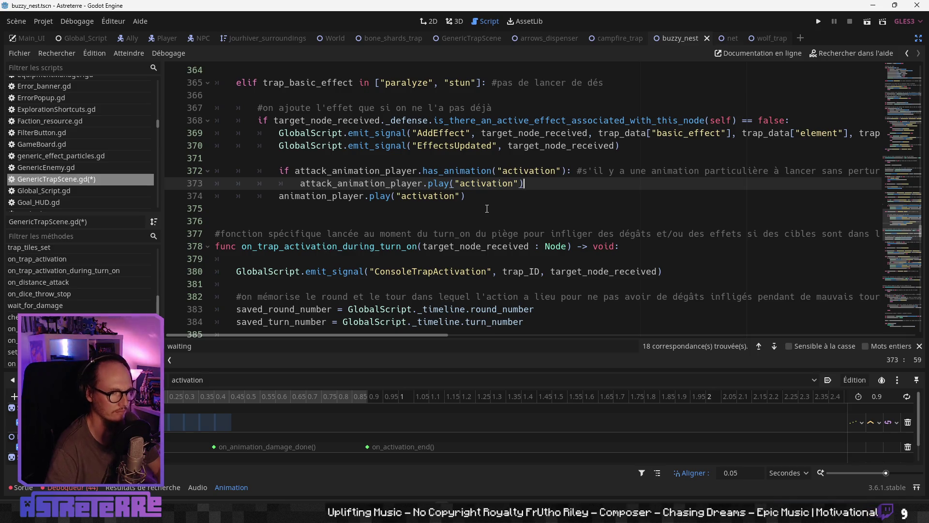
key(Return)
text(else:)
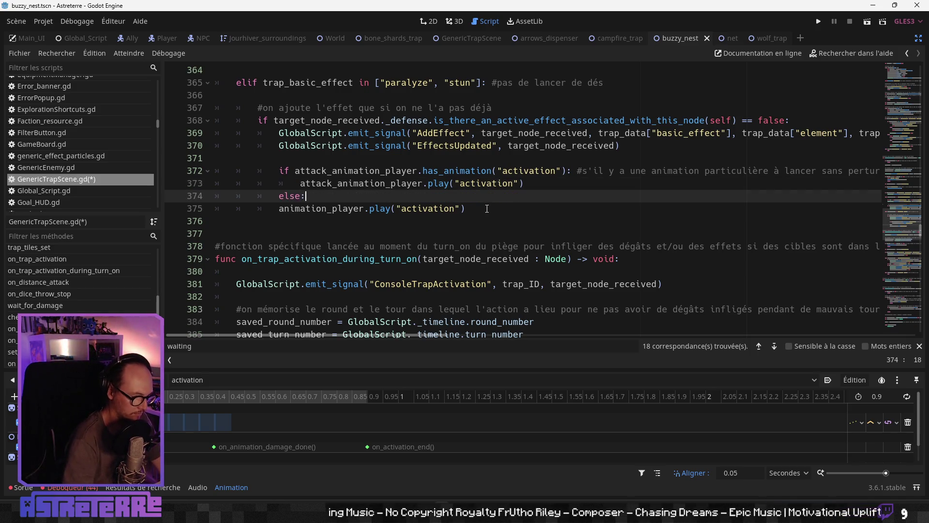
click(276, 210)
key(Tab)
key(Down)
key(Down)
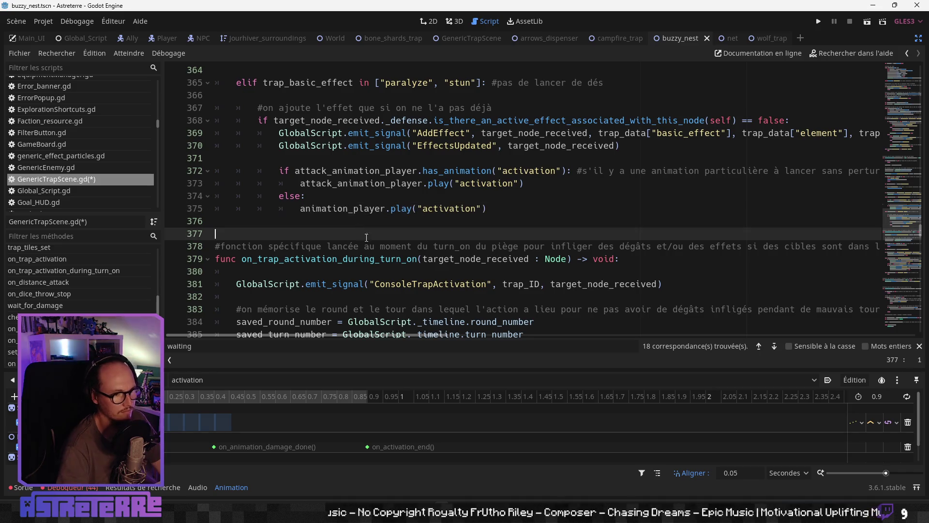
key(Down)
key(Down)
key(Down)
scroll(404, 297, down, 2)
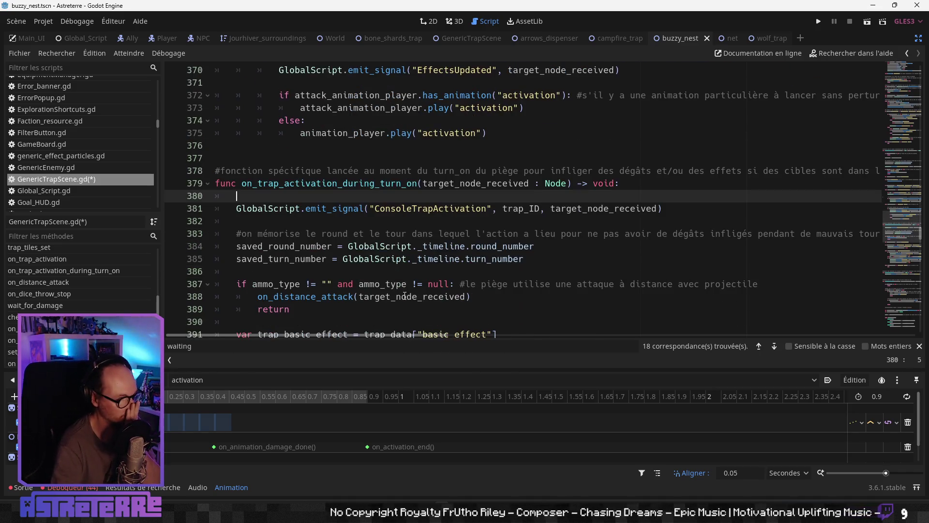
scroll(409, 258, down, 1)
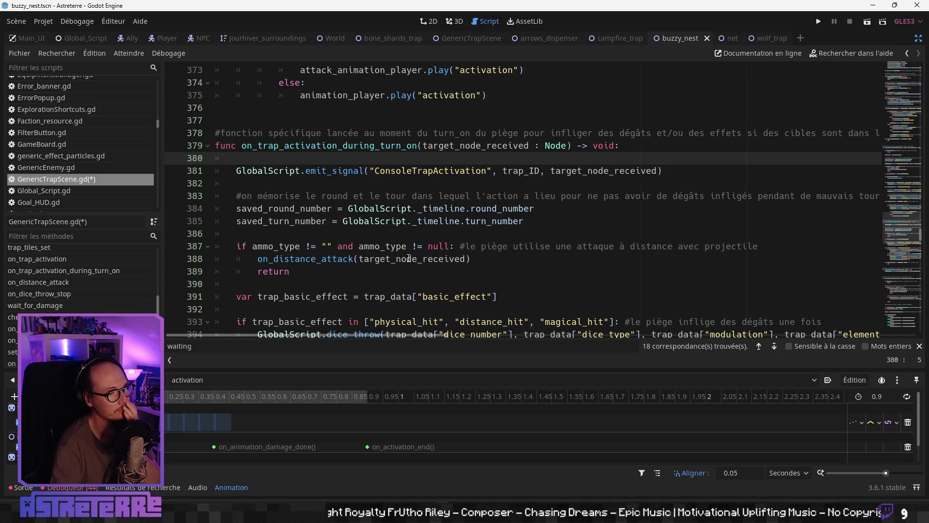
scroll(408, 258, down, 2)
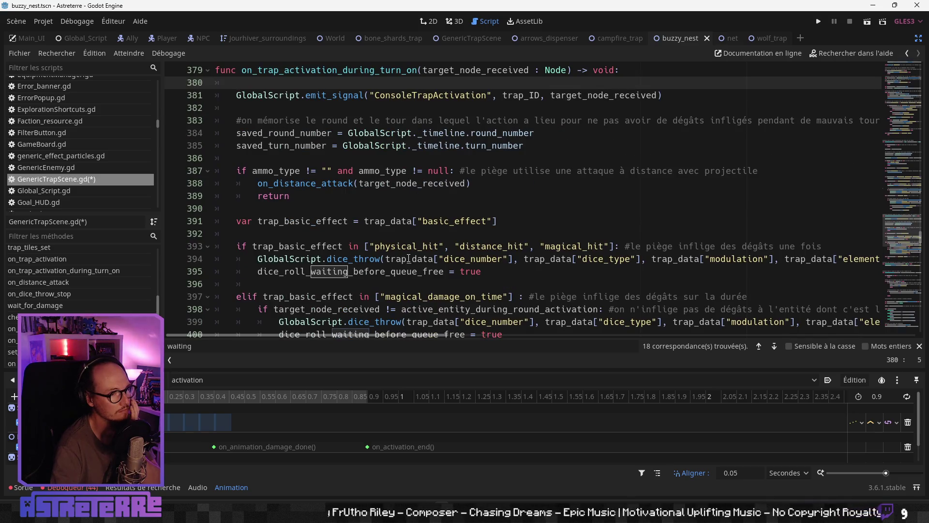
scroll(409, 258, down, 4)
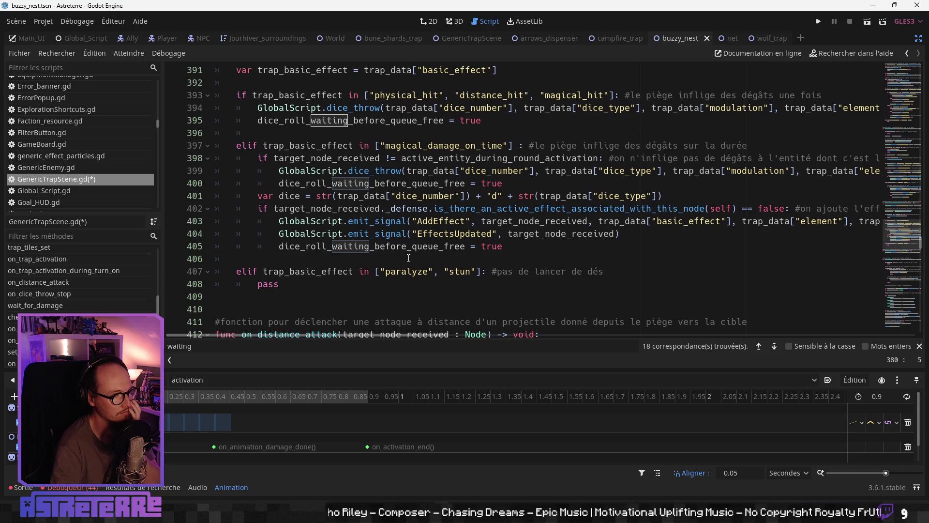
scroll(409, 258, down, 1)
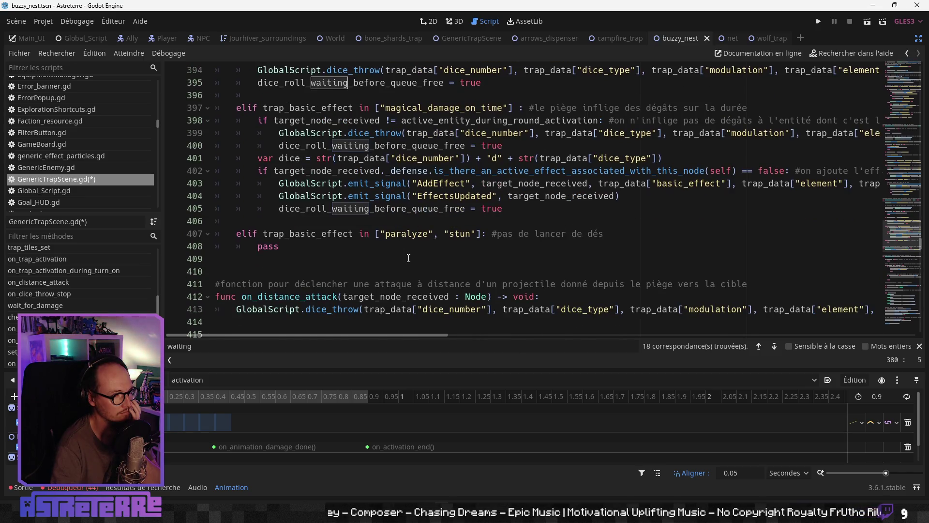
scroll(408, 257, down, 3)
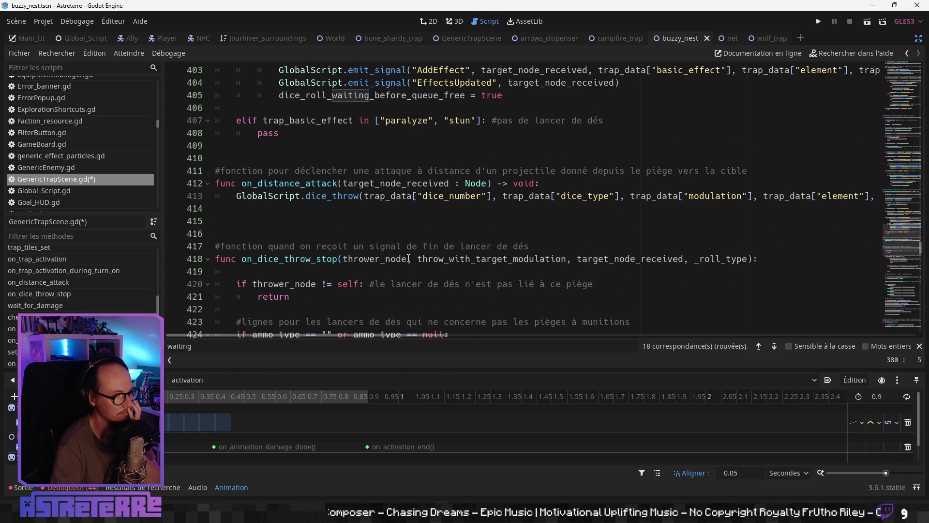
scroll(408, 258, down, 4)
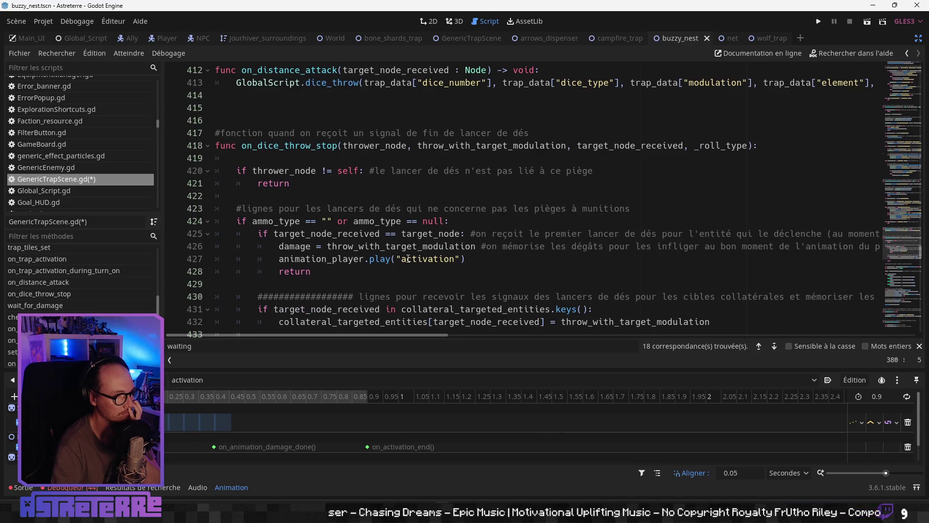
- In on_dice_throw_stop, paste the has_animation check above line 427, add else:, and indent the animation_player play call
click(279, 221)
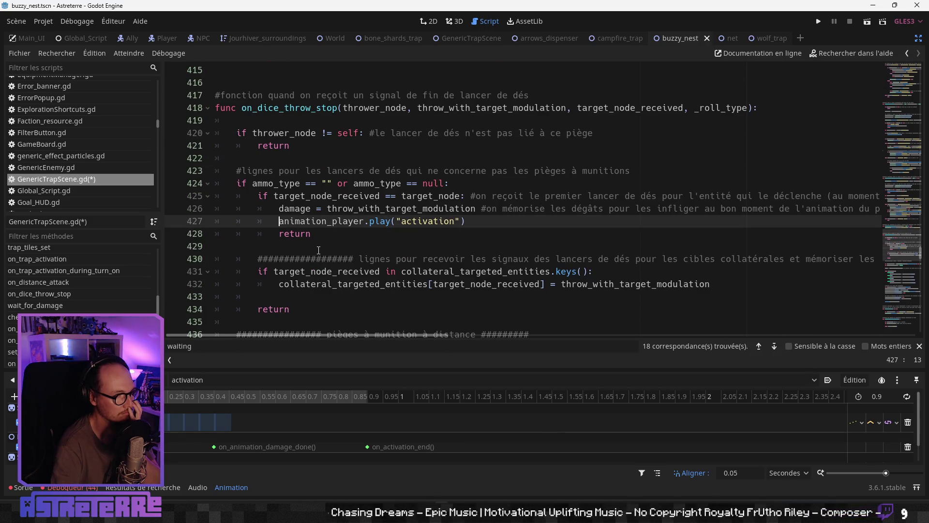
key(Return)
click(323, 224)
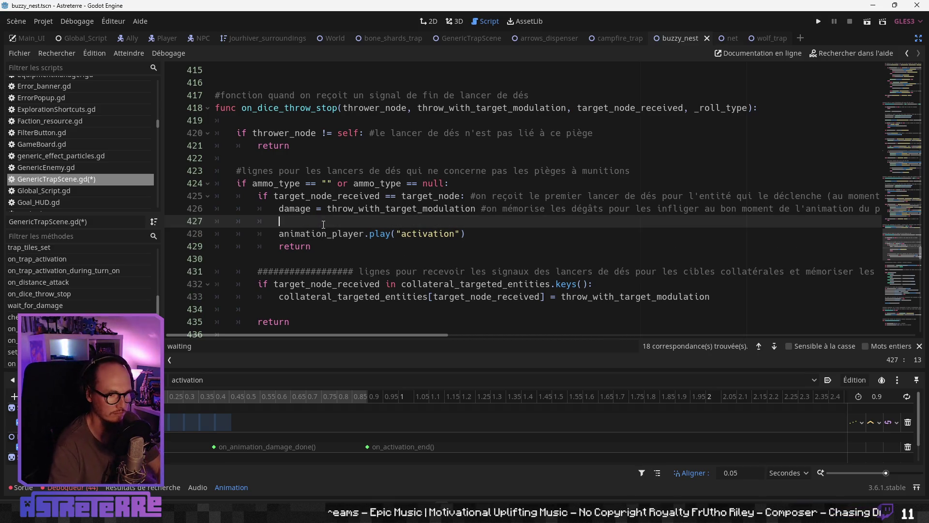
key(ctrl+v)
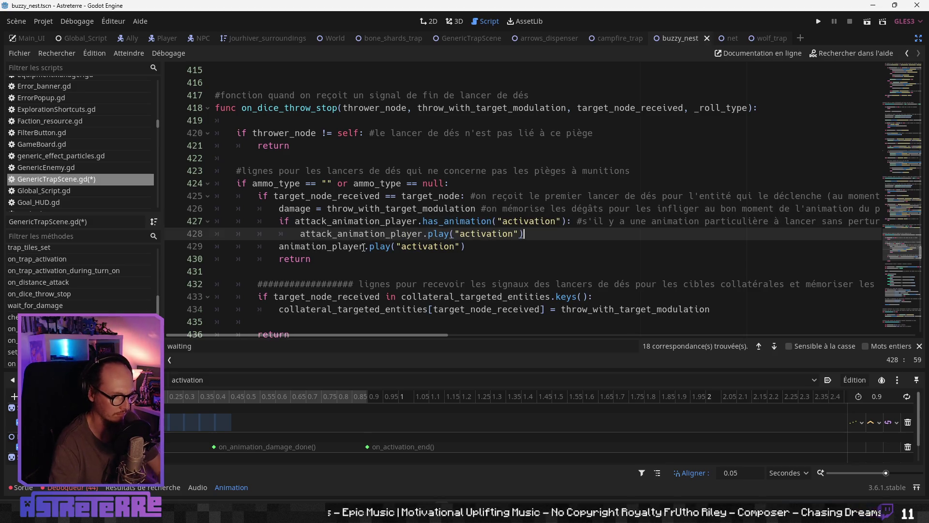
key(Return)
key(BackSpace)
text(else:)
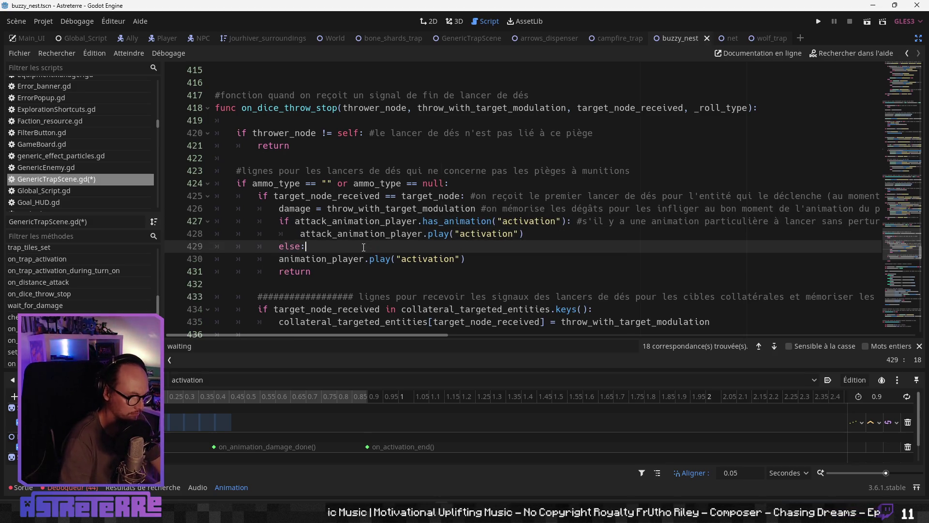
drag(279, 258, 465, 259)
key(Tab)
click(342, 269)
- Scroll down through the script to on_activation_end
scroll(343, 270, down, 2)
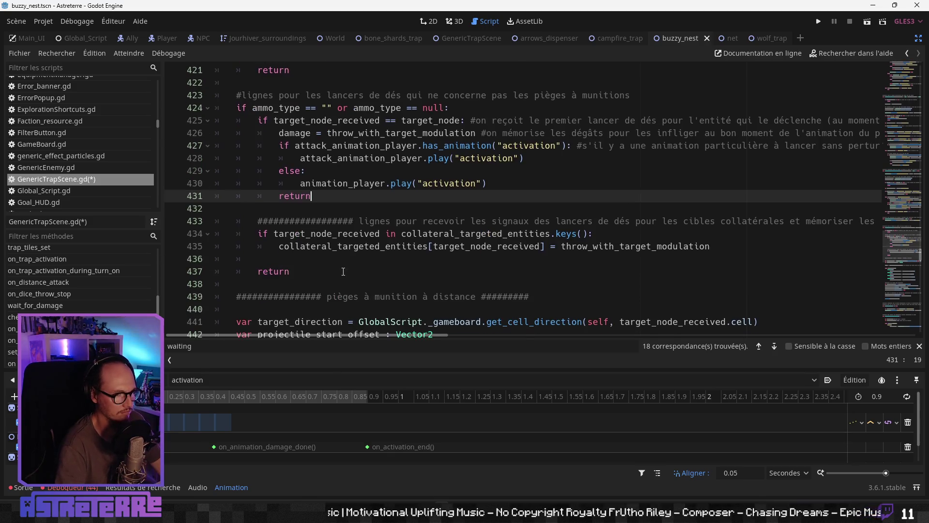
click(352, 260)
scroll(352, 260, down, 9)
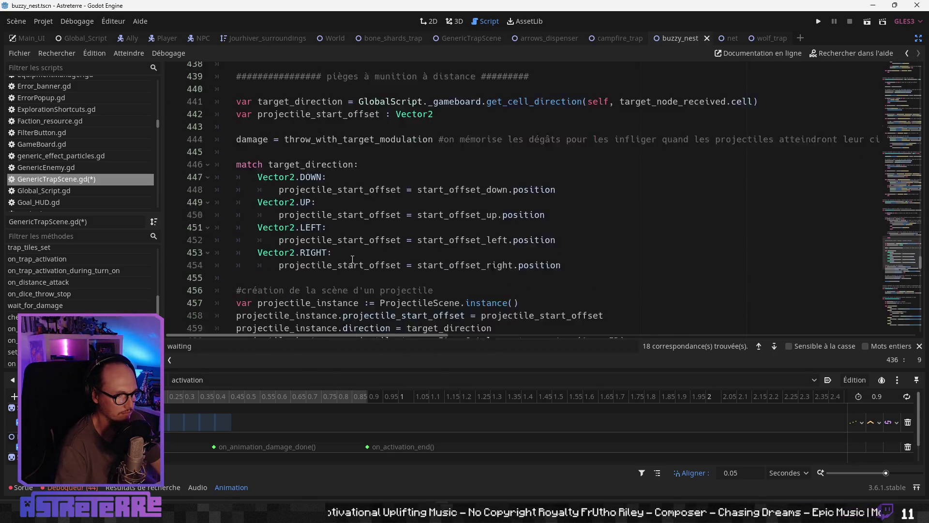
scroll(353, 260, down, 4)
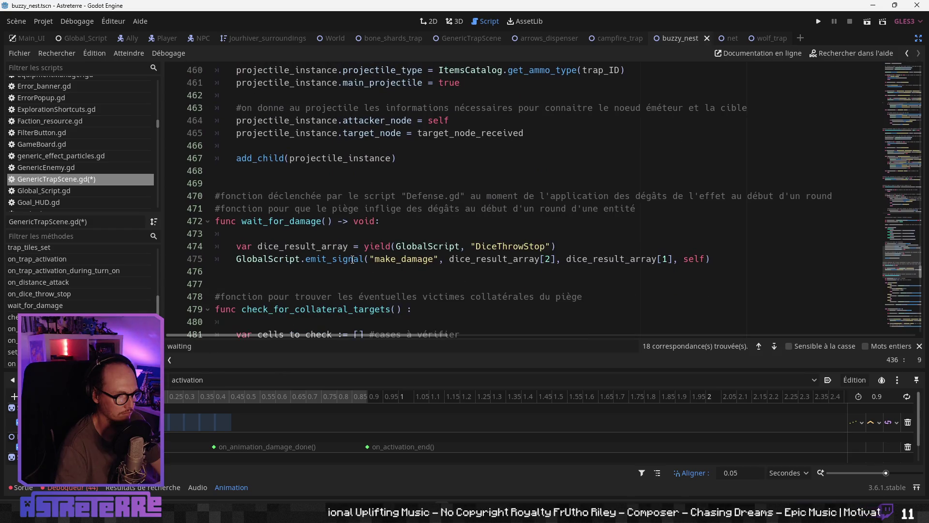
scroll(353, 260, down, 6)
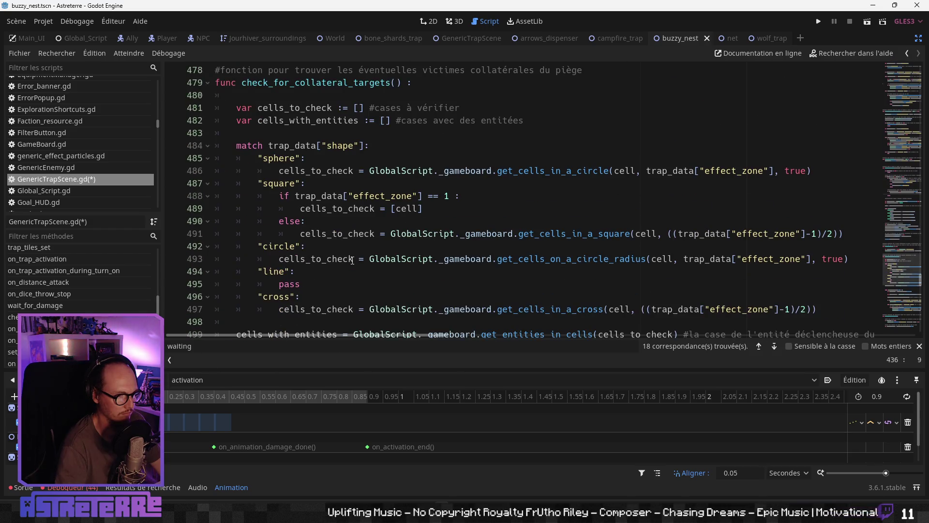
scroll(353, 260, down, 8)
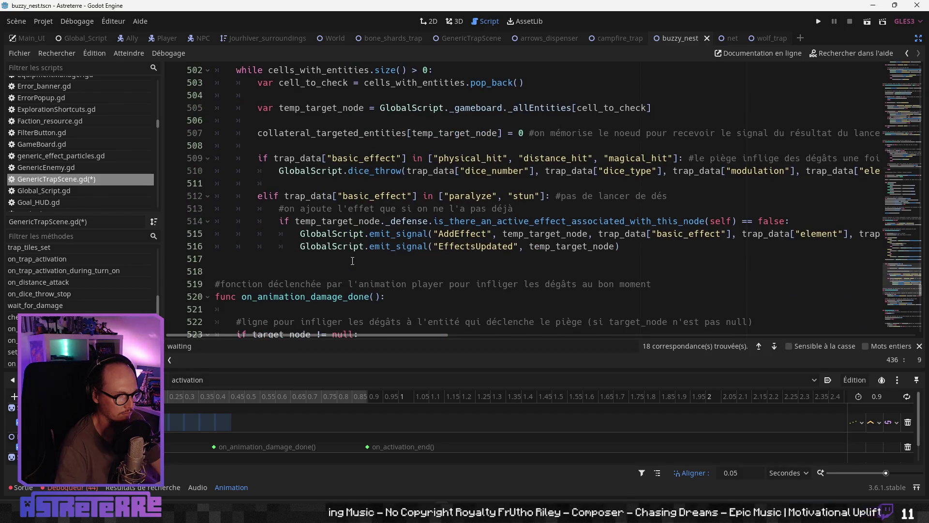
scroll(352, 261, down, 2)
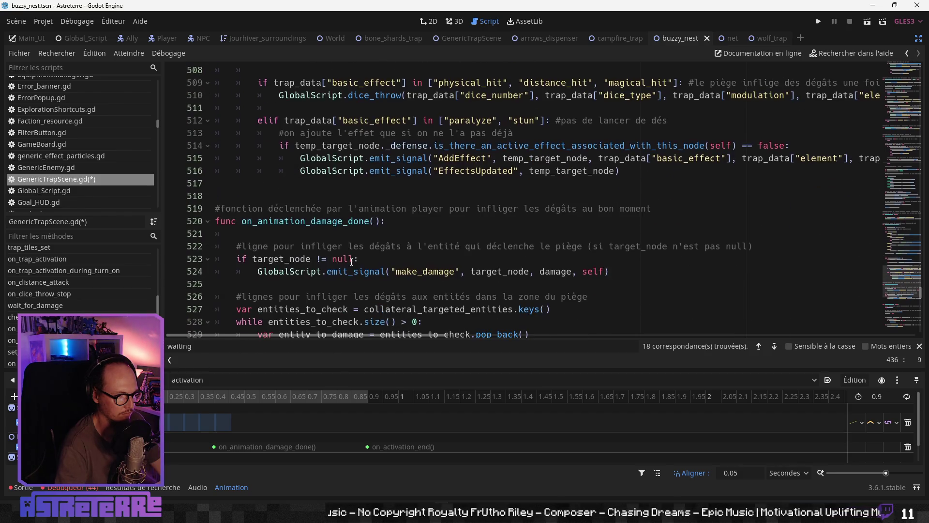
scroll(352, 261, down, 2)
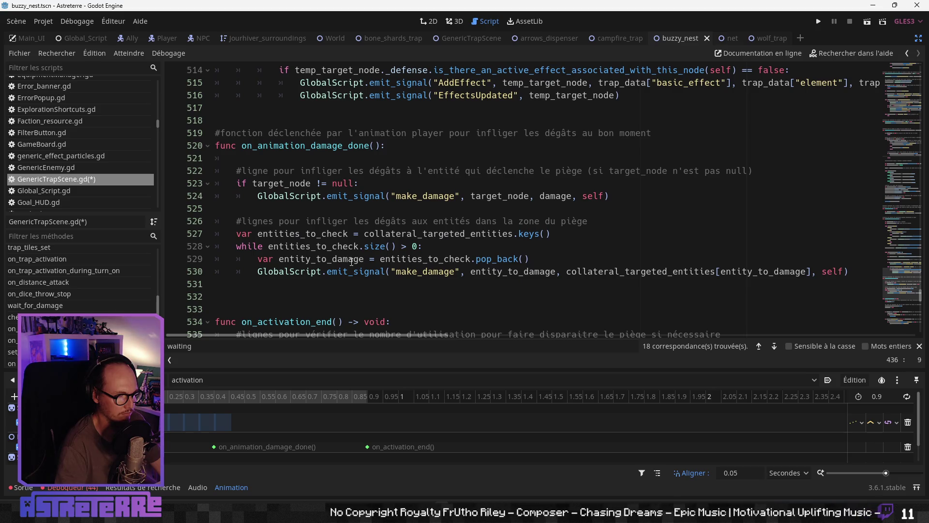
scroll(352, 262, down, 6)
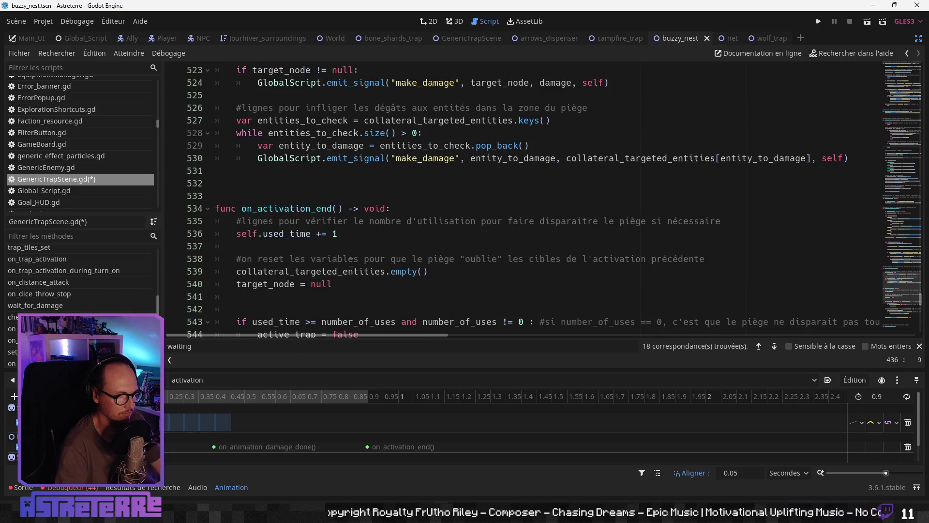
scroll(351, 263, down, 1)
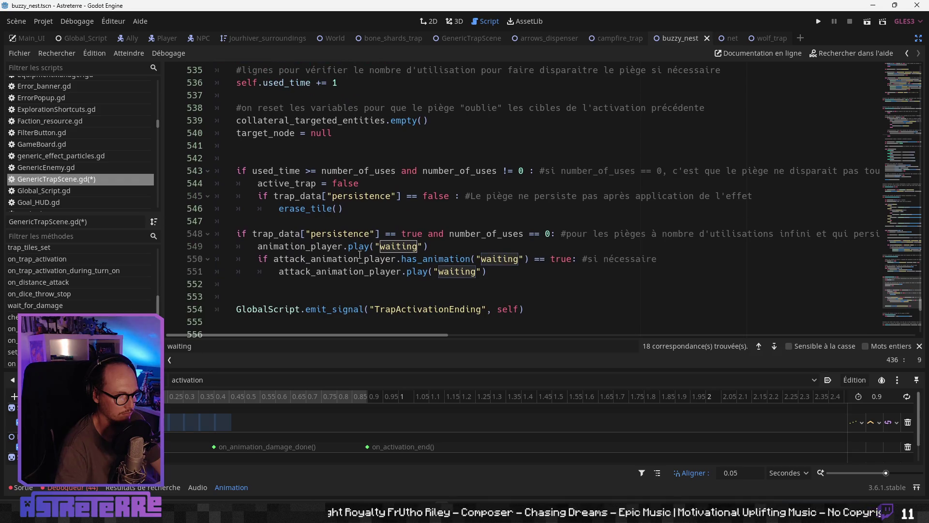
- Paste the has_animation block above animation_player.play("waiting") and change its play argument to "waiting"
click(260, 247)
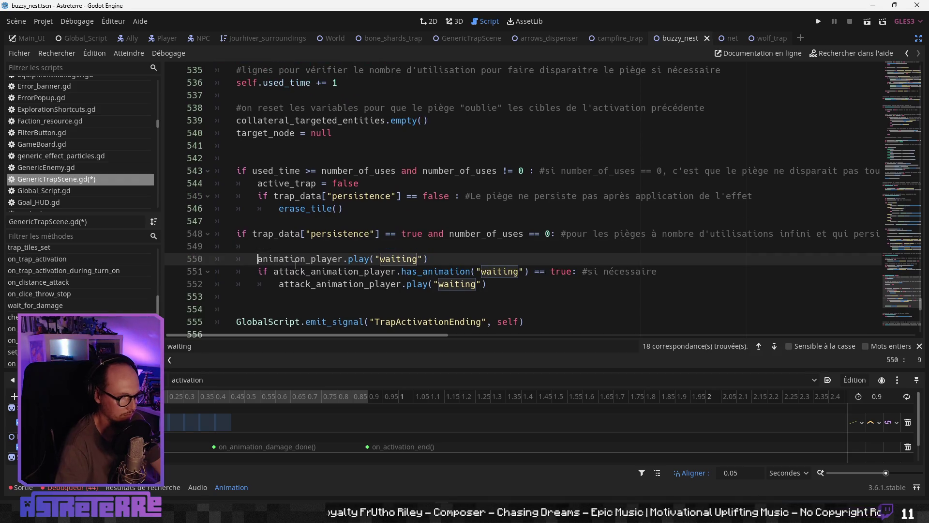
key(Return)
key(Up)
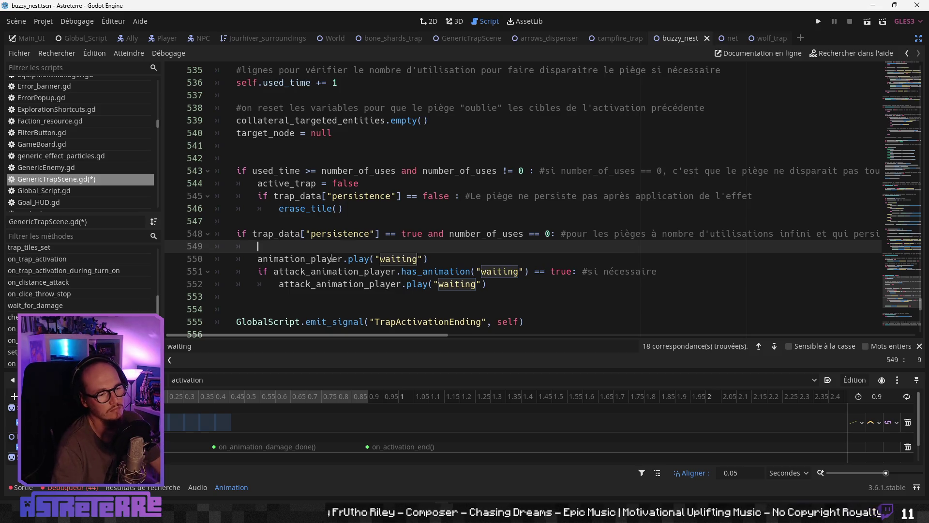
key(ctrl+v)
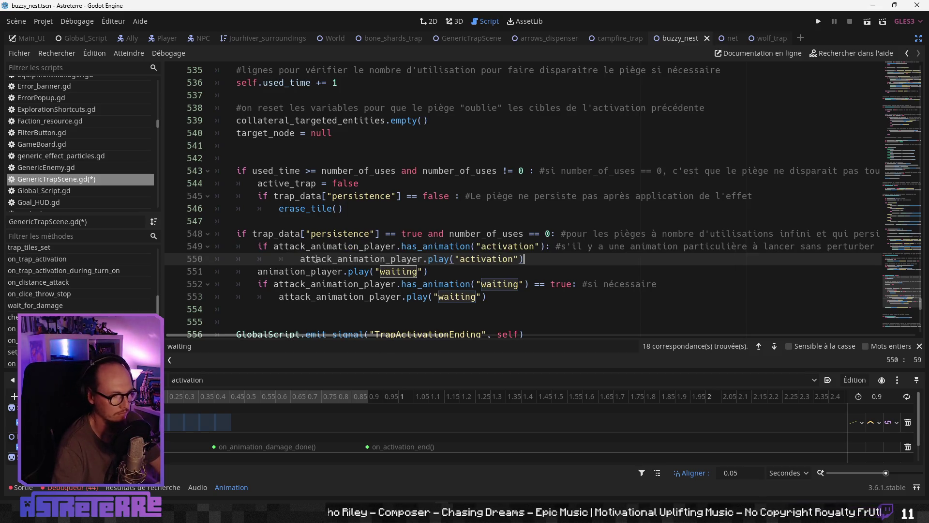
key(BackSpace)
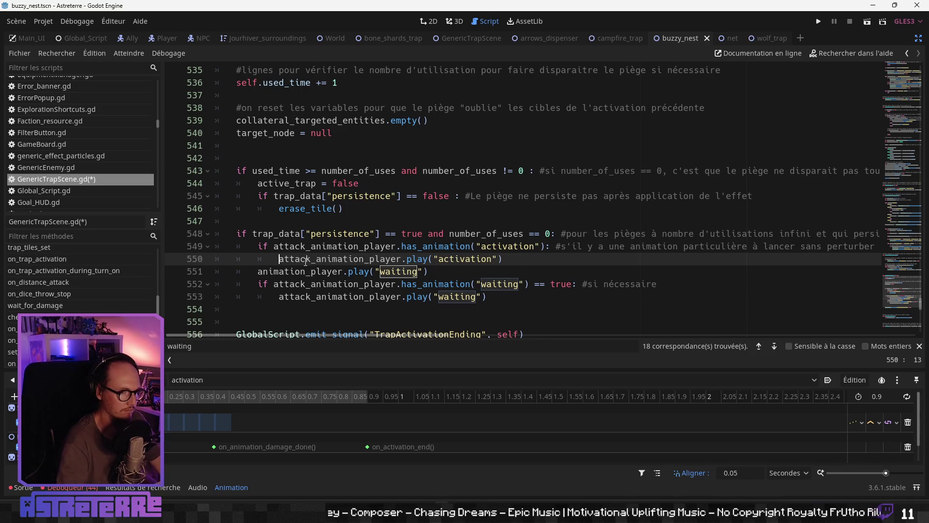
double_click(459, 258)
text(waiting)
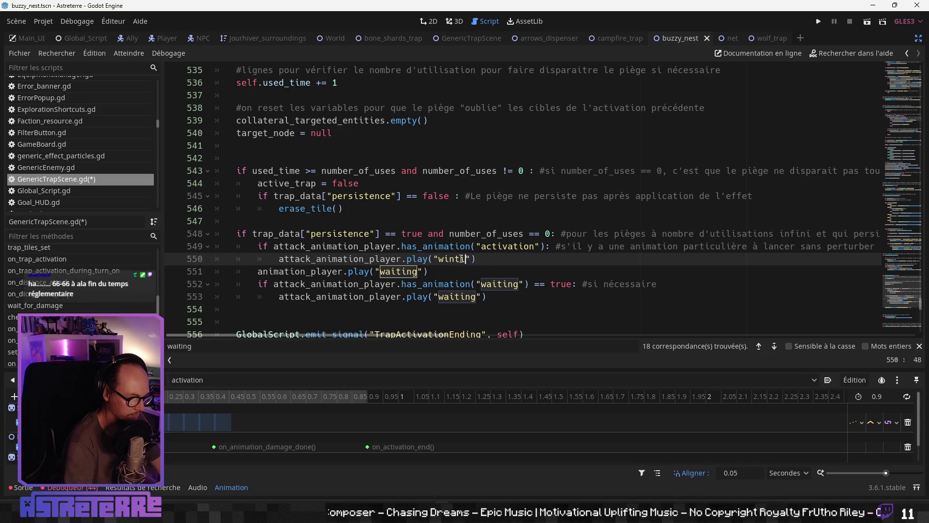
key(Left)
key(Left)
key(Left)
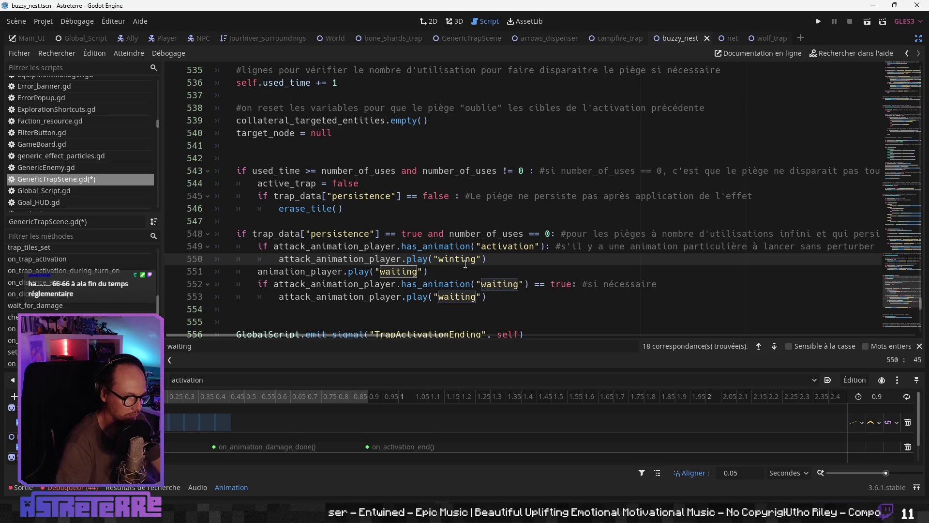
key(Right)
text(a)
key(Right)
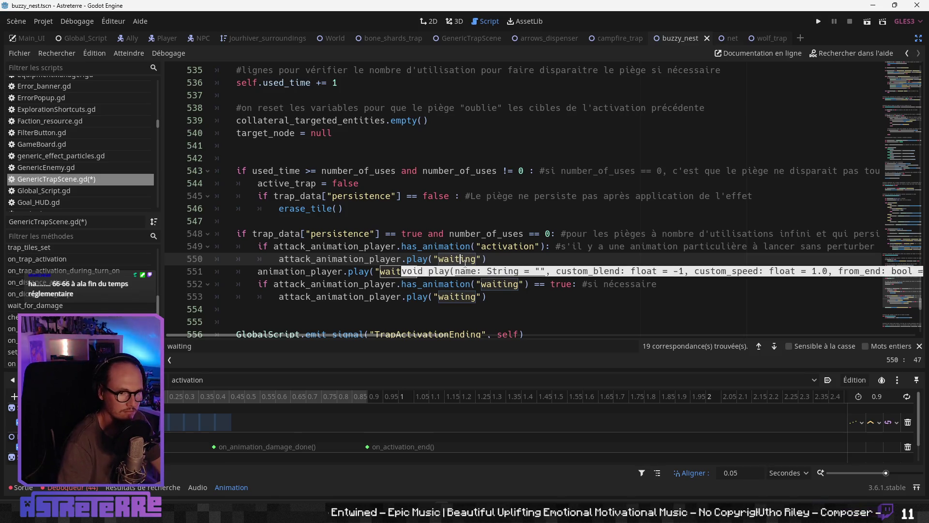
- Reword the has_animation line comment to read 'avait' and insert "d'attack" before 'à lancer'
click(672, 234)
scroll(457, 333, right, 5)
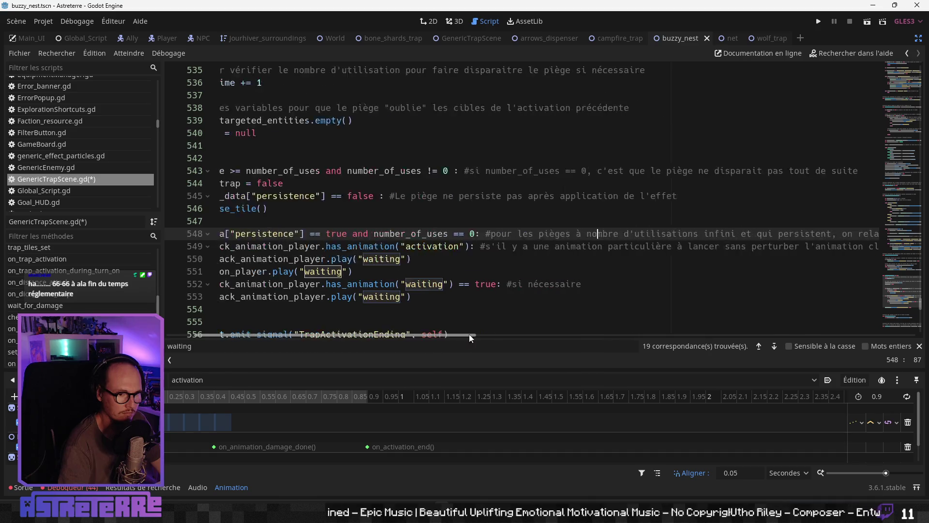
click(479, 246)
text(vbait)
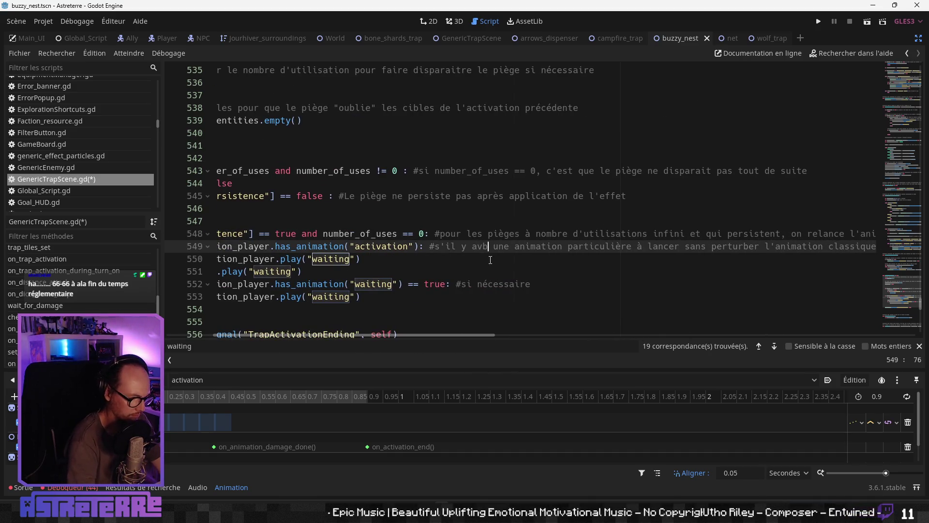
key(BackSpace)
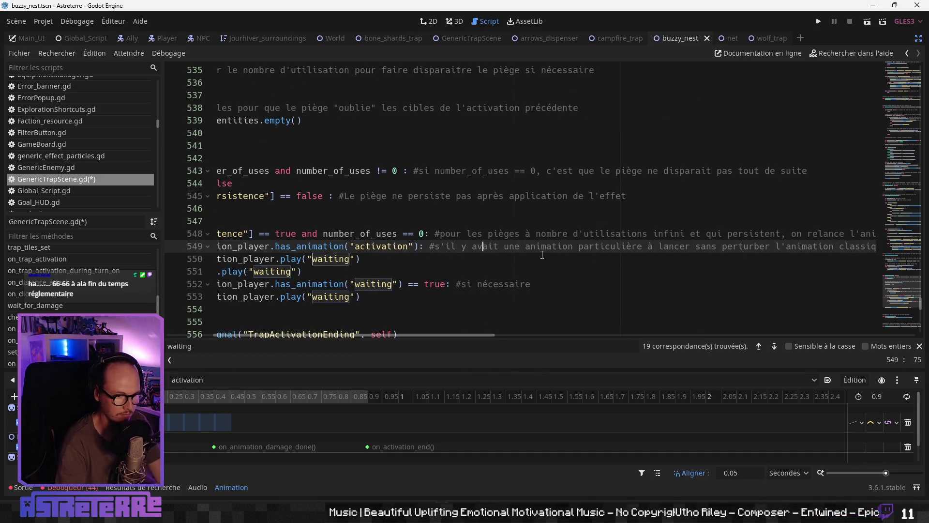
double_click(611, 246)
click(653, 246)
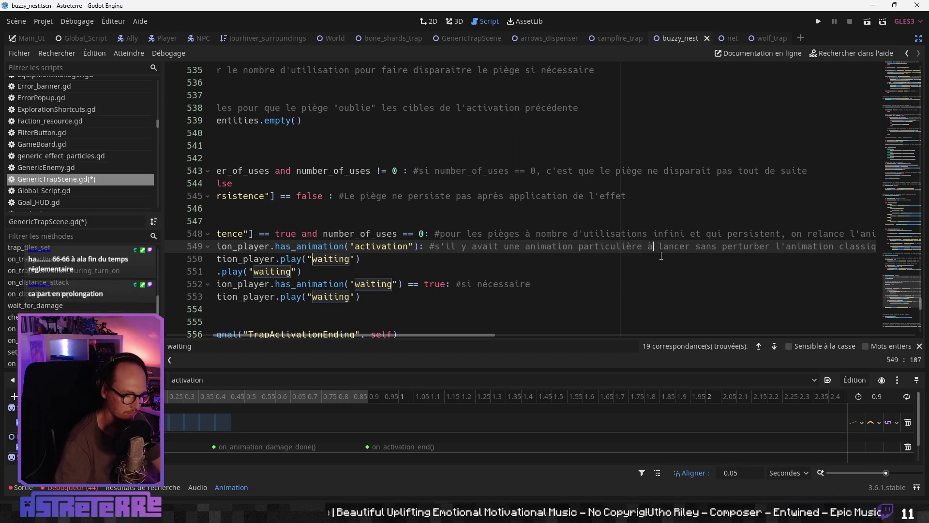
text(d'attack)
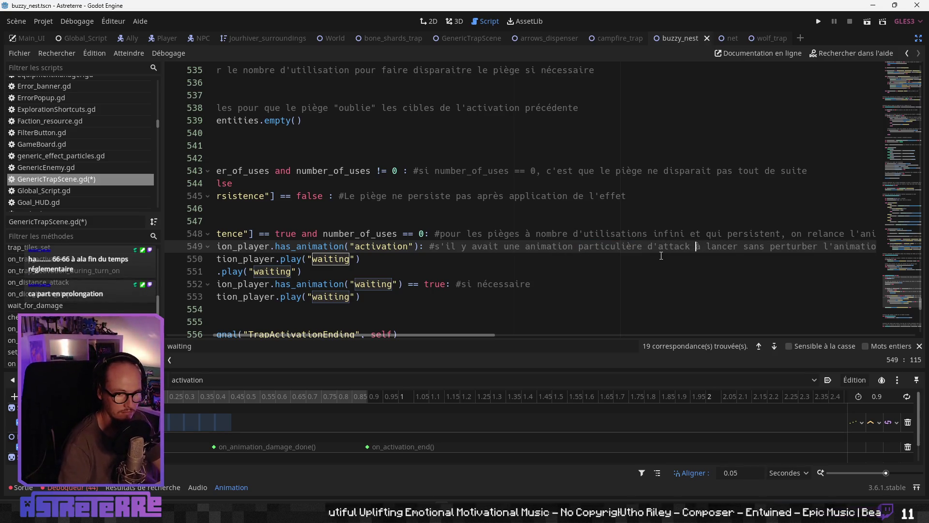
drag(485, 334, 437, 336)
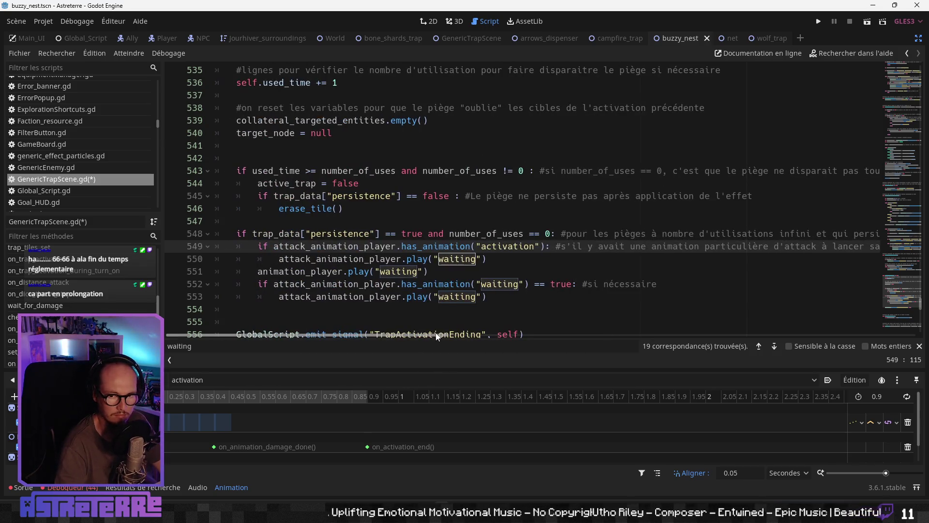
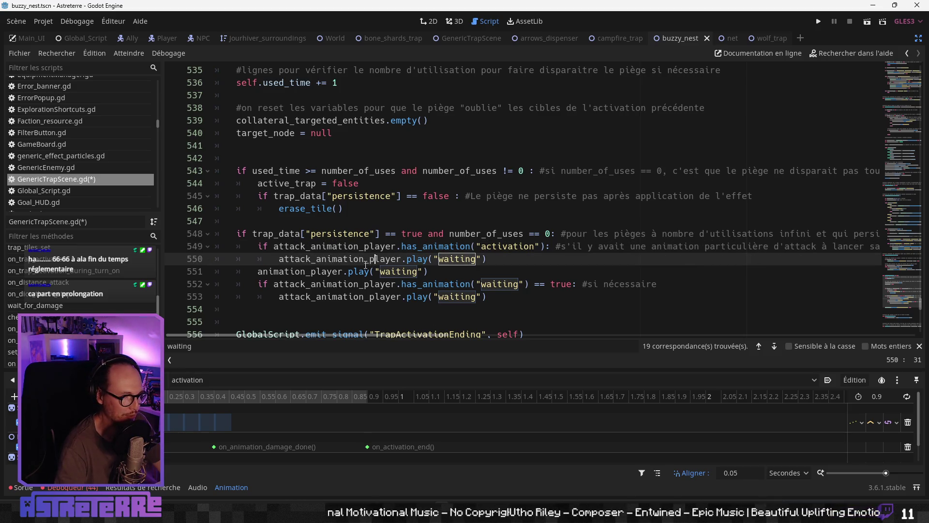
- Add an else: branch and indent animation_player.play("waiting") under it
click(283, 272)
key(Return)
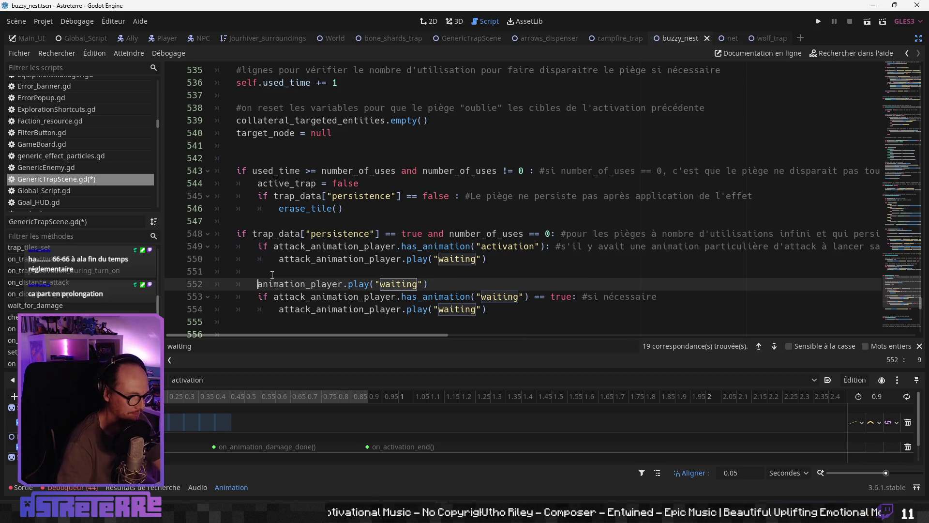
key(Up)
text(els)
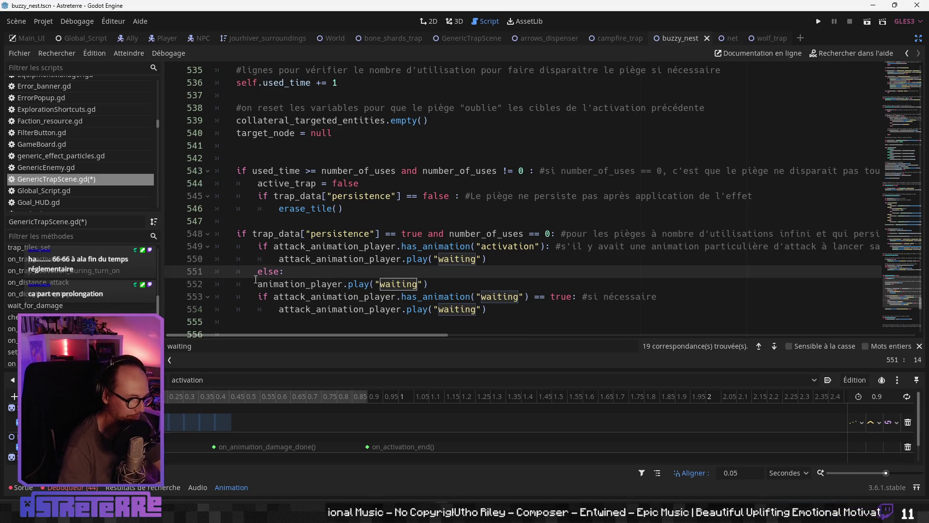
click(255, 279)
key(Tab)
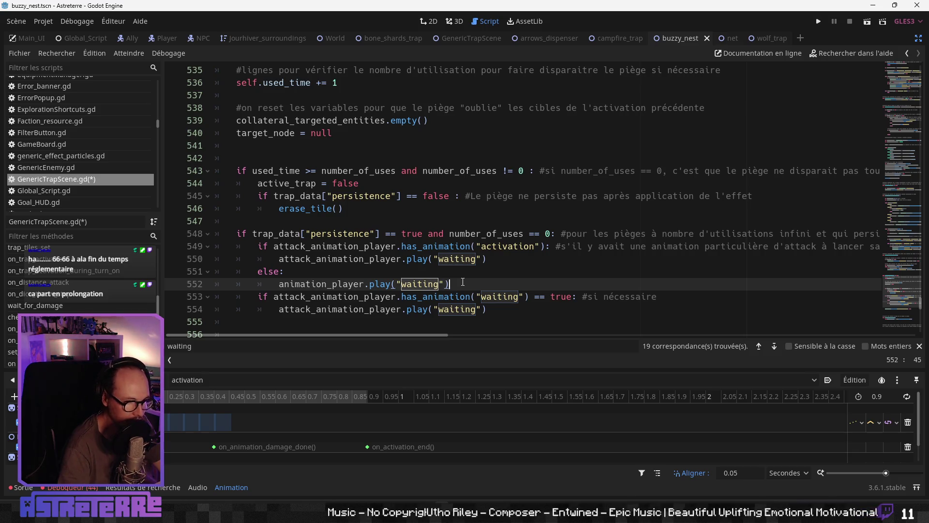
key(Return)
- Delete the redundant has_animation("waiting") block and its leftover blank lines
scroll(427, 246, down, 2)
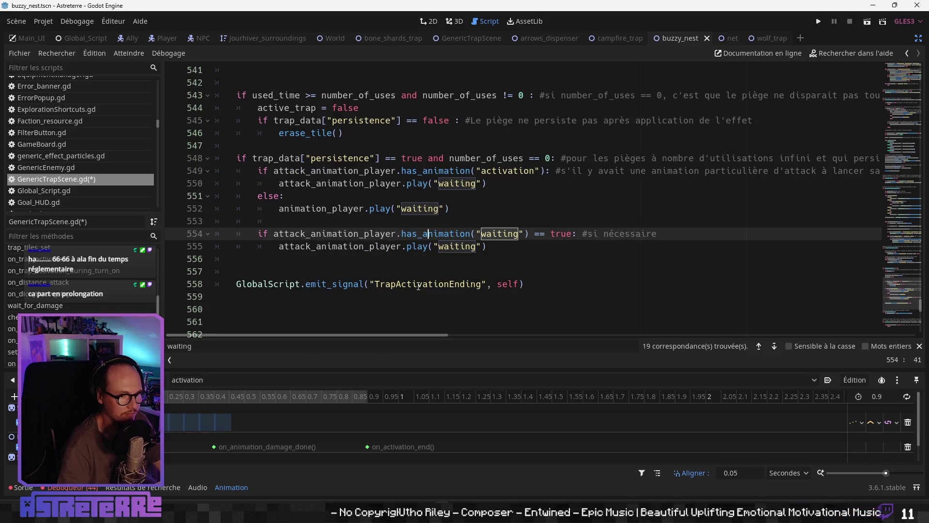
click(427, 246)
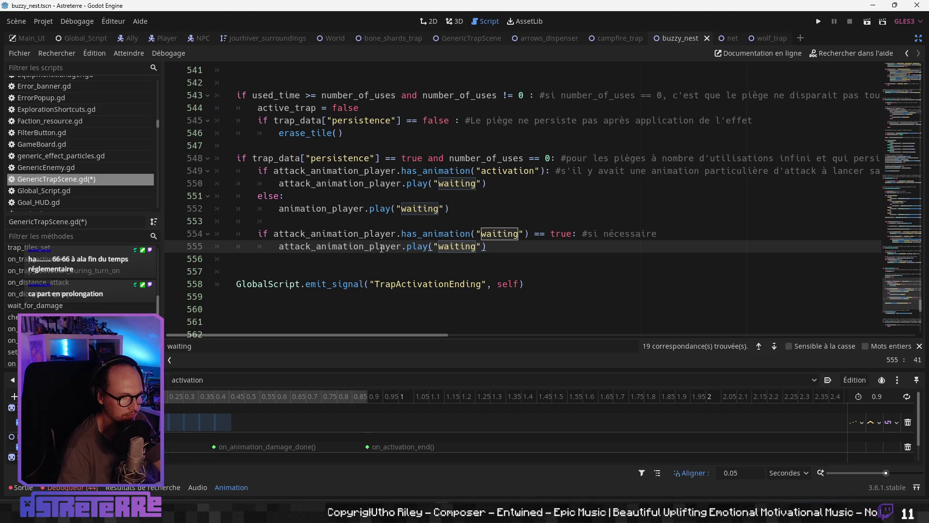
click(435, 220)
click(462, 207)
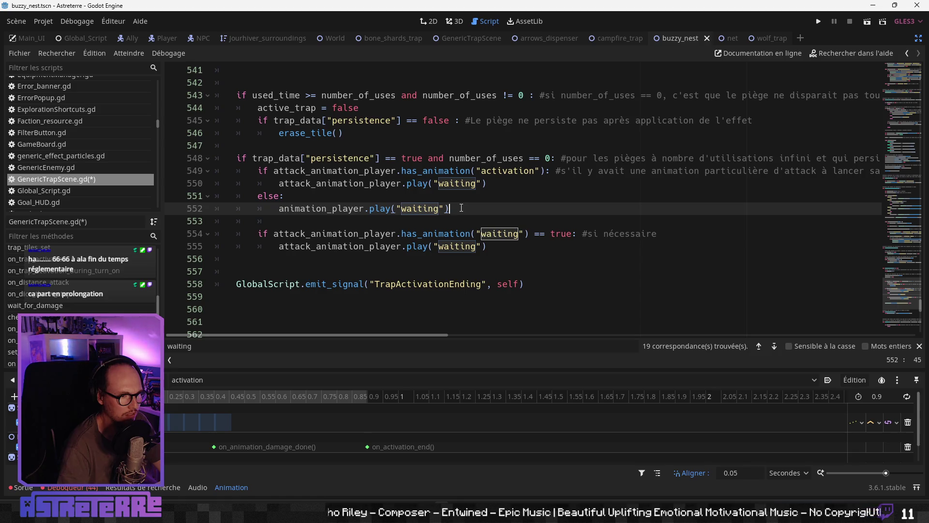
click(437, 234)
drag(488, 246, 170, 237)
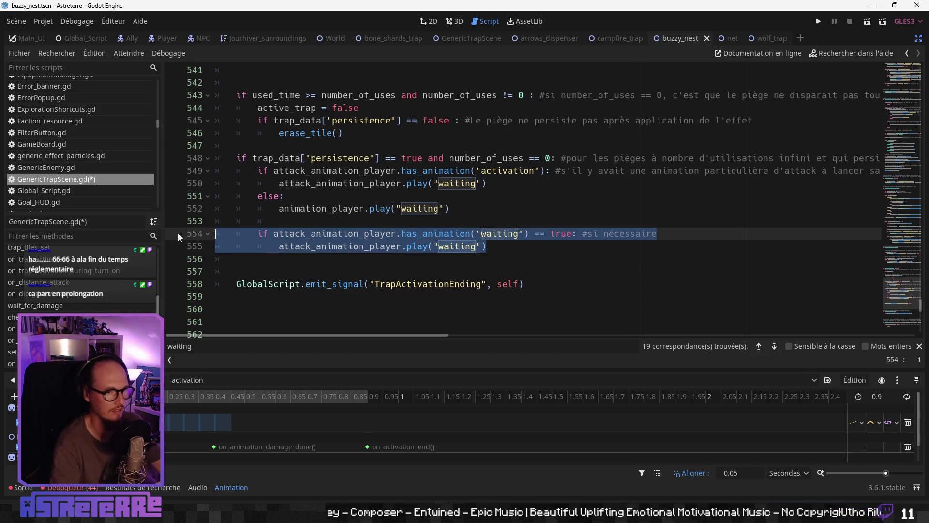
key(Delete)
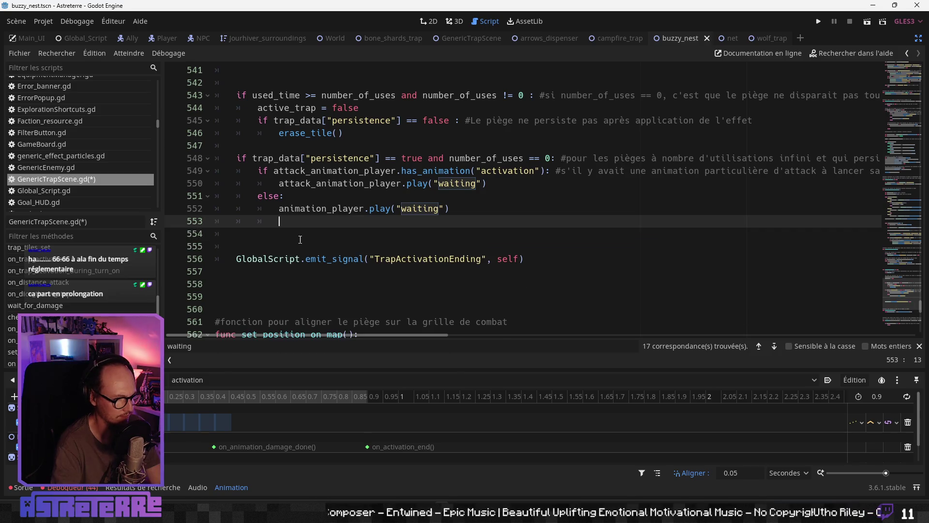
drag(238, 234, 188, 224)
key(Delete)
key(Delete)
- Review the attack_animation_player, waiting play call and emit_signal lines around line 552
click(337, 209)
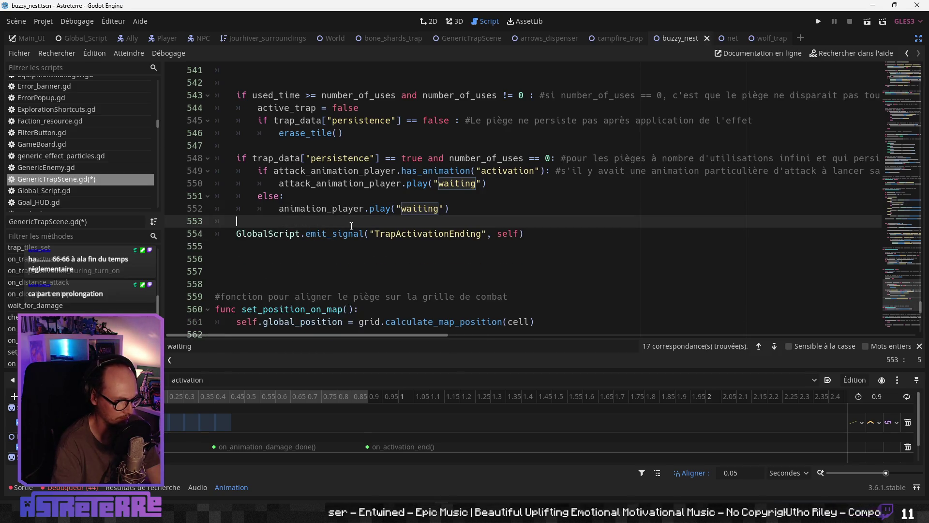
click(377, 213)
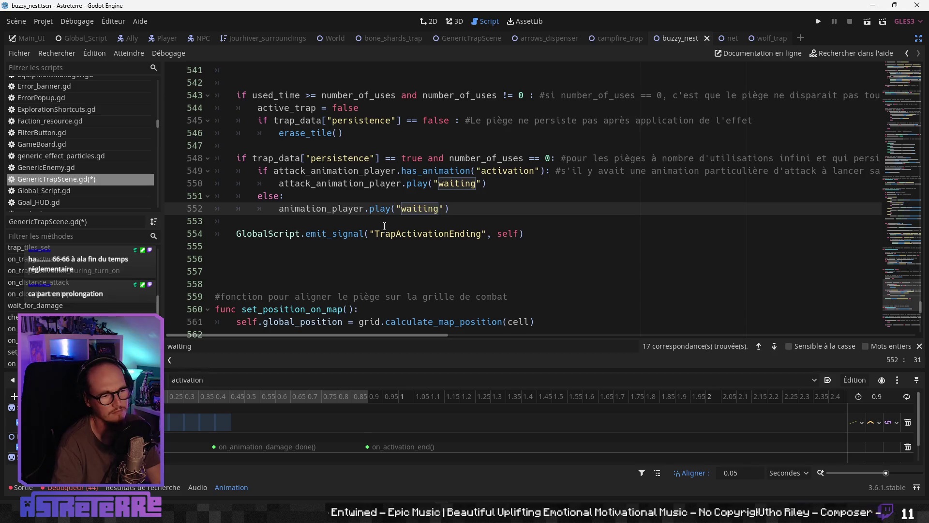
click(332, 230)
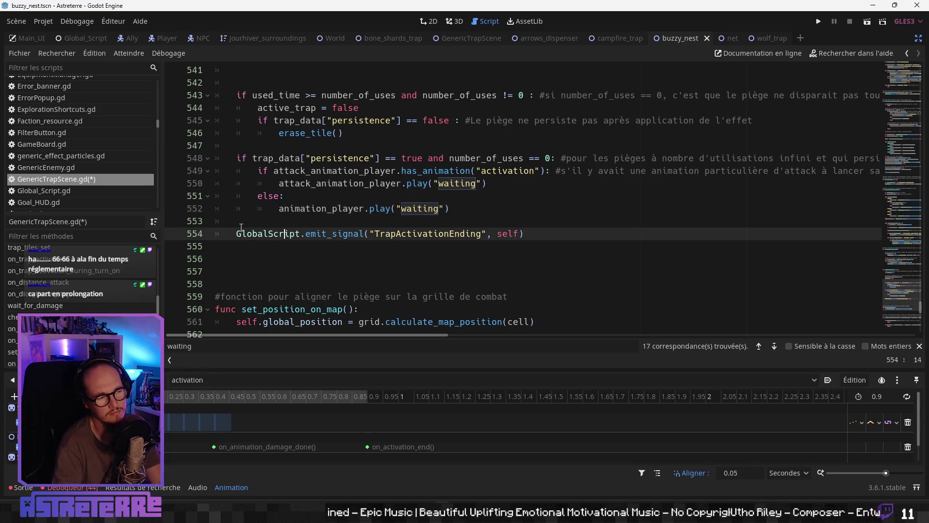
click(368, 208)
click(360, 184)
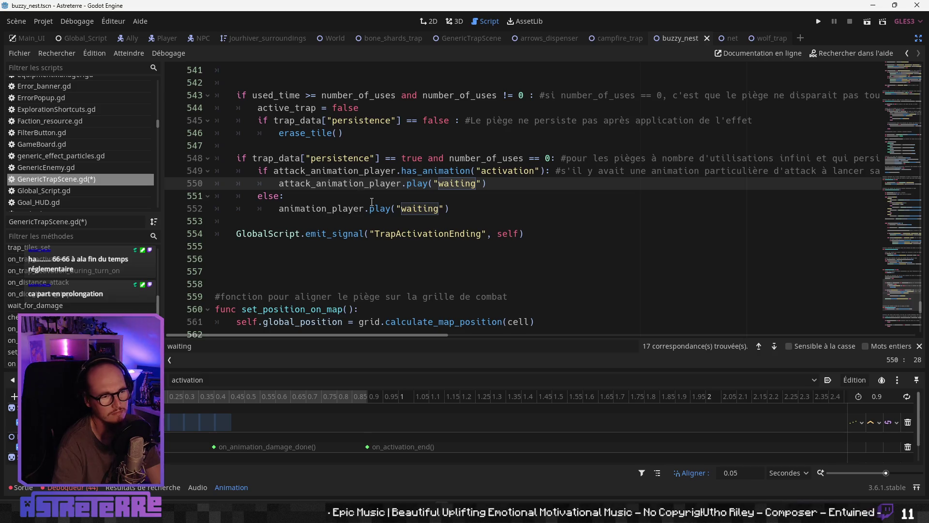
click(344, 208)
click(334, 236)
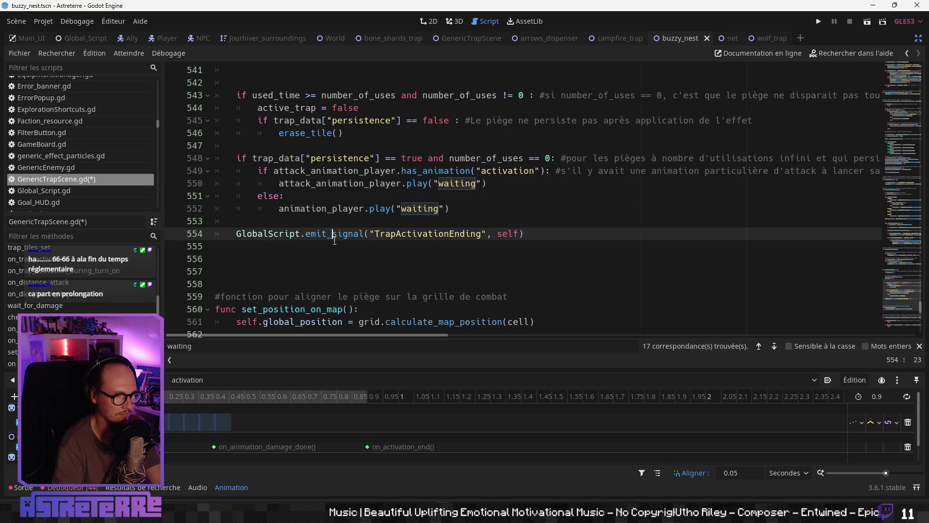
scroll(336, 248, down, 2)
scroll(327, 246, up, 4)
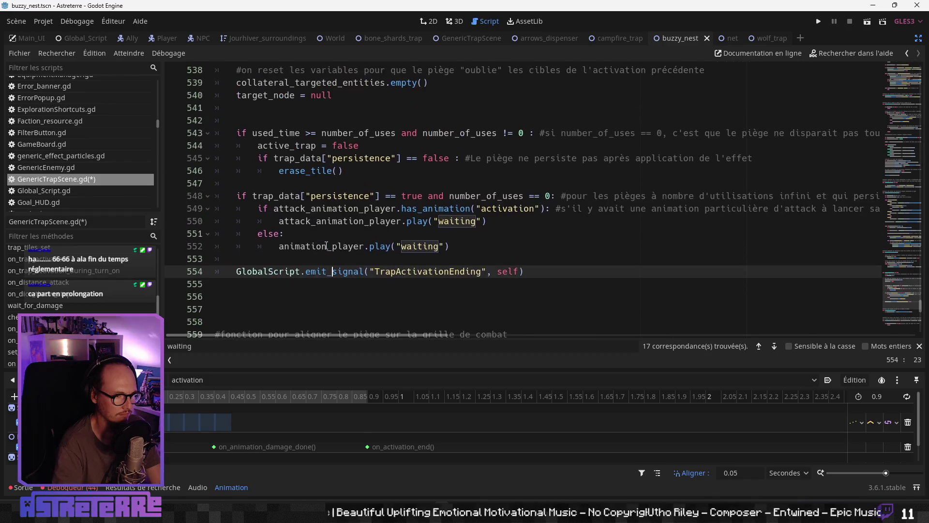
key(Up)
key(Up)
key(Up)
scroll(351, 249, up, 2)
scroll(339, 249, down, 5)
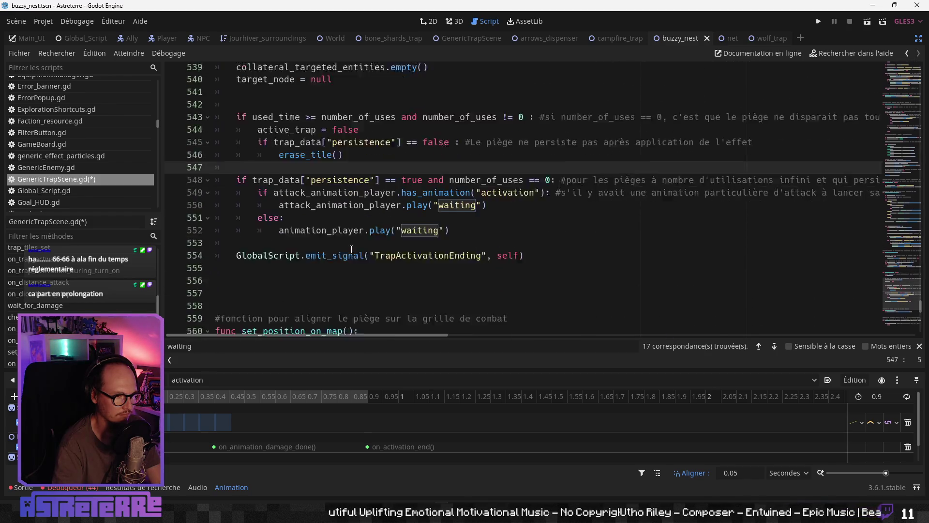
- Save GenericTrapScene.gd
click(322, 250)
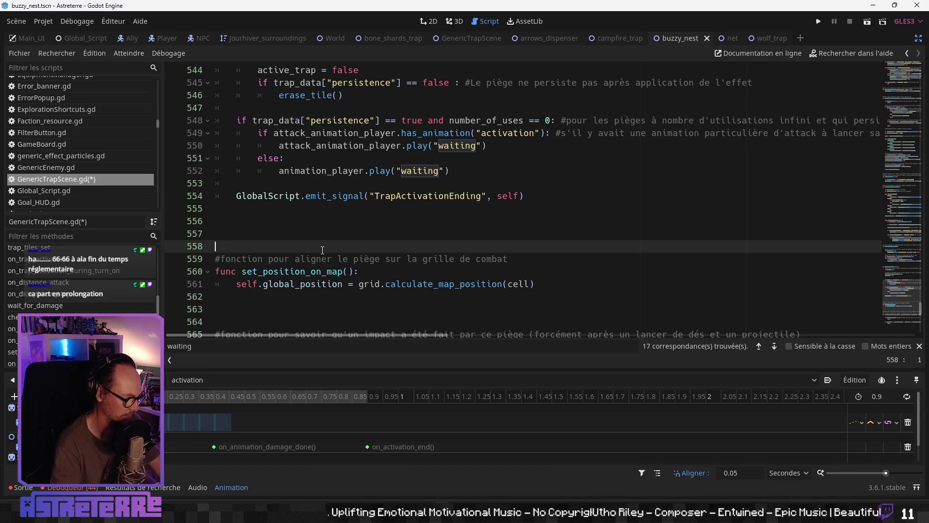
key(ctrl+s)
click(362, 207)
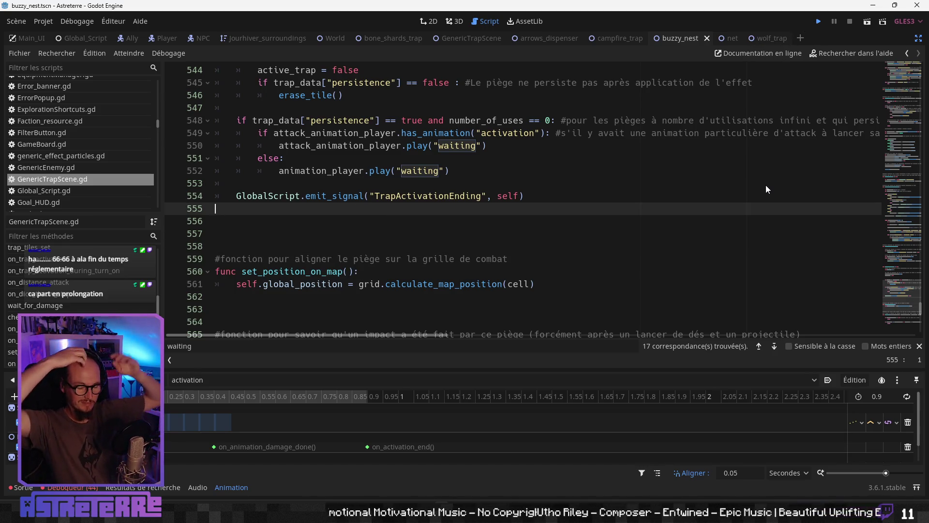
- Run the project with F5 and pan the map to the farm field
key(F5)
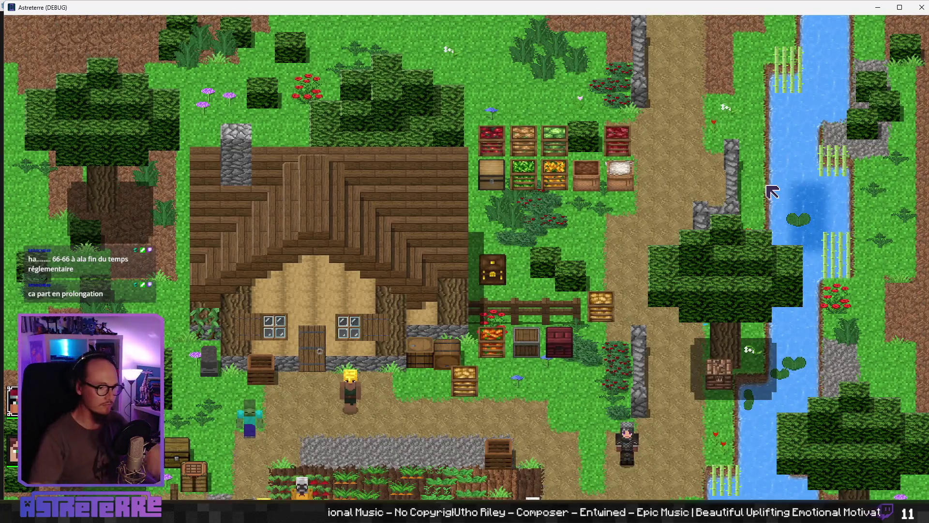
key(Down)
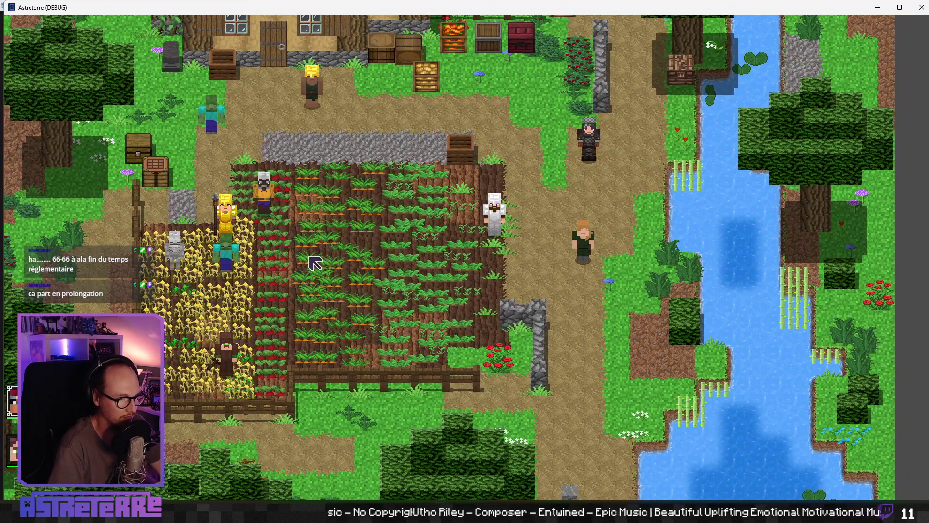
key(Up)
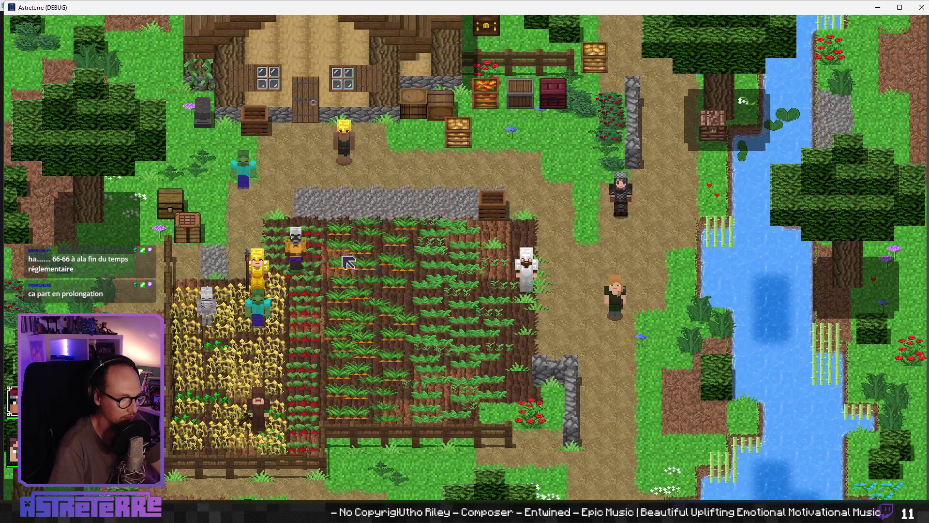
key(Right)
key(Down)
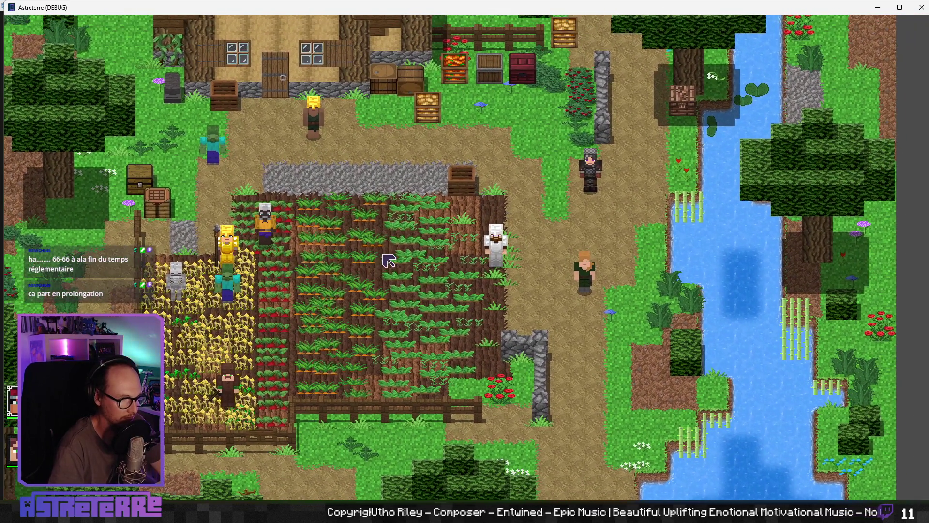
- Unequip the gold helmet, chestplate and leggings, then place the red-haired character in the field
key(i)
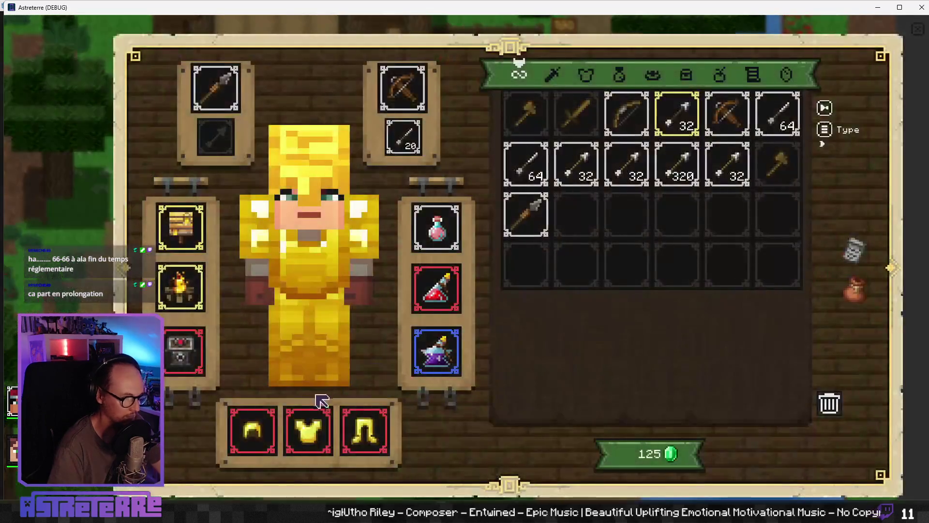
click(262, 441)
click(308, 431)
click(364, 430)
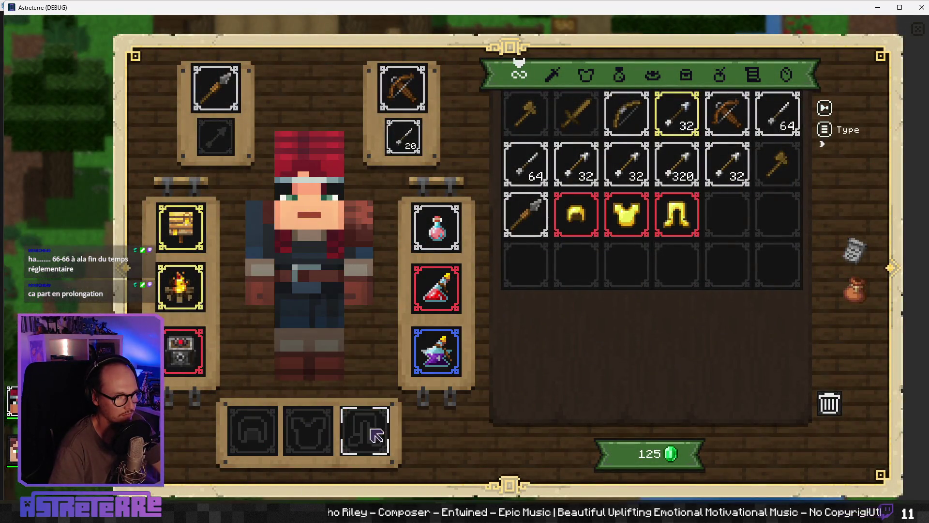
click(917, 31)
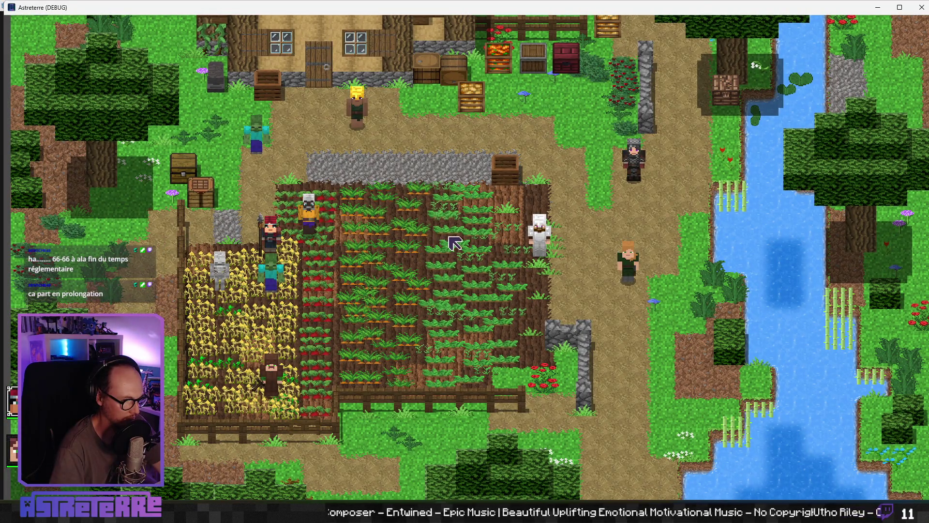
mouse_move(452, 242)
mouse_down()
mouse_move(508, 238)
mouse_move(406, 261)
mouse_up()
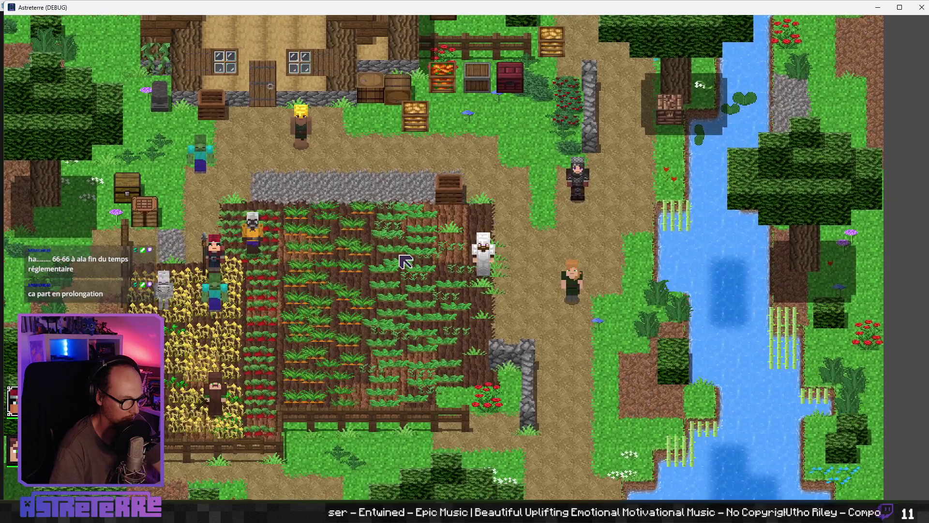
click(307, 264)
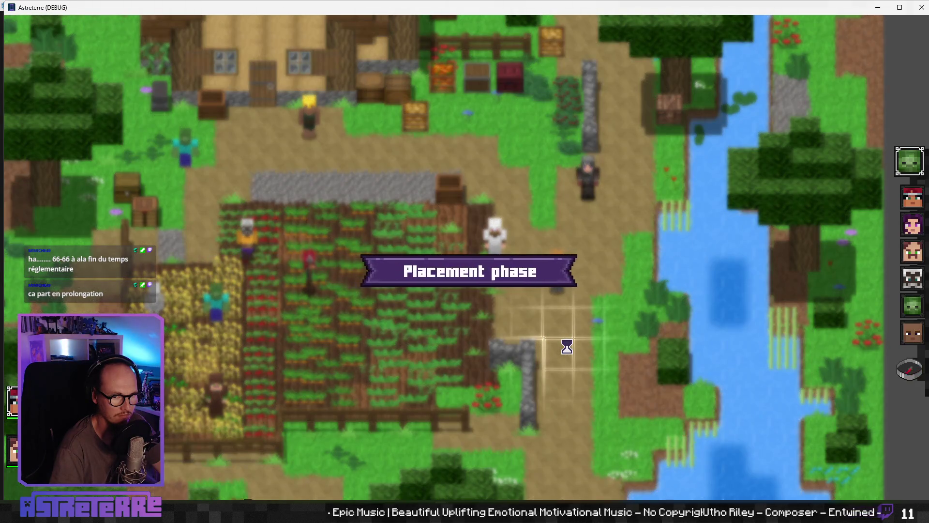
- End the placement phase and launch ScreenToGif from the Start menu
click(909, 369)
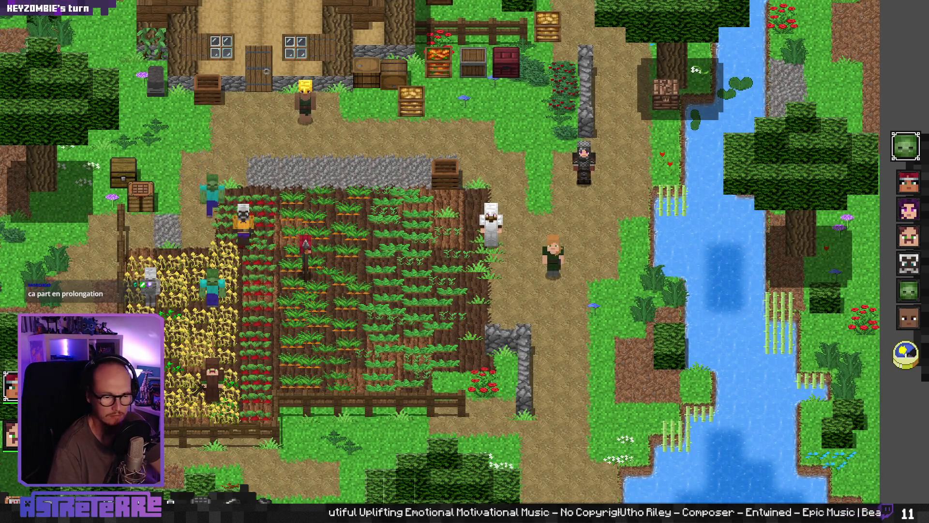
key(super)
click(628, 234)
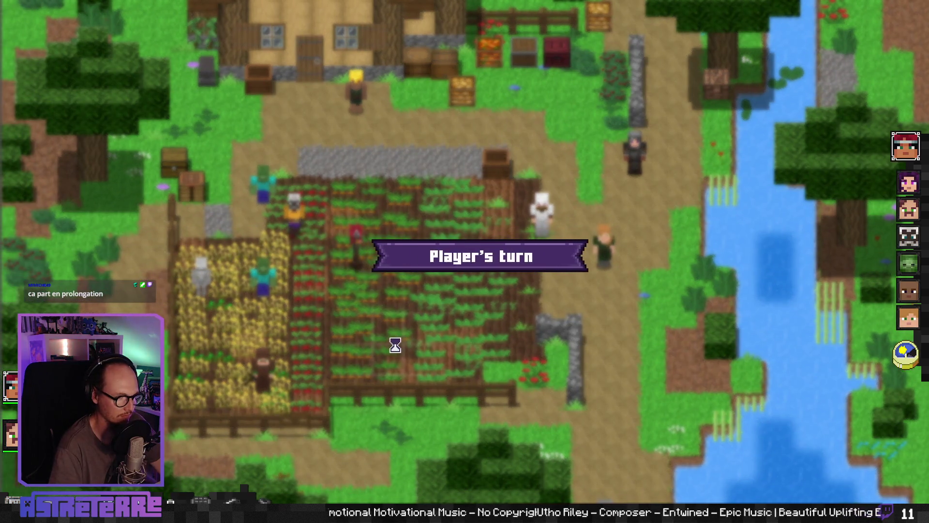
- Place the Buzzy nest trap on a field tile, move the character, and position the capture area
click(551, 481)
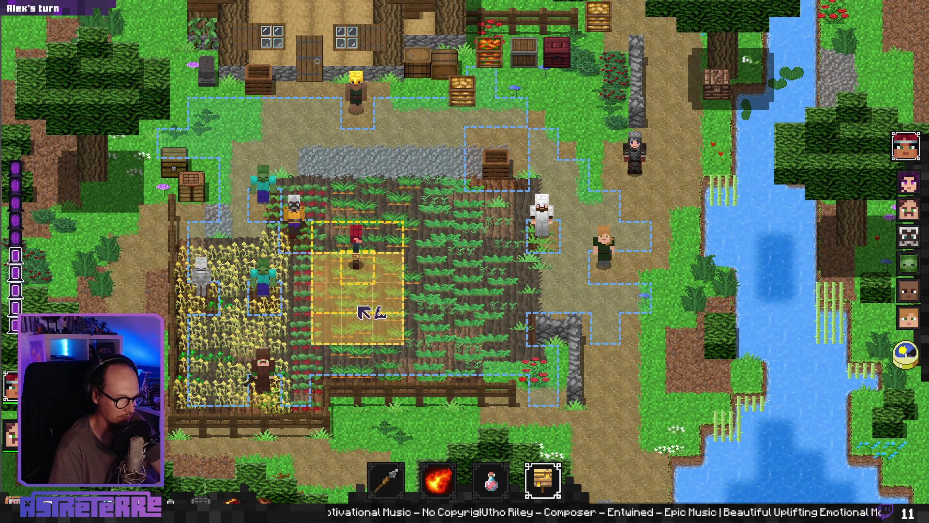
click(359, 325)
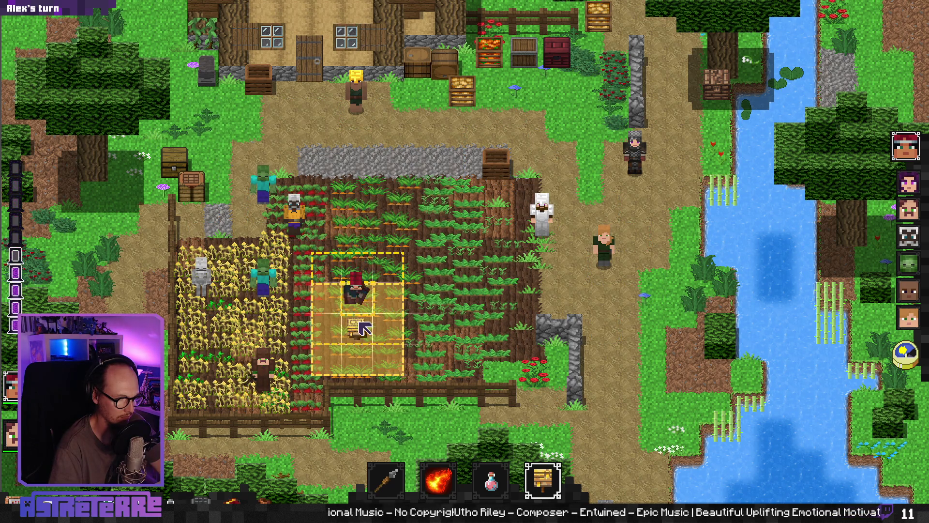
click(388, 274)
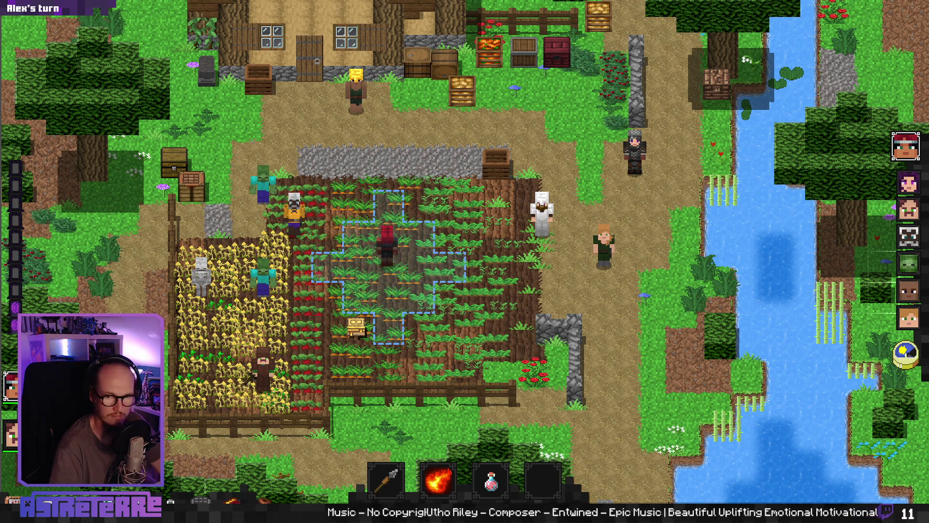
drag(419, 158, 348, 174)
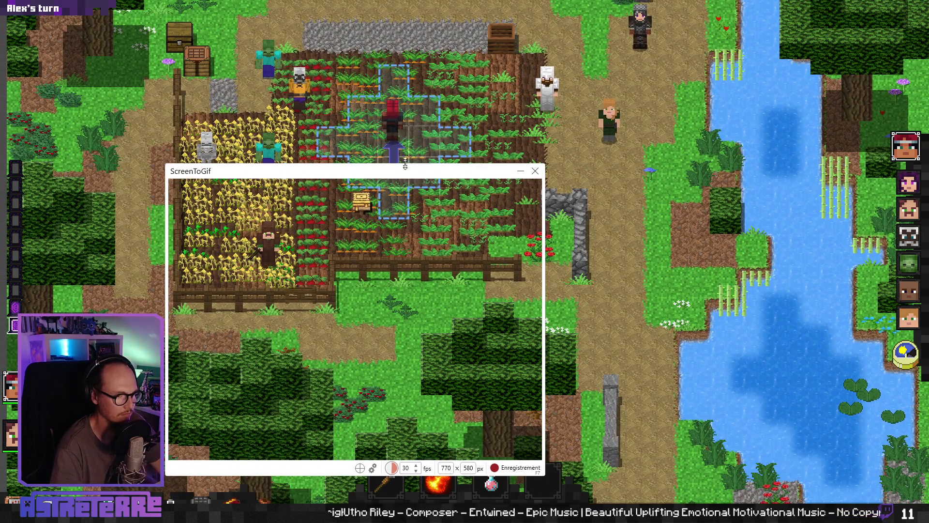
- Frame the field, record the turn changes and bee-nest trap firing with F7, then stop
mouse_move(441, 164)
mouse_down()
mouse_move(420, 44)
mouse_move(429, 71)
mouse_up()
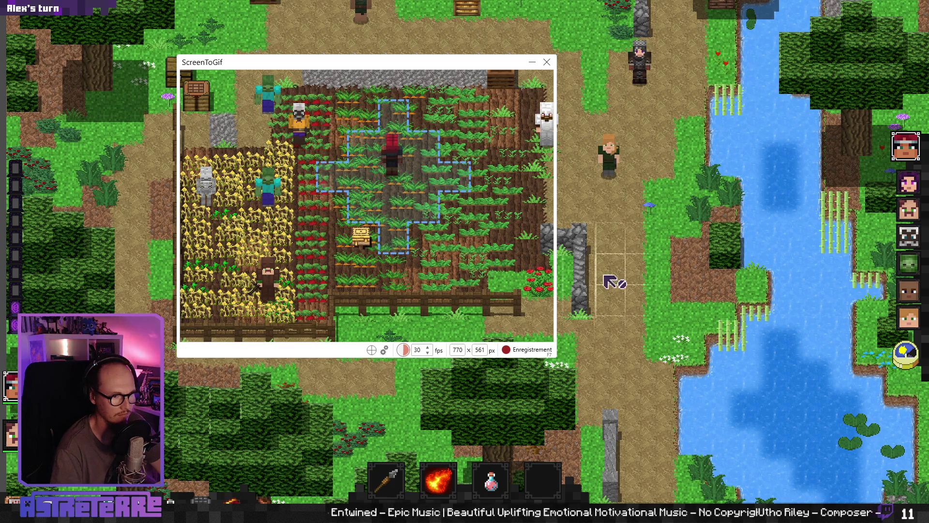
click(912, 360)
key(F7)
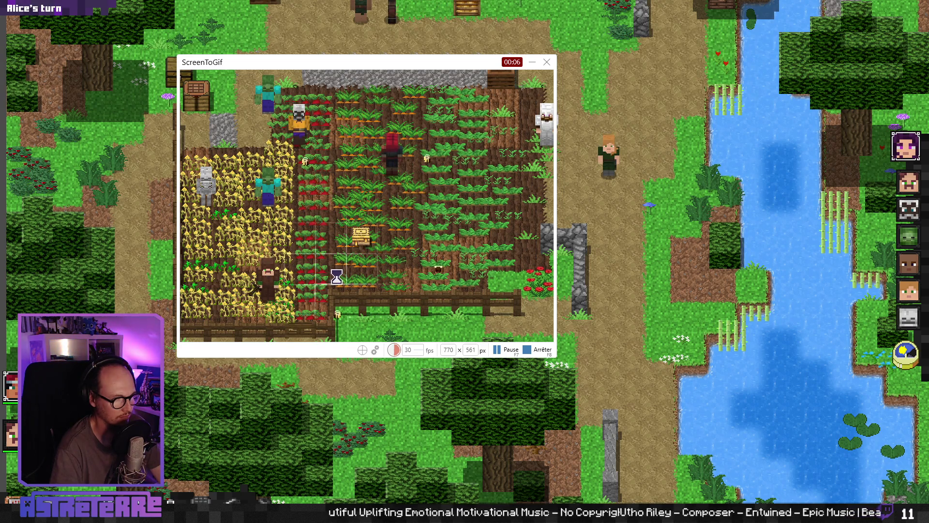
click(337, 277)
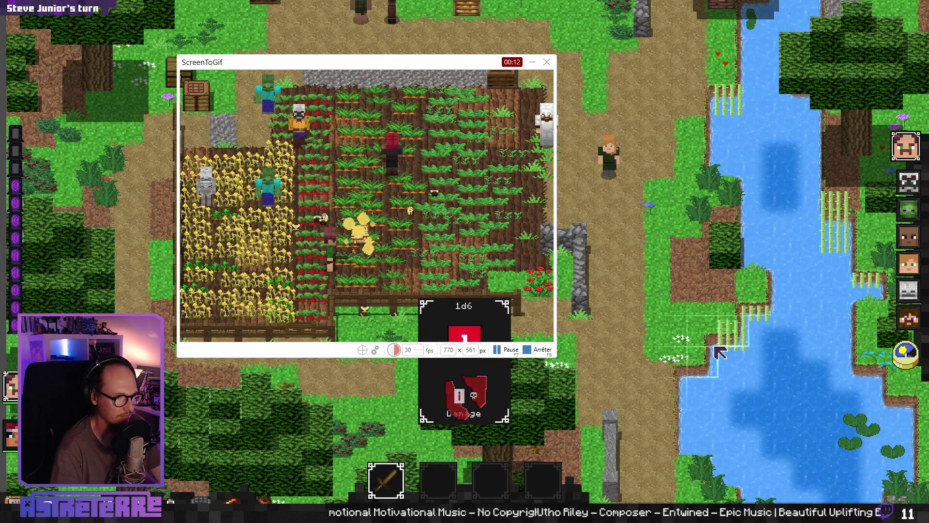
key(F7)
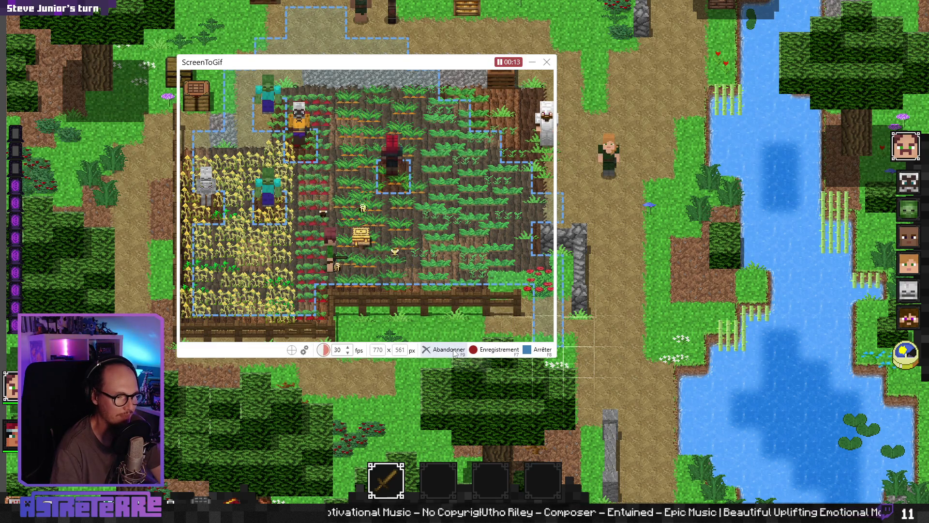
click(531, 355)
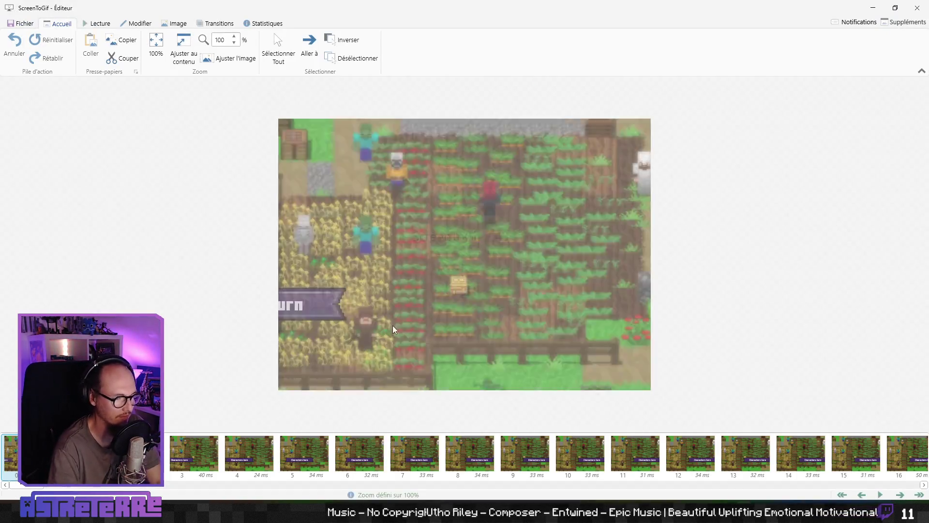
- Step through the captured frames past the turn banners to the trap activation and end
key(Right)
key(Right)
key(Right)
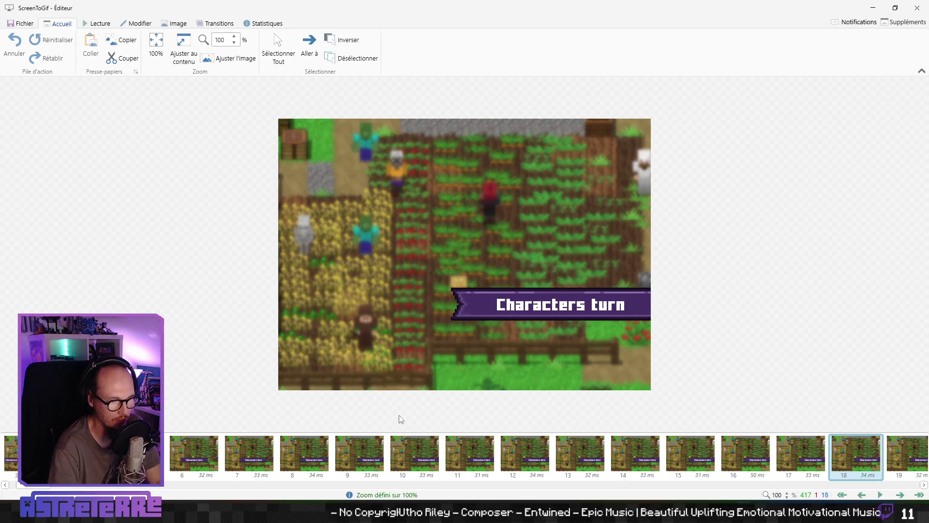
key(Right)
key(Right)
key(Right)
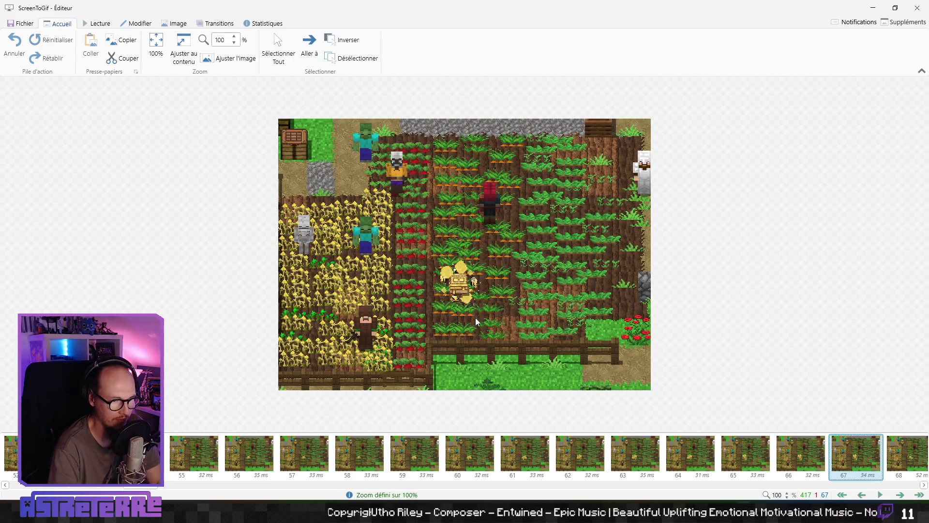
key(Right)
key(Right)
key(Right)
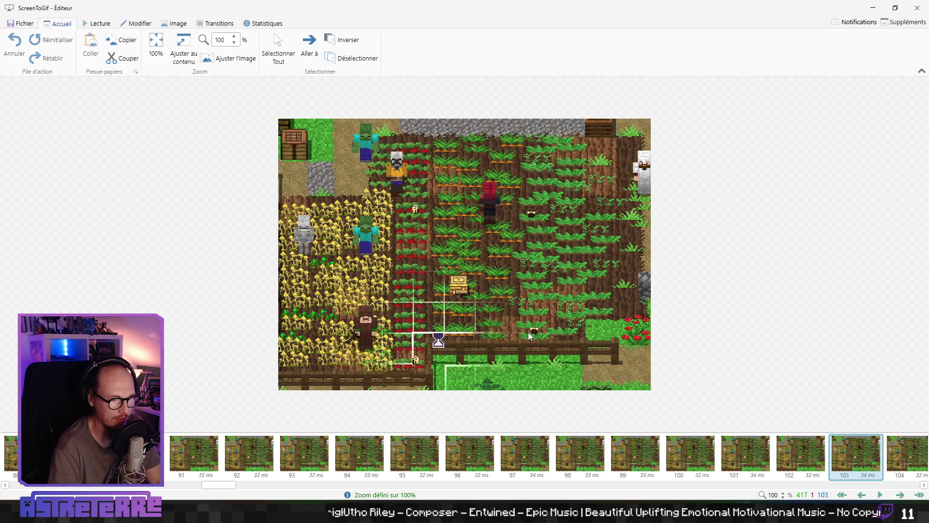
key(Right)
key(Right)
key(Right)
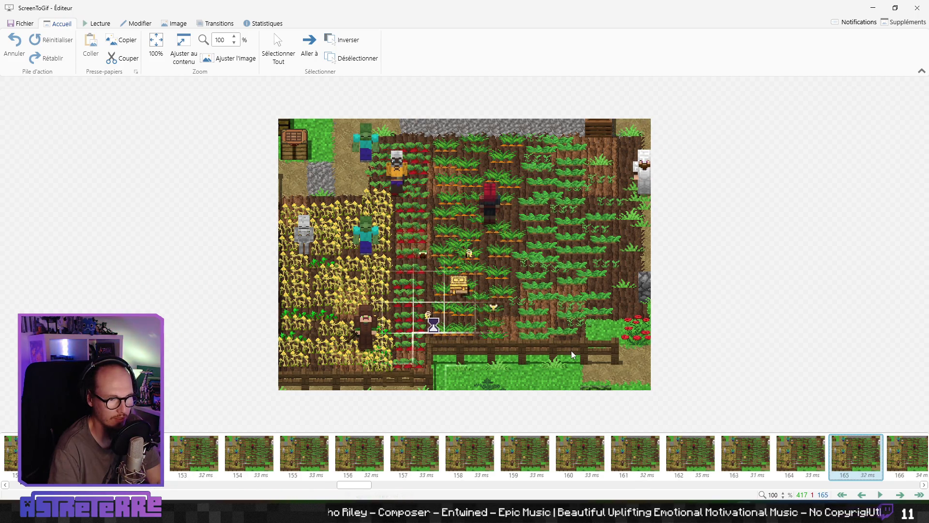
key(Right)
key(Right)
key(Right)
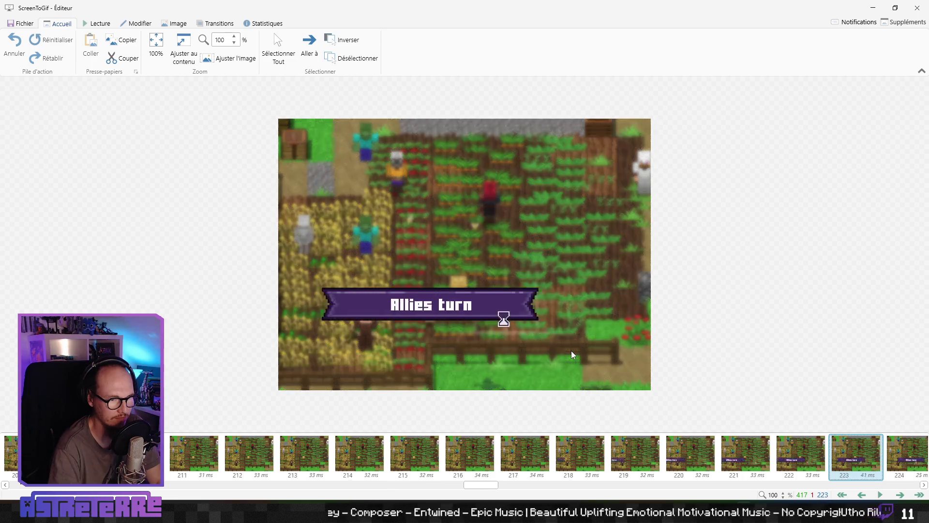
key(Right)
key(Right)
key(Right)
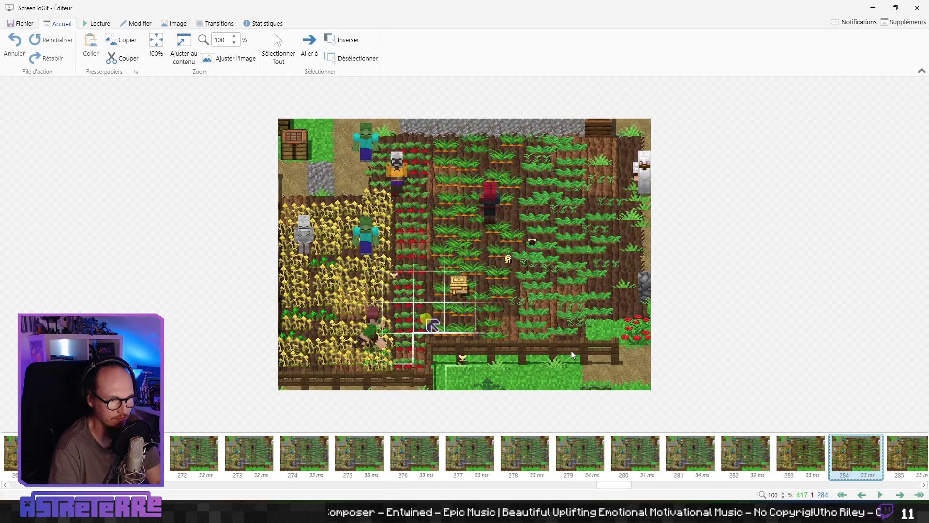
key(Right)
key(Right)
key(Right)
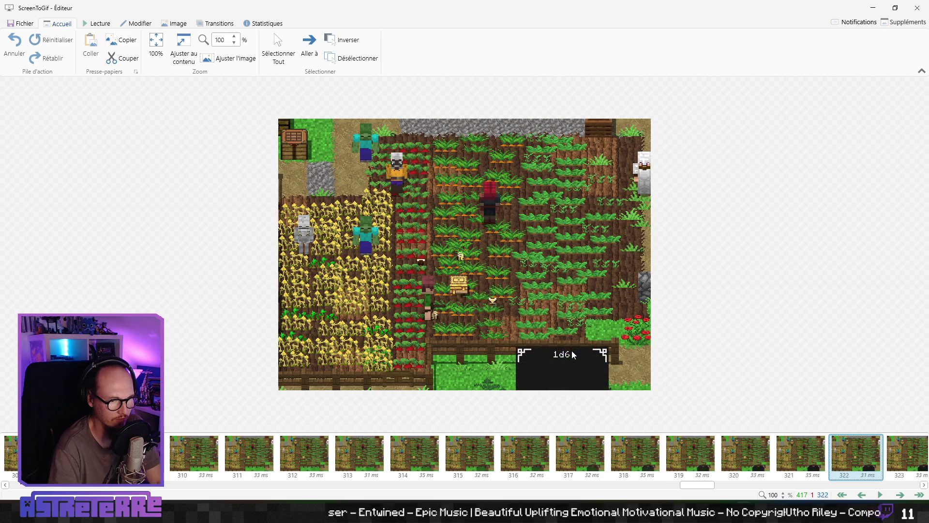
key(Right)
key(Right)
key(Right)
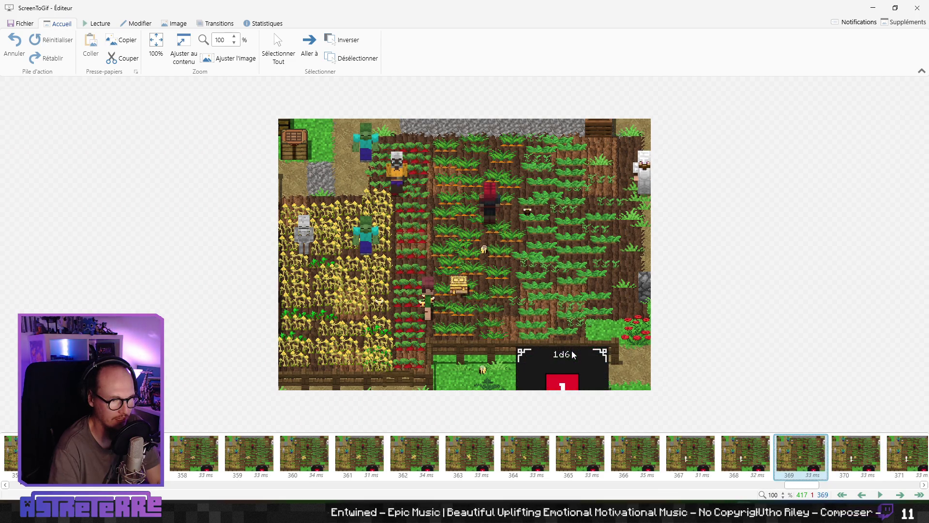
key(Left)
key(Left)
key(Left)
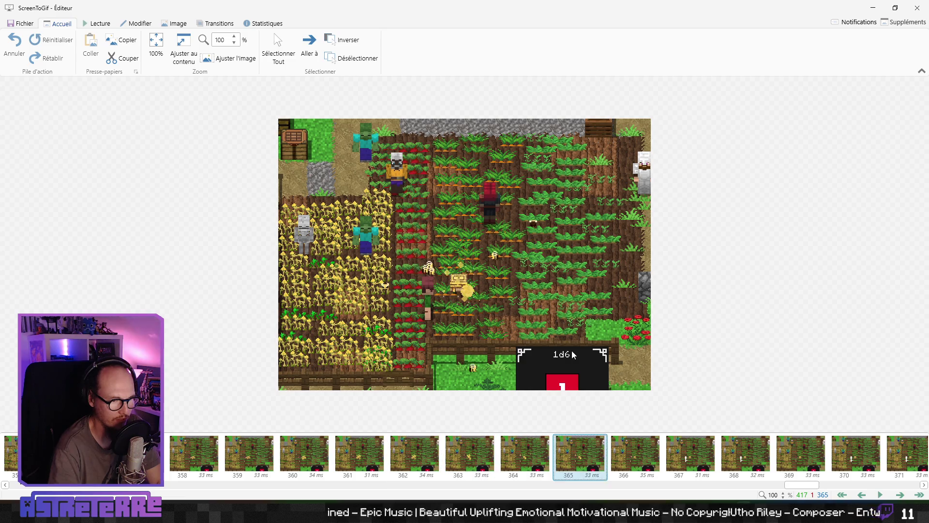
key(Right)
key(Right)
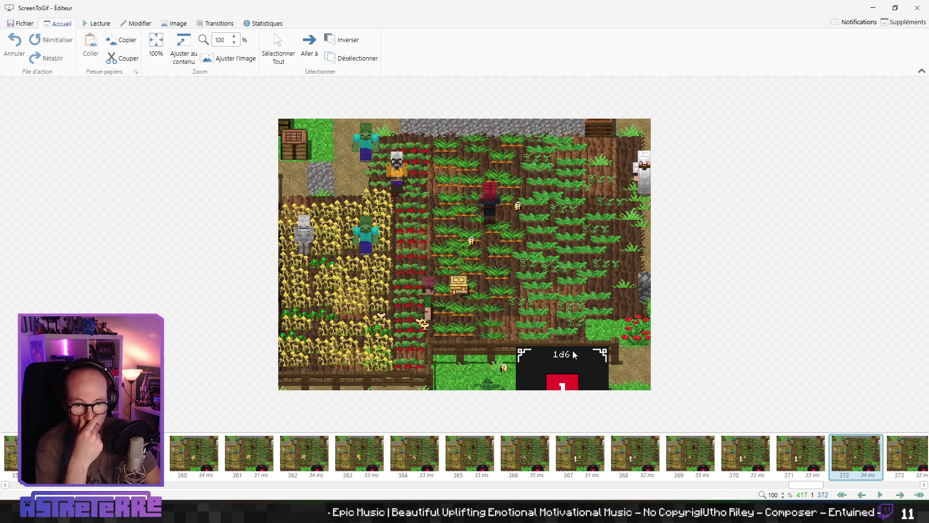
key(Right)
key(Right)
key(Right)
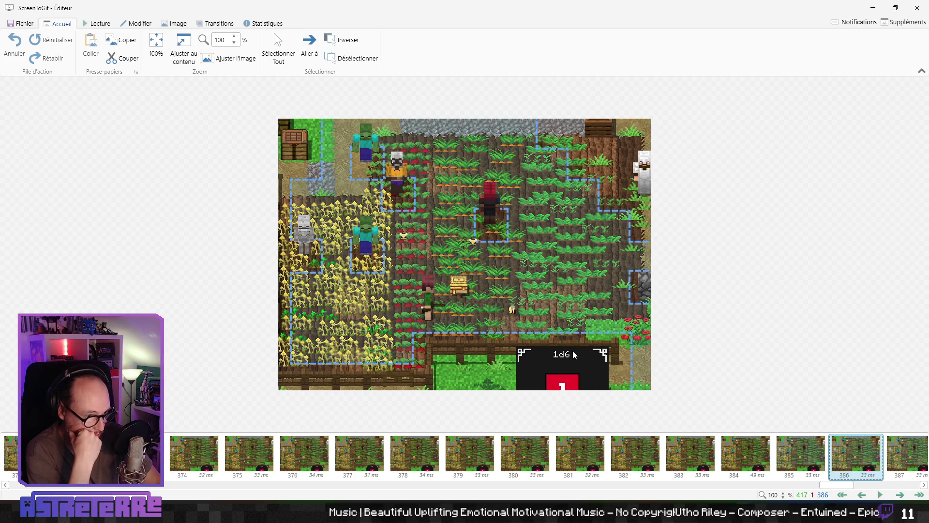
key(Right)
key(Right)
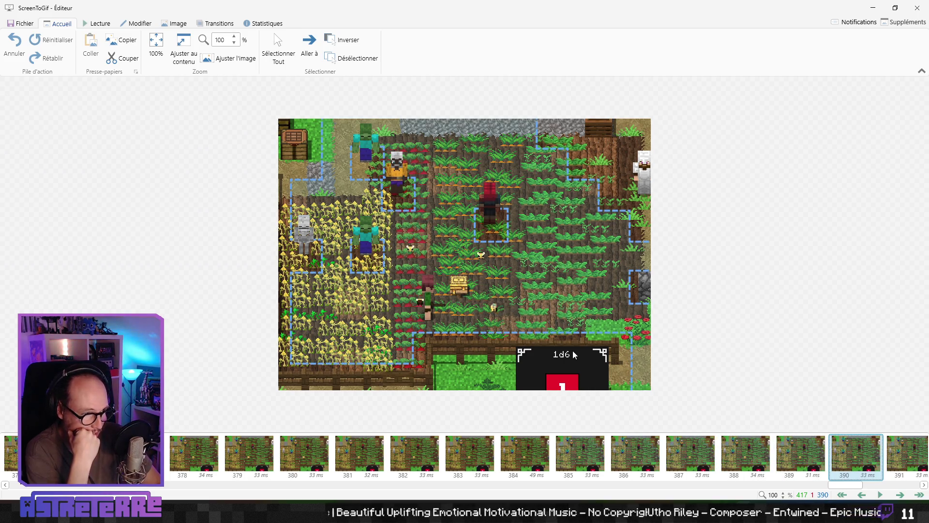
key(Right)
key(Right)
key(Right)
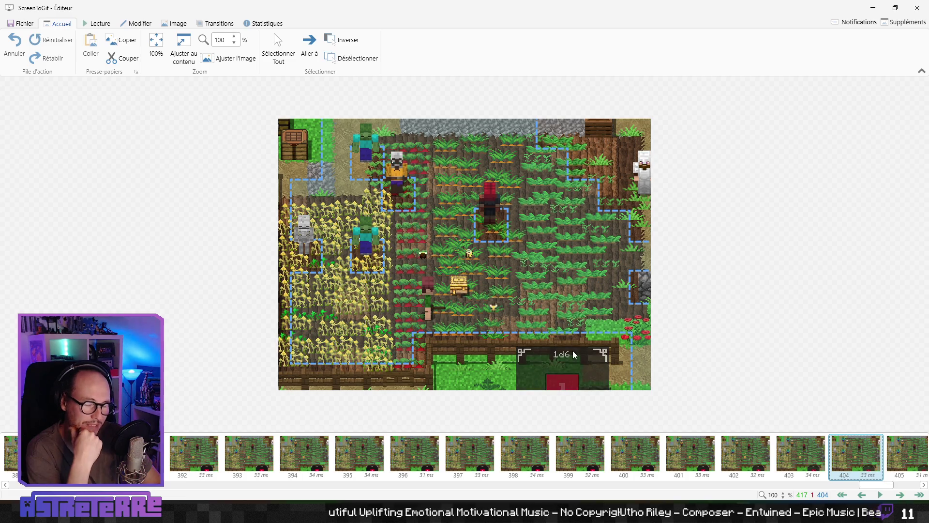
key(Right)
key(Right)
key(Right)
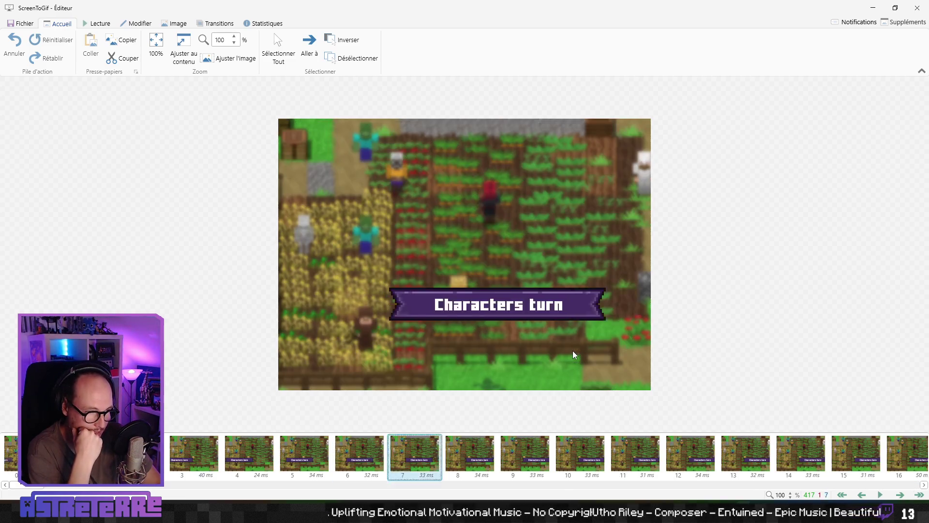
- Inspect the bee swarm frames 351–393, then close the editor confirming with Oui
key(Left)
key(Left)
key(Left)
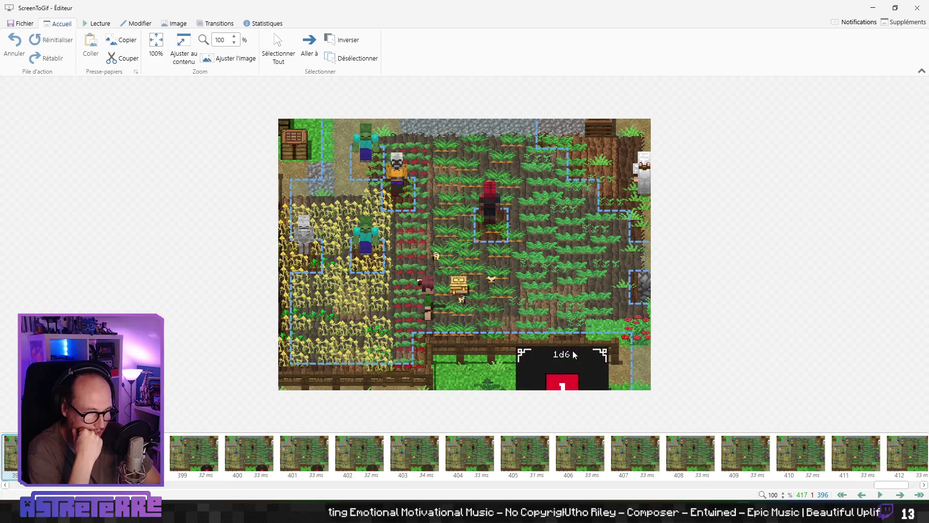
key(Left)
key(Left)
key(Left)
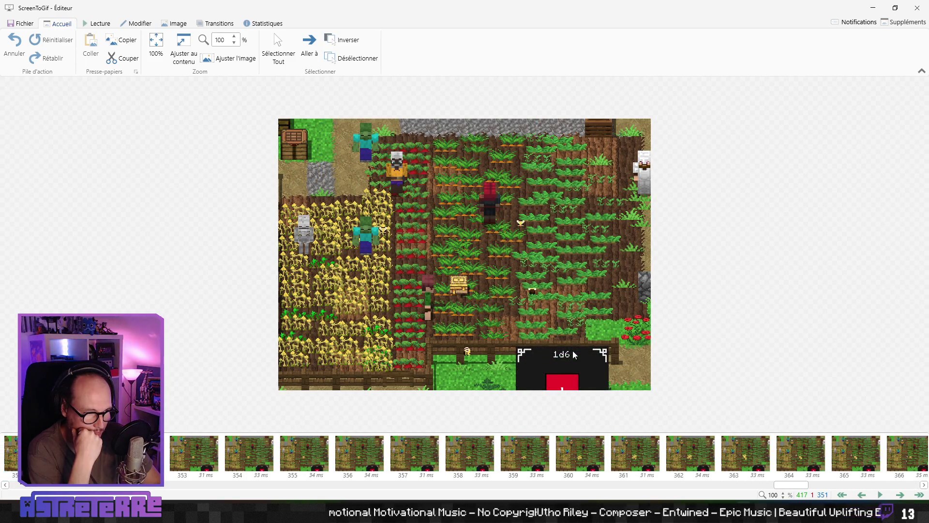
key(Right)
key(Right)
key(Right)
key(Right)
key(Right)
key(Left)
key(Left)
key(Left)
key(Left)
key(Left)
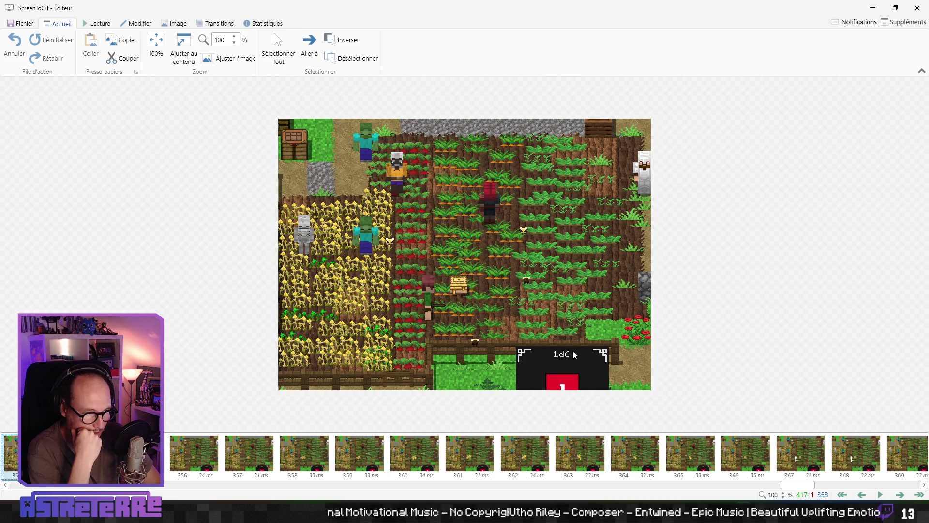
key(Right)
key(Right)
key(Right)
key(Left)
key(Left)
key(Left)
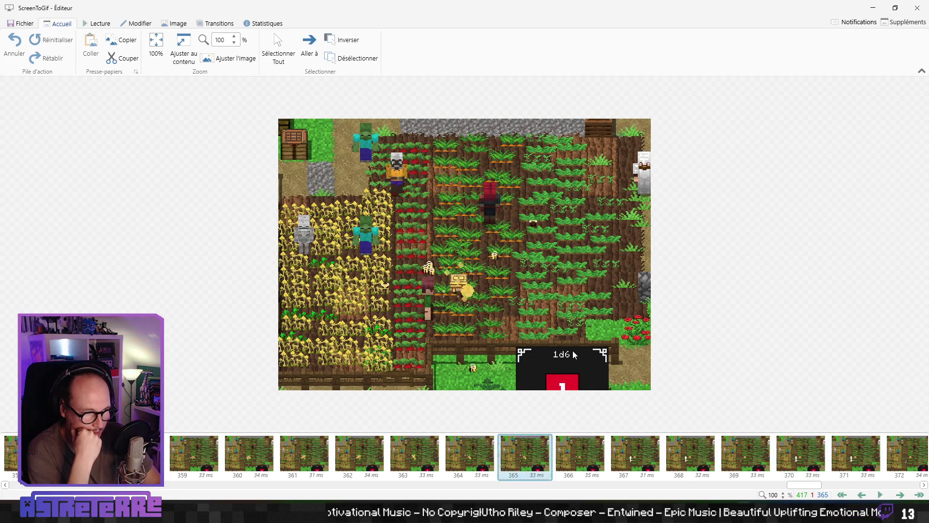
key(Right)
key(Right)
key(Right)
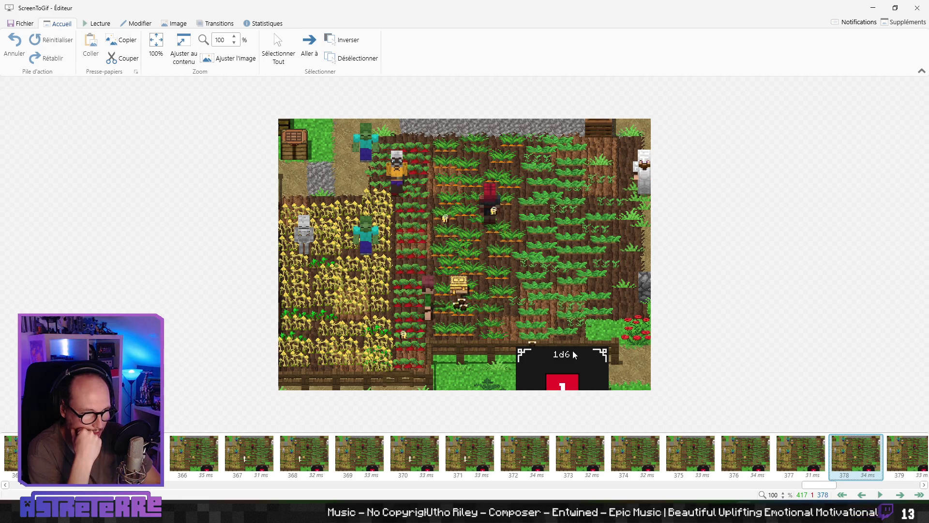
key(Left)
key(Left)
key(Left)
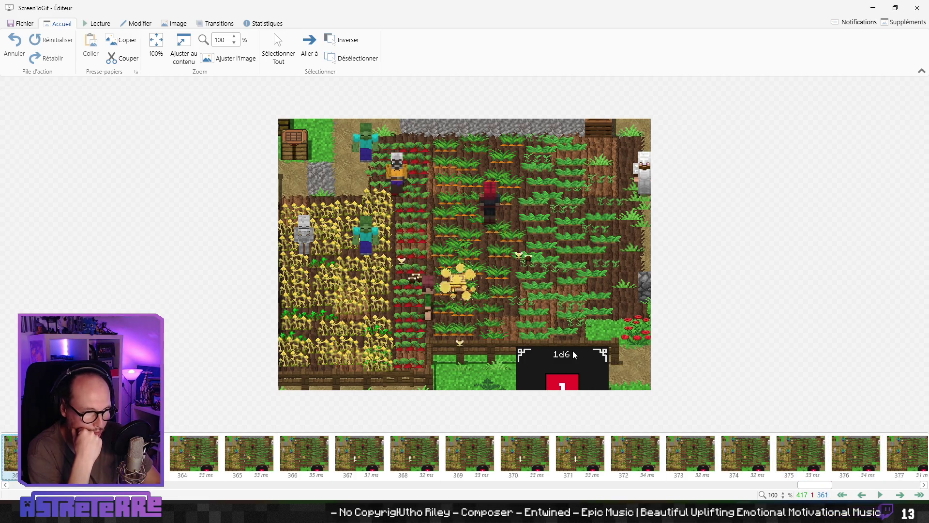
key(Right)
key(Right)
key(Right)
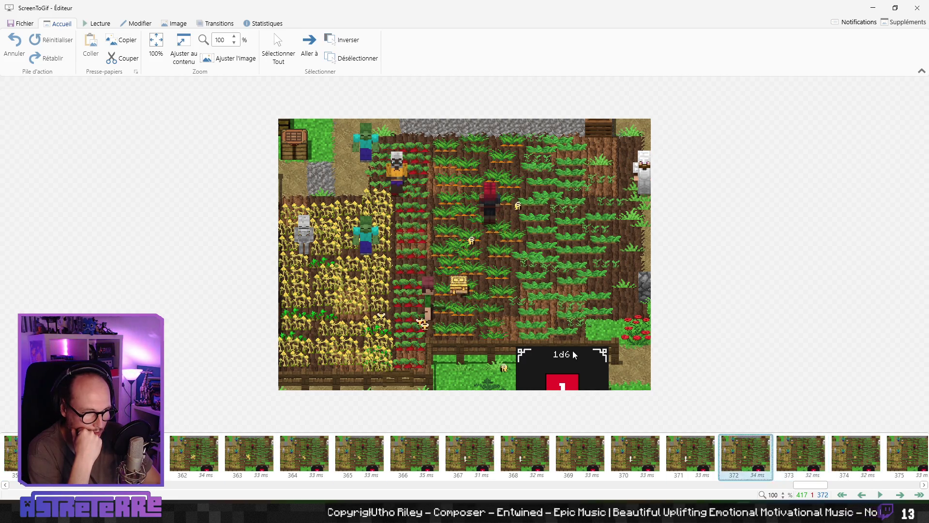
key(Left)
key(Left)
key(Left)
key(Right)
key(Right)
key(Right)
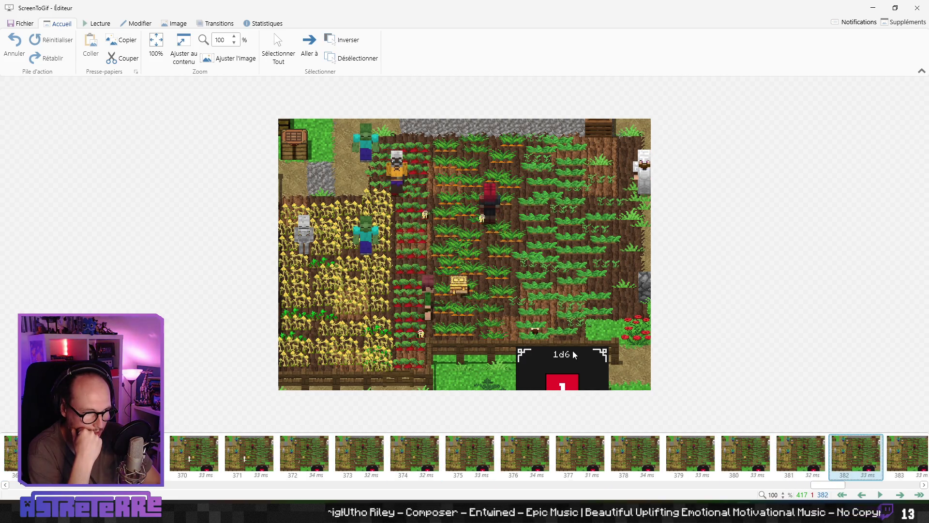
key(Left)
key(Left)
key(Left)
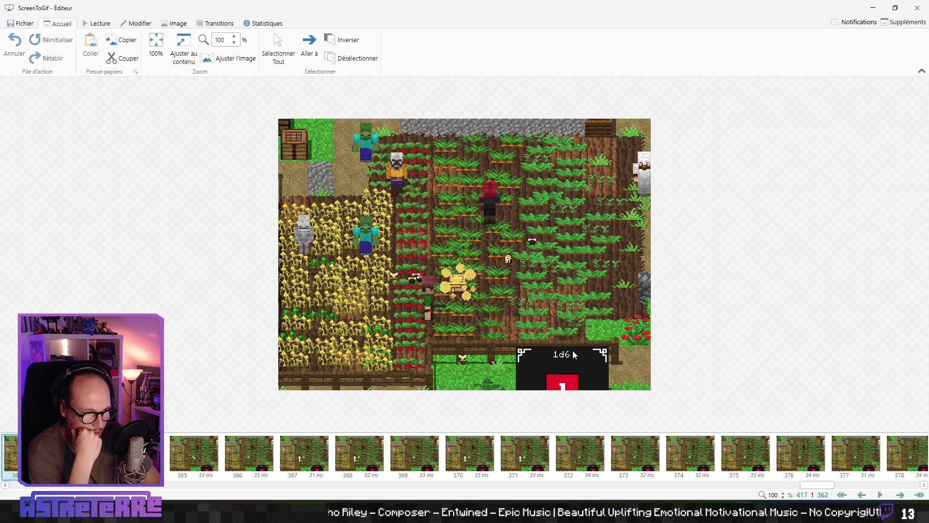
key(Left)
key(Left)
key(Left)
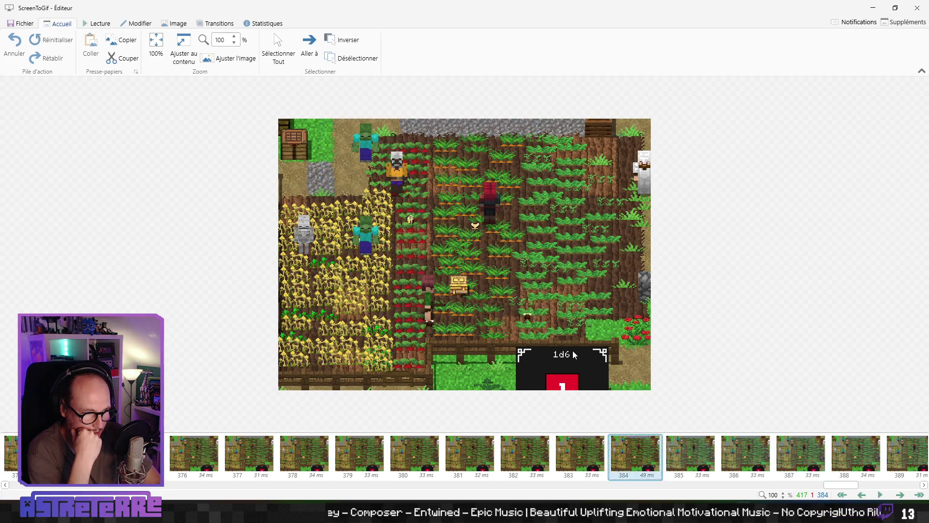
key(Right)
key(Right)
key(Right)
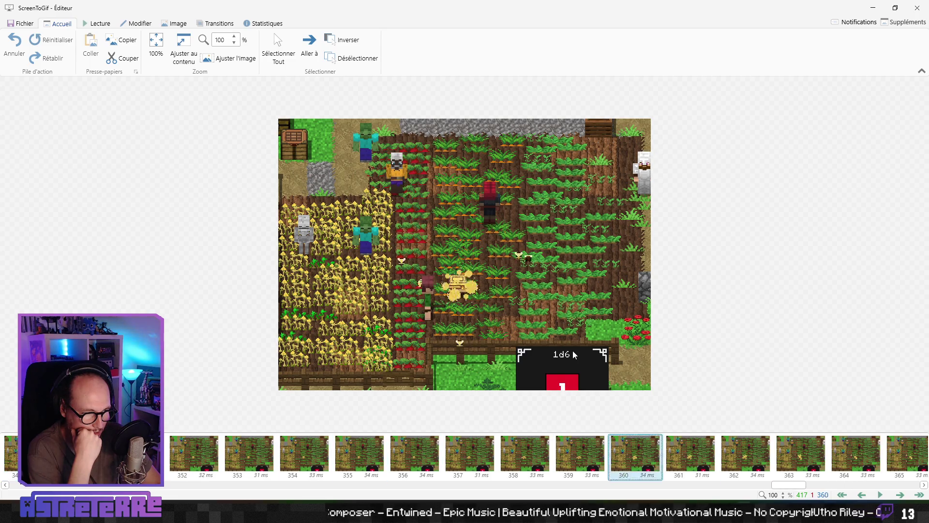
key(Left)
key(Left)
key(Left)
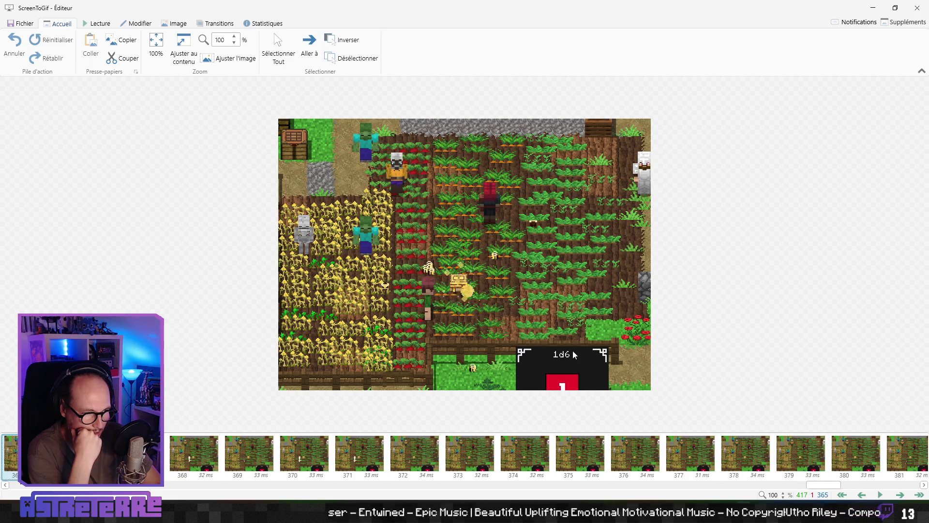
key(Right)
key(Right)
key(Right)
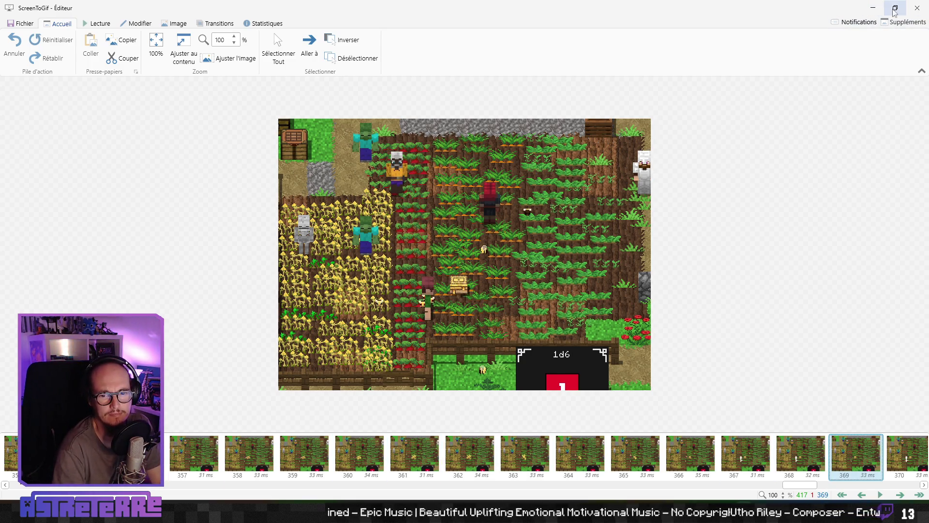
click(913, 12)
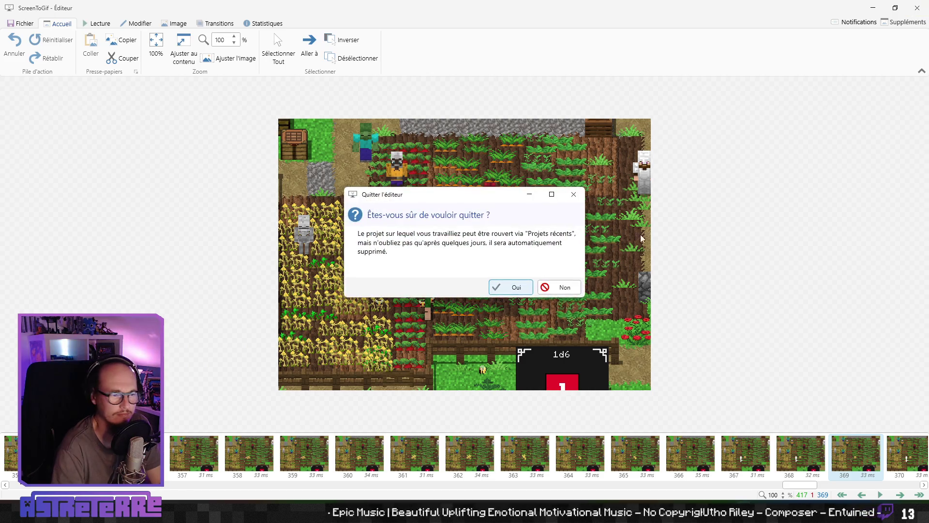
click(516, 288)
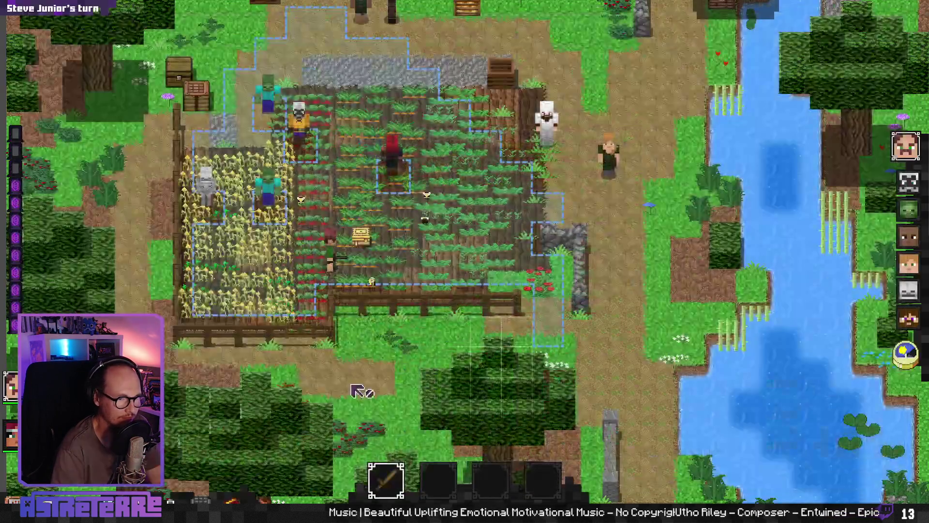
- Move Steve Junior along the path, check his character sheet, and attack for 1d6
click(365, 266)
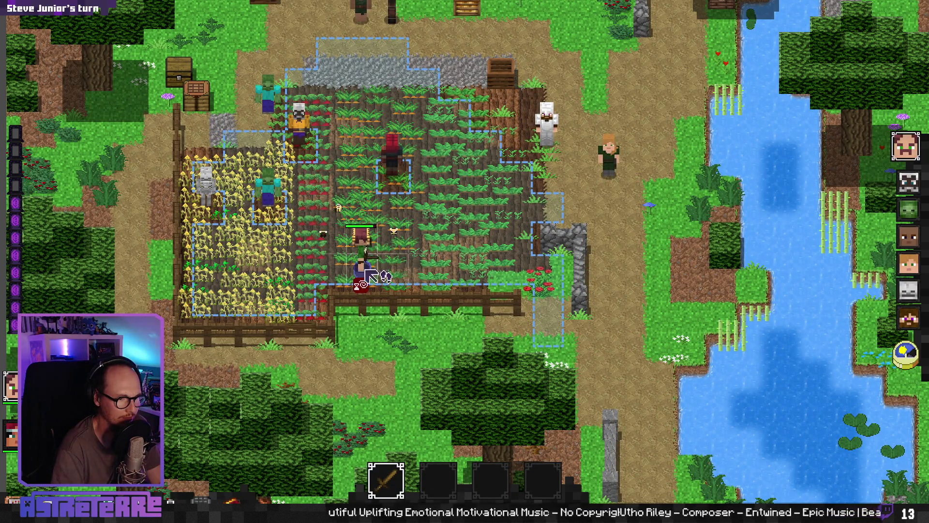
click(422, 276)
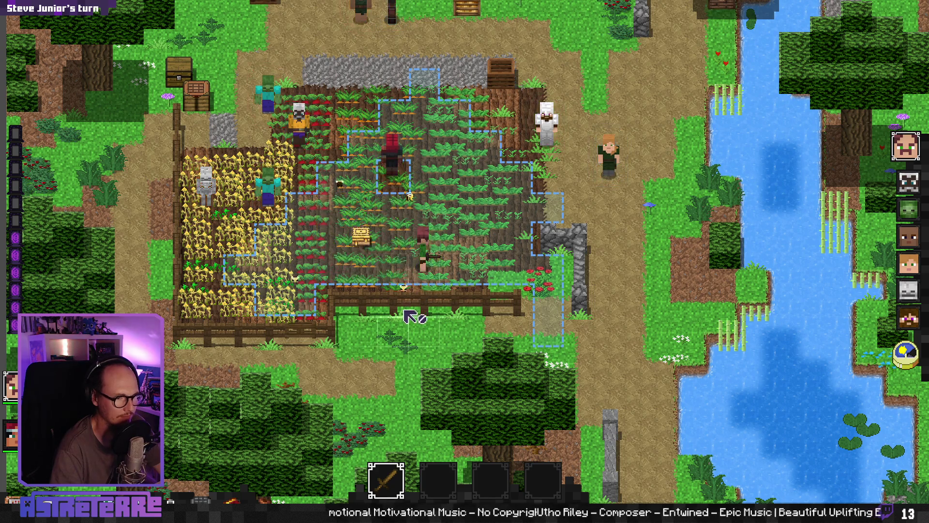
key(c)
mouse_move(662, 424)
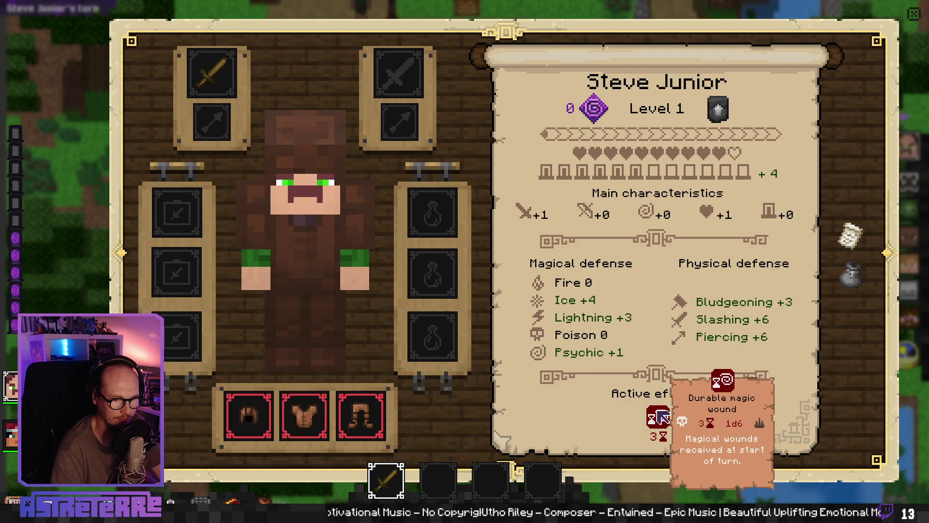
key(Escape)
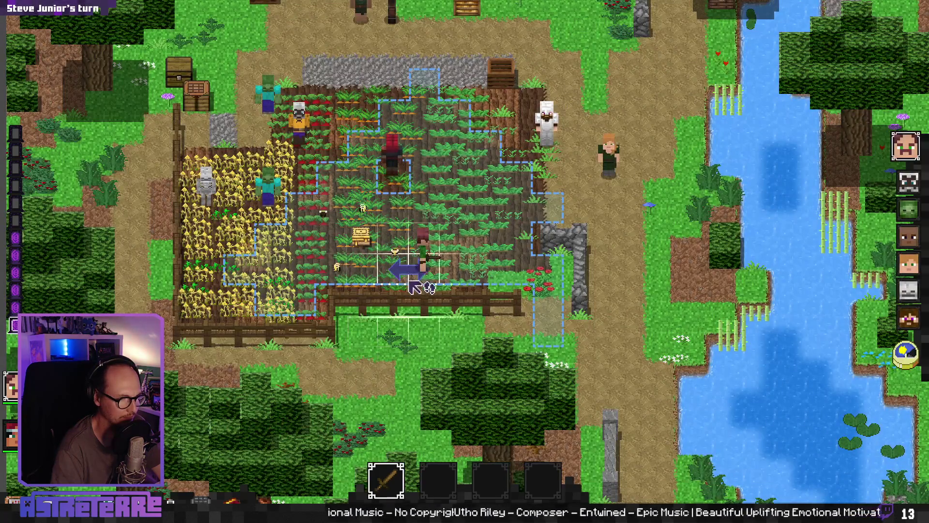
click(405, 284)
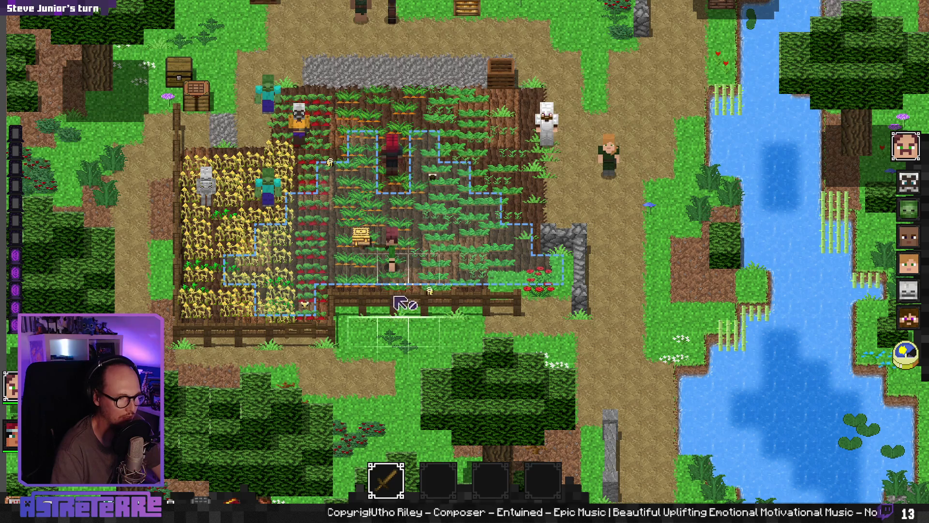
- Reposition Steve Junior and attack the character above for 1d6 damage
click(413, 279)
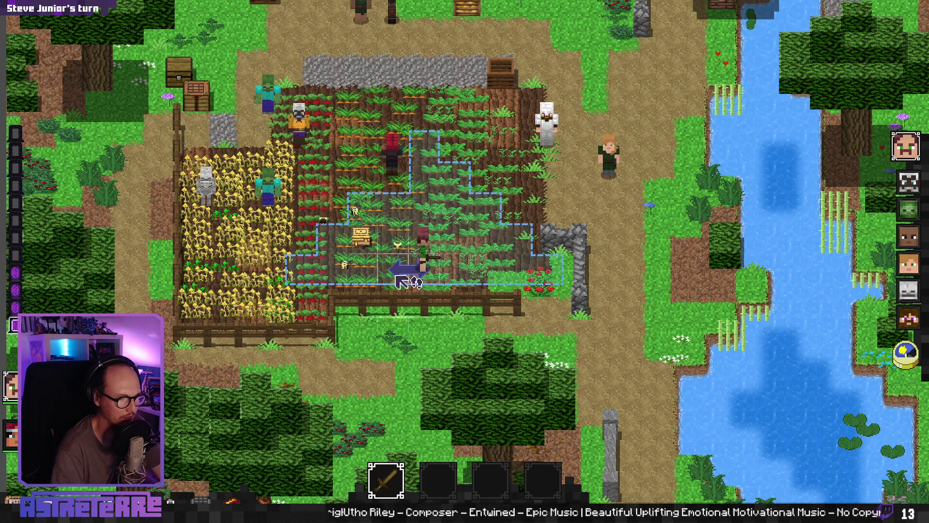
click(399, 281)
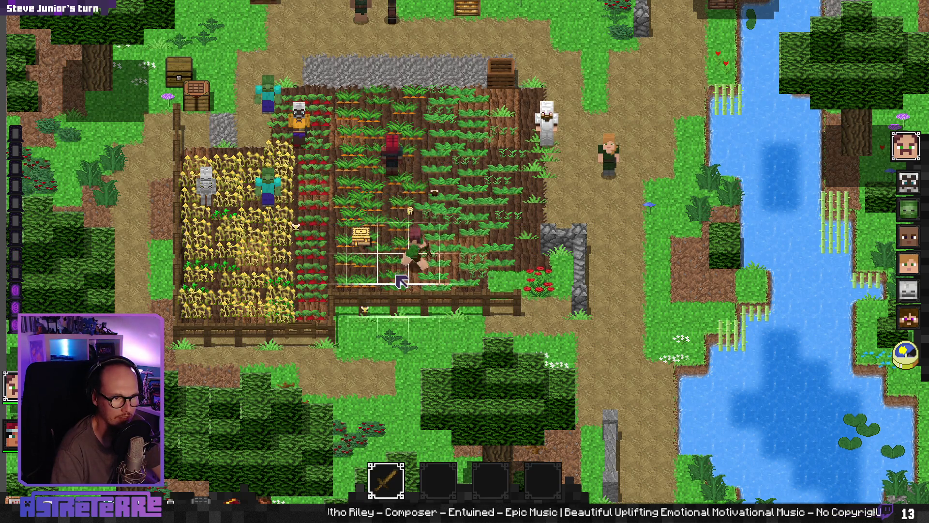
click(402, 346)
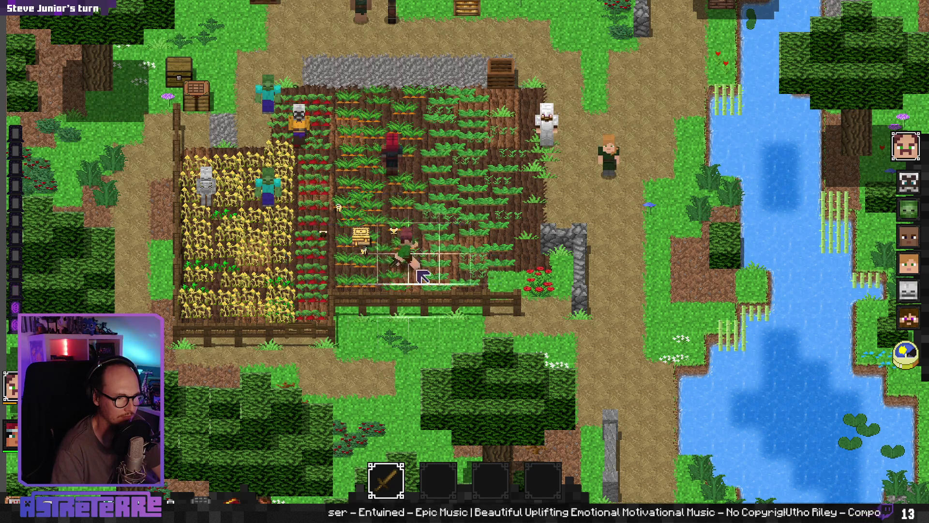
click(392, 341)
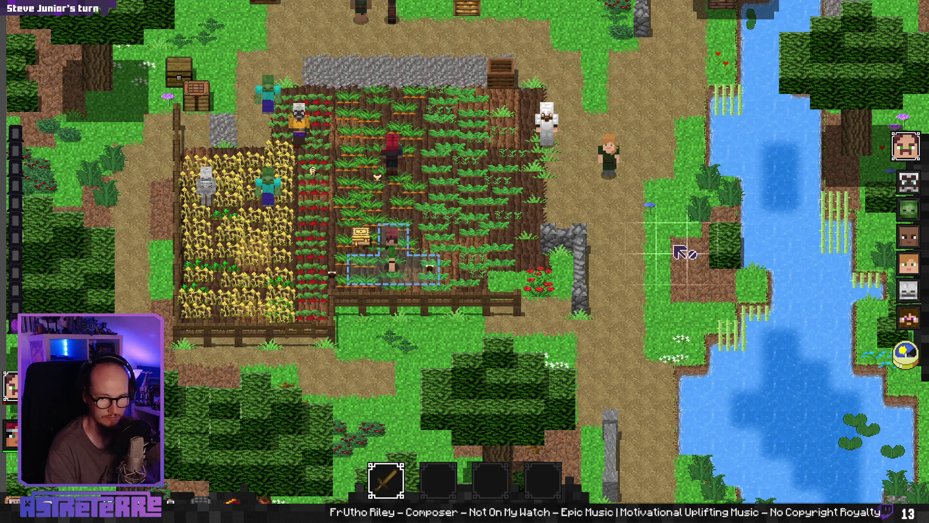
- Switch to the Godot script editor, then to buzzy_nest.ase in Aseprite
key(alt+Tab)
key(Down)
key(Down)
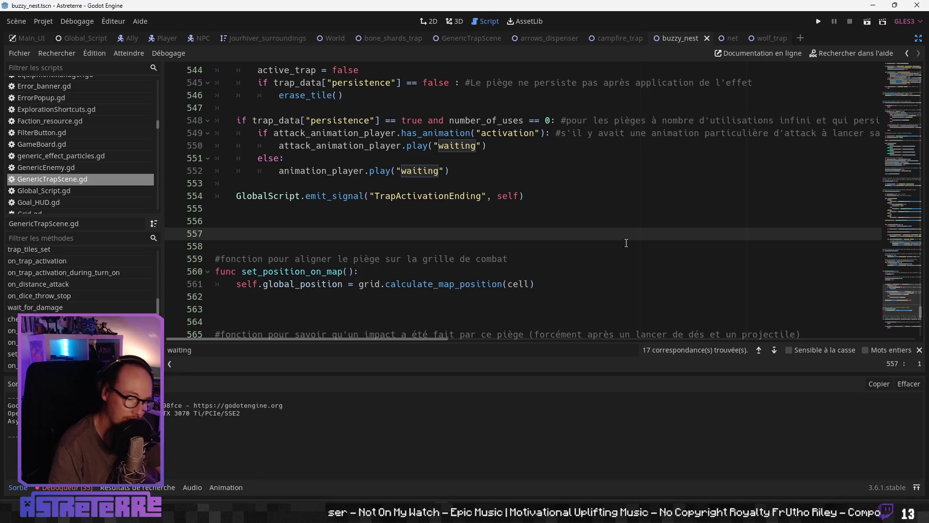
key(alt+Tab)
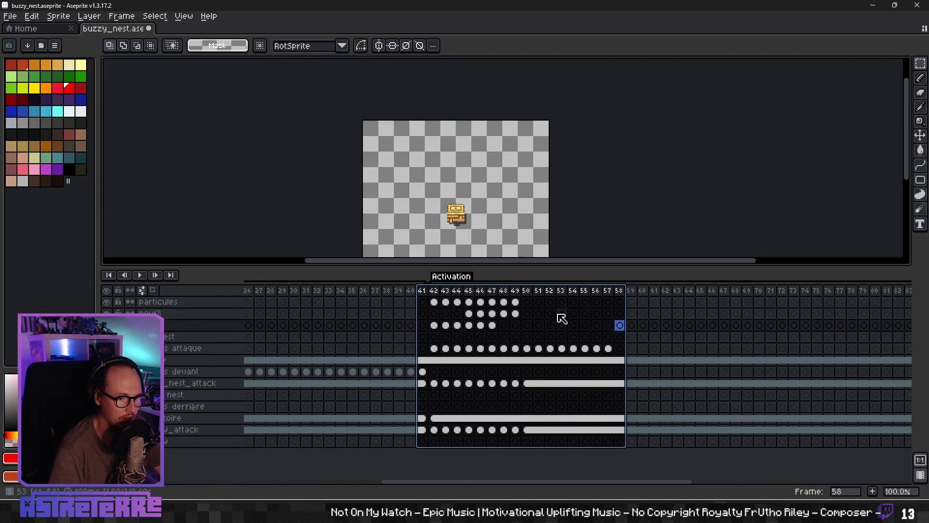
- Select the frame 42 cel on the attaque layer, zoom to 300%, and enlarge the canvas area
click(438, 351)
scroll(428, 217, up, 2)
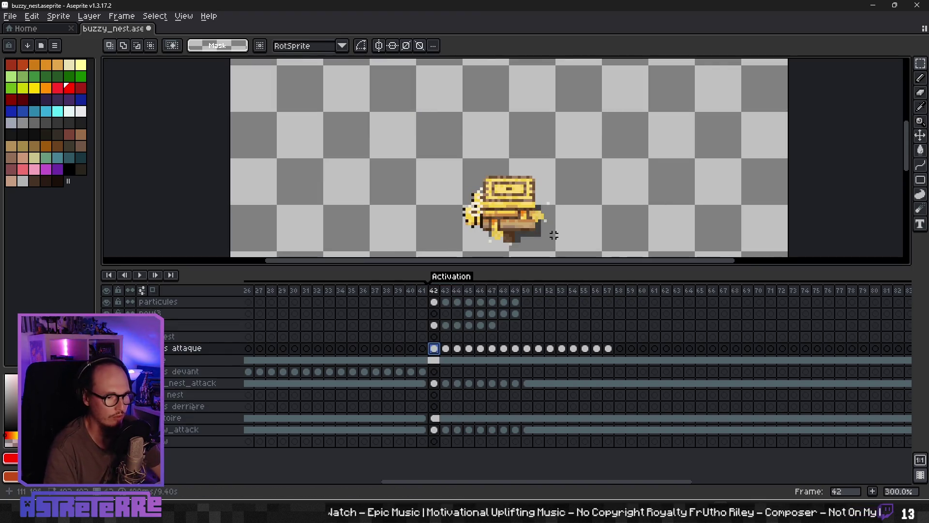
drag(560, 220, 506, 153)
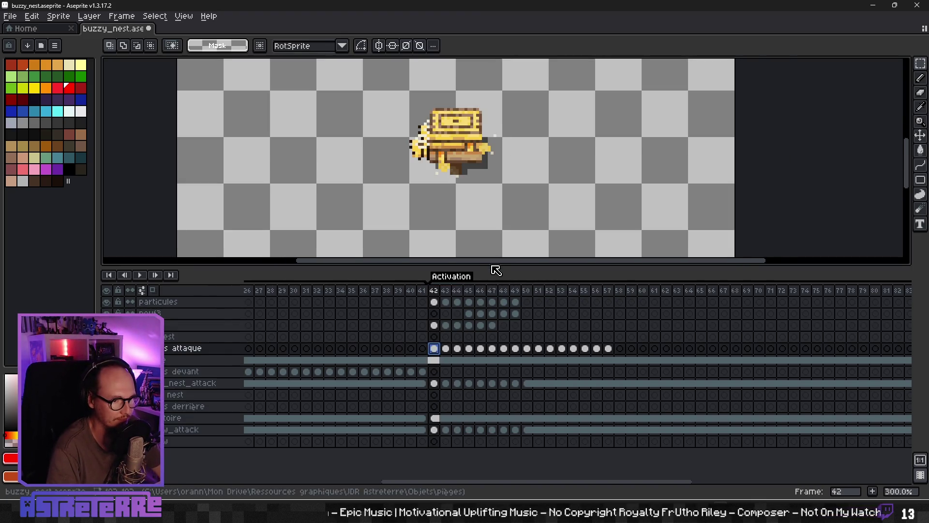
drag(491, 266, 489, 308)
drag(479, 388, 479, 383)
mouse_move(497, 234)
mouse_down()
mouse_move(465, 247)
mouse_move(449, 225)
mouse_up()
scroll(189, 438, down, 1)
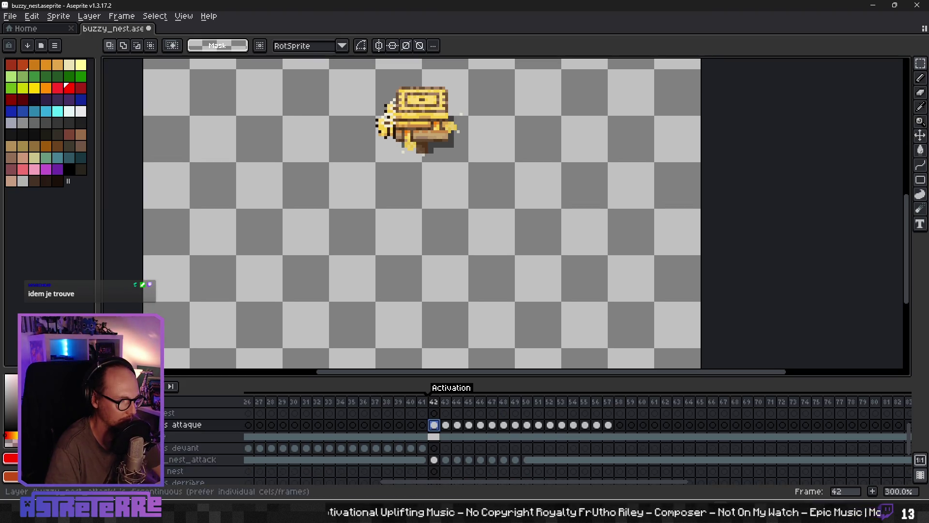
scroll(188, 438, down, 2)
- Show the guide layer with the red, blue and green flight-path loops, zooming out to 200%
click(106, 471)
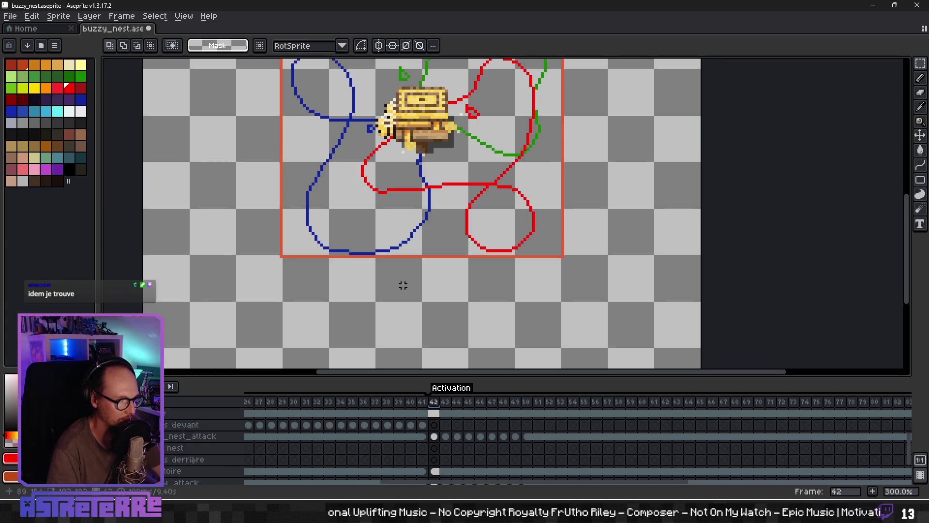
scroll(403, 285, up, 5)
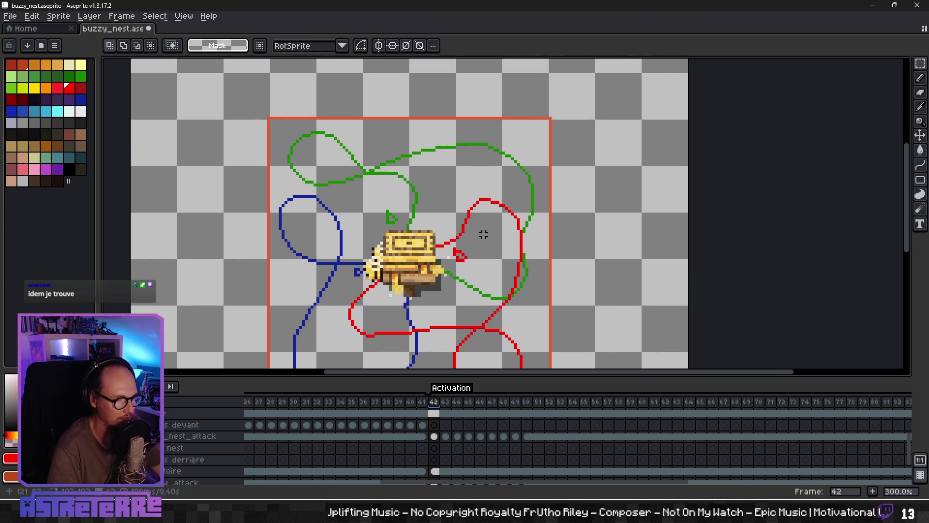
scroll(483, 235, down, 2)
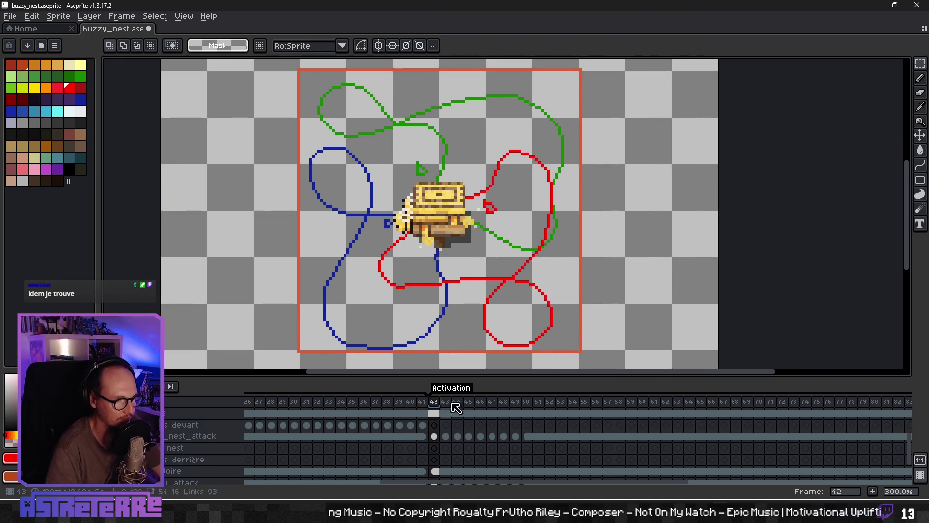
scroll(468, 294, down, 1)
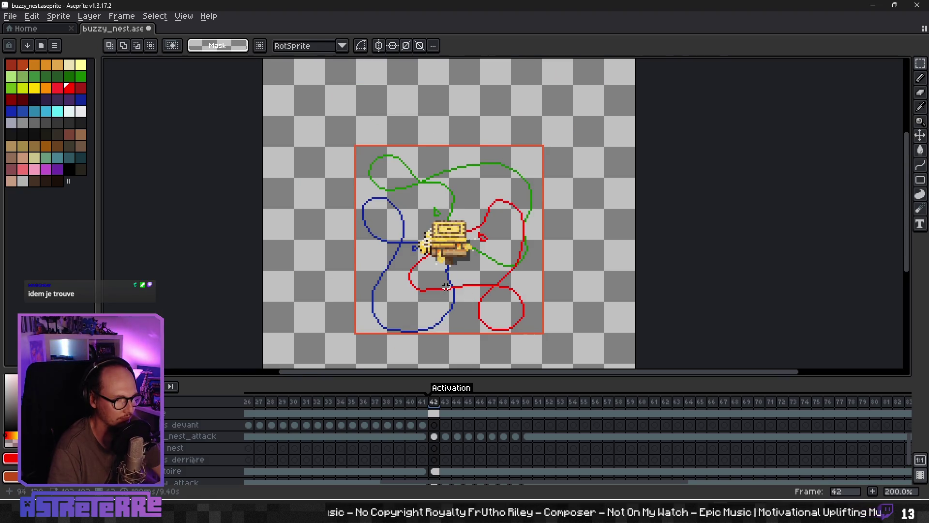
scroll(446, 286, down, 1)
scroll(442, 255, down, 3)
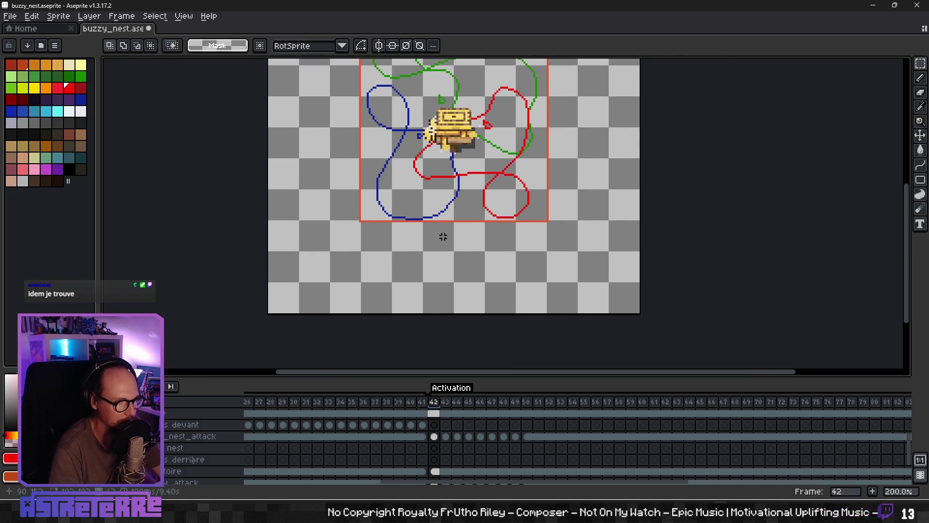
scroll(467, 186, up, 2)
scroll(464, 233, down, 1)
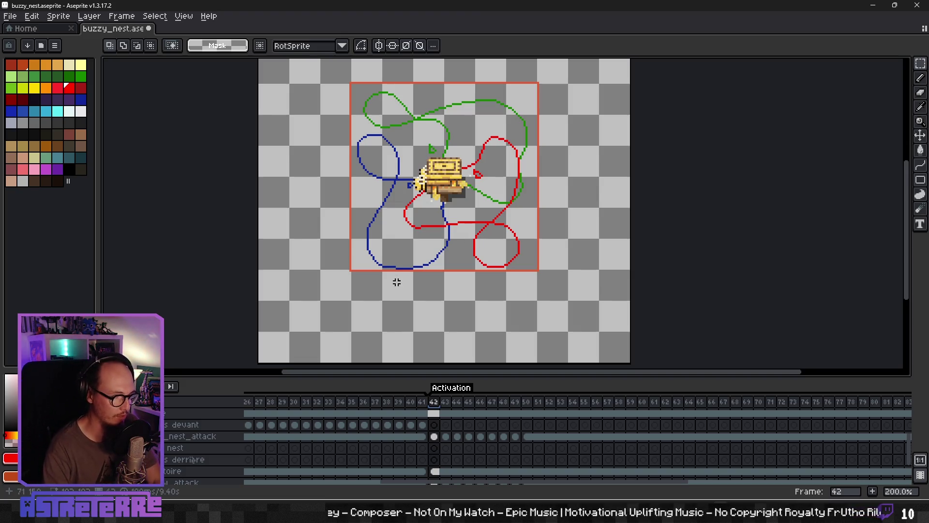
scroll(472, 380, up, 1)
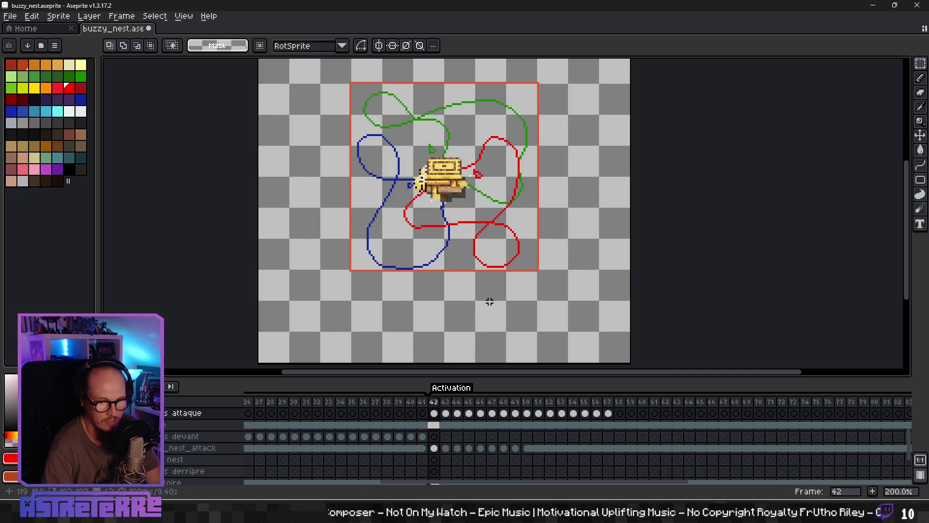
- Play the activation animation, stop on frame 45, and step back to the bee sprite row
key(Return)
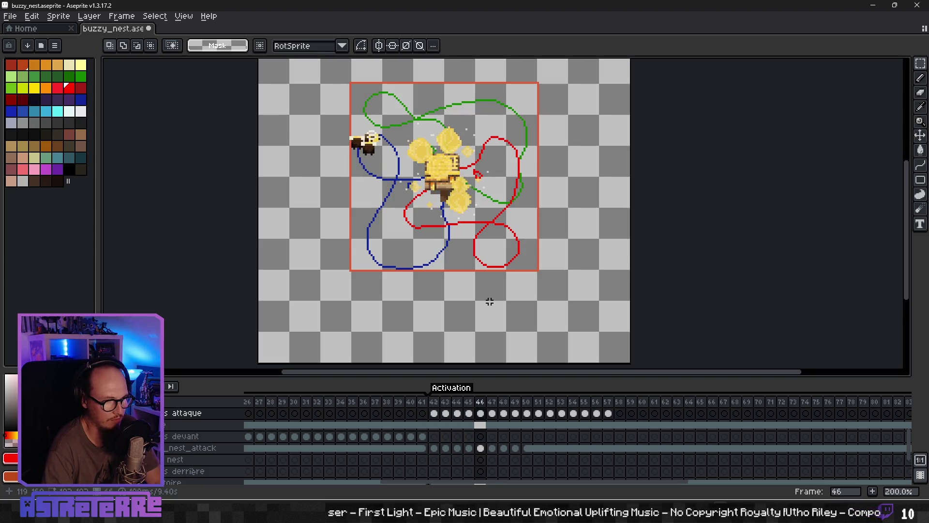
key(Return)
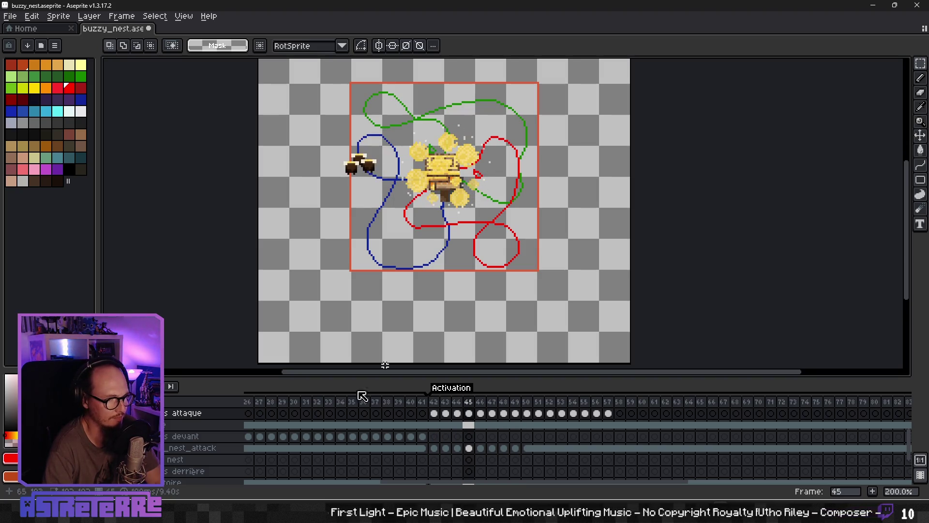
scroll(203, 441, down, 3)
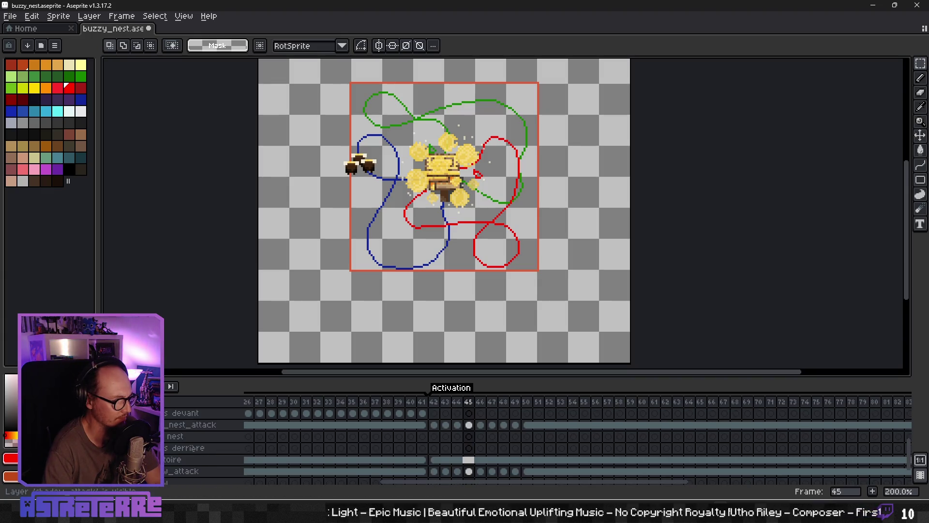
scroll(538, 443, up, 2)
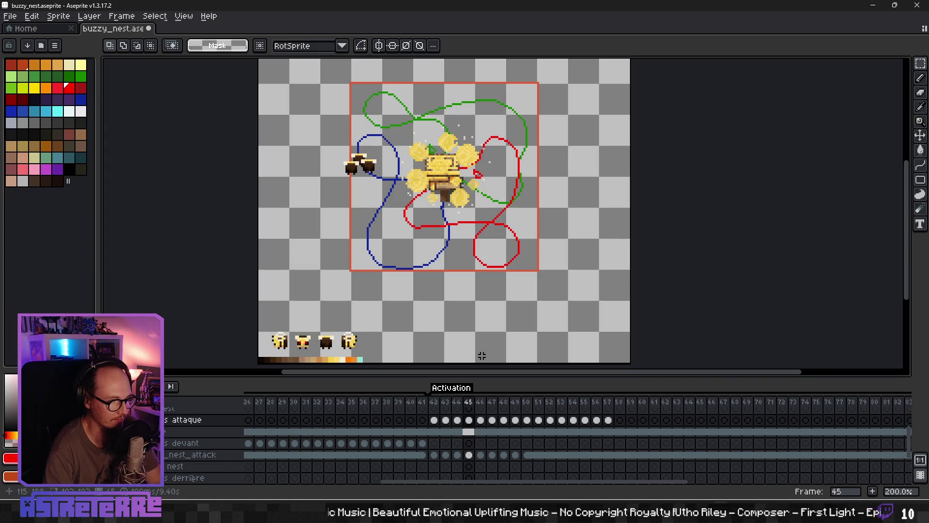
key(Left)
key(Left)
key(Left)
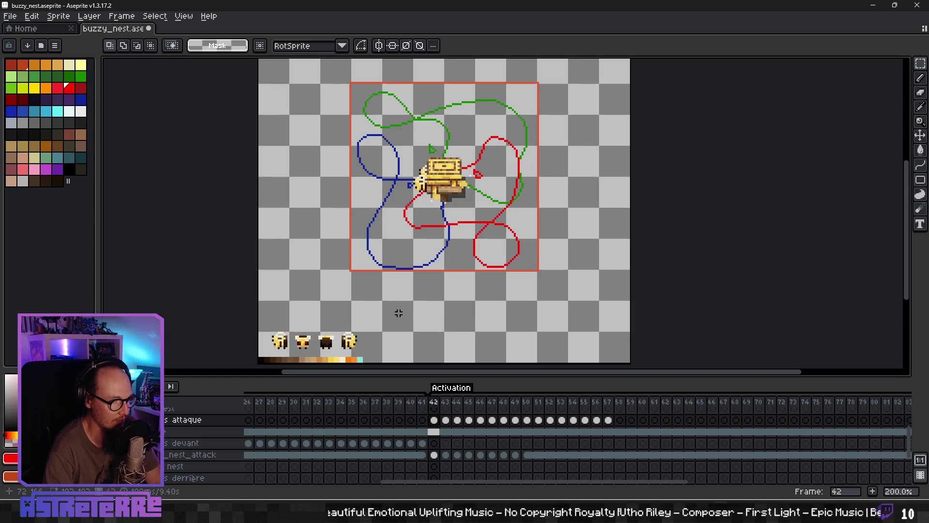
- On frame 42 of the bee layer, pick up the dark bee sprite
click(434, 432)
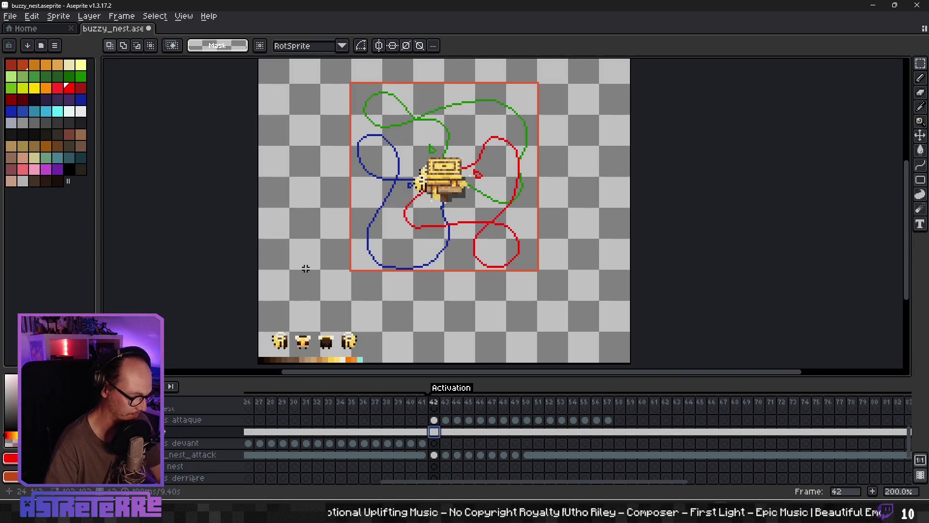
click(325, 342)
click(325, 341)
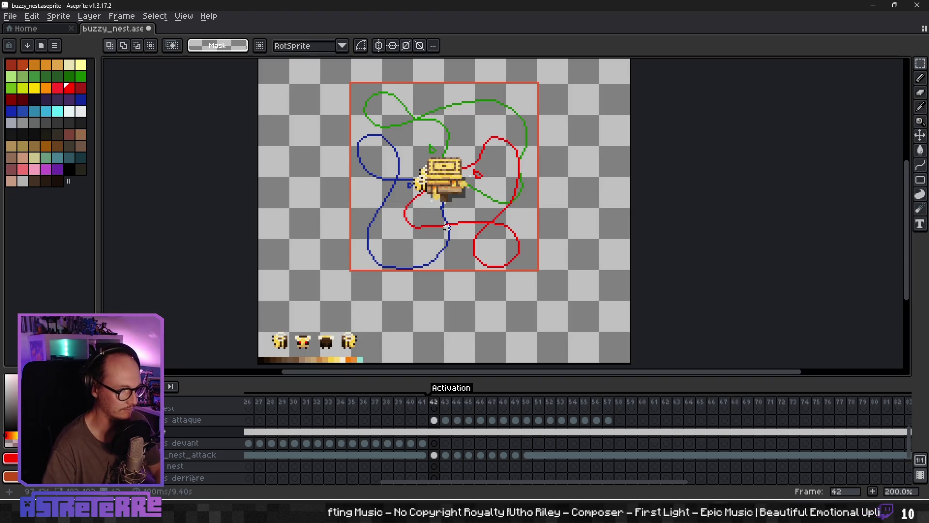
- Move the dark bee beside the nest and paste a copy onto the nest top on attaque
mouse_move(339, 354)
mouse_down()
mouse_move(465, 177)
mouse_move(441, 212)
mouse_up()
key(Return)
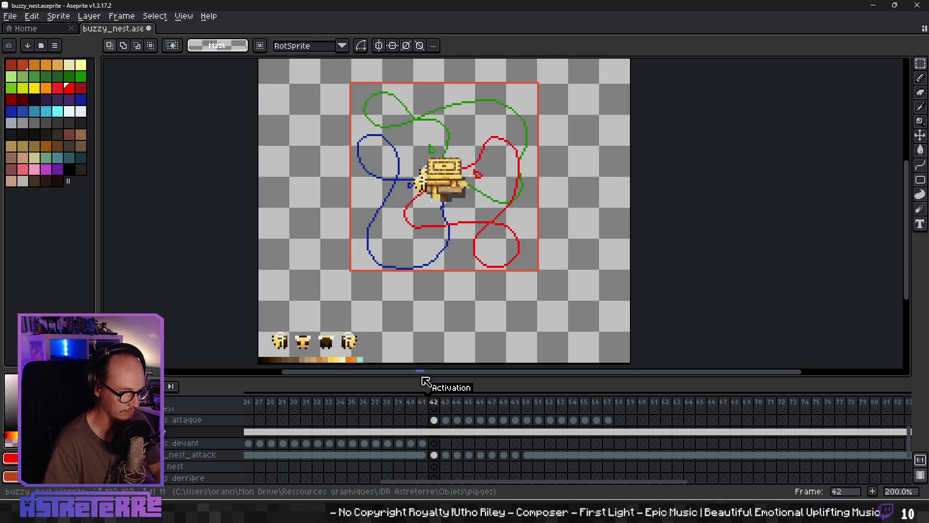
click(433, 420)
key(ctrl+v)
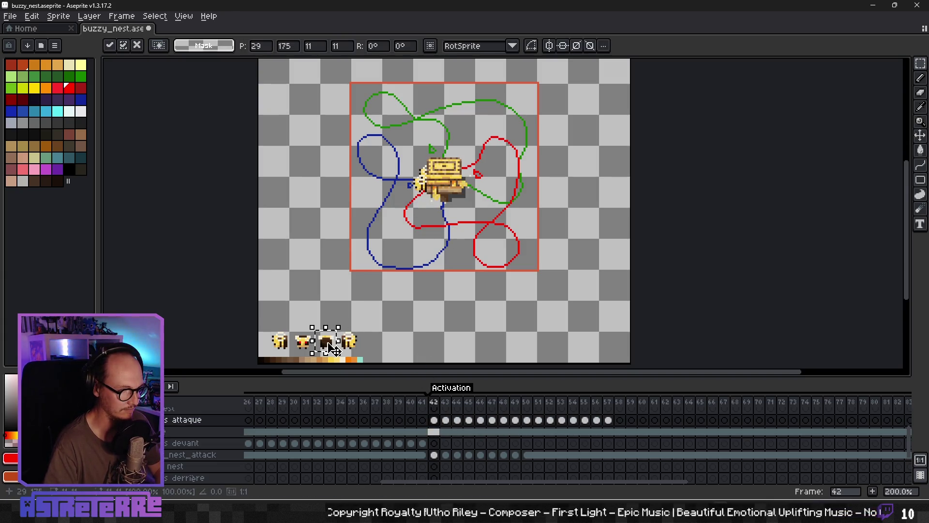
drag(331, 347, 440, 165)
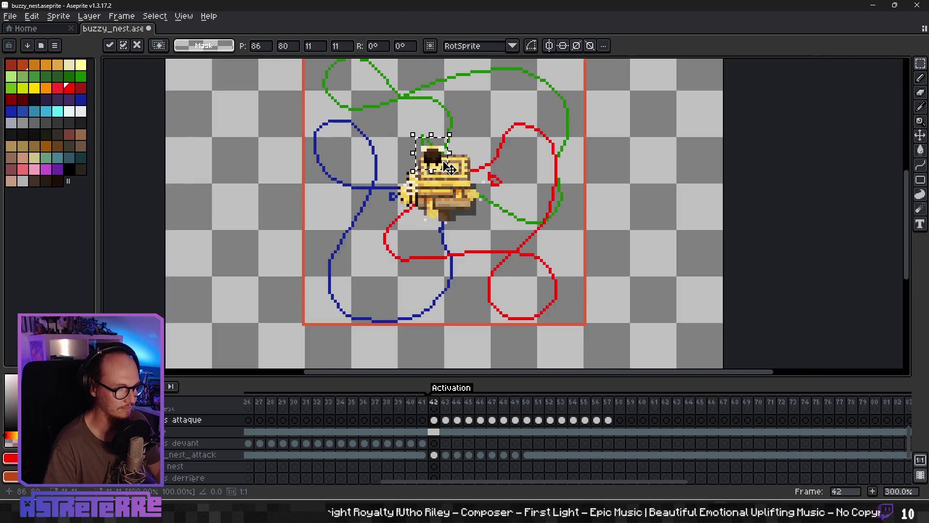
scroll(444, 160, up, 3)
scroll(486, 165, up, 3)
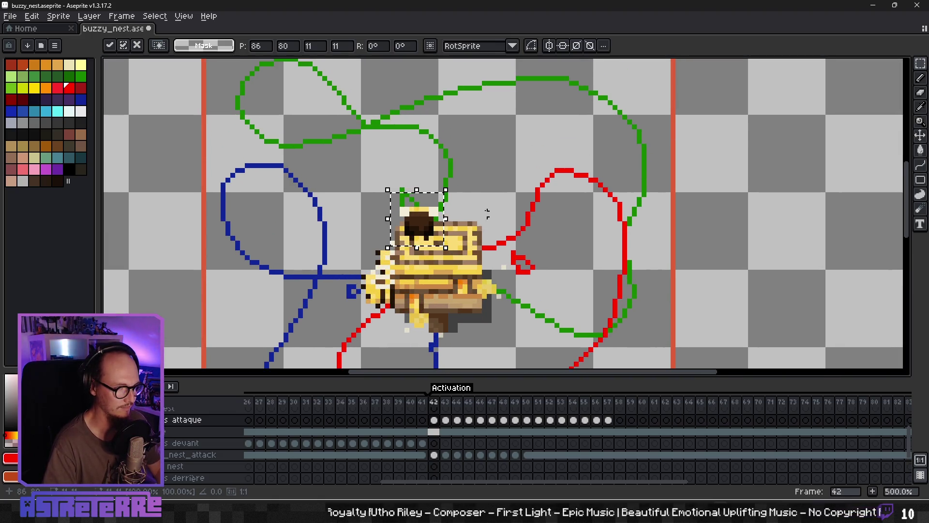
mouse_move(417, 220)
mouse_down()
mouse_move(141, 214)
mouse_move(474, 205)
mouse_move(457, 221)
mouse_move(455, 211)
mouse_move(157, 220)
mouse_move(217, 235)
mouse_move(482, 193)
mouse_up()
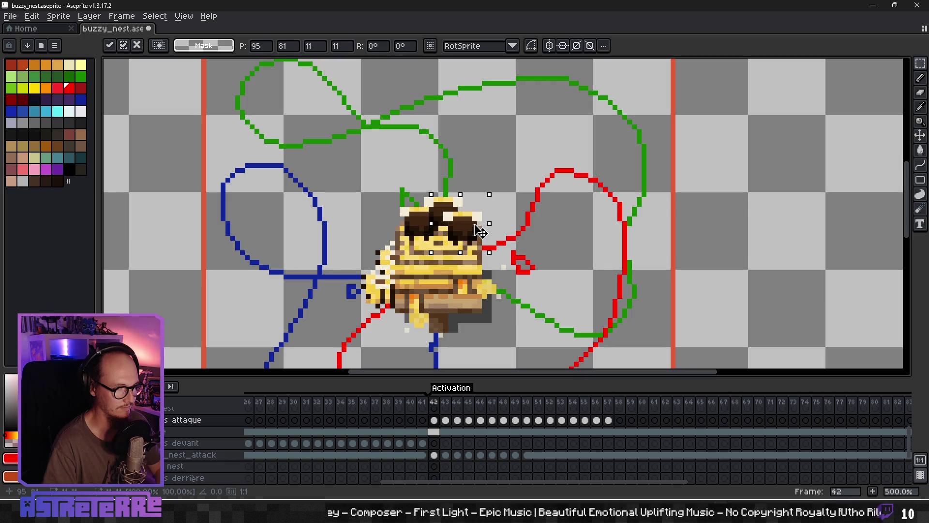
key(Return)
- Erase the part of the bee overlapping the nest box so it peeks out
drag(396, 260, 484, 223)
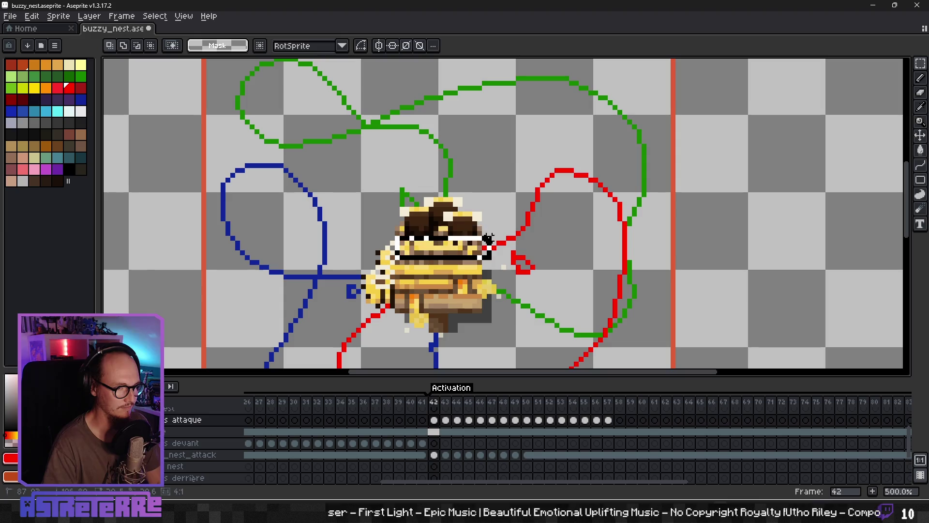
key(Delete)
scroll(523, 215, down, 2)
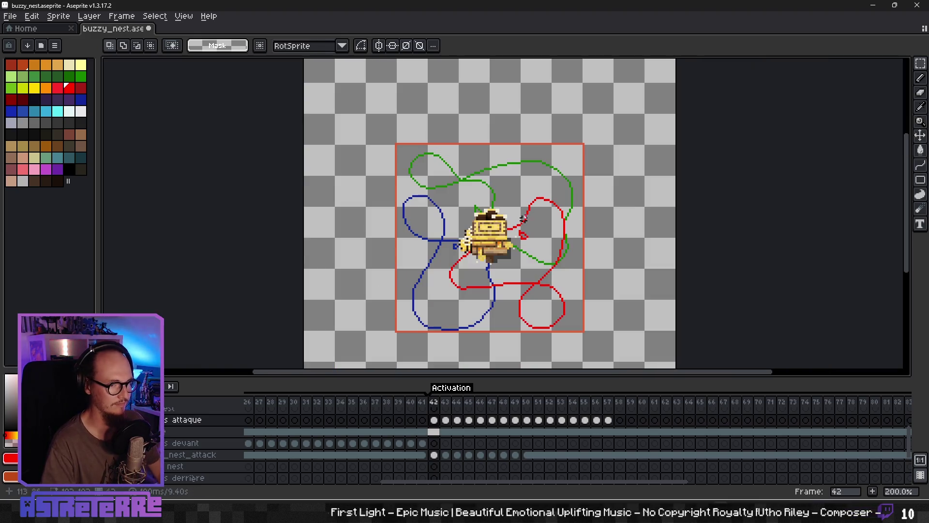
scroll(438, 205, up, 6)
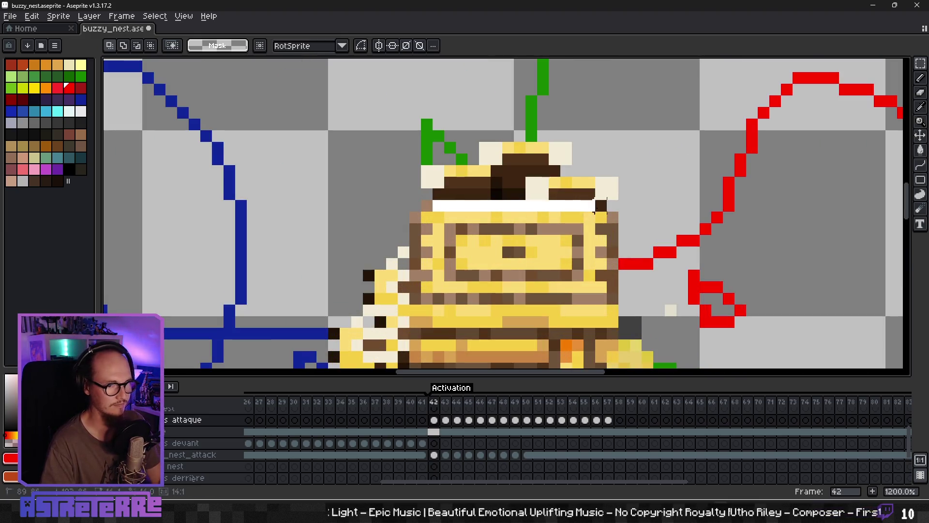
scroll(633, 223, down, 5)
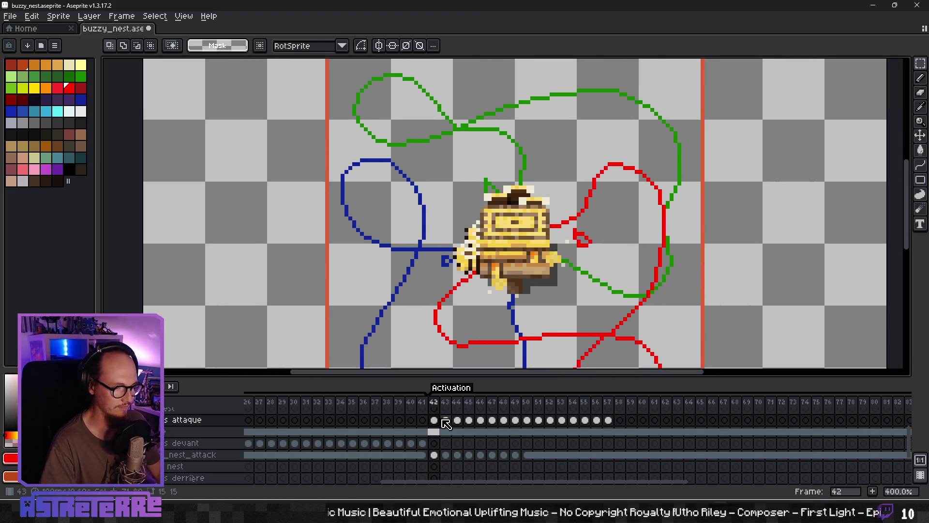
- On frame 43, paste dark bee copies and position them just above the nest
click(447, 421)
key(ctrl+v)
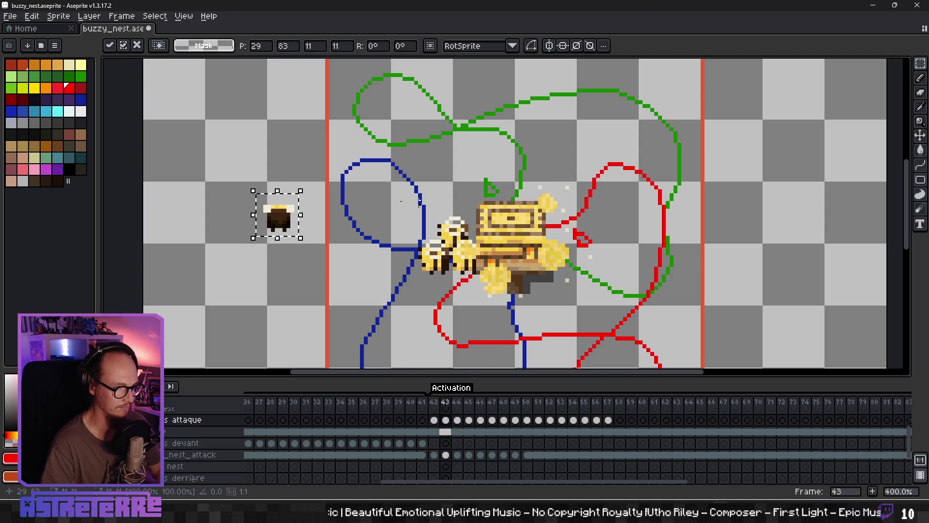
mouse_move(279, 217)
mouse_down()
mouse_move(528, 165)
mouse_move(518, 169)
mouse_up()
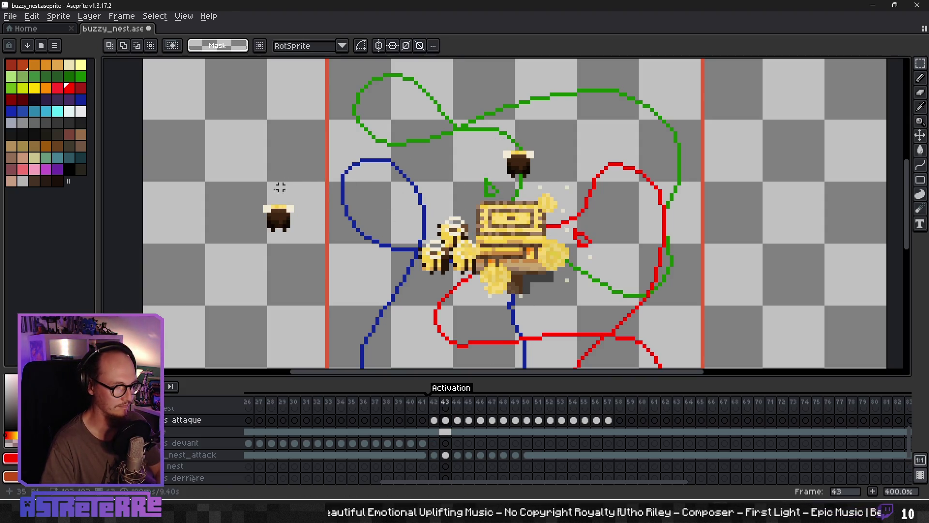
mouse_move(262, 196)
mouse_down()
mouse_move(307, 238)
mouse_move(438, 179)
mouse_move(515, 186)
mouse_up()
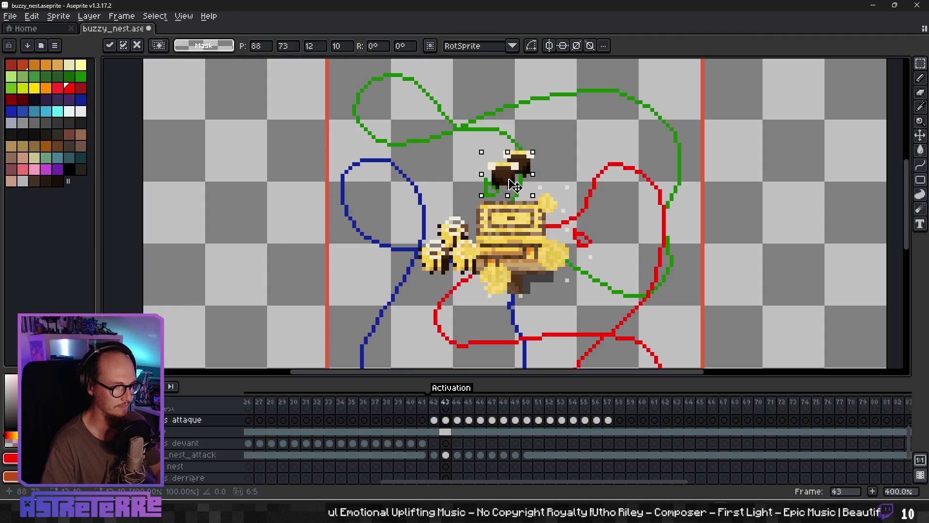
key(ctrl+z)
mouse_move(294, 213)
mouse_down()
mouse_move(369, 222)
mouse_move(544, 172)
mouse_move(540, 186)
mouse_up()
click(594, 174)
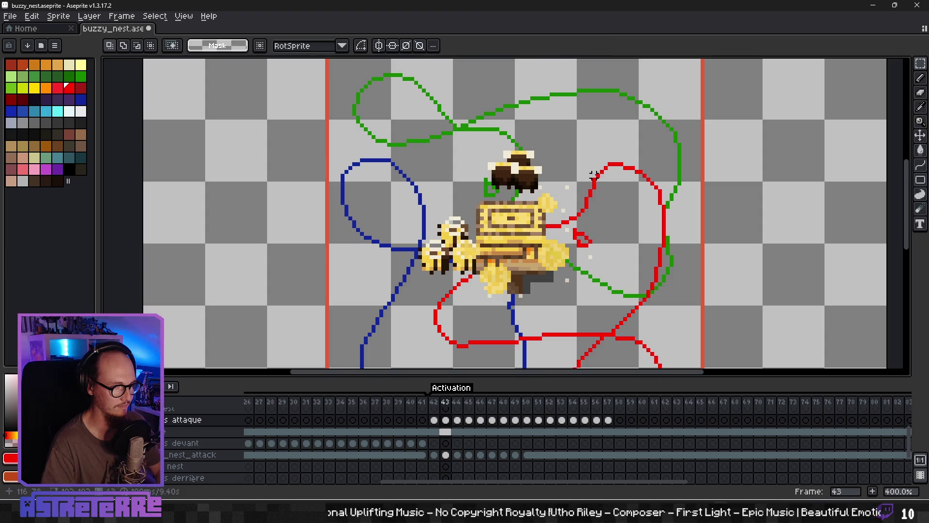
- Try pasting a bee piece onto the nest in frame 44, then discard it
click(460, 421)
key(ctrl+v)
mouse_move(273, 214)
mouse_down()
mouse_move(512, 155)
mouse_move(529, 144)
mouse_move(522, 140)
mouse_up()
key(Escape)
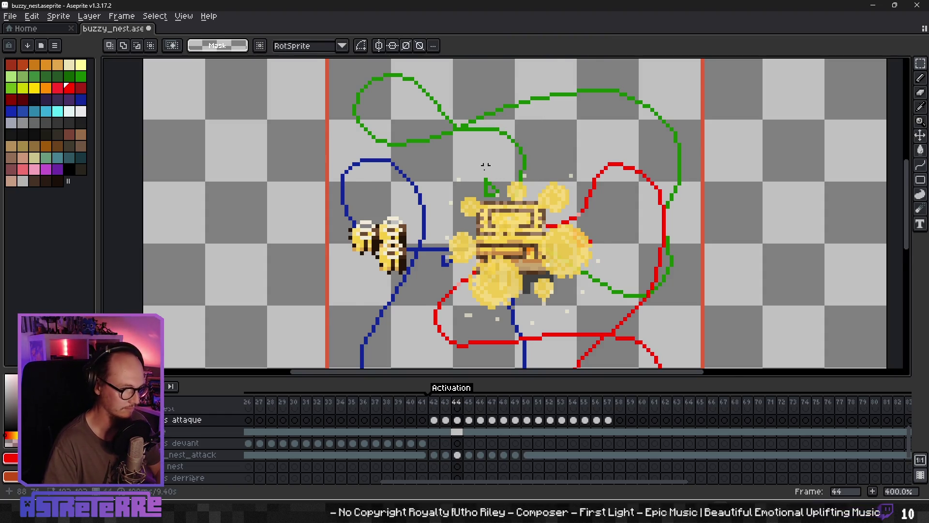
- Select the striped bee sprite from the sheet below the canvas on frame 44
scroll(486, 169, down, 1)
scroll(445, 195, down, 5)
scroll(444, 195, right, 3)
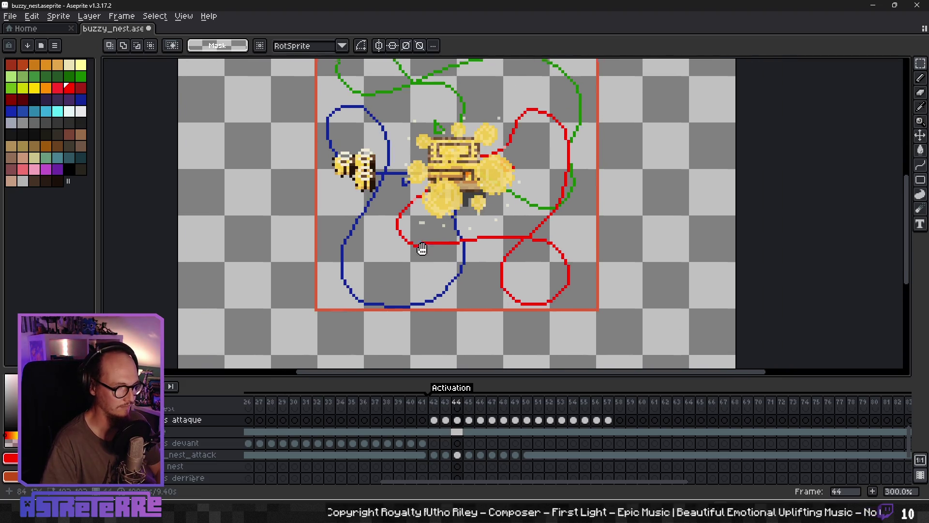
click(458, 432)
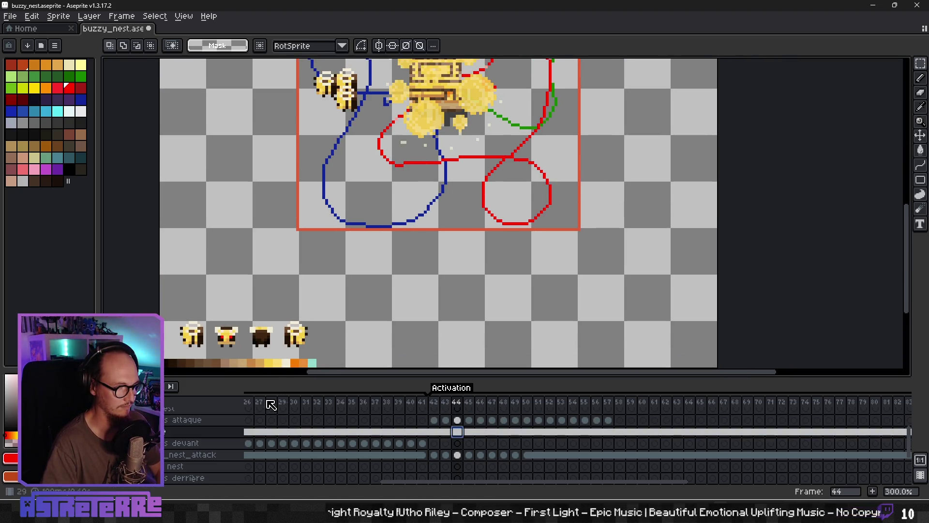
drag(168, 315, 211, 349)
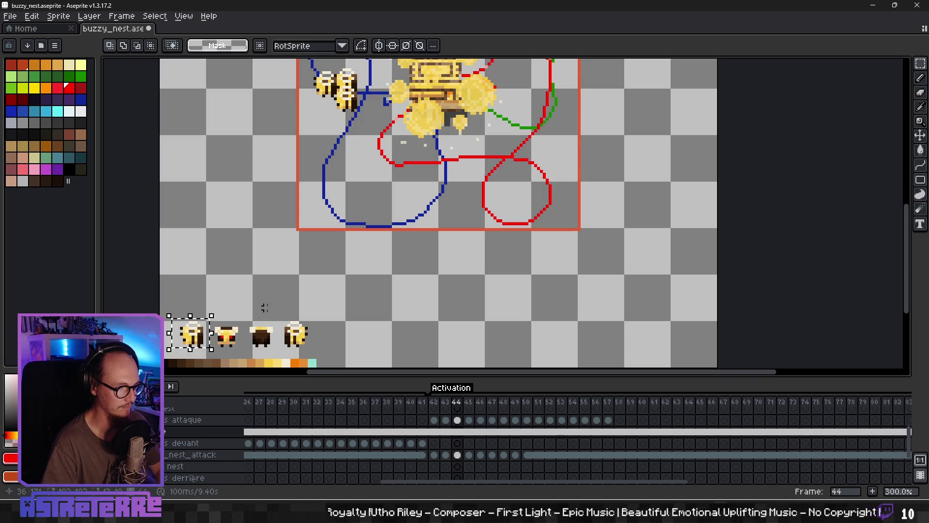
scroll(440, 214, up, 5)
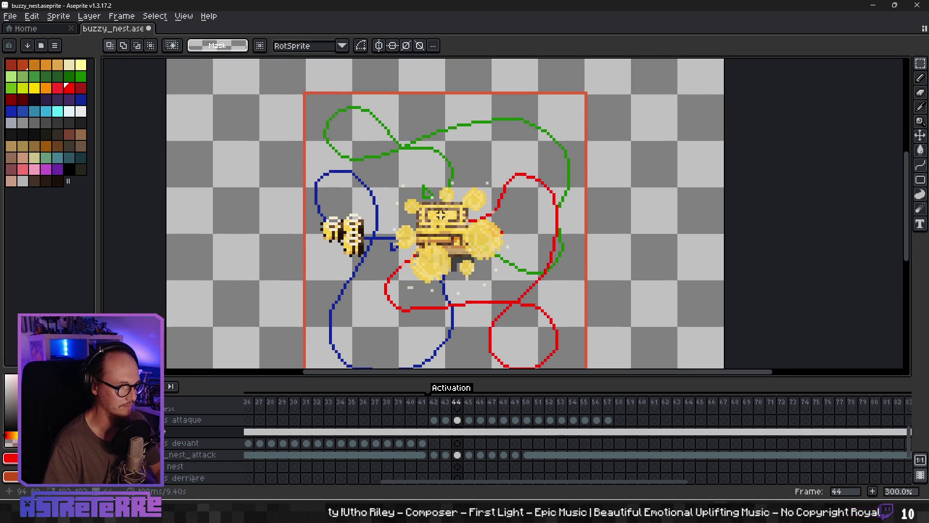
- Paste three striped bees above the nest along the green path in frame 44
key(ctrl+v)
mouse_move(208, 230)
mouse_down()
mouse_move(396, 203)
mouse_move(449, 179)
mouse_move(442, 167)
mouse_up()
key(ctrl+v)
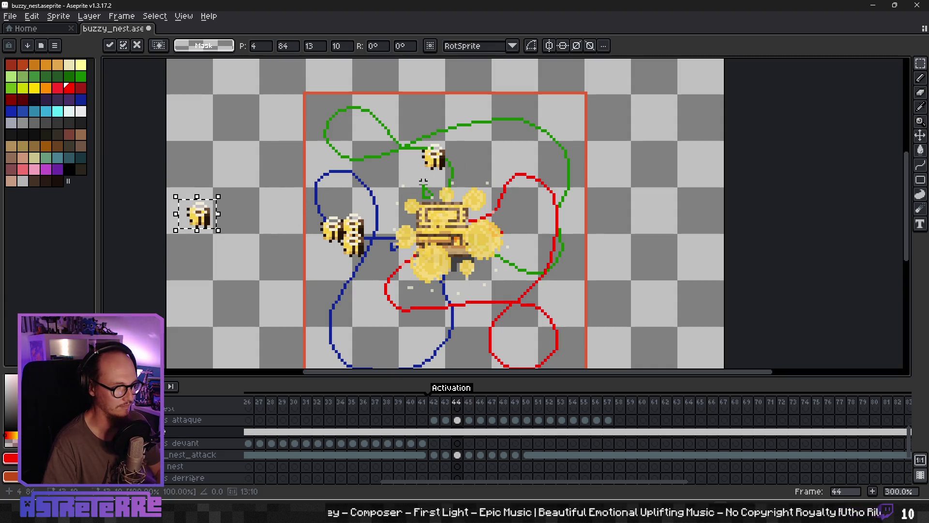
mouse_move(220, 217)
mouse_down()
mouse_move(459, 146)
mouse_move(458, 153)
mouse_up()
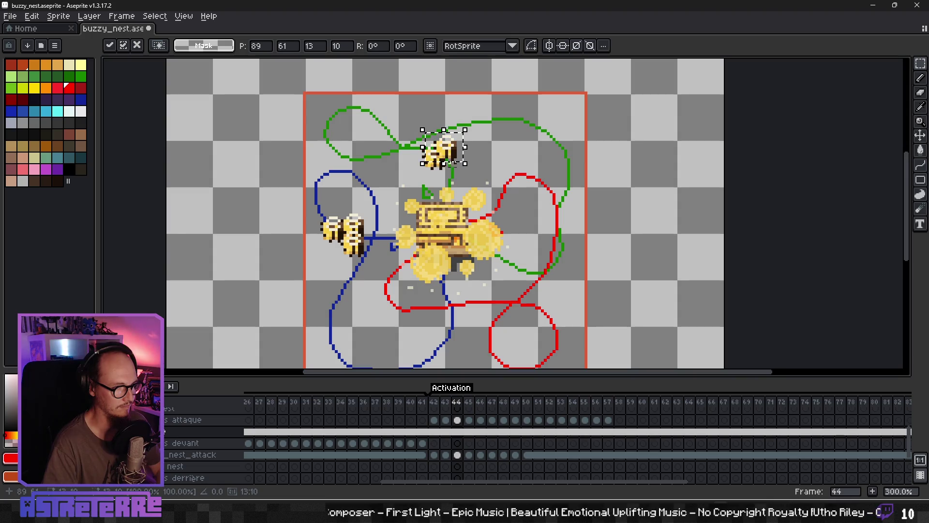
key(ctrl+v)
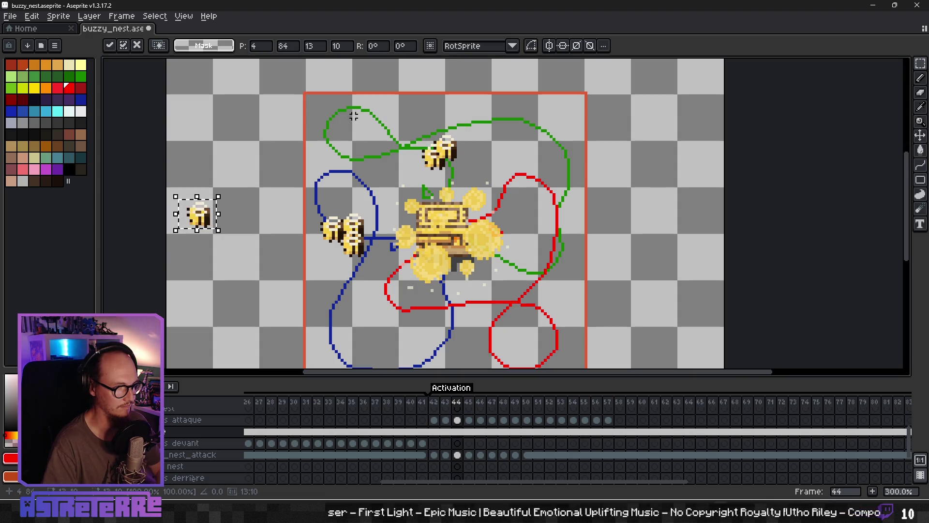
mouse_move(221, 228)
mouse_down()
mouse_move(454, 194)
mouse_move(455, 203)
mouse_move(461, 177)
mouse_up()
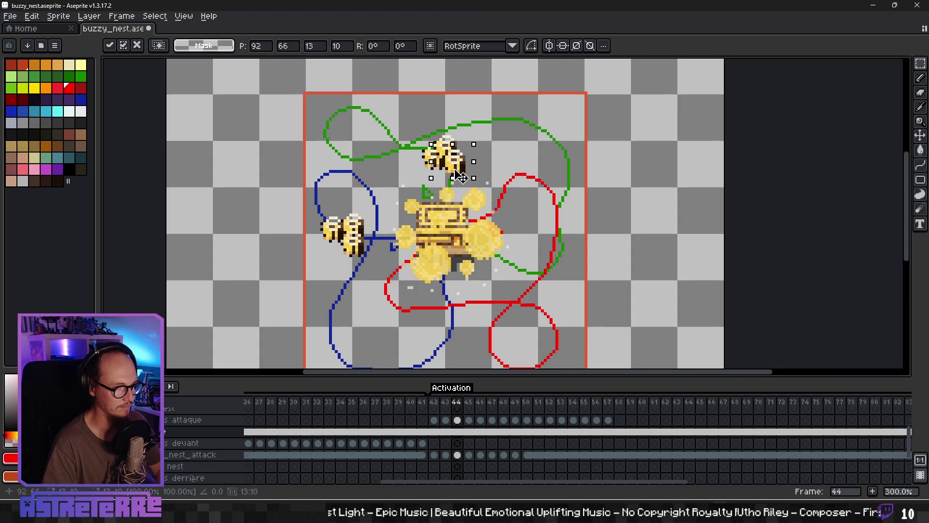
click(494, 160)
key(ctrl+v)
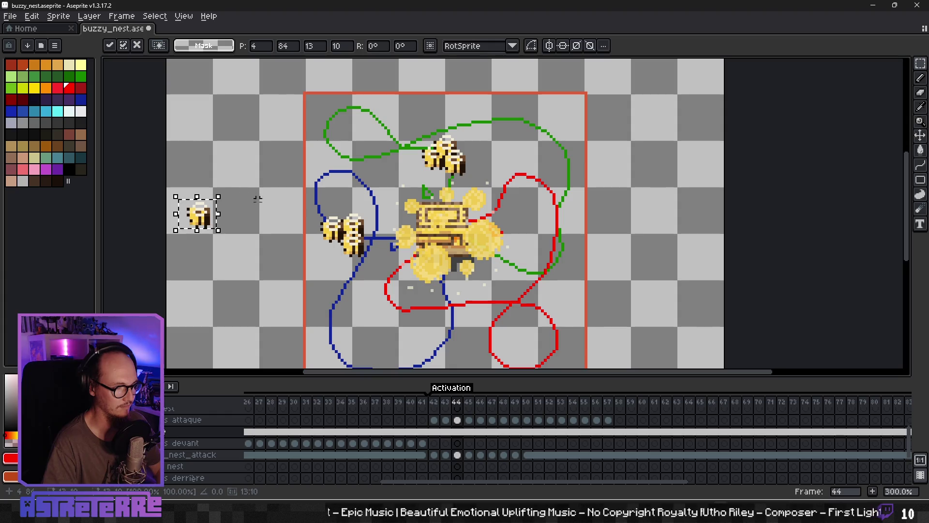
click(469, 420)
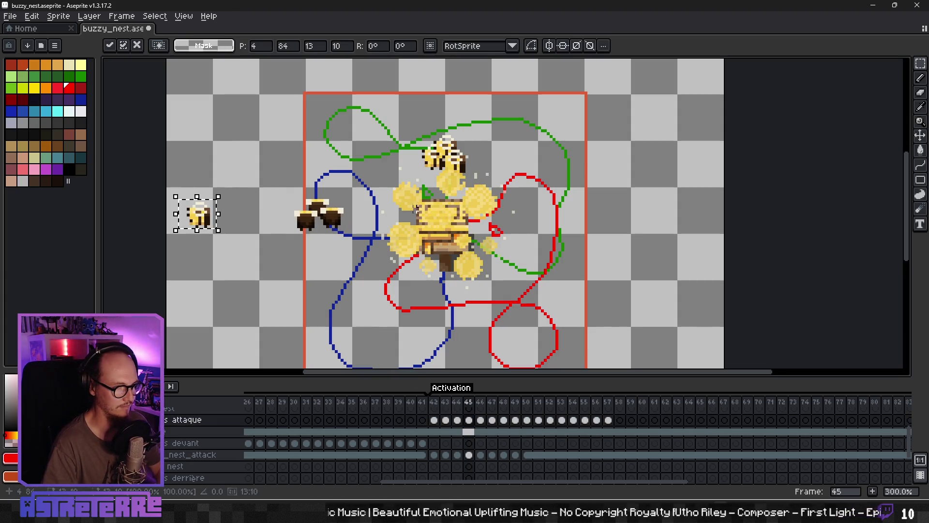
- Discard the leftover paste, then delete the top bee on frame 44 and restore it
key(Escape)
click(458, 431)
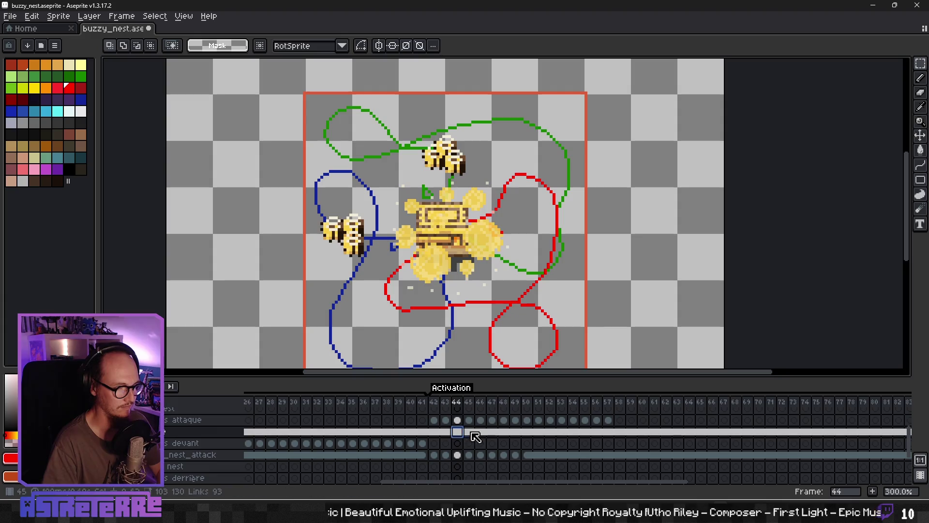
click(473, 432)
click(458, 432)
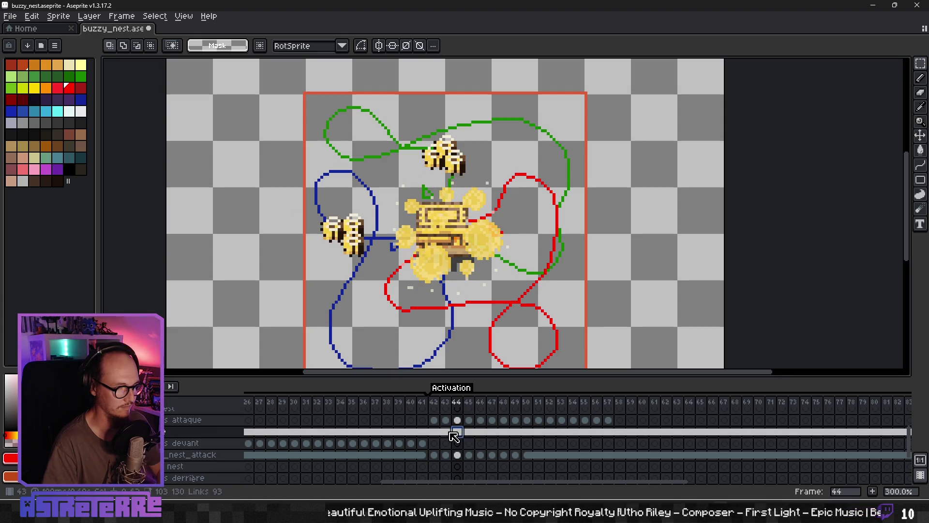
drag(409, 122, 485, 189)
key(Delete)
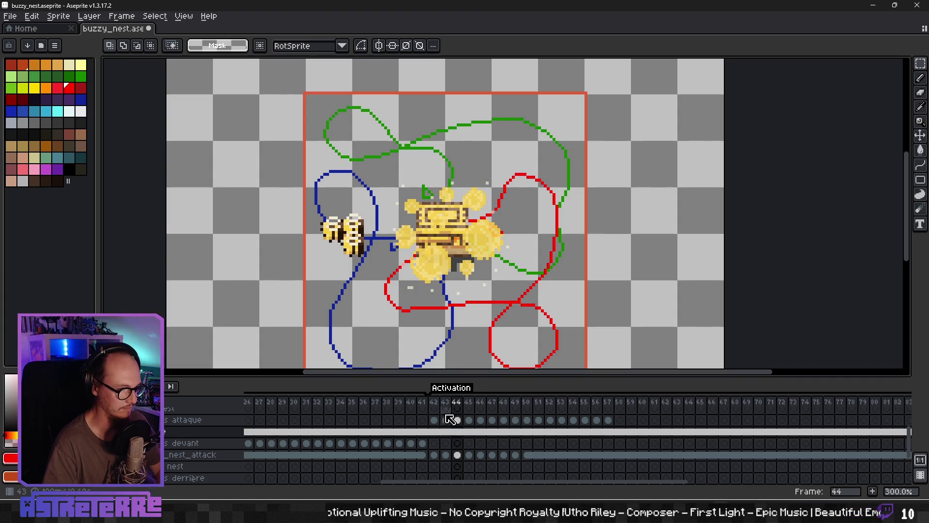
click(445, 419)
click(457, 419)
key(ctrl+z)
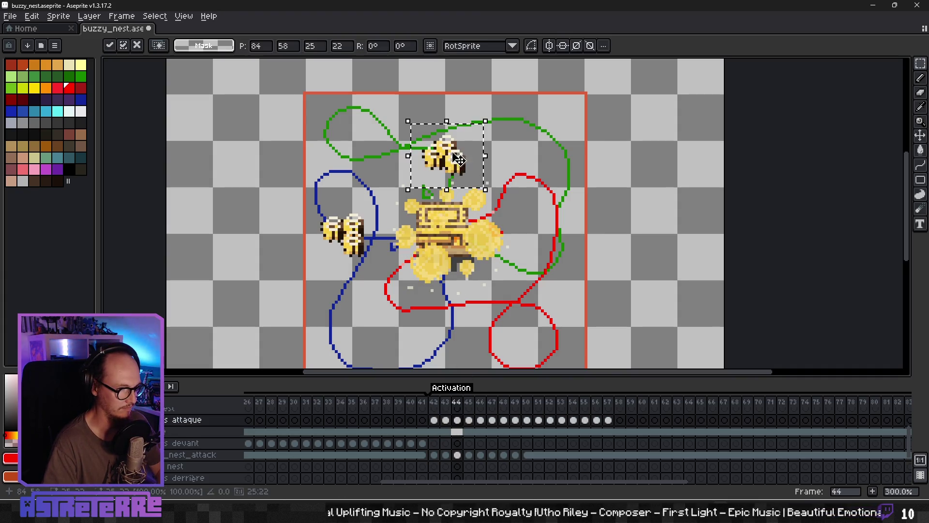
- Trial-paste a bee into frame 46 and cancel it
click(498, 166)
click(445, 420)
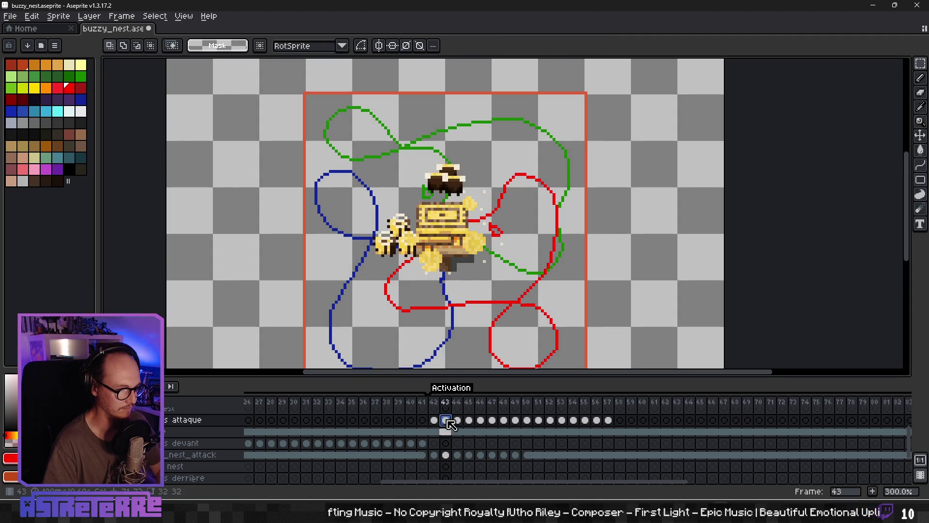
key(Right)
key(Right)
key(Right)
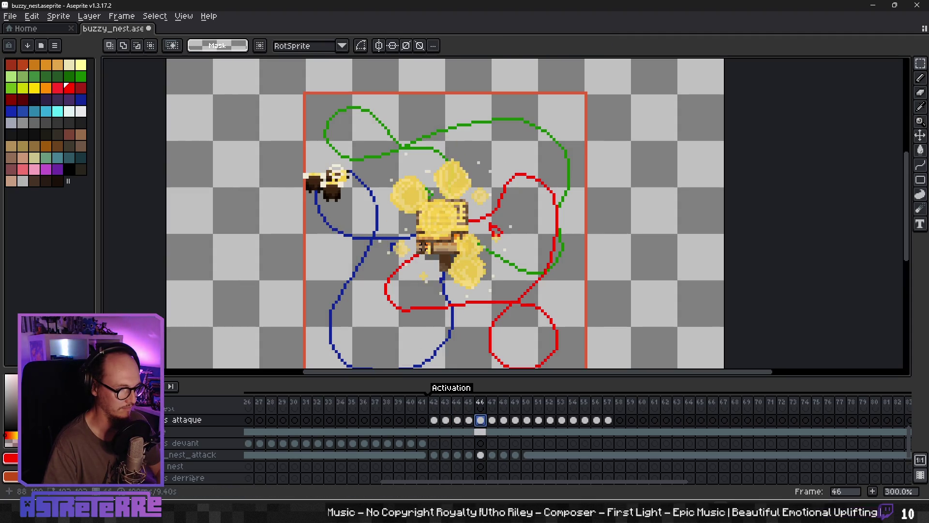
key(ctrl+v)
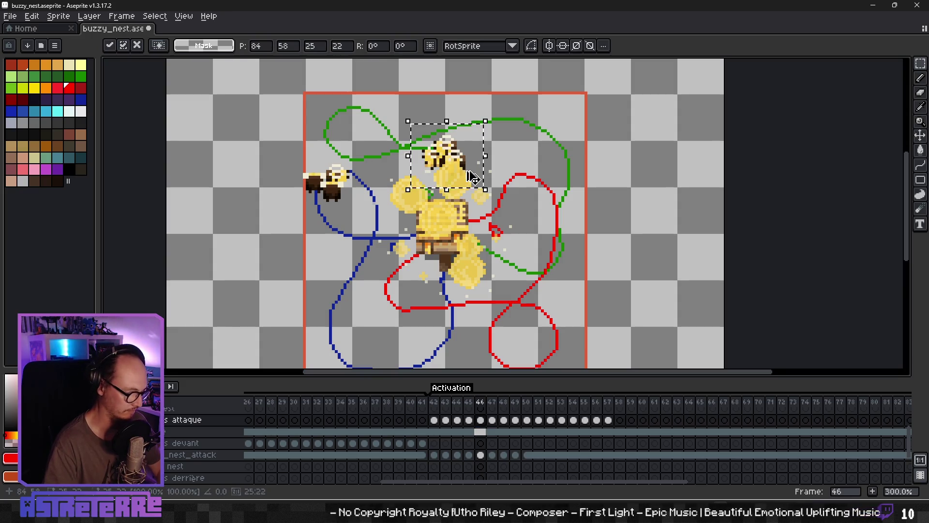
key(Escape)
- Copy the reference bee below the canvas and paste it into frame 45, shifted right
scroll(384, 275, down, 4)
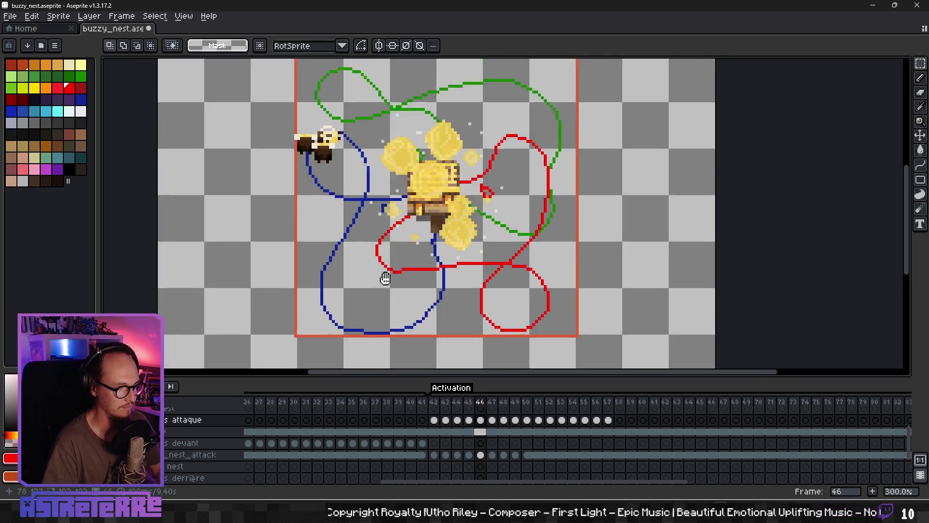
drag(170, 286, 215, 325)
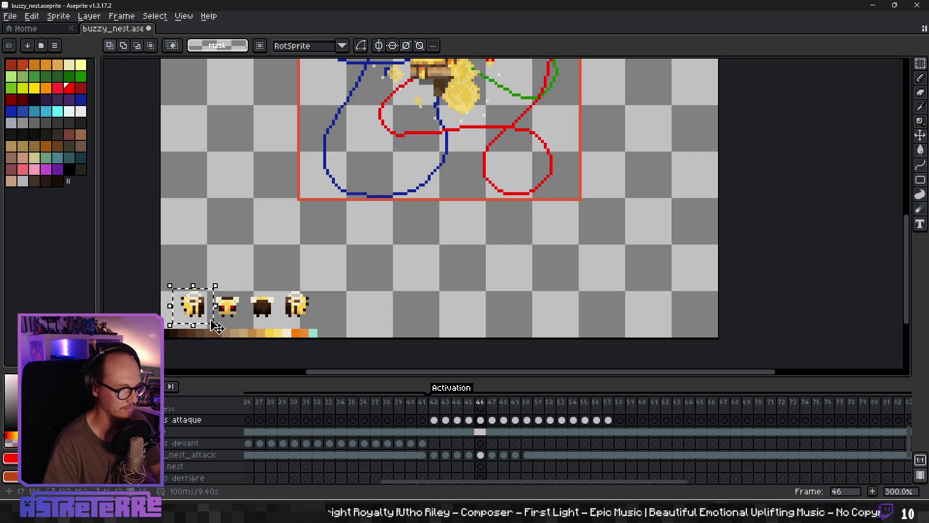
scroll(384, 228, up, 4)
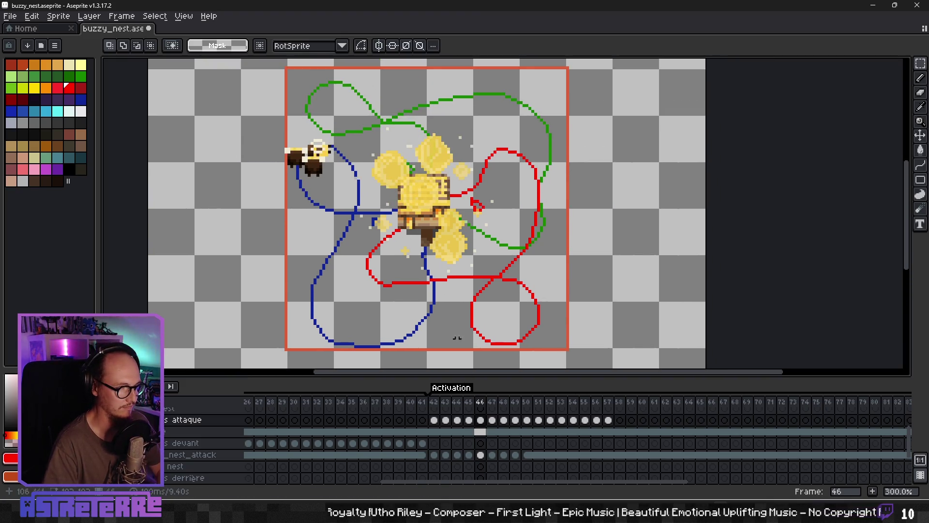
key(Left)
key(Left)
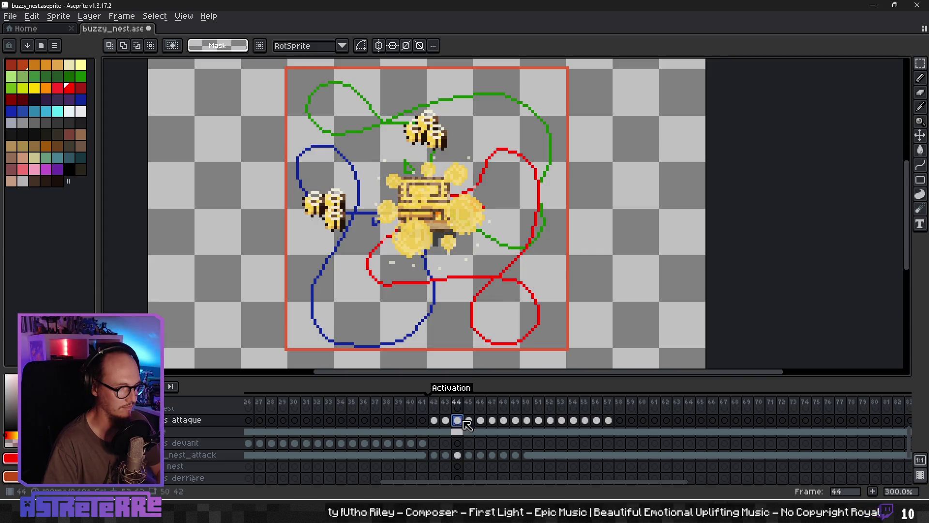
key(Right)
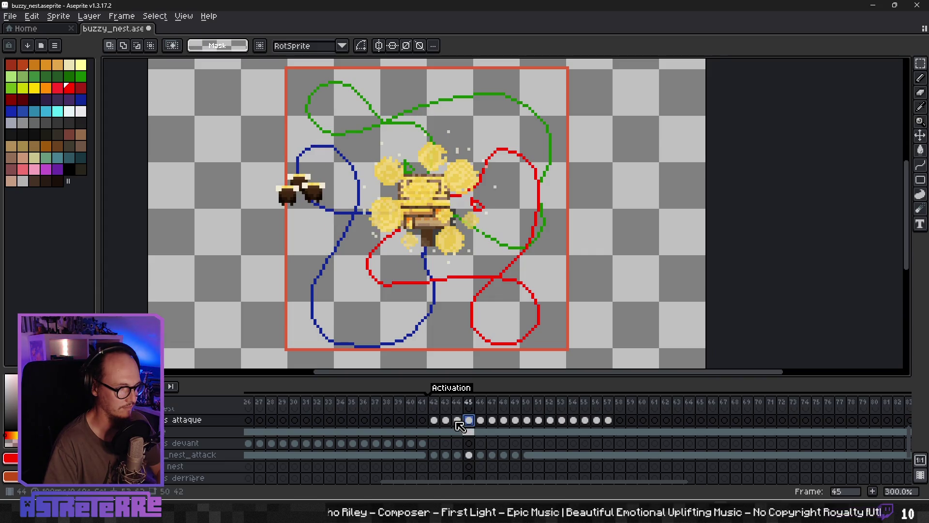
click(457, 420)
click(469, 420)
key(ctrl+v)
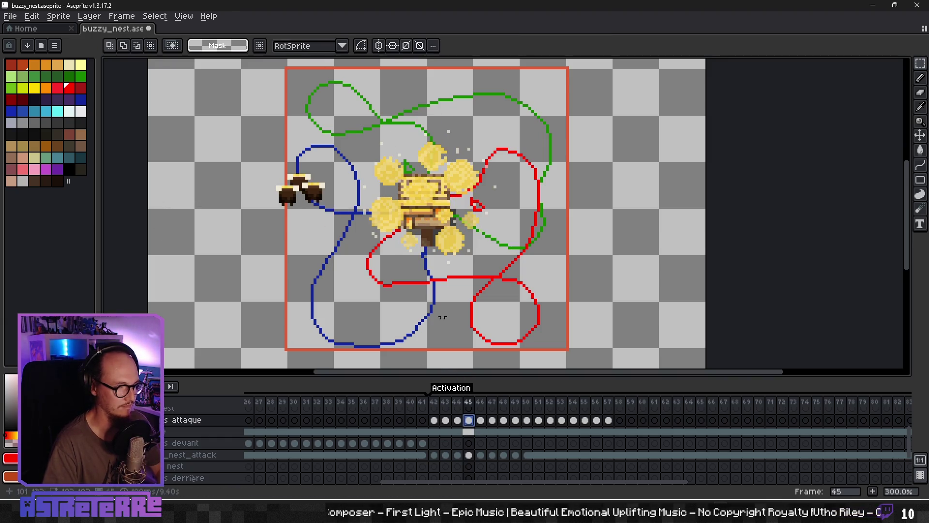
drag(193, 223, 259, 222)
key(Return)
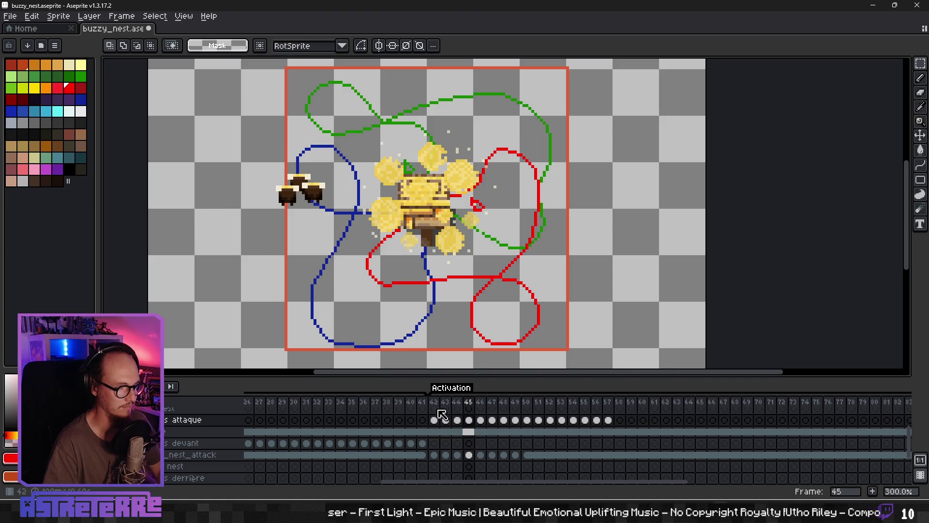
- Copy the reference bee again and place it on the green path in frame 45
click(469, 432)
drag(260, 262, 255, 262)
scroll(256, 262, down, 5)
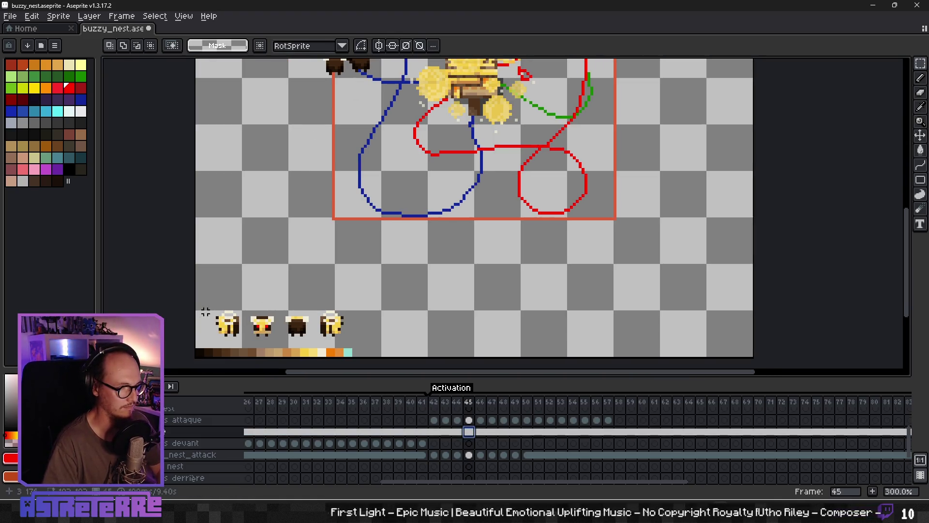
drag(205, 308, 248, 344)
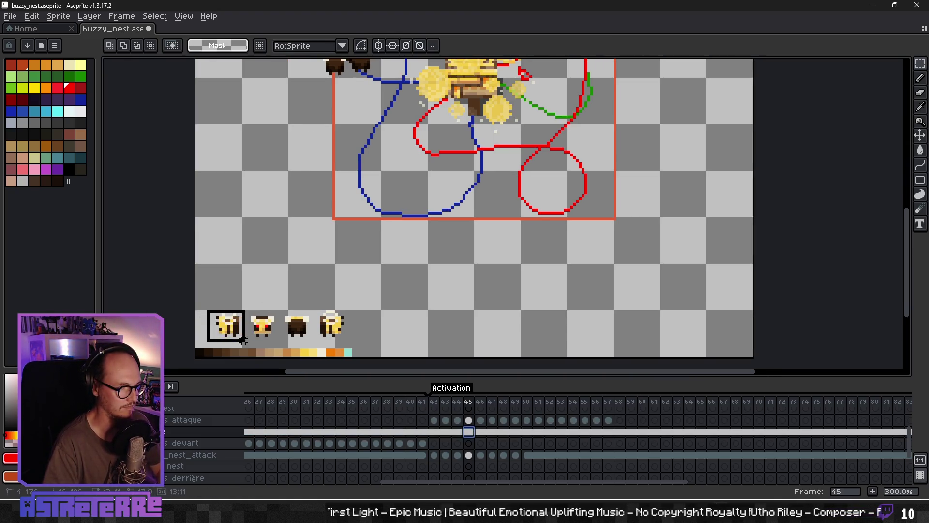
click(469, 420)
drag(471, 89, 457, 269)
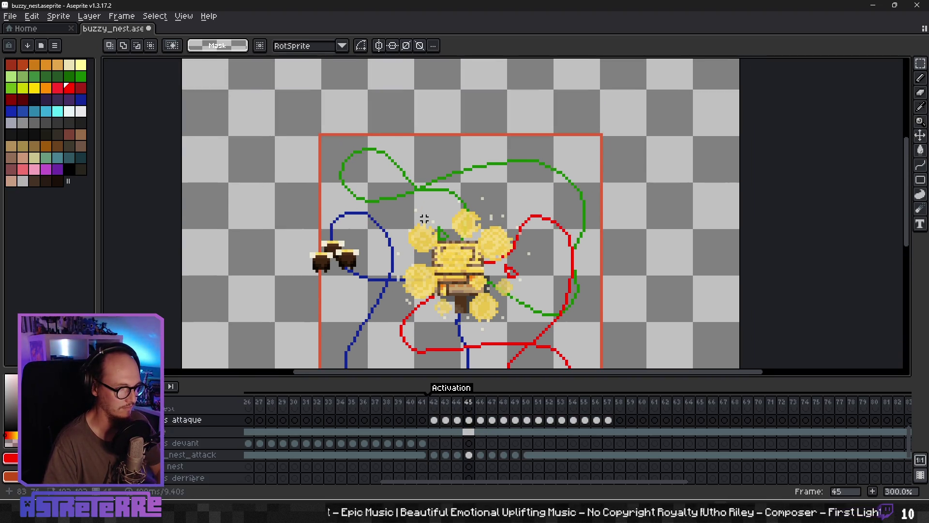
key(ctrl+v)
mouse_move(228, 220)
mouse_down()
mouse_move(431, 196)
mouse_move(413, 200)
mouse_move(427, 196)
mouse_move(419, 196)
mouse_up()
click(467, 431)
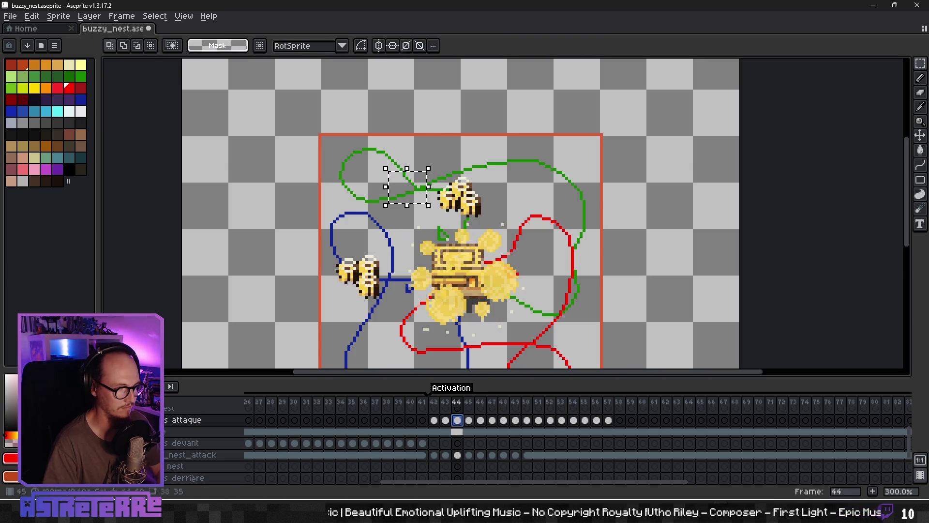
- Add a second bee on the green path in frame 45 and another in frame 47
key(ctrl+v)
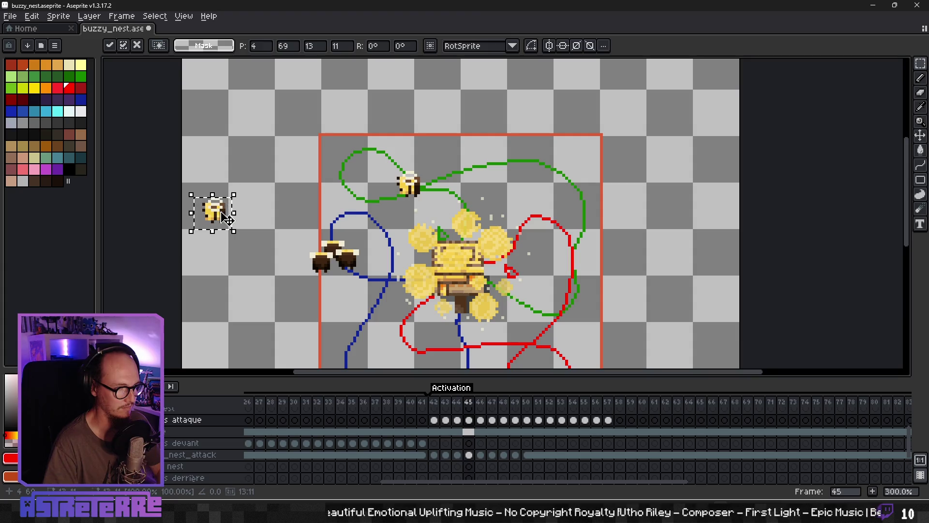
mouse_move(227, 219)
mouse_down()
mouse_move(418, 178)
mouse_move(438, 189)
mouse_move(228, 218)
mouse_move(436, 206)
mouse_move(435, 196)
mouse_up()
click(475, 431)
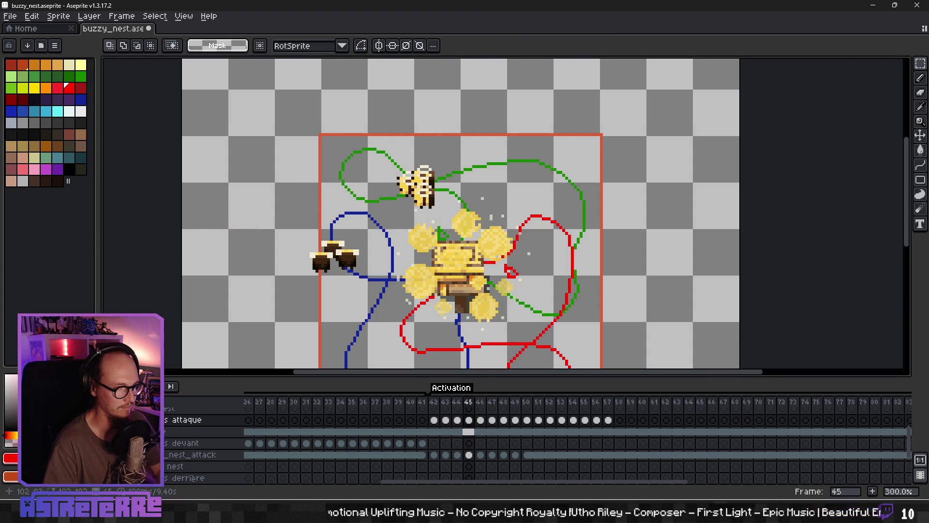
click(480, 431)
click(492, 430)
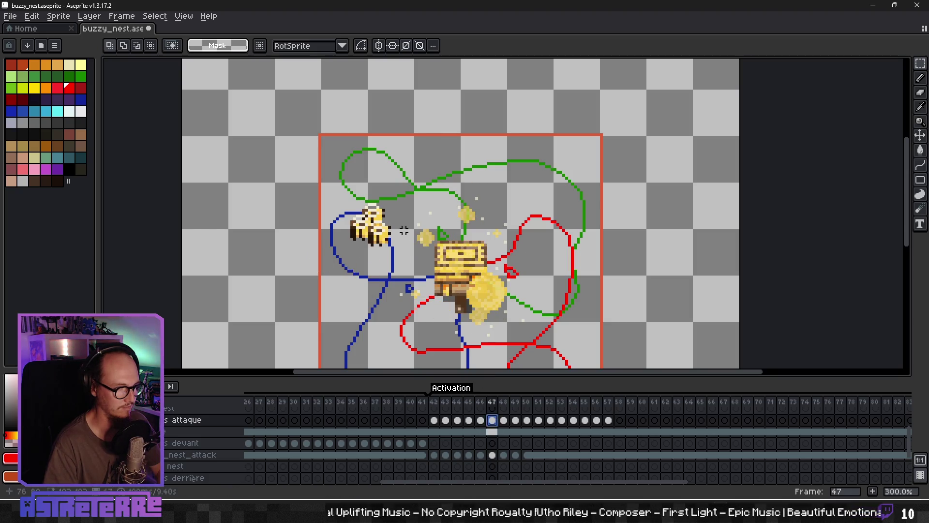
key(ctrl+v)
mouse_move(217, 219)
mouse_down()
mouse_move(343, 211)
mouse_move(372, 198)
mouse_move(391, 165)
mouse_up()
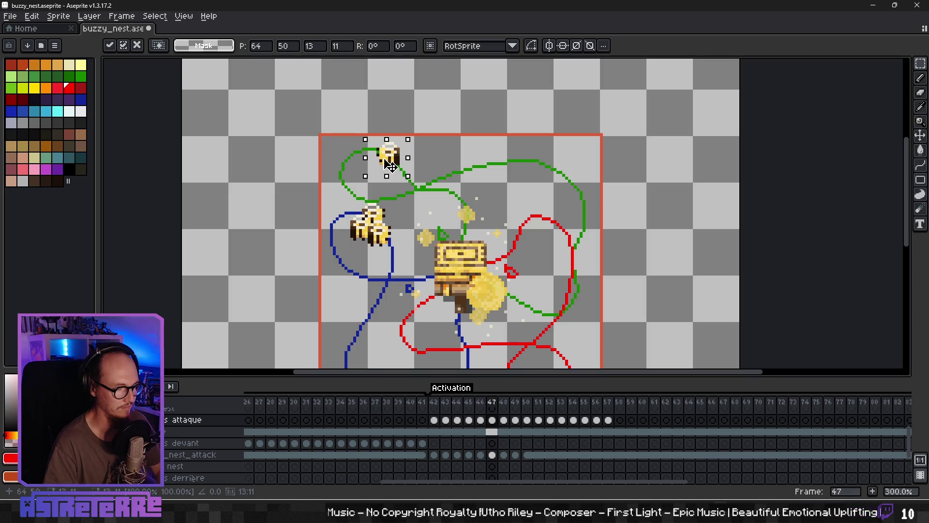
key(period)
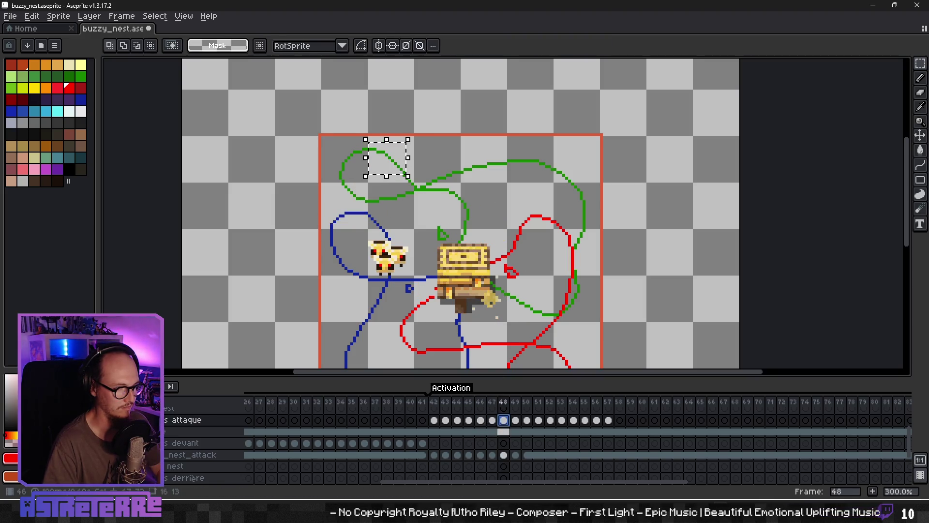
- Place two bees on the green path in frame 46, one at the top-left loop
key(comma)
key(comma)
key(comma)
key(period)
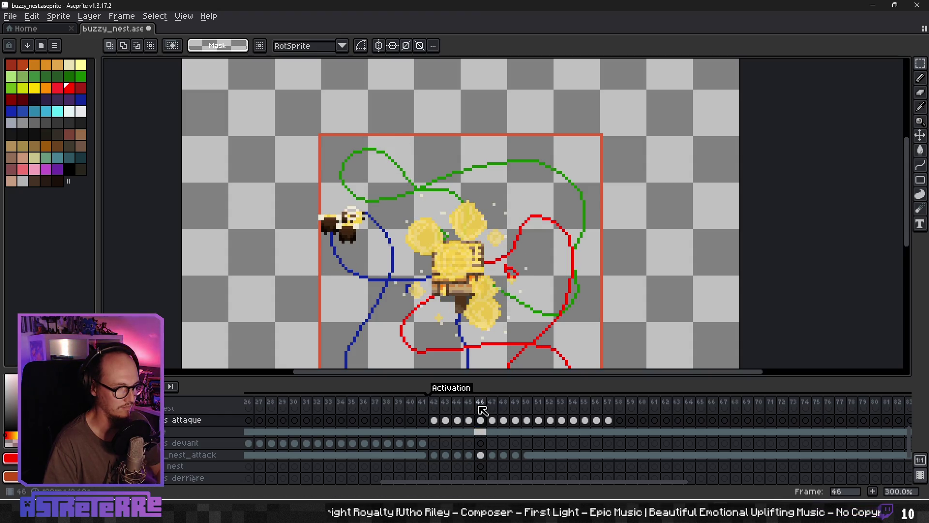
key(comma)
key(period)
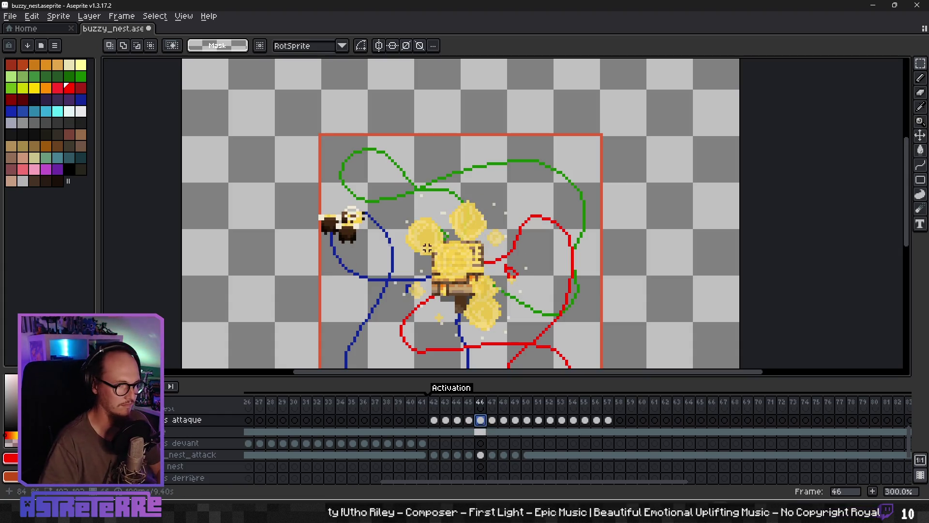
key(ctrl+v)
mouse_move(213, 212)
mouse_down()
mouse_move(393, 161)
mouse_move(387, 170)
mouse_up()
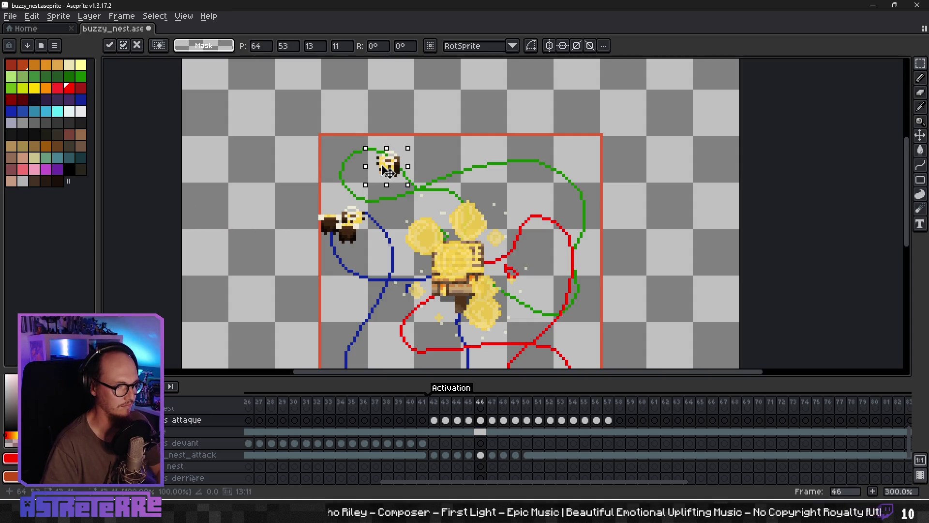
key(ctrl+v)
mouse_move(213, 213)
mouse_down()
mouse_move(353, 155)
mouse_move(422, 181)
mouse_up()
key(period)
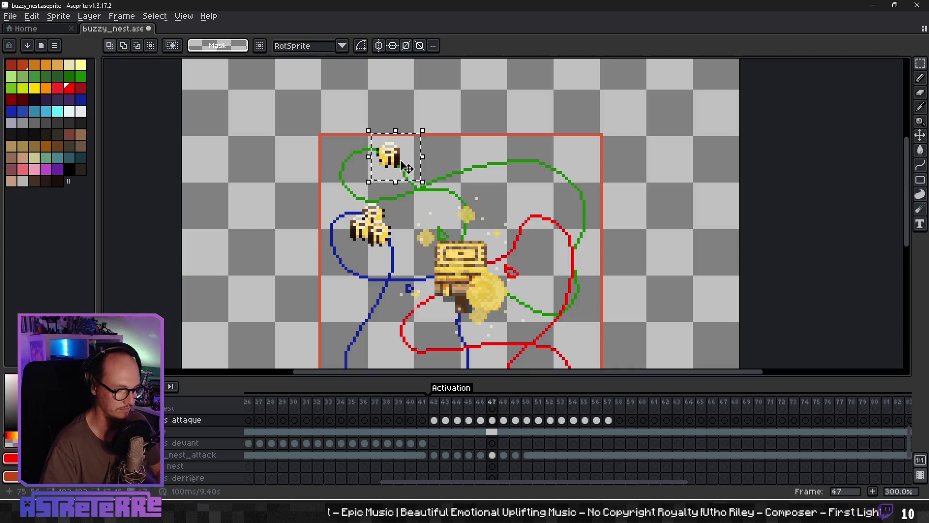
- Remove the top bee from frame 47 and compare bee positions across neighbouring frames
key(ctrl+x)
click(472, 421)
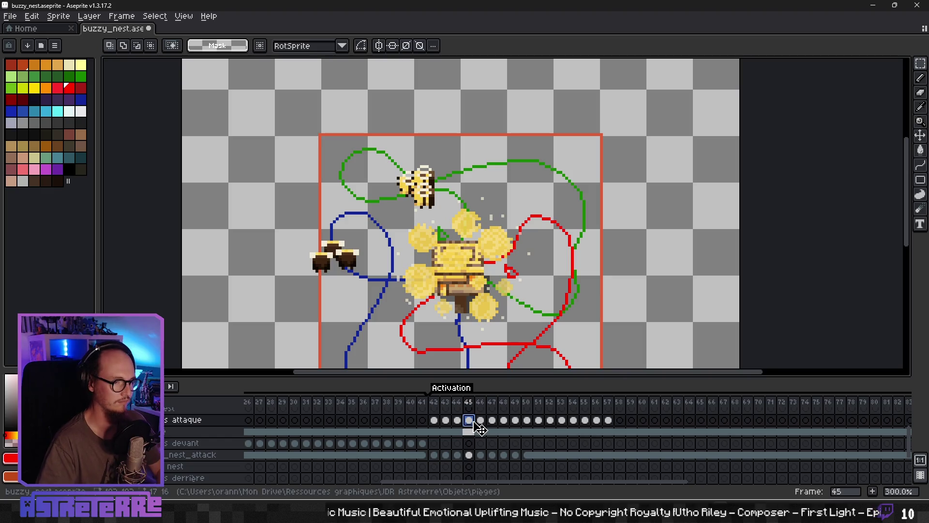
key(period)
key(comma)
key(period)
key(comma)
key(comma)
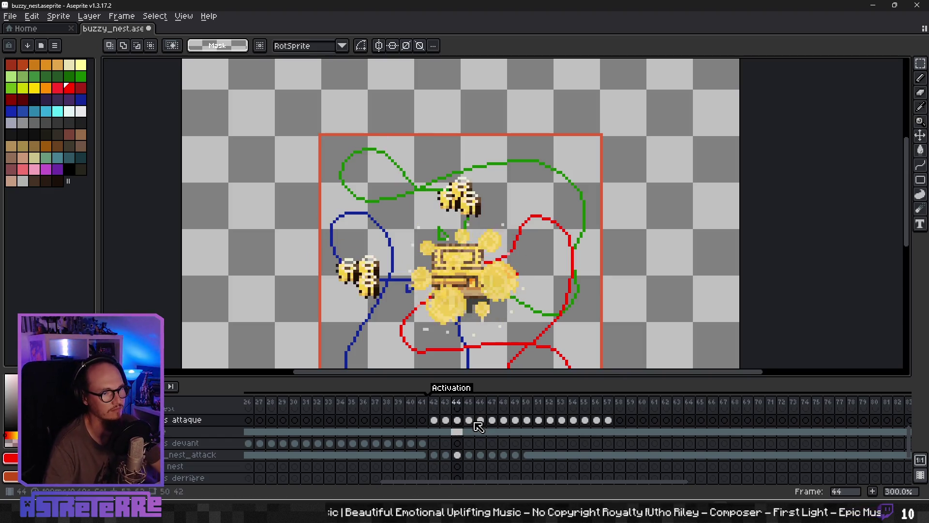
key(comma)
key(comma)
key(period)
key(period)
key(period)
key(period)
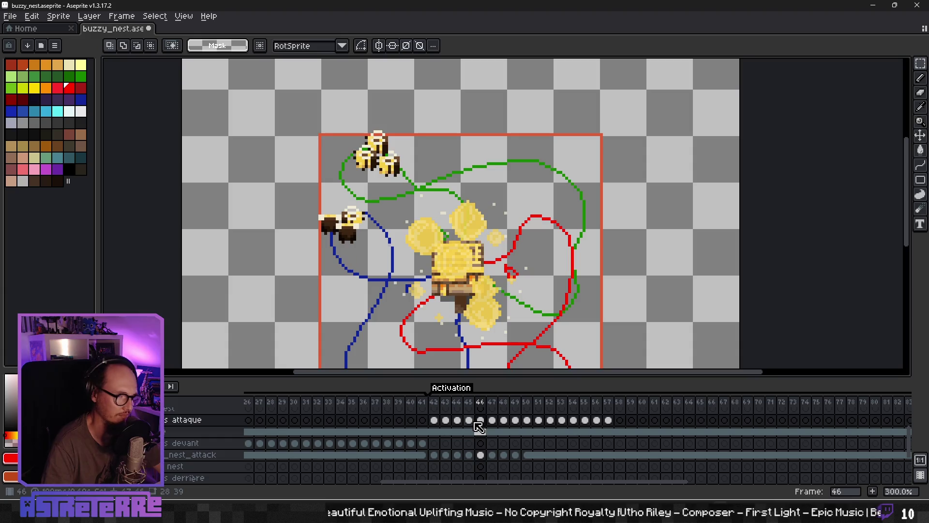
key(comma)
key(period)
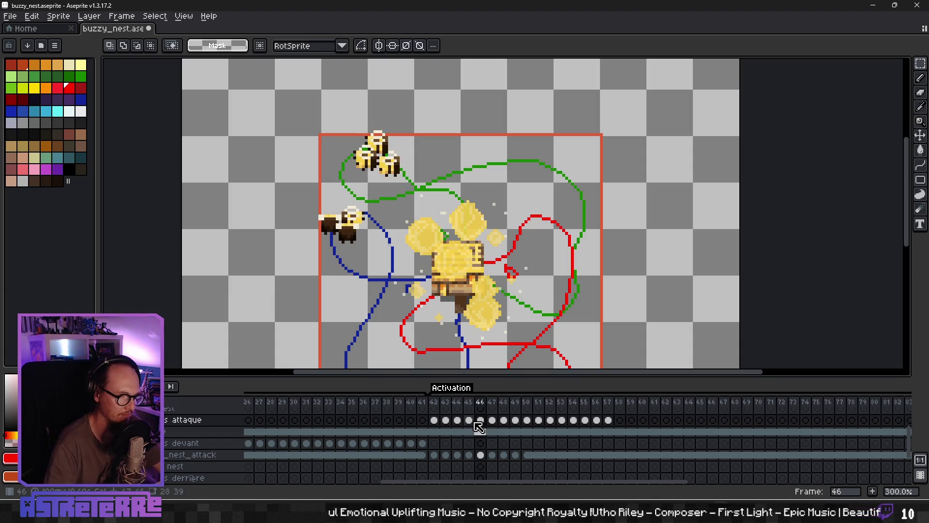
- Shift the top bee group on frame 46 down-right along the green path
mouse_move(346, 123)
mouse_down()
mouse_move(415, 195)
mouse_move(414, 187)
mouse_up()
key(ctrl+d)
click(494, 430)
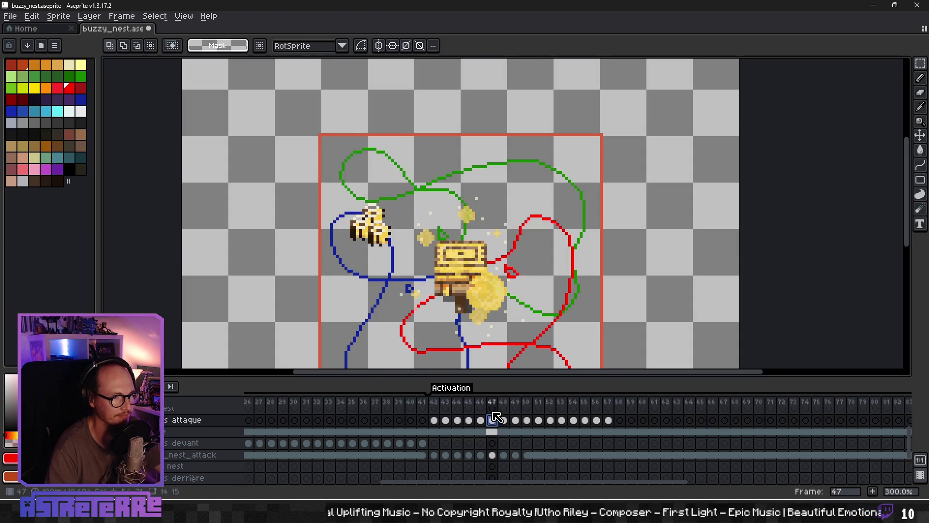
key(ctrl+v)
key(Escape)
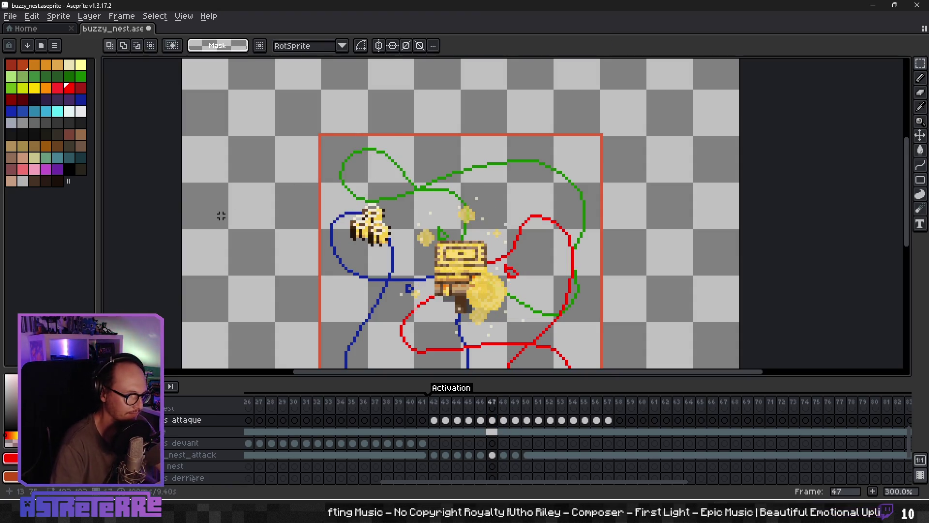
drag(341, 265, 359, 166)
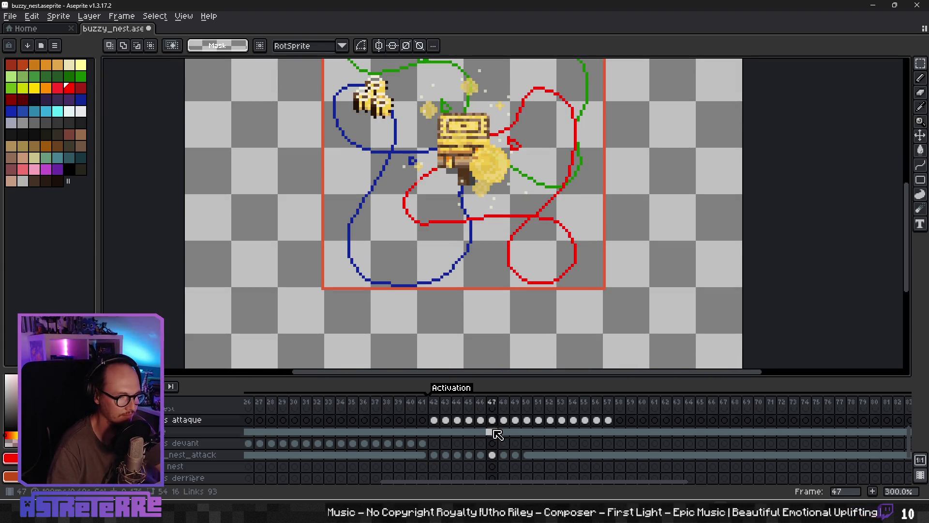
- Copy a bee from the sprite sheet and paste three copies at frame 47's top-left
click(492, 431)
drag(248, 253, 299, 141)
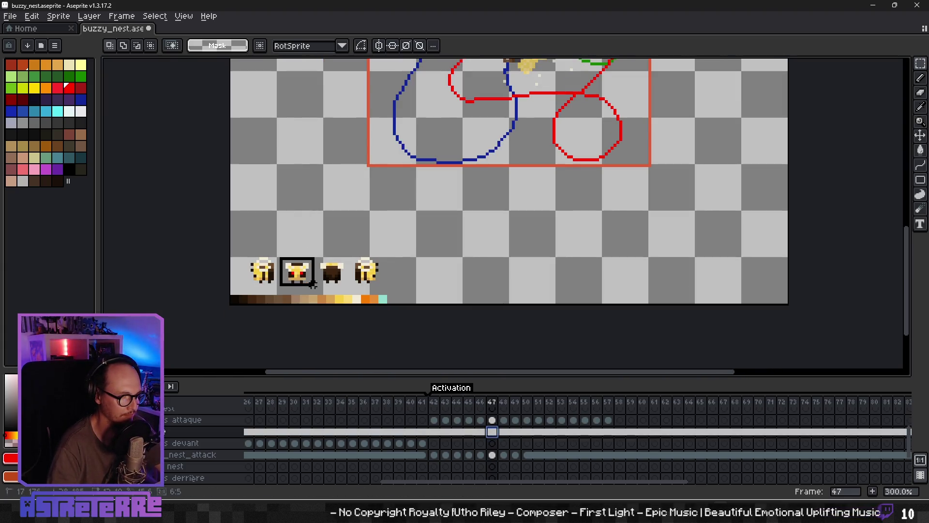
drag(313, 284, 315, 286)
key(ctrl+d)
scroll(394, 166, up, 5)
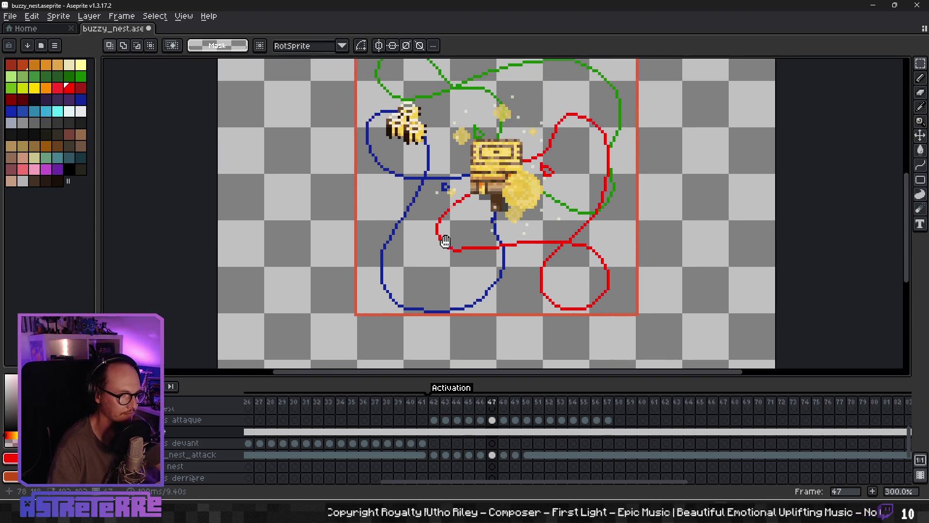
key(ctrl+v)
mouse_move(257, 218)
mouse_down()
mouse_move(308, 208)
mouse_move(352, 164)
mouse_up()
key(ctrl+v)
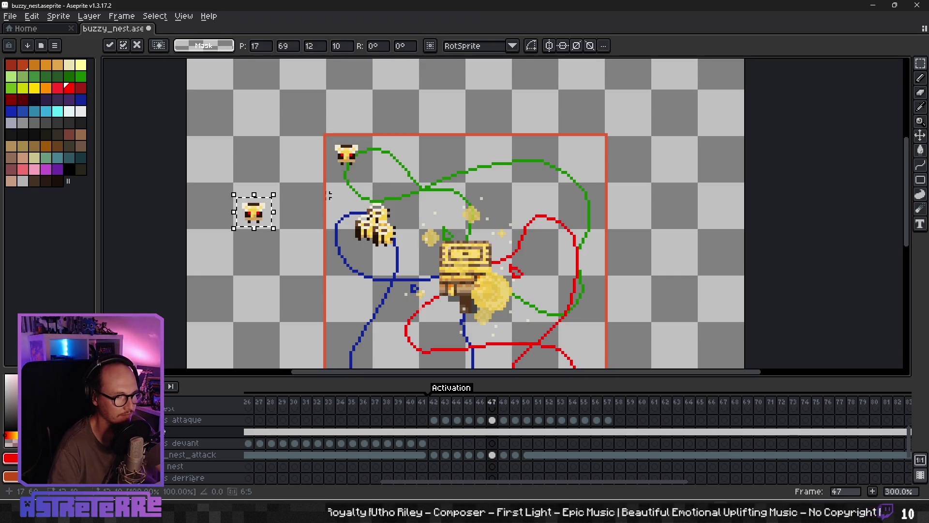
drag(254, 213, 364, 164)
key(ctrl+v)
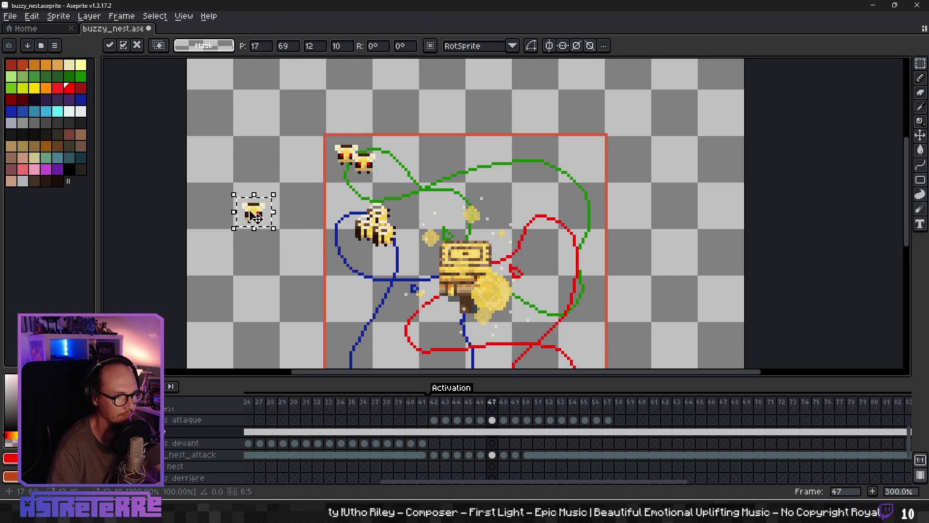
drag(255, 217, 345, 179)
- Compare with frame 46, then select and delete the misplaced top-left bees on frame 47
click(481, 420)
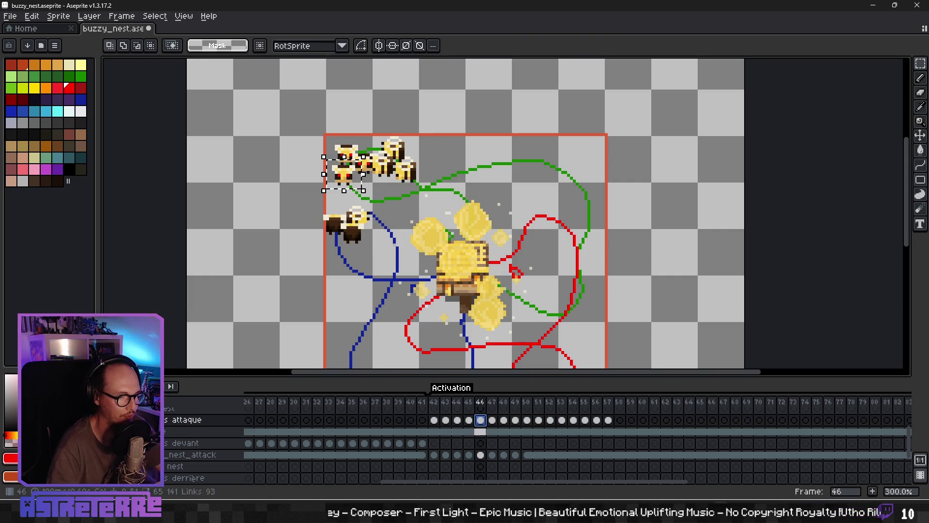
click(492, 420)
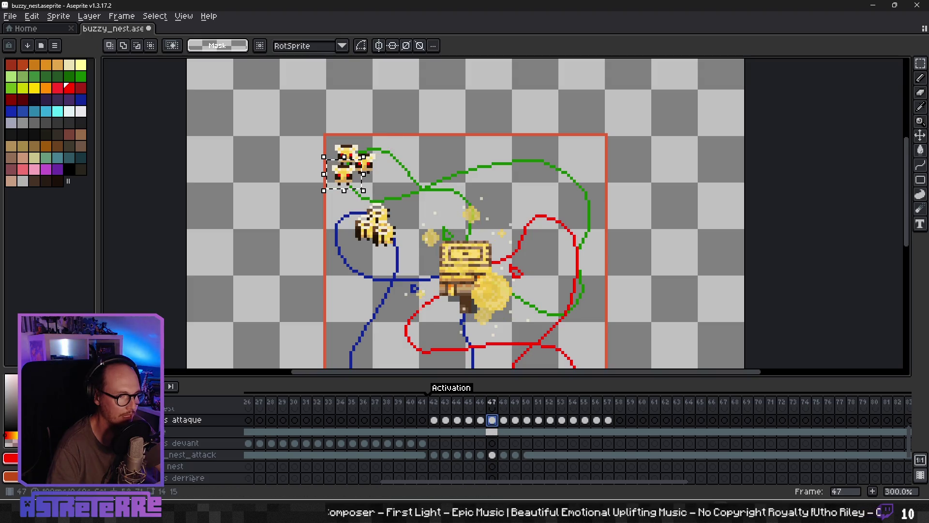
mouse_move(318, 122)
mouse_down()
mouse_move(393, 192)
mouse_move(379, 189)
mouse_up()
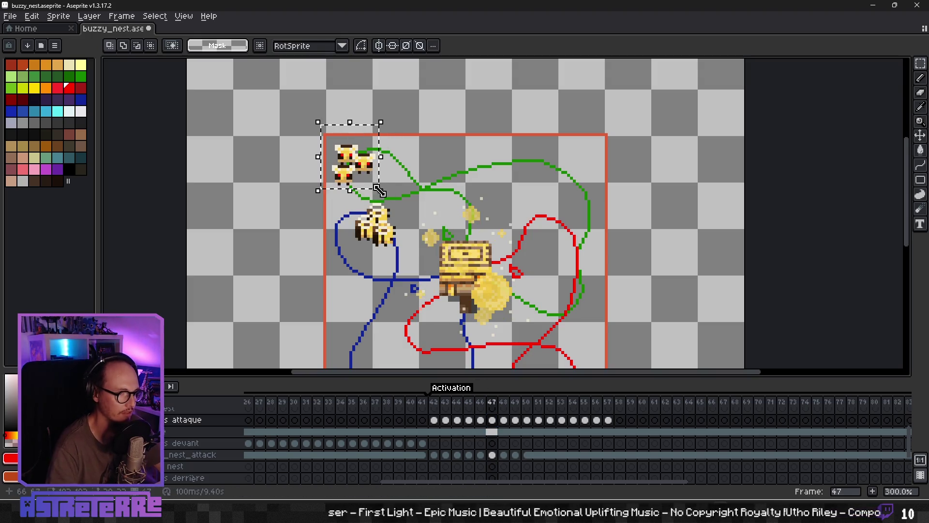
click(379, 197)
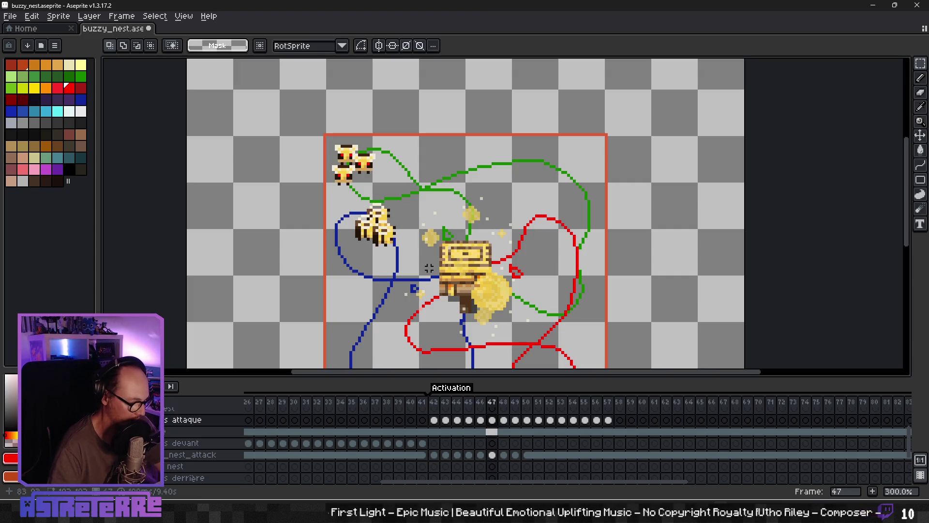
drag(324, 129, 398, 196)
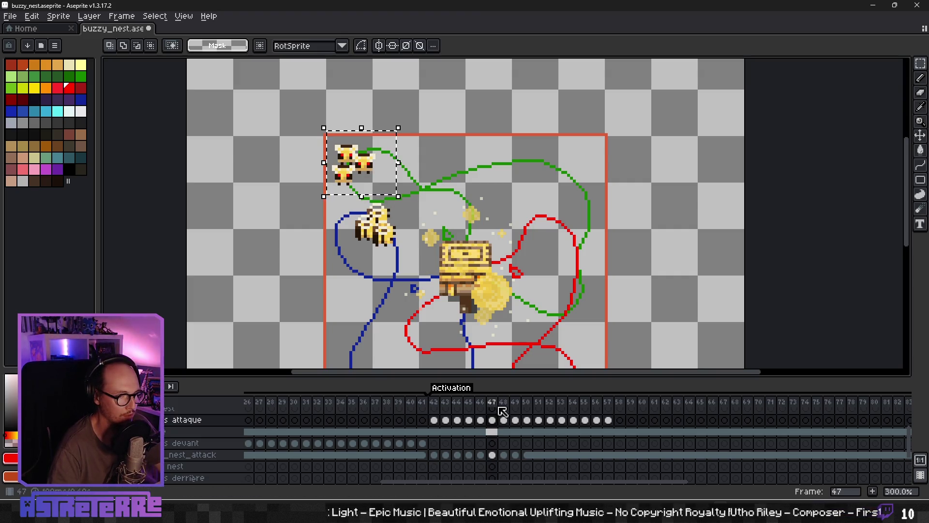
click(491, 431)
key(Delete)
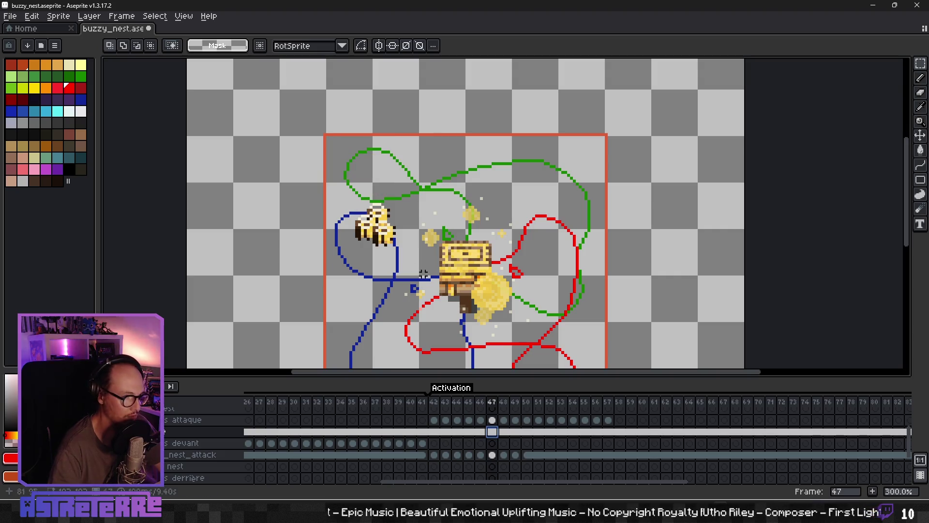
- Paste the bee cluster from frame 46 in place on frame 47, then move to frame 48
click(482, 421)
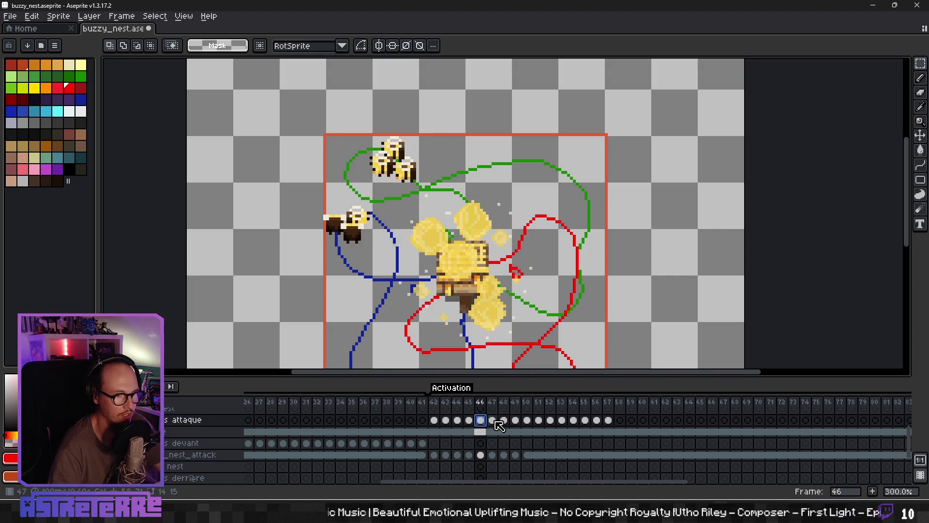
click(492, 420)
key(ctrl+v)
key(Return)
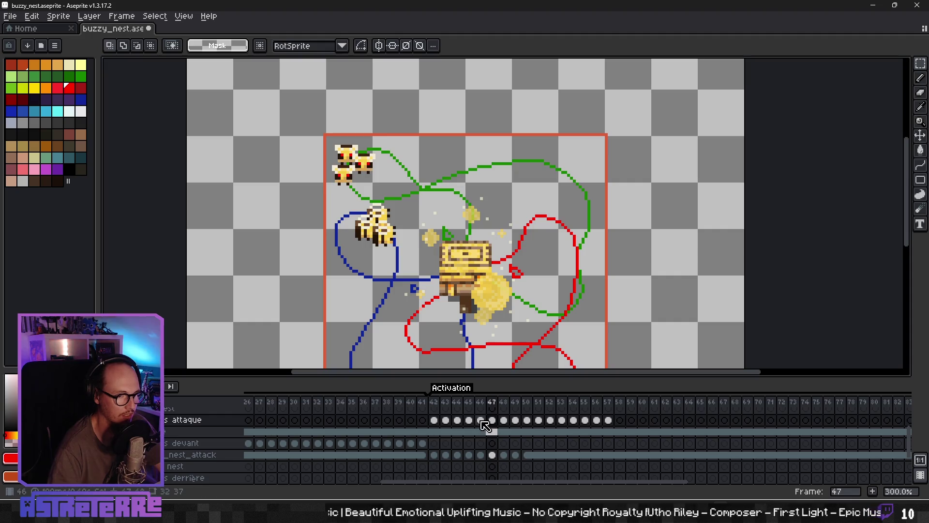
click(482, 420)
click(492, 420)
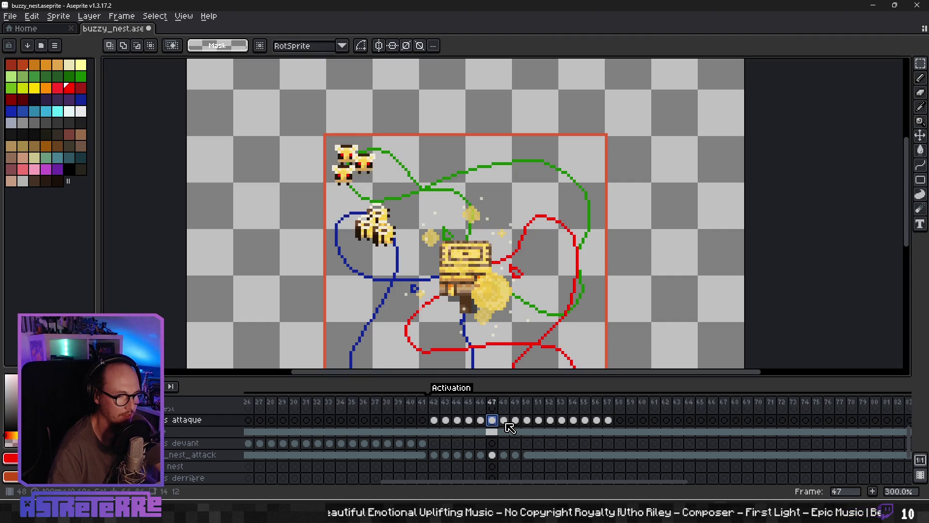
click(504, 421)
scroll(401, 289, down, 5)
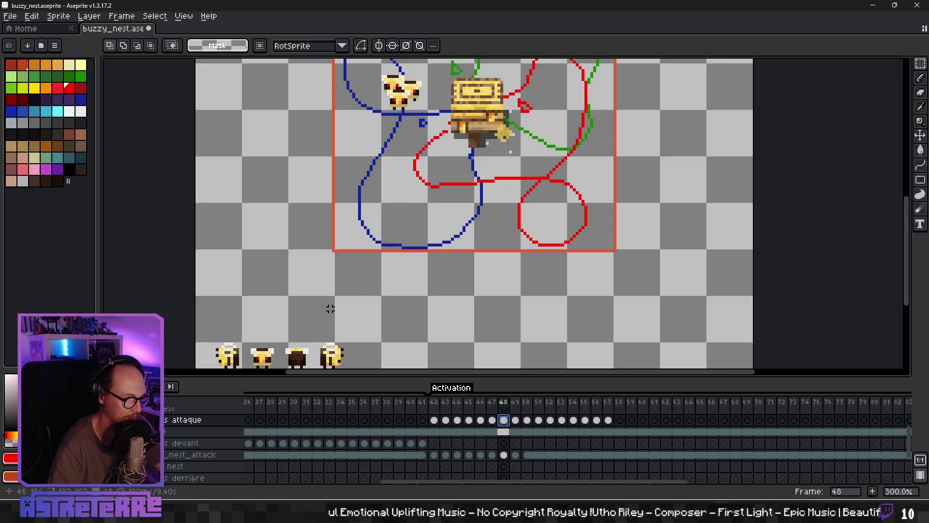
- Select a bee sprite on the sheet below the canvas for copying
click(504, 431)
drag(245, 337, 283, 374)
key(Delete)
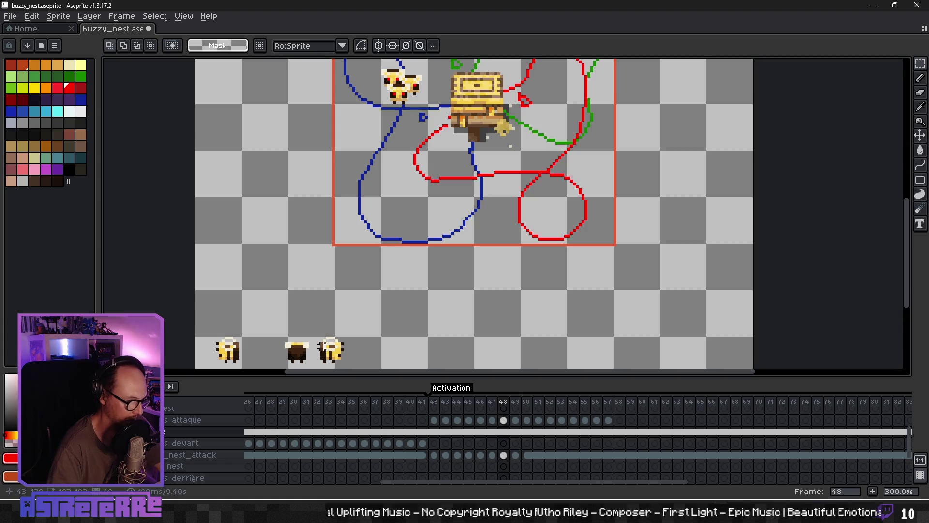
key(ctrl+z)
scroll(419, 160, up, 5)
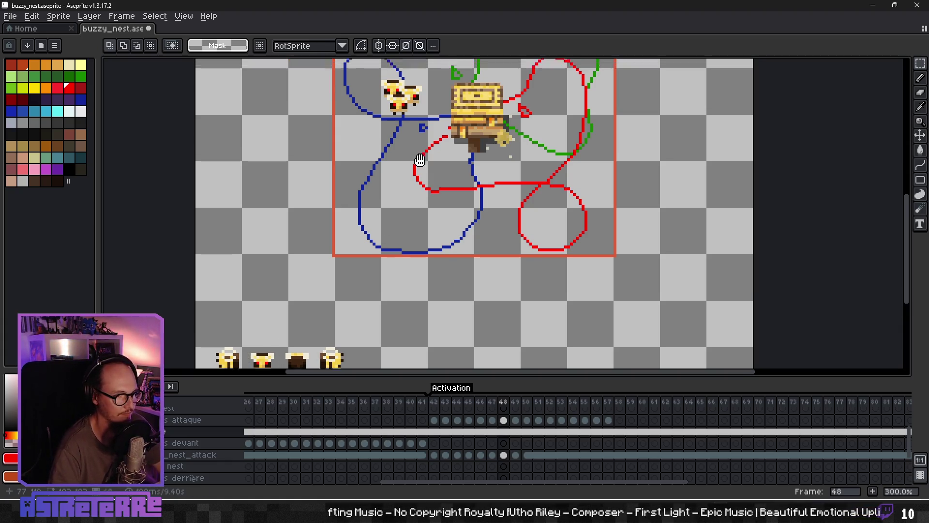
- Paste three bees as a cluster at the start of the green path in frame 48
click(506, 420)
key(ctrl+v)
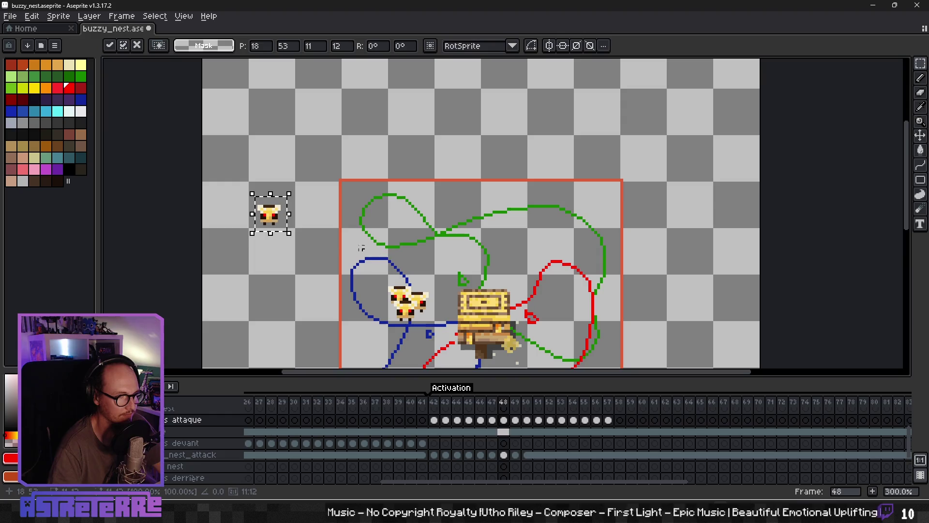
drag(274, 224, 375, 246)
key(ctrl+v)
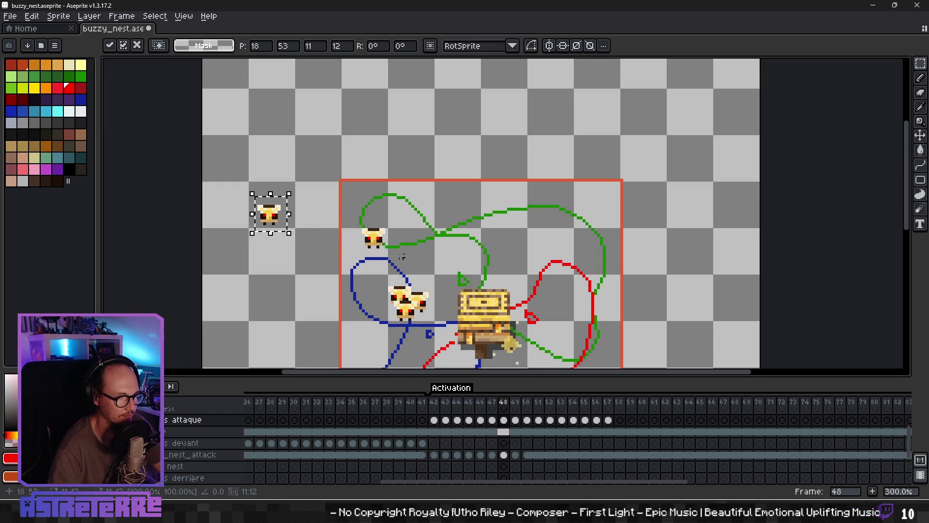
drag(276, 221, 362, 252)
key(ctrl+v)
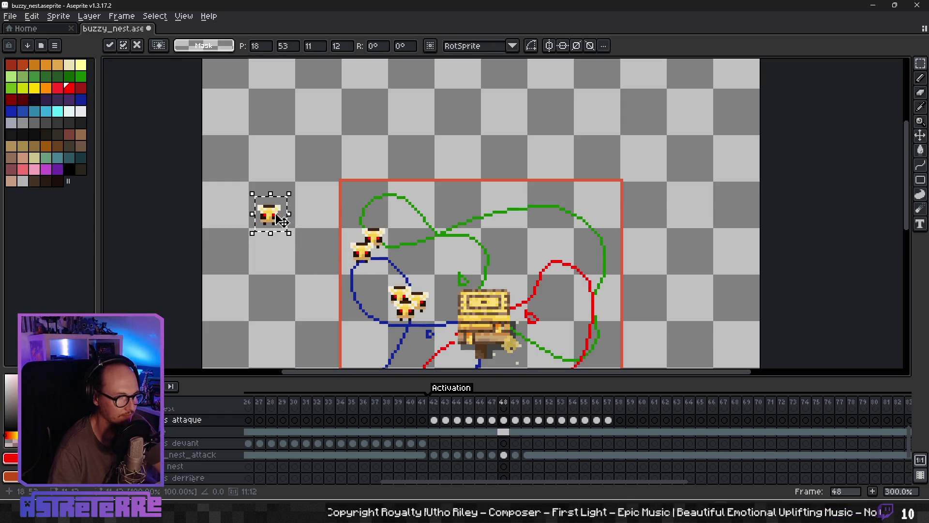
drag(281, 220, 397, 262)
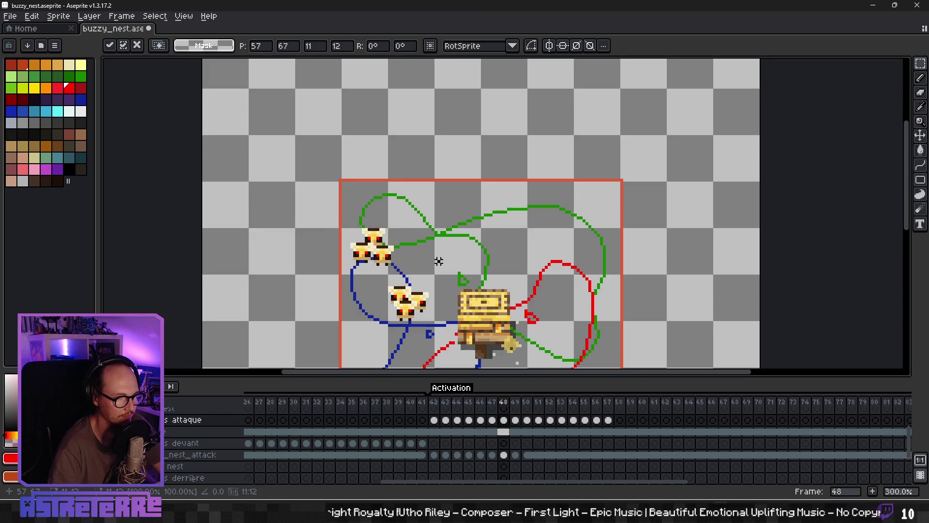
key(Return)
- Nudge the frame 48 bee cluster slightly up and right and commit it
click(505, 421)
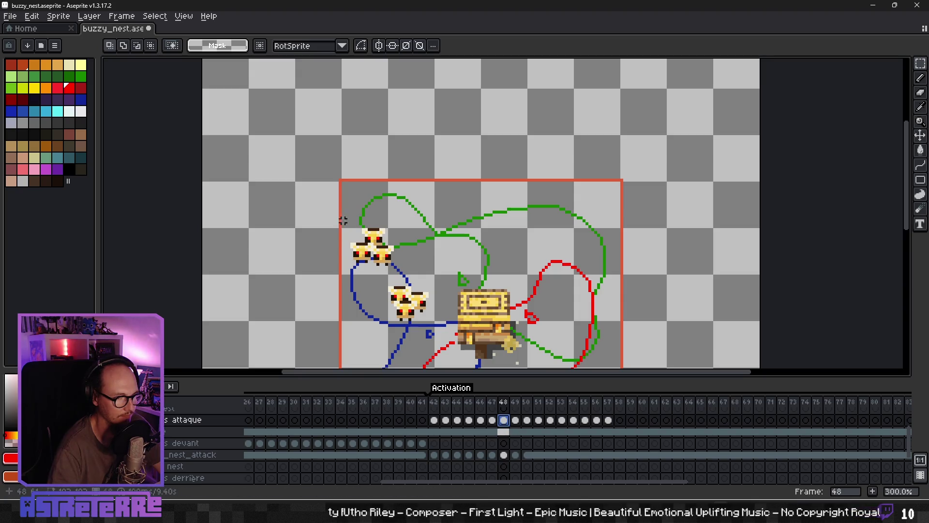
drag(343, 221, 345, 213)
key(Return)
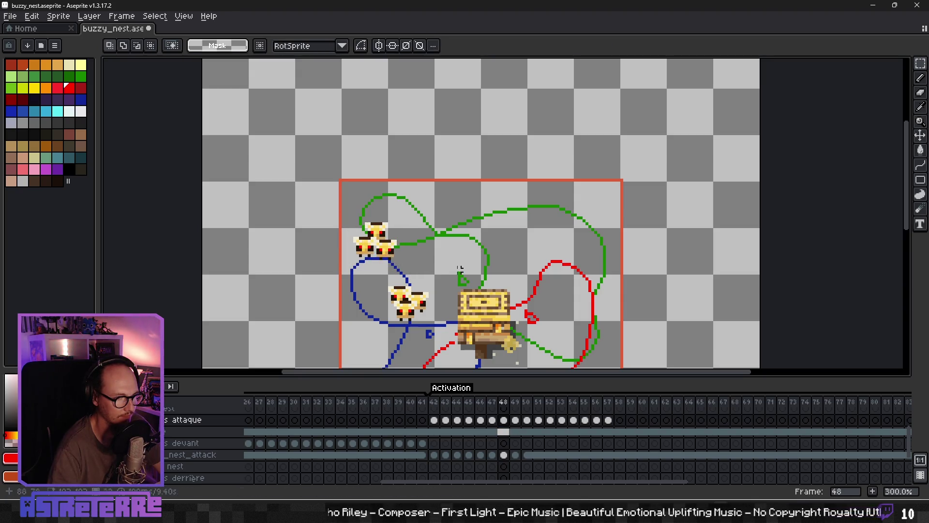
click(505, 422)
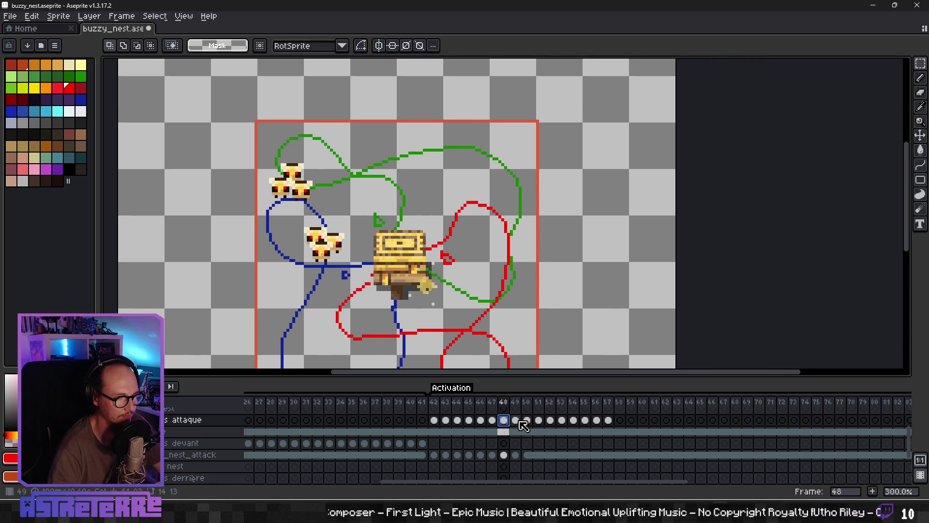
click(515, 420)
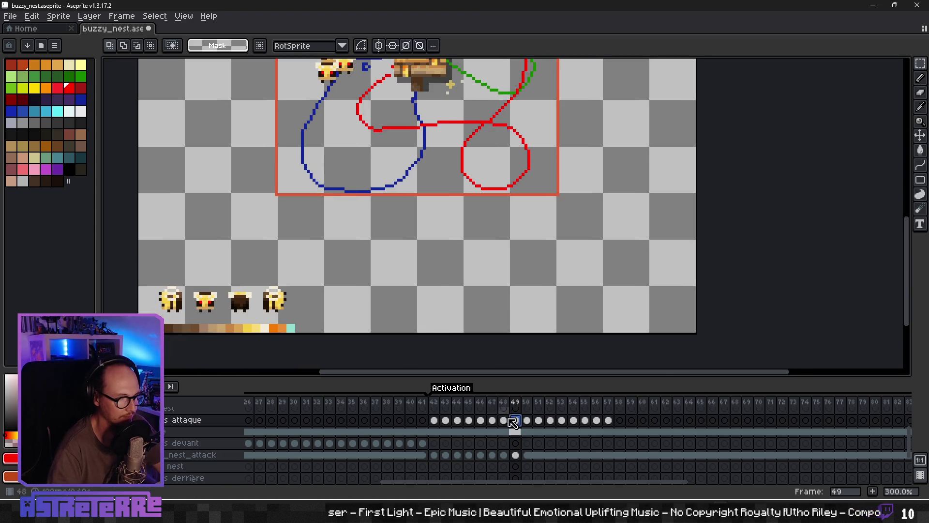
- Select the fourth bee sprite and paste copies onto frame 49 near the green path
click(512, 432)
drag(258, 281, 294, 317)
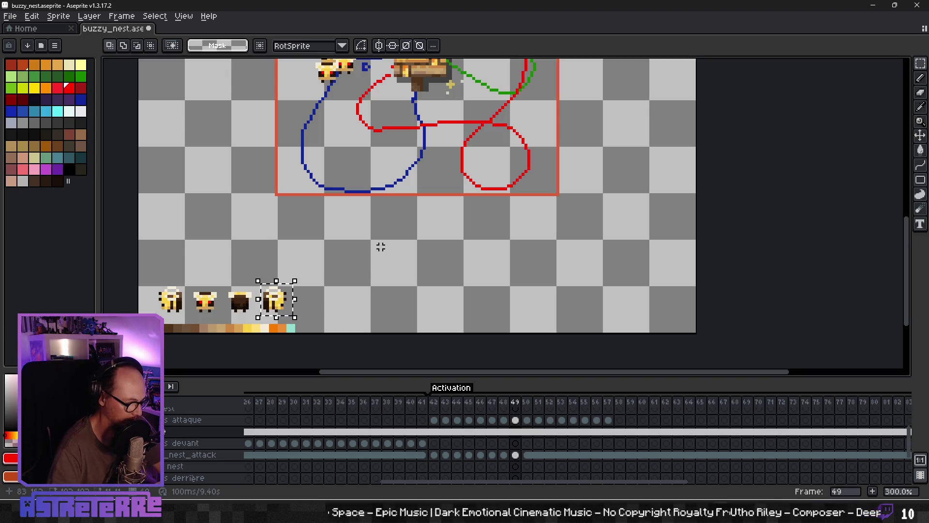
scroll(382, 217, up, 3)
key(ctrl+v)
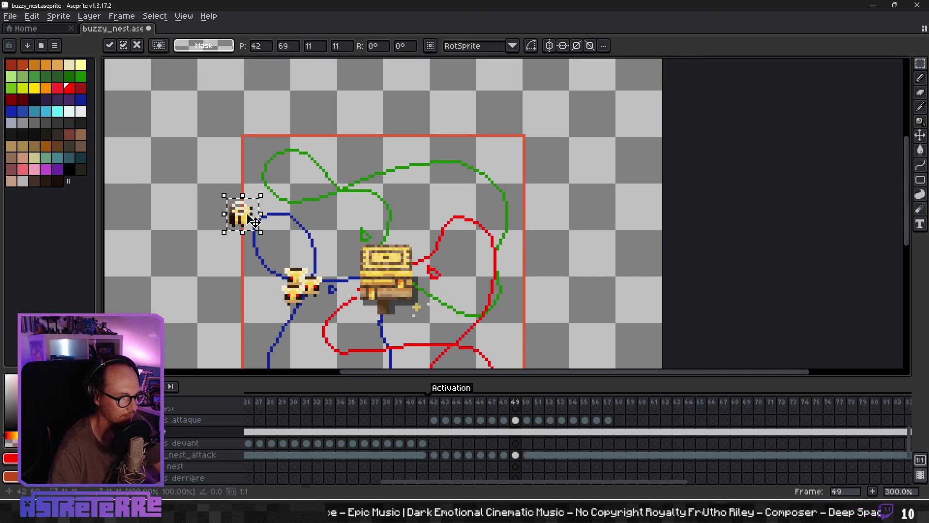
mouse_move(254, 220)
mouse_down()
mouse_move(381, 178)
mouse_move(324, 201)
mouse_up()
key(ctrl+v)
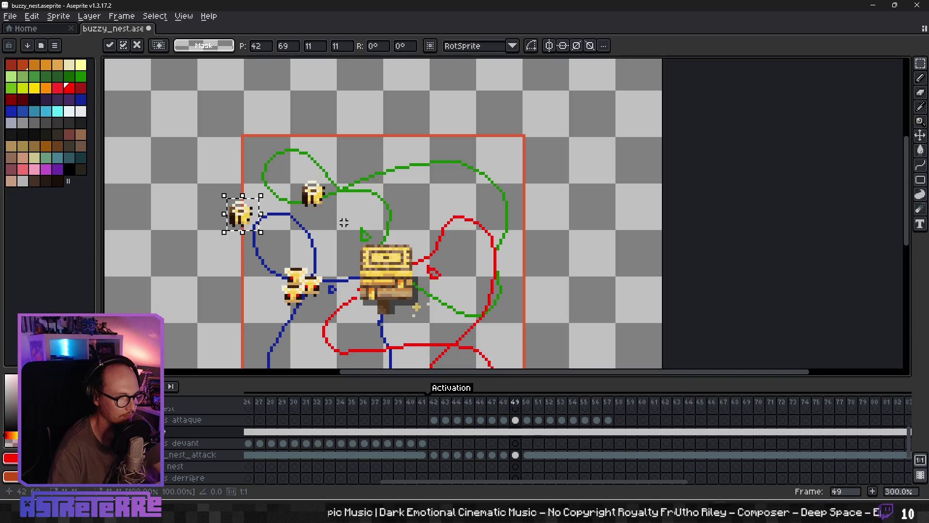
drag(254, 220, 345, 219)
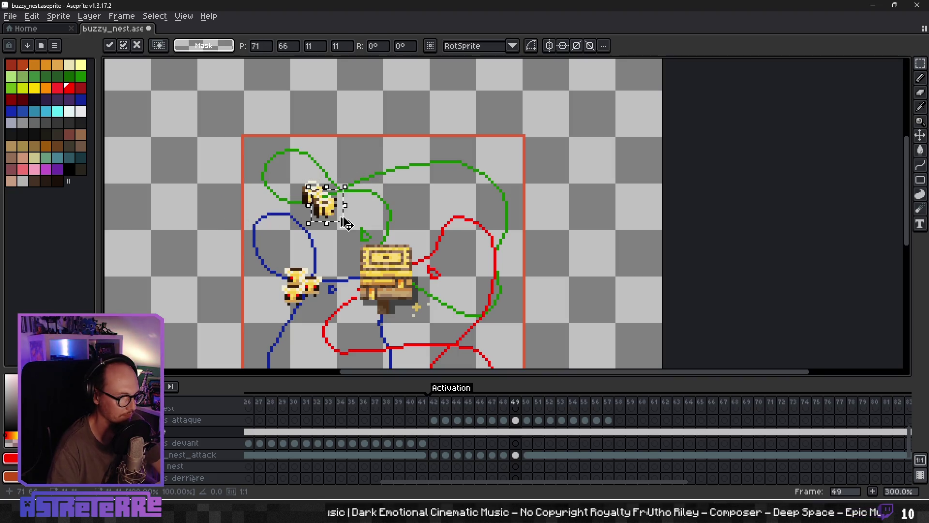
- Arrange three pasted bees into a cluster on frame 49's green flight path
key(ctrl+z)
key(ctrl+v)
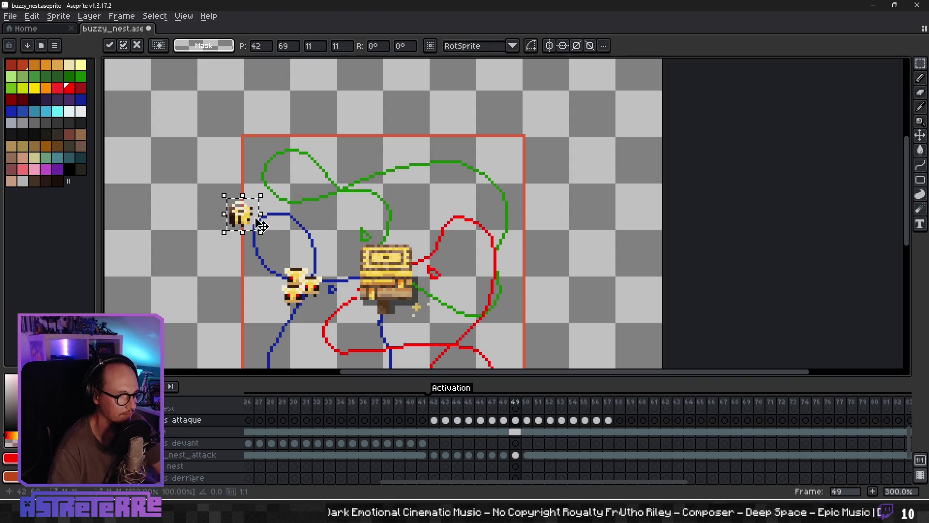
mouse_move(262, 225)
mouse_down()
mouse_move(343, 208)
mouse_move(328, 213)
mouse_up()
key(ctrl+v)
drag(236, 217, 318, 212)
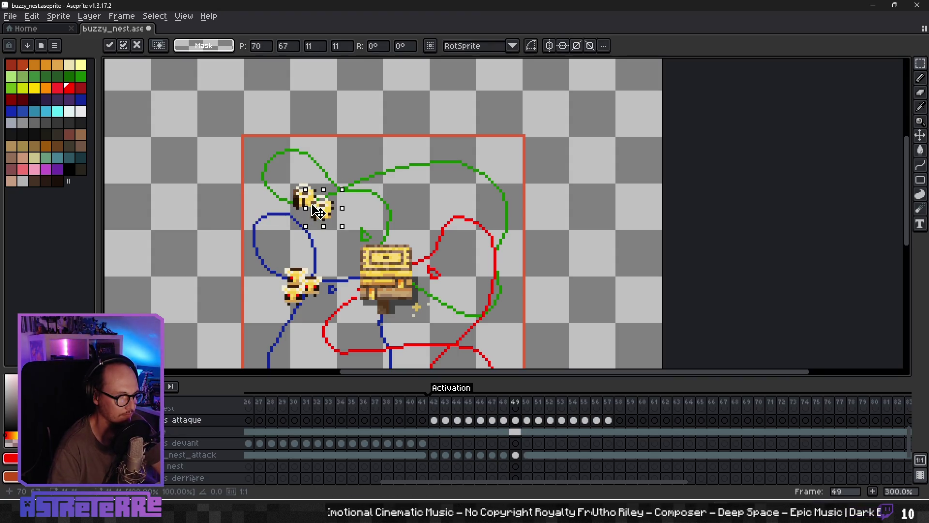
key(ctrl+v)
drag(247, 224, 335, 201)
- On frame 50, move a bee up the green path into the top cluster
click(515, 420)
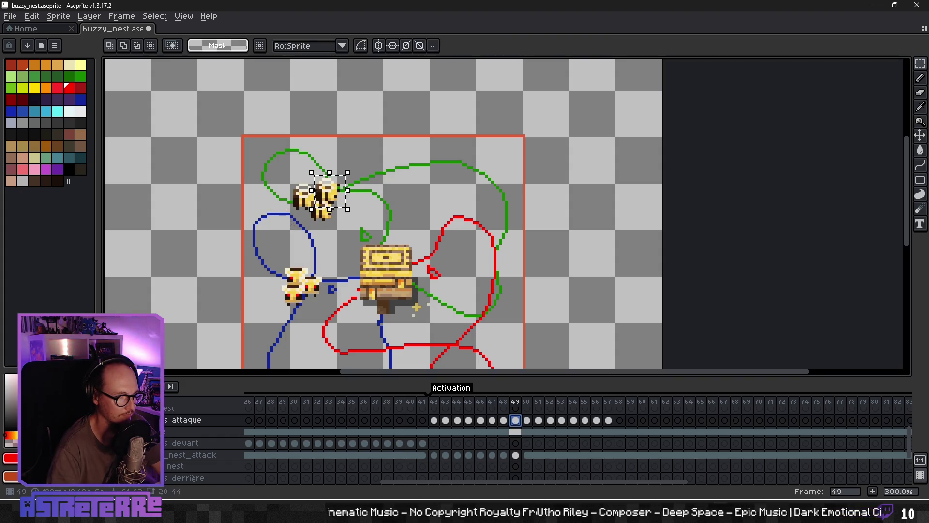
click(527, 420)
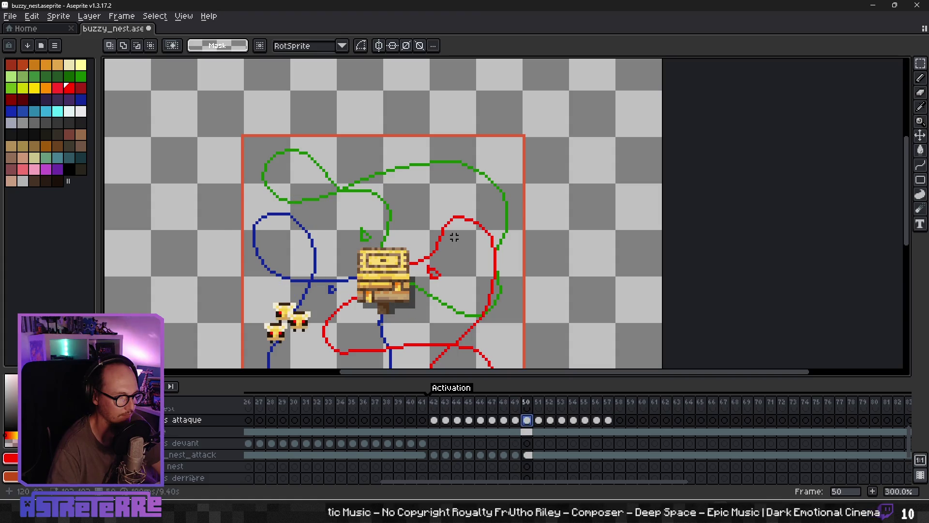
mouse_move(249, 233)
mouse_down()
mouse_move(247, 215)
mouse_move(341, 203)
mouse_move(382, 181)
mouse_up()
key(ctrl+z)
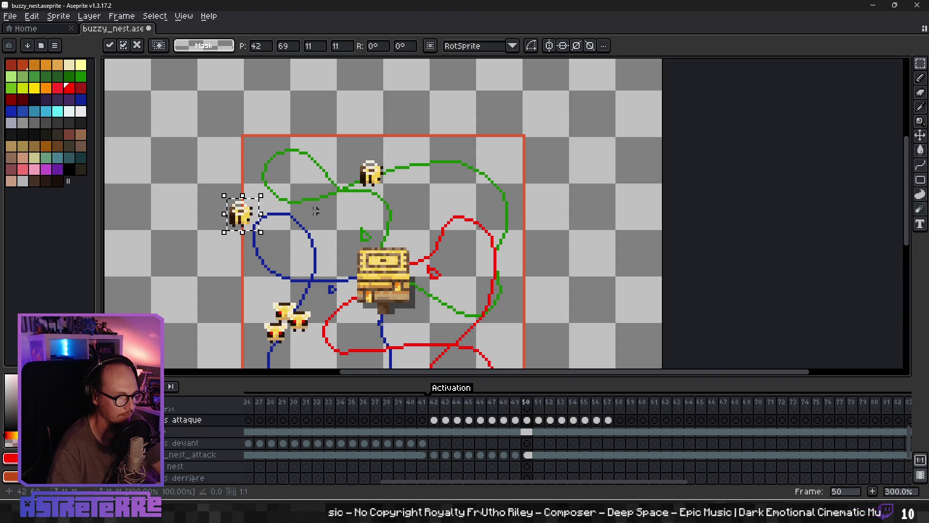
key(ctrl+y)
key(ctrl+z)
key(ctrl+y)
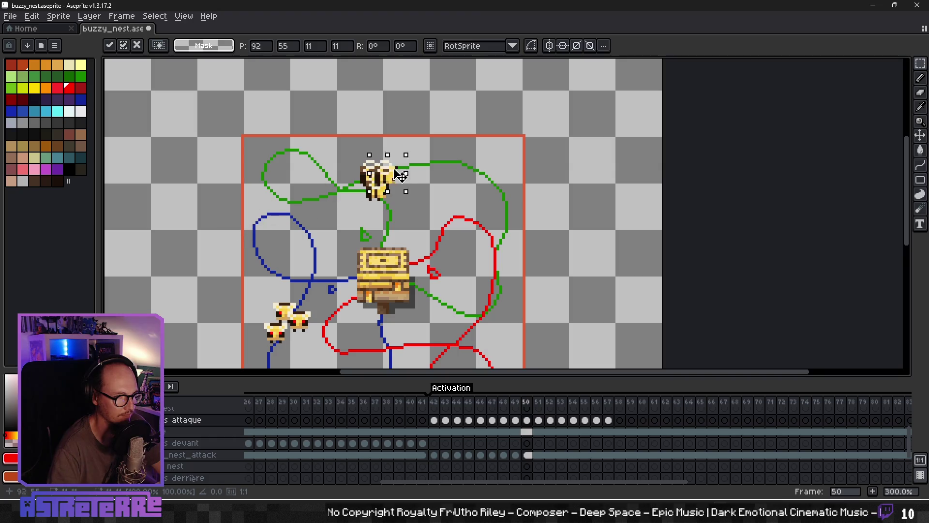
drag(382, 180, 397, 178)
click(451, 181)
- On frame 51, move a bee into the cluster at the top of the green path
click(539, 420)
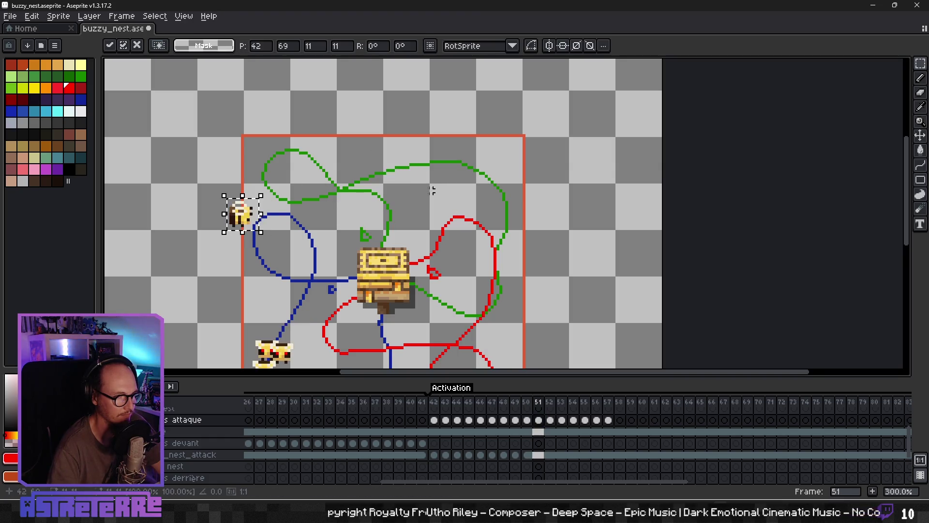
mouse_move(265, 233)
mouse_down()
mouse_move(246, 215)
mouse_move(434, 162)
mouse_up()
key(ctrl+z)
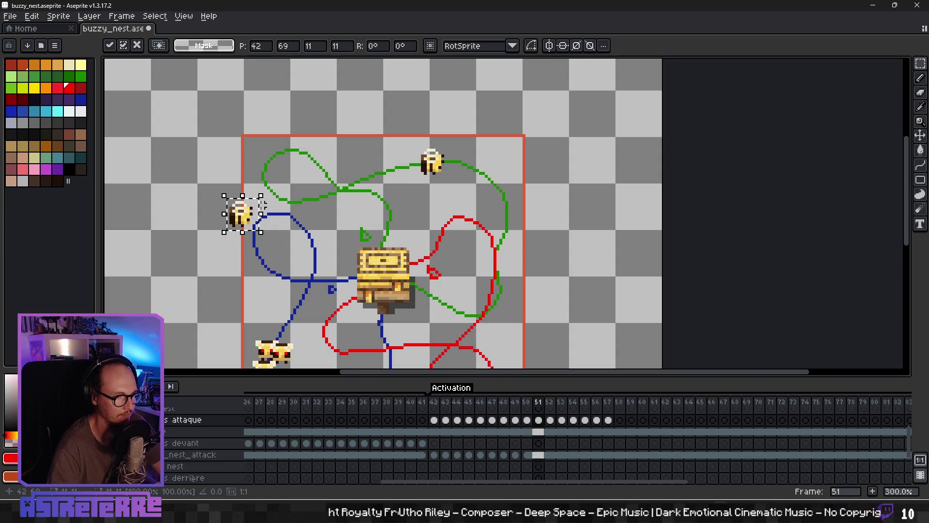
key(ctrl+y)
key(ctrl+z)
drag(242, 219, 459, 167)
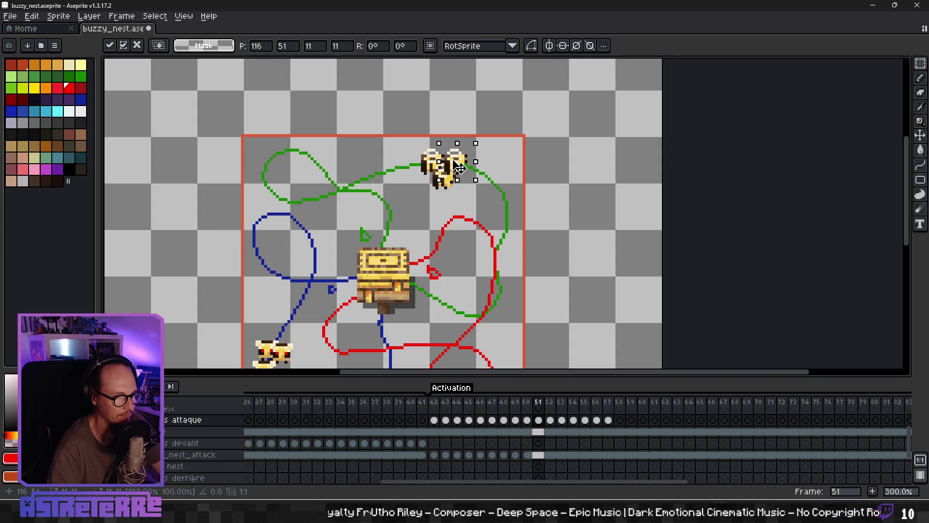
click(496, 234)
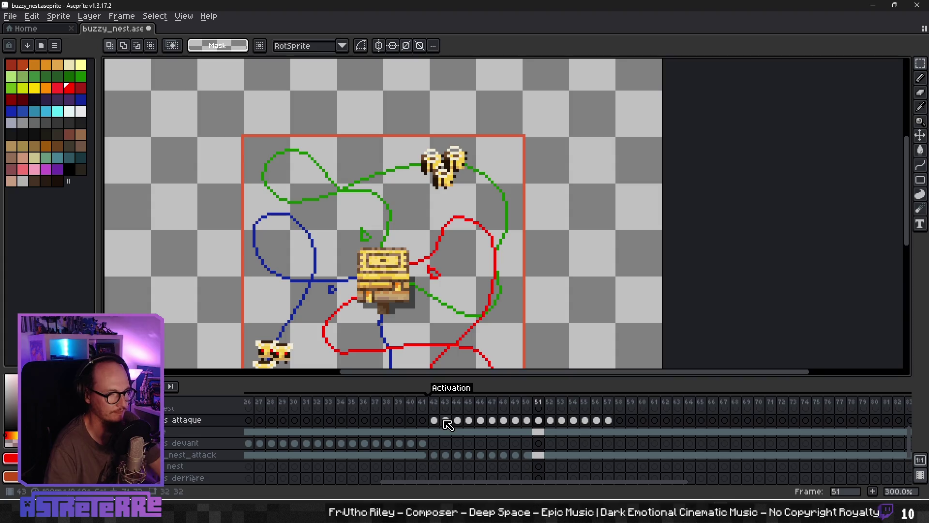
- Play the animation twice to preview the bee flight
key(Return)
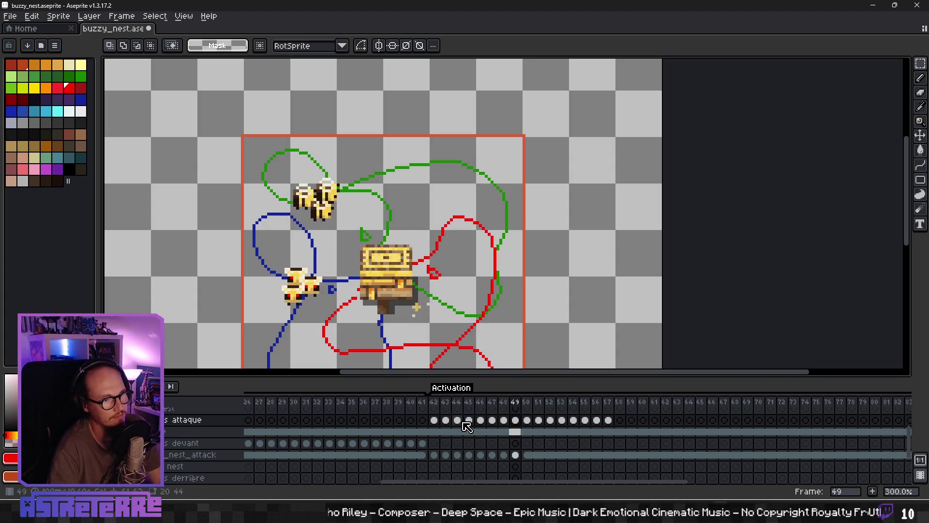
scroll(409, 304, down, 2)
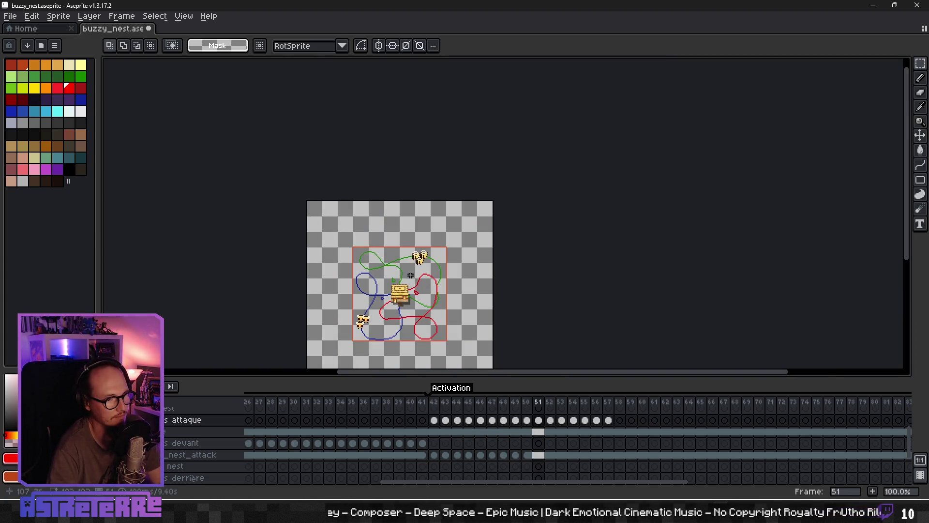
scroll(410, 276, up, 2)
scroll(412, 275, down, 2)
key(Return)
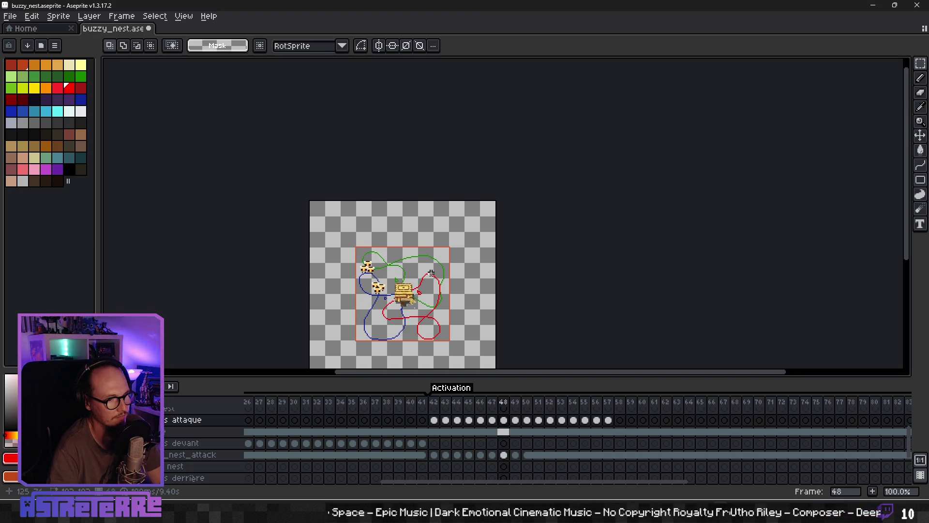
scroll(430, 274, up, 3)
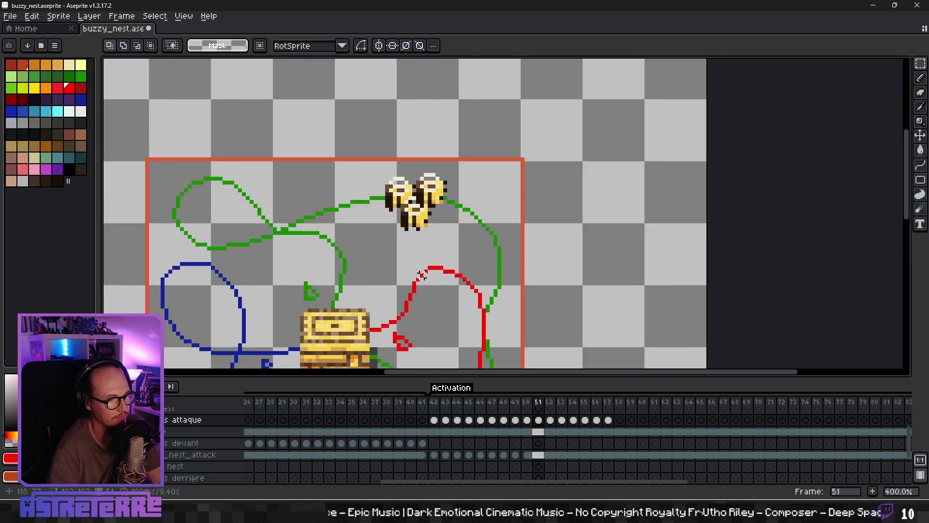
scroll(422, 274, down, 1)
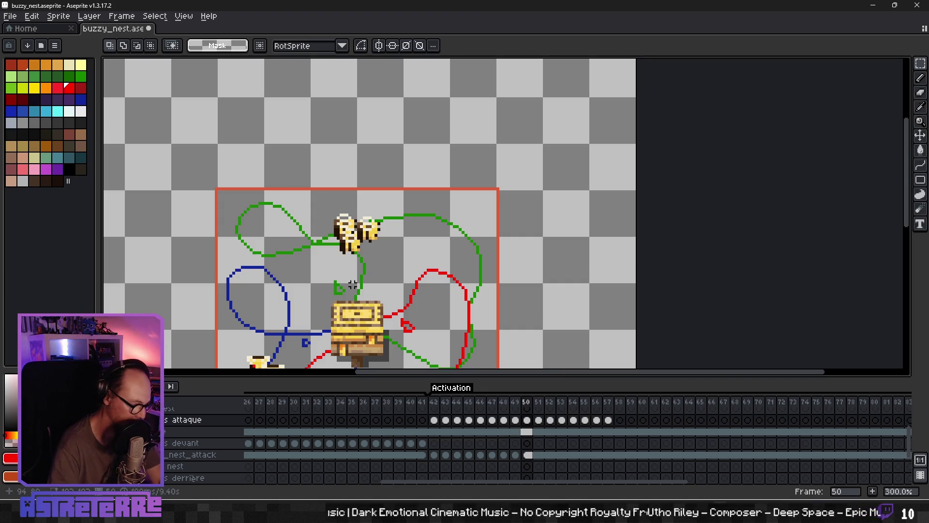
- Shift the bee clusters on frames 50 and 51 slightly left
mouse_move(333, 211)
mouse_down()
mouse_move(307, 230)
mouse_move(307, 216)
mouse_up()
click(539, 421)
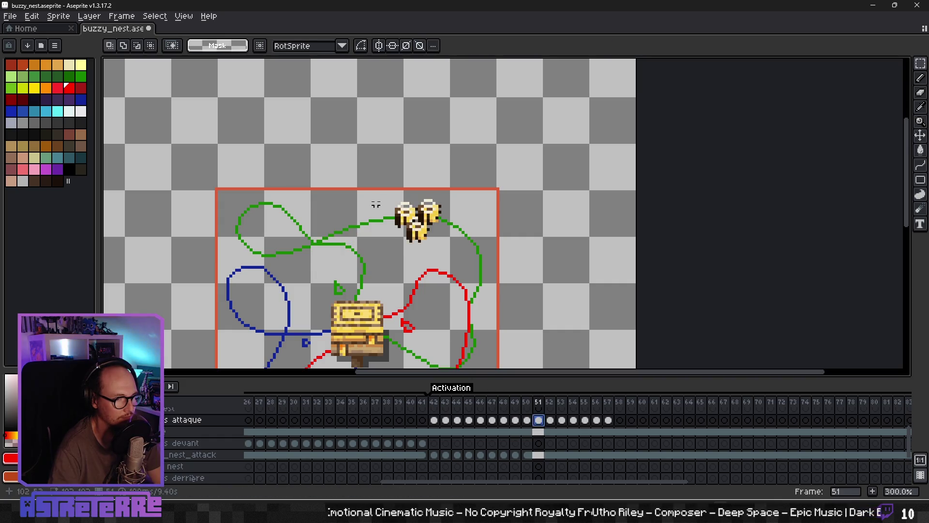
drag(439, 244, 409, 240)
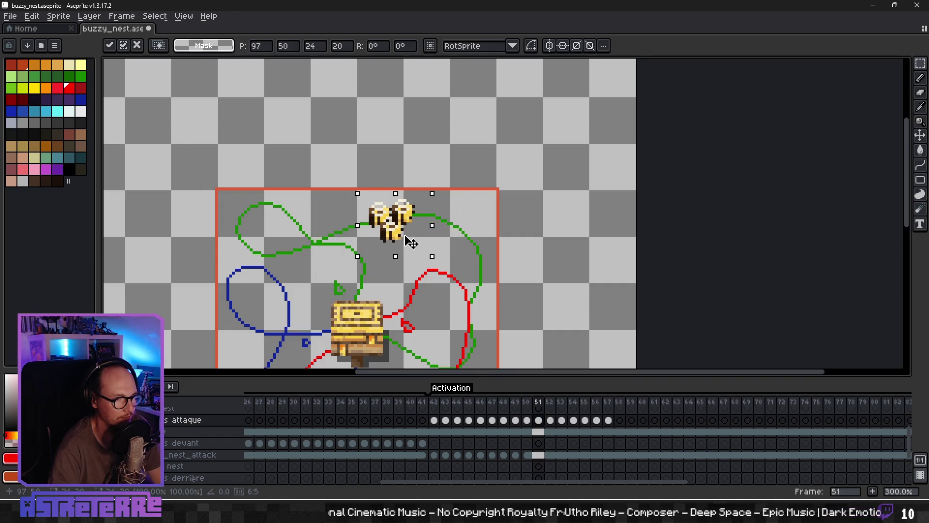
click(467, 243)
click(550, 420)
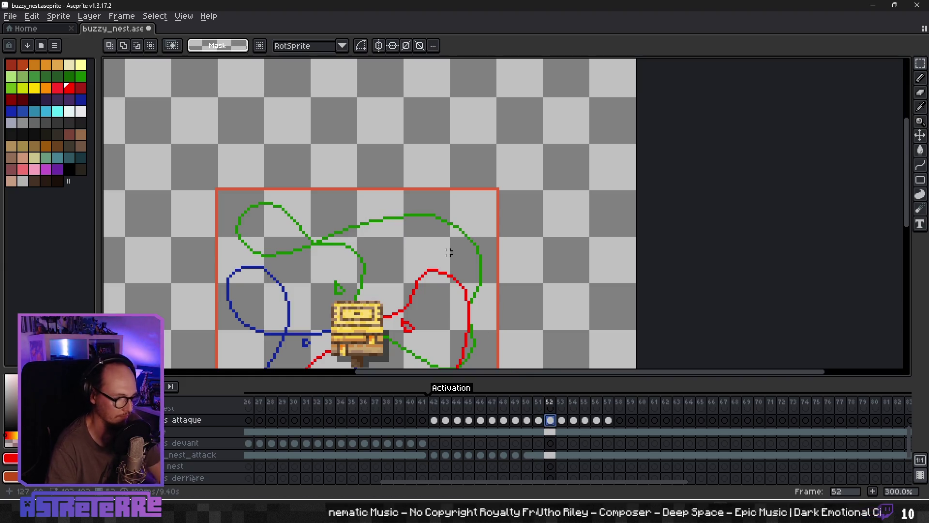
- Cluster three pasted bees at the green path's top-right corner
key(ctrl+v)
drag(212, 226, 434, 223)
key(ctrl+v)
drag(213, 225, 457, 232)
key(ctrl+v)
drag(222, 223, 448, 242)
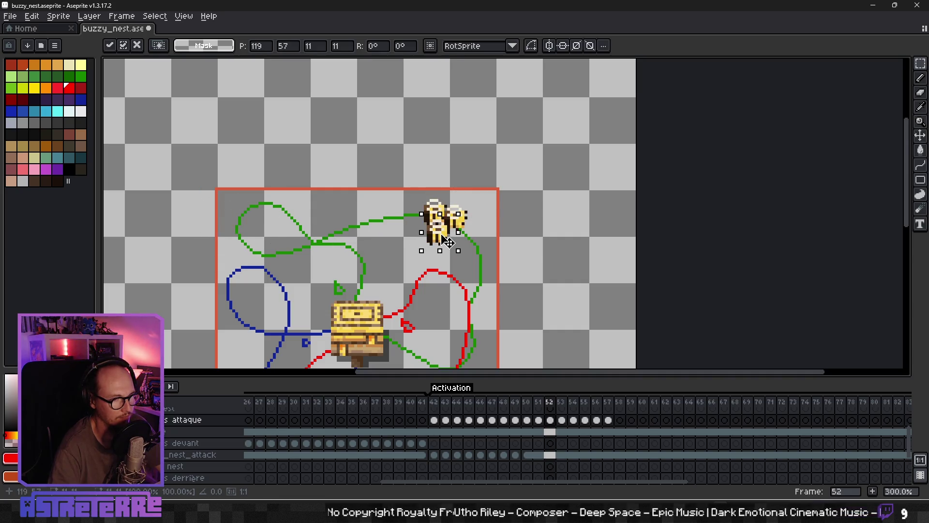
click(486, 294)
drag(486, 294, 435, 234)
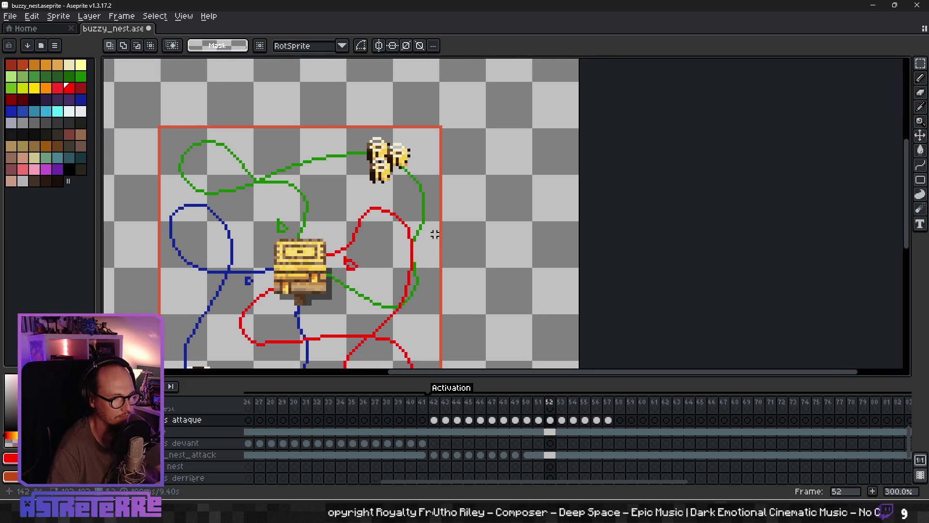
- On frame 53, place one bee on the green path and one on the red path
click(562, 432)
scroll(430, 233, down, 2)
drag(308, 331, 396, 208)
click(561, 432)
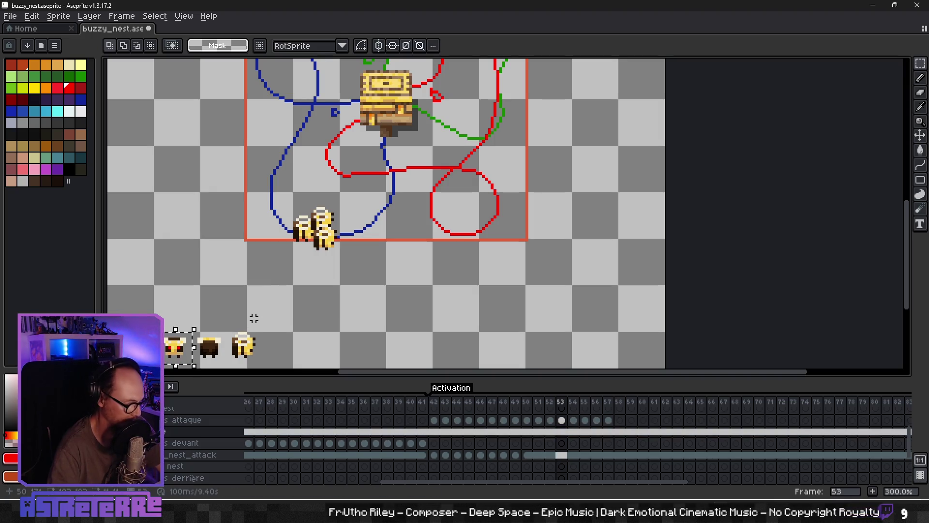
scroll(335, 263, up, 5)
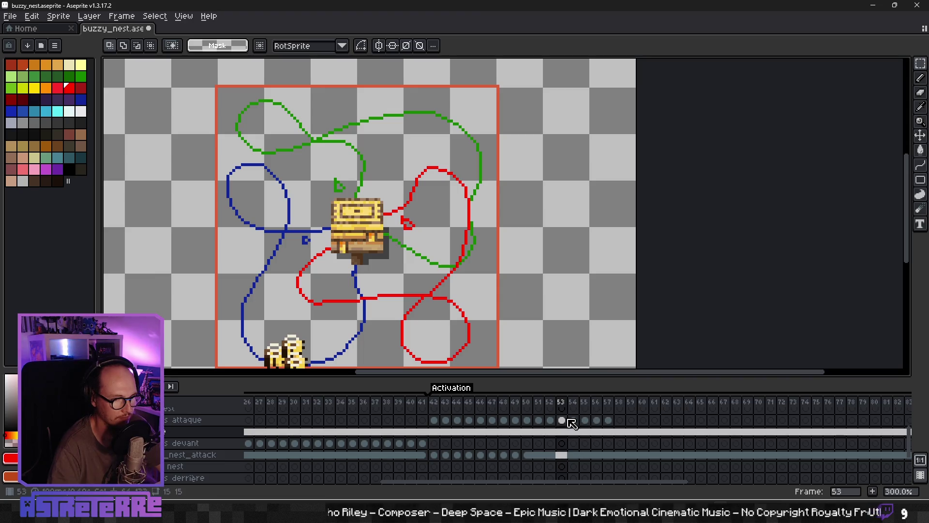
key(ctrl+v)
mouse_move(140, 215)
mouse_down()
mouse_move(457, 215)
mouse_move(461, 202)
mouse_move(161, 230)
mouse_move(483, 224)
mouse_up()
key(ctrl+v)
key(ctrl+v)
drag(137, 216, 447, 230)
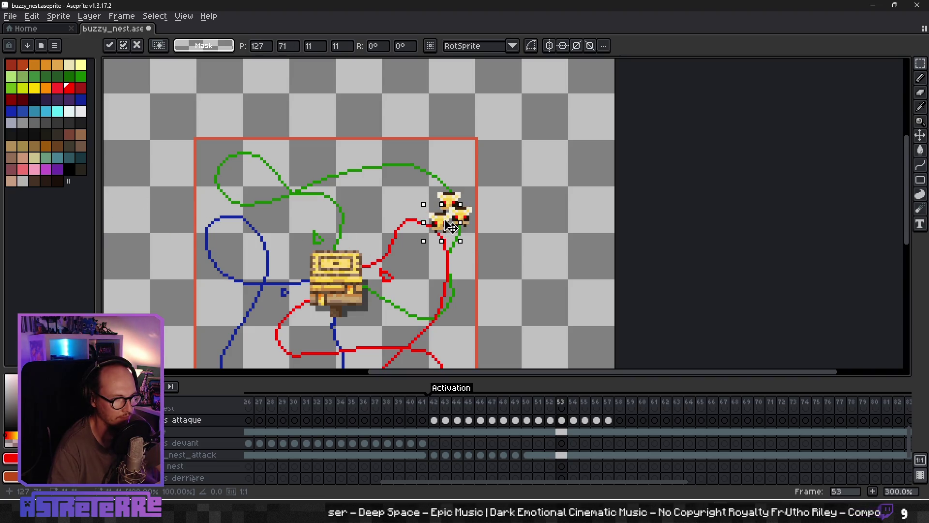
- On frame 54, place three bees along the red flight path
click(573, 432)
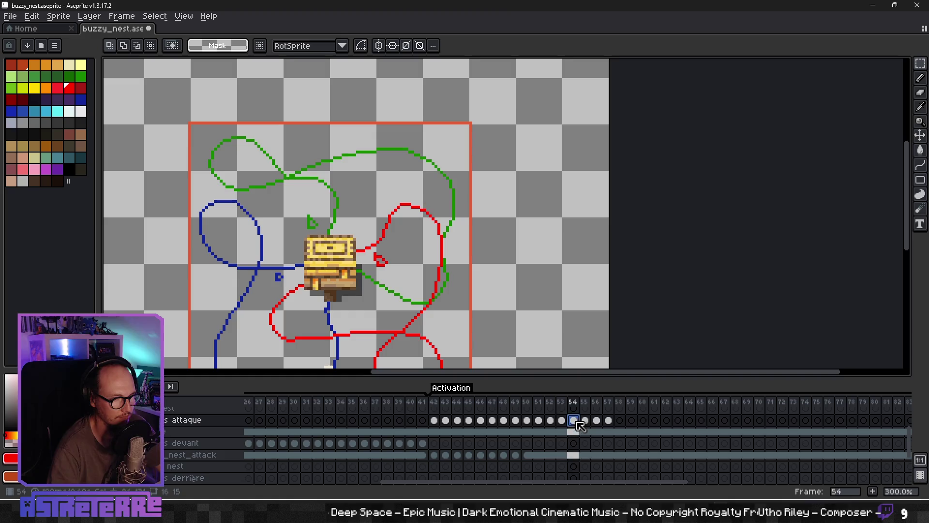
key(ctrl+v)
mouse_move(168, 227)
mouse_down()
mouse_move(269, 243)
mouse_move(492, 247)
mouse_up()
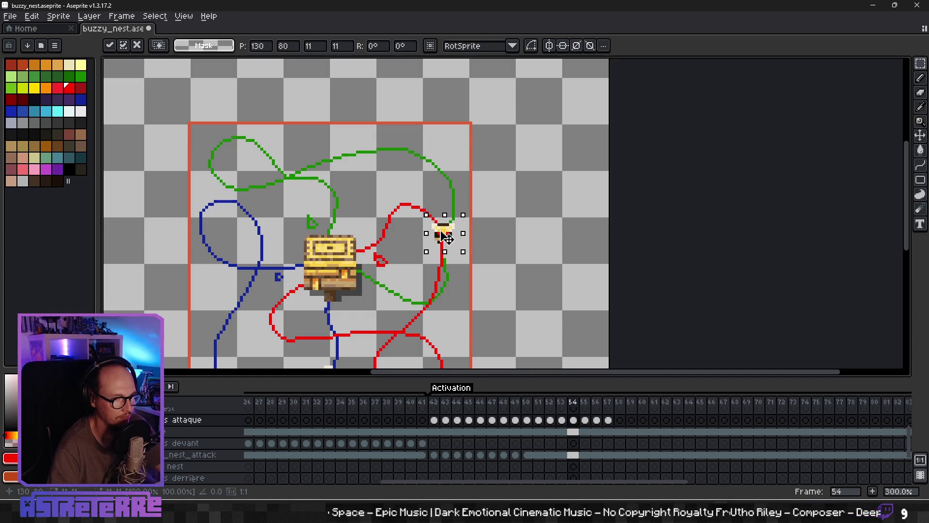
key(ctrl+v)
drag(149, 236, 470, 258)
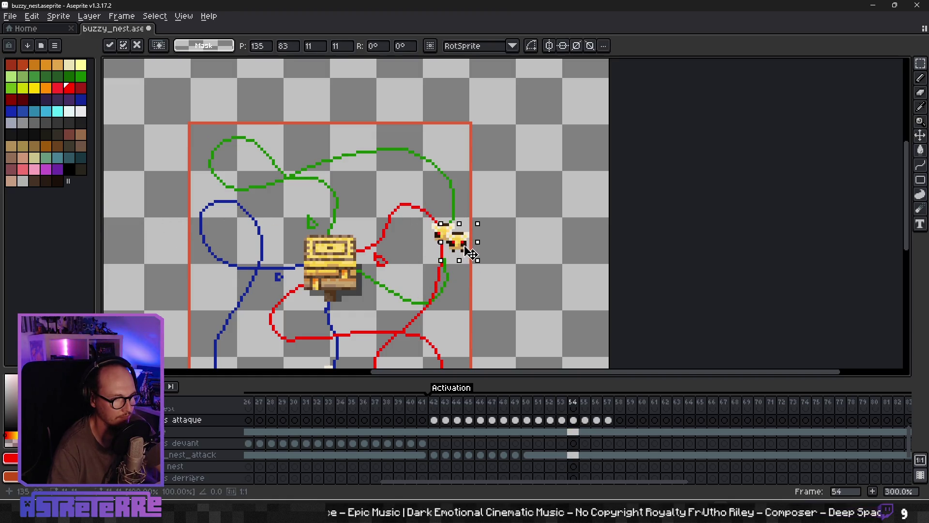
key(ctrl+v)
mouse_move(124, 216)
mouse_down()
mouse_move(248, 253)
mouse_move(445, 251)
mouse_up()
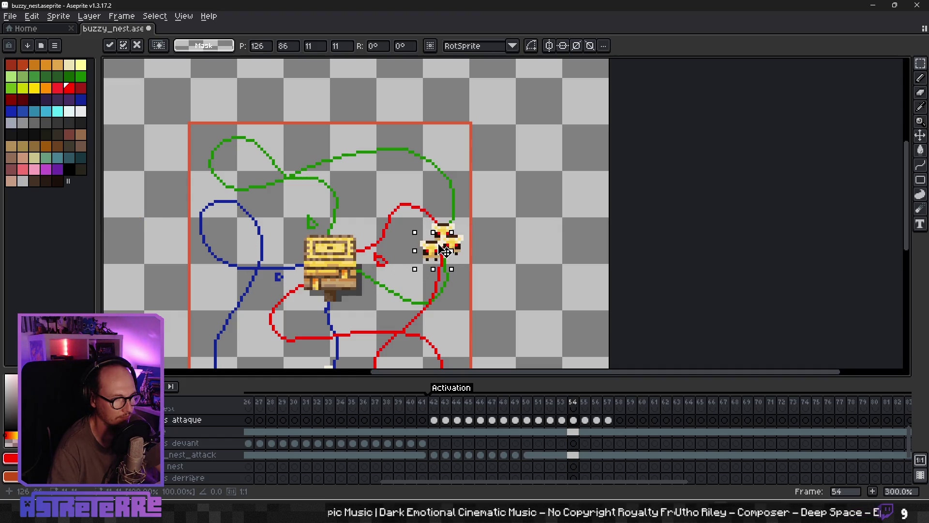
key(Return)
- On frame 55, place bees on the red path just right of the nest
click(584, 420)
key(ctrl+v)
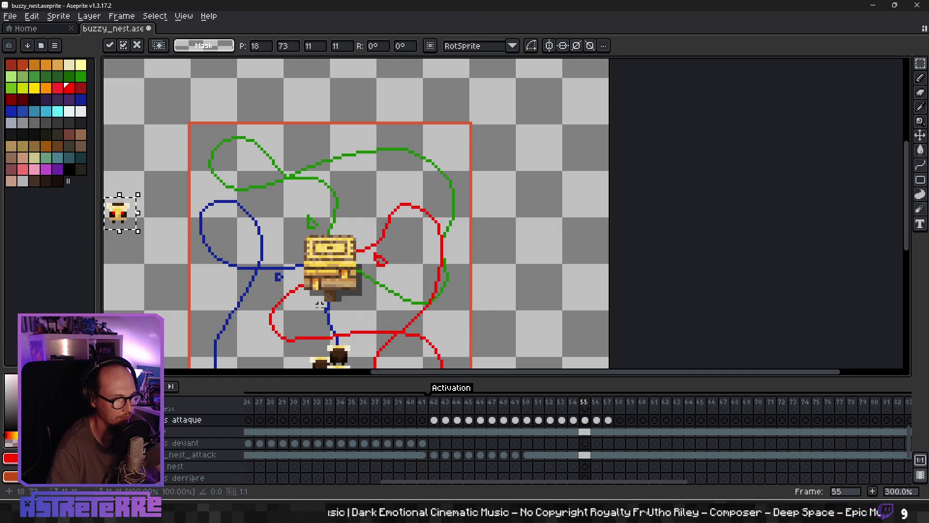
drag(132, 216, 451, 263)
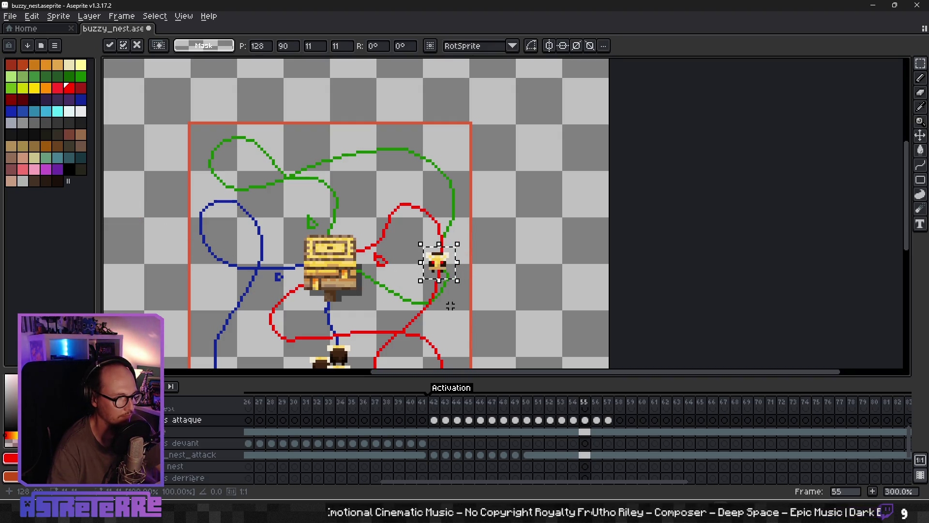
key(Return)
key(ctrl+v)
drag(123, 216, 450, 289)
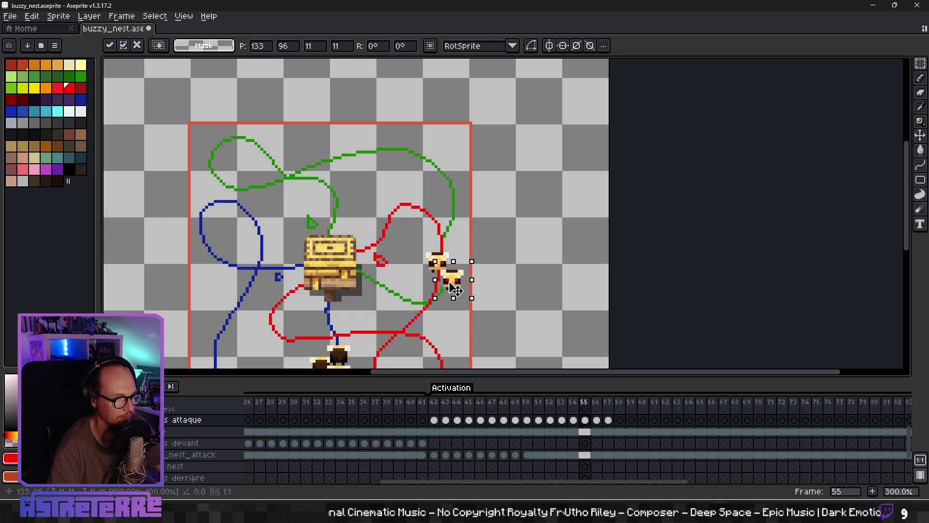
key(Return)
key(ctrl+v)
mouse_move(124, 217)
mouse_down()
mouse_move(242, 271)
mouse_move(441, 283)
mouse_up()
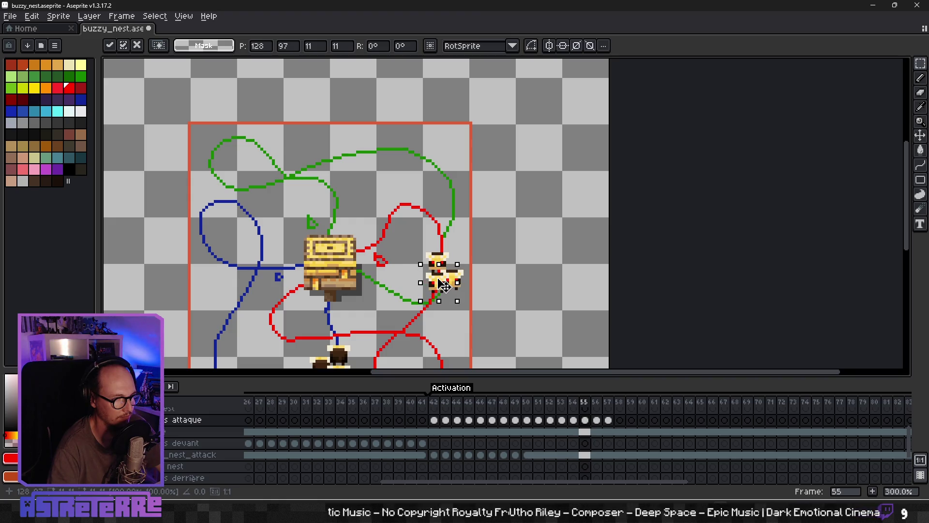
key(Return)
scroll(468, 307, down, 1)
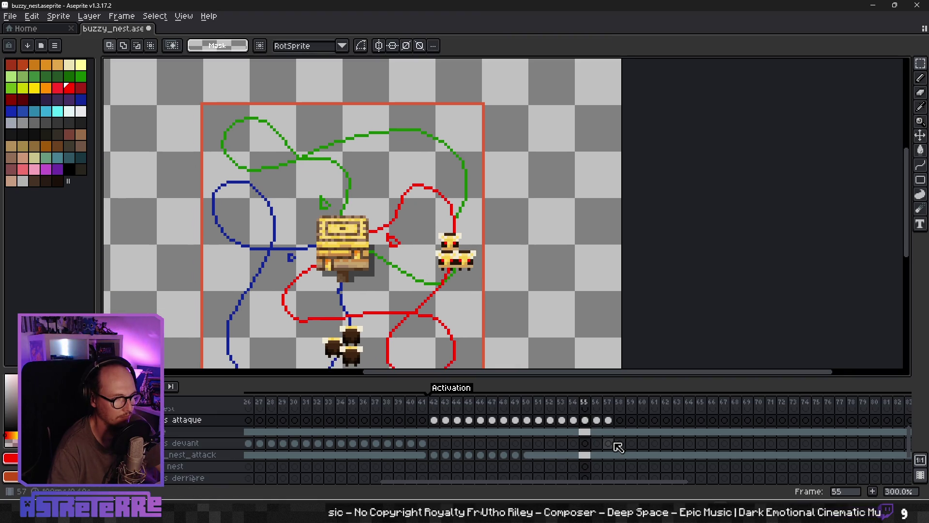
- On frame 56, drop a pasted bee, then grab the yellow reference bee from its layer
click(598, 429)
key(ctrl+v)
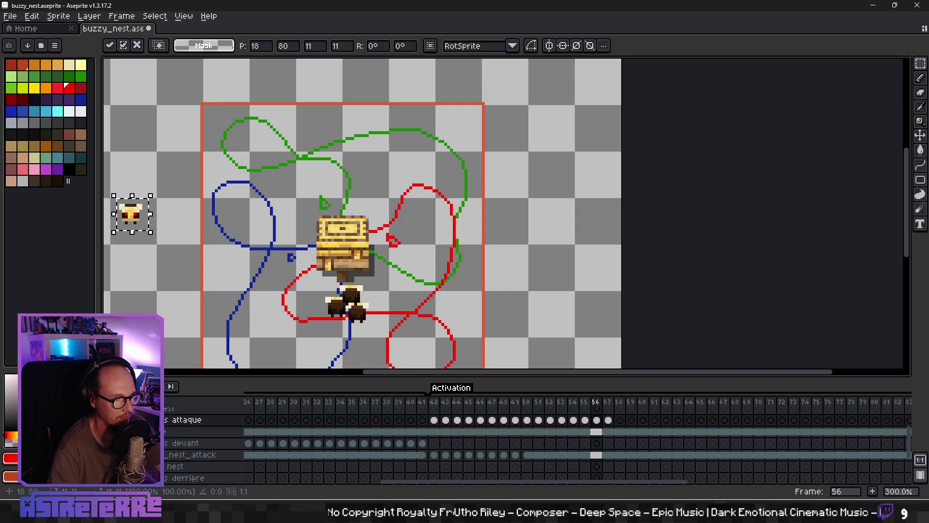
key(Return)
scroll(315, 315, down, 5)
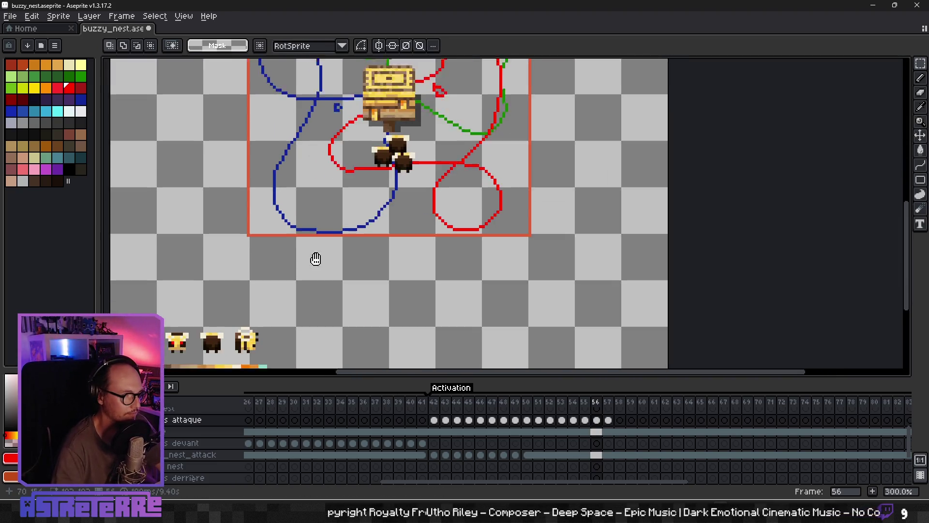
click(597, 432)
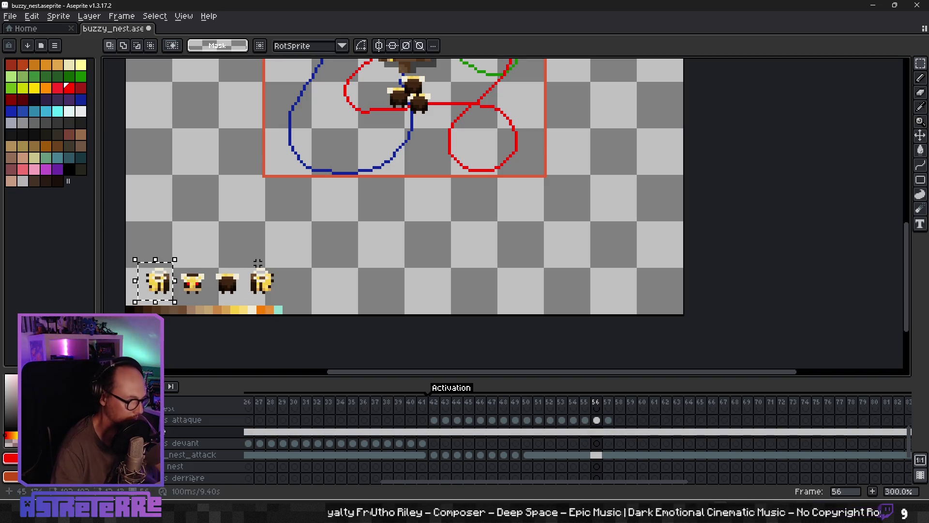
mouse_move(157, 281)
mouse_down()
mouse_move(431, 141)
mouse_move(506, 215)
mouse_up()
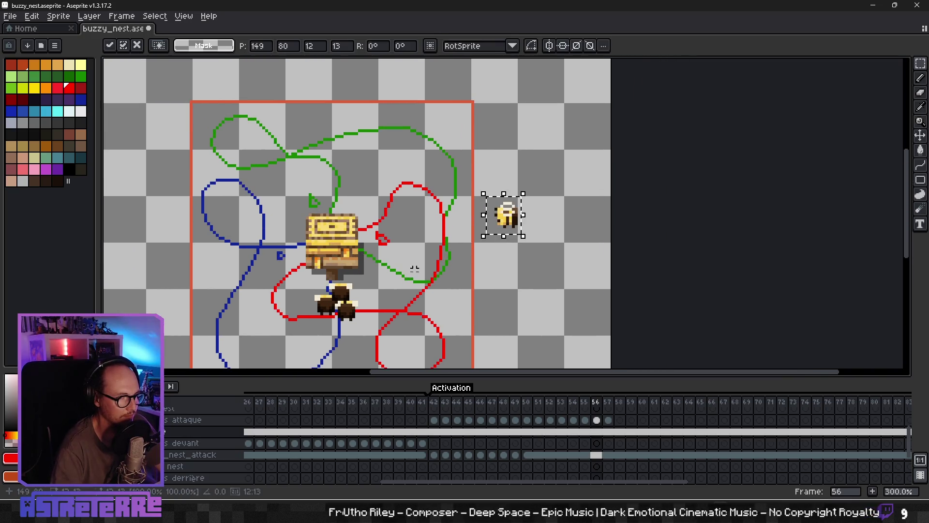
key(Delete)
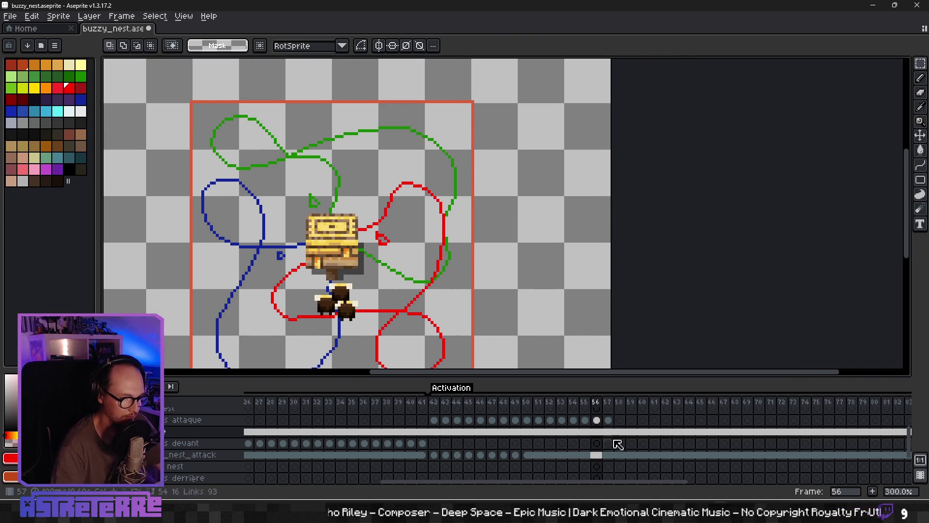
- Cluster three yellow bee copies on the path right of the nest on frame 56
click(597, 431)
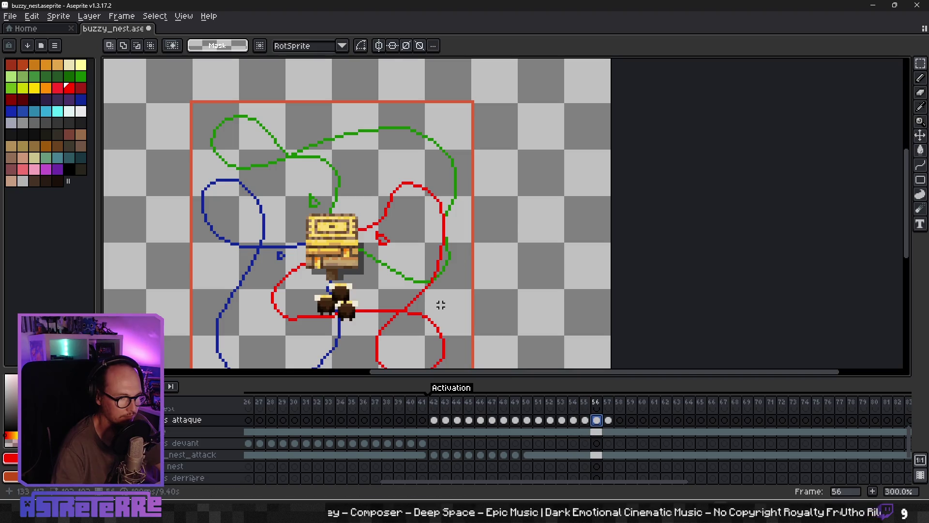
key(ctrl+v)
drag(508, 212, 408, 269)
key(ctrl+v)
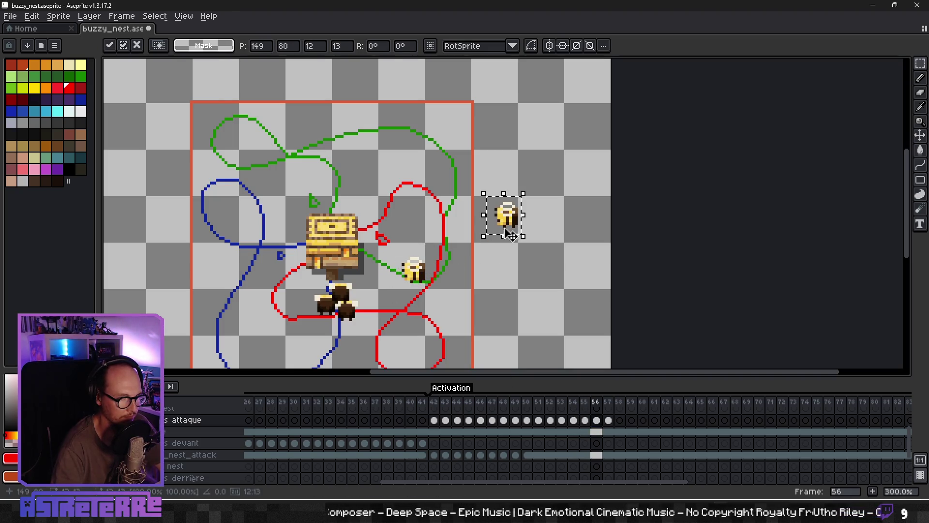
drag(513, 221, 443, 294)
key(ctrl+v)
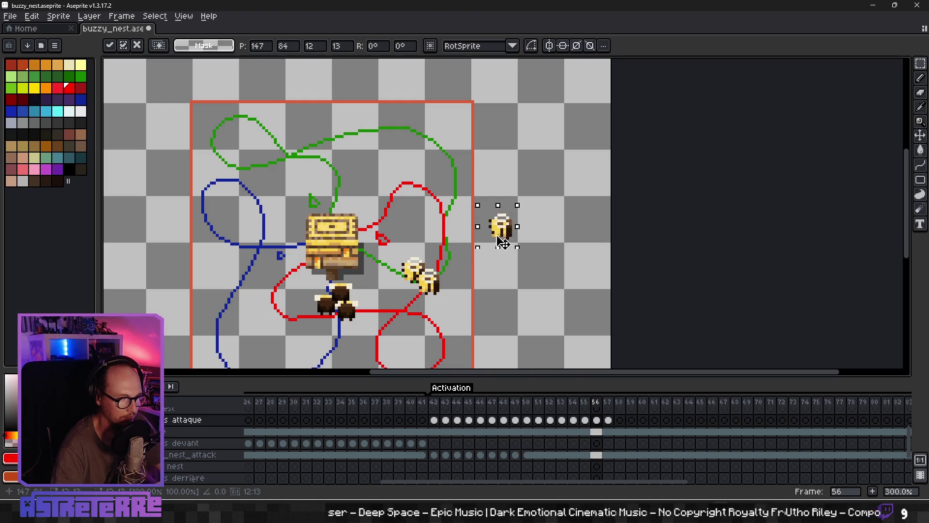
drag(512, 230, 449, 272)
click(461, 272)
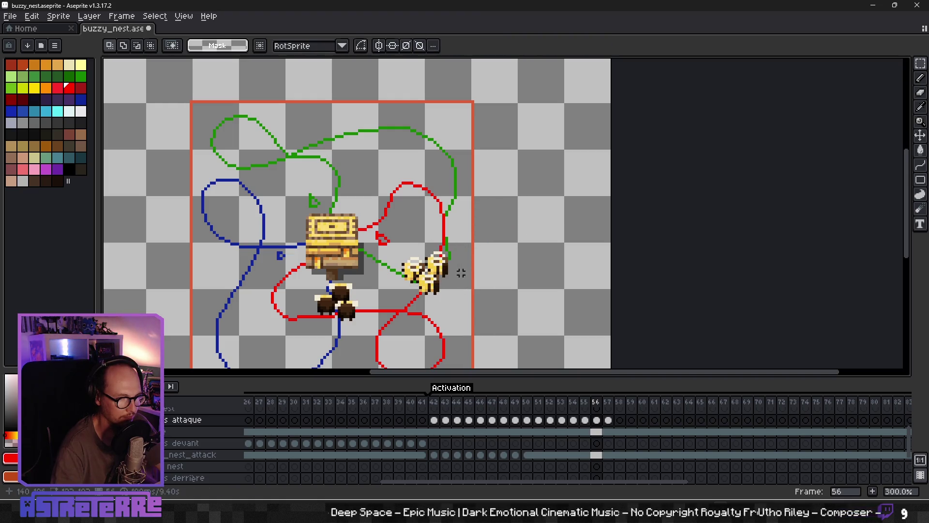
- Place three yellow bees beside the nest on frame 57, then return to frame 42
click(611, 421)
key(ctrl+v)
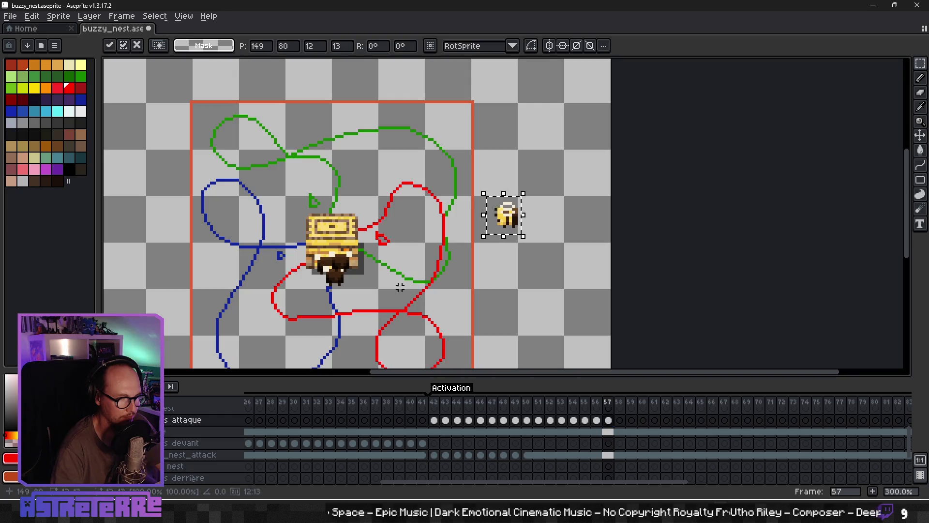
drag(506, 223, 403, 269)
key(ctrl+v)
drag(505, 221, 393, 285)
key(ctrl+v)
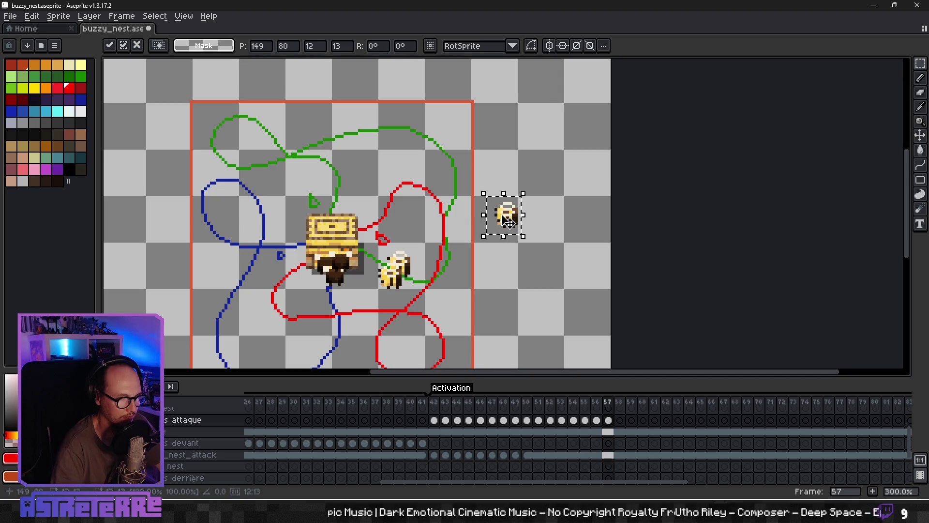
drag(508, 222, 384, 258)
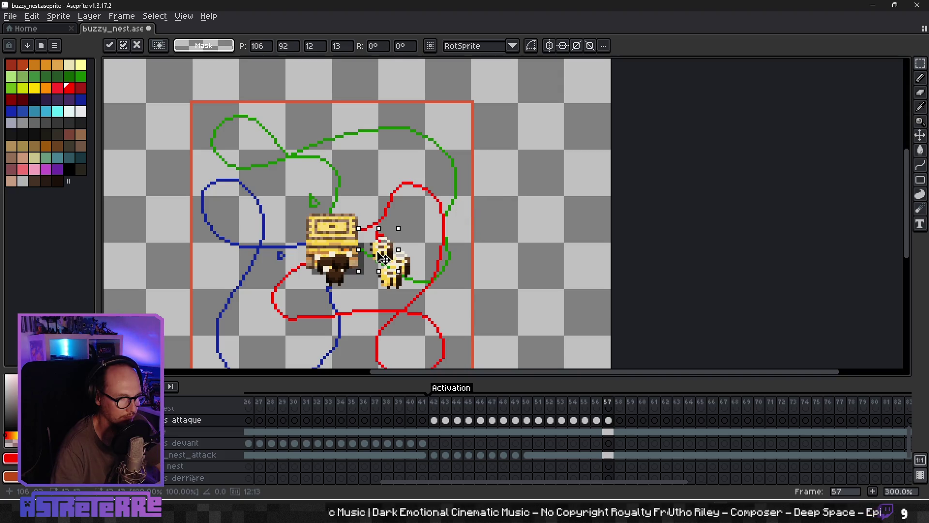
click(445, 249)
click(611, 420)
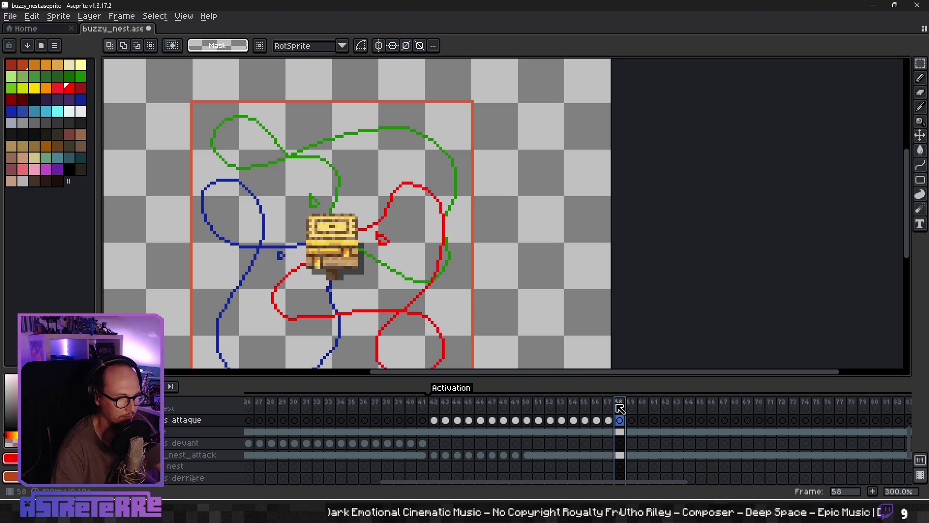
click(435, 403)
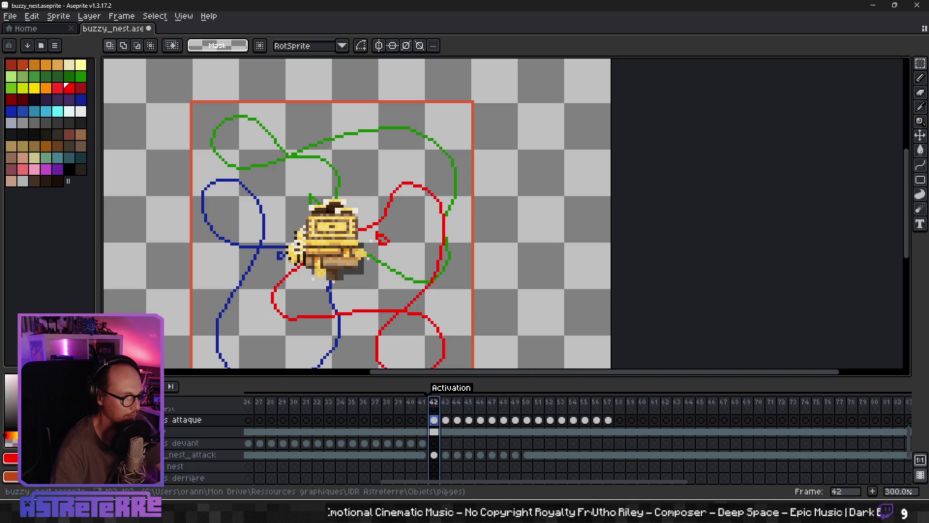
key(Return)
scroll(349, 291, down, 2)
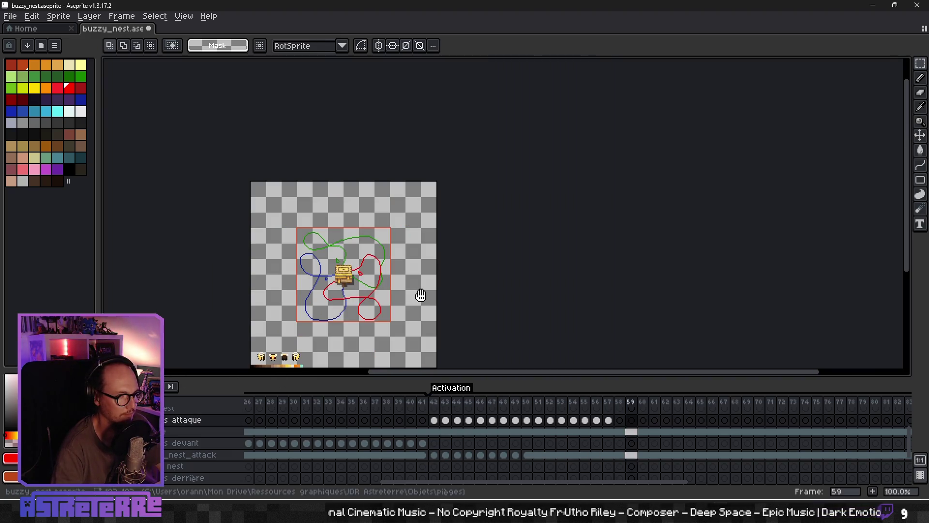
click(435, 405)
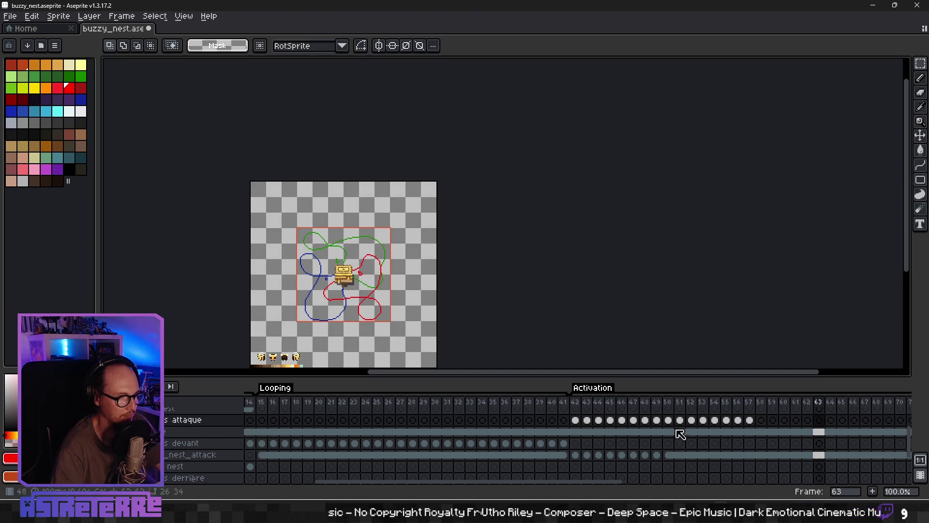
scroll(680, 435, up, 1)
drag(650, 486, 771, 489)
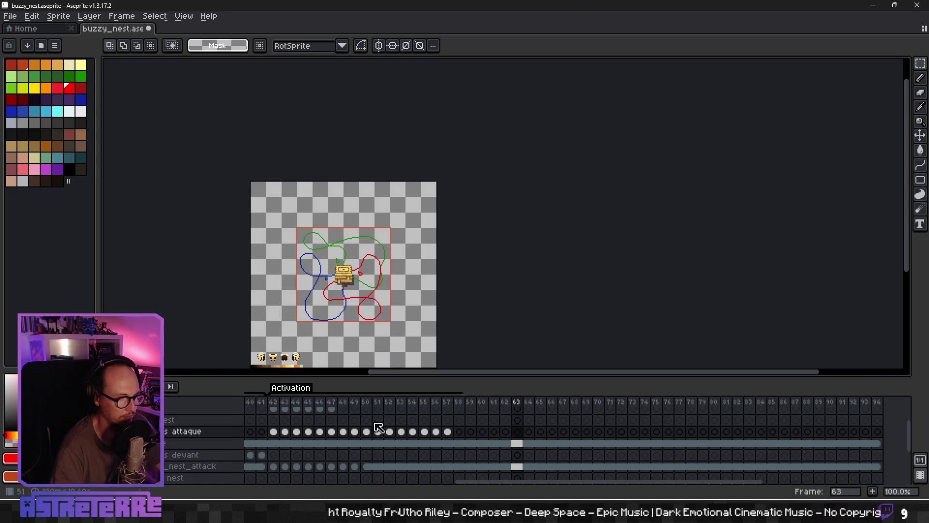
click(334, 407)
key(comma)
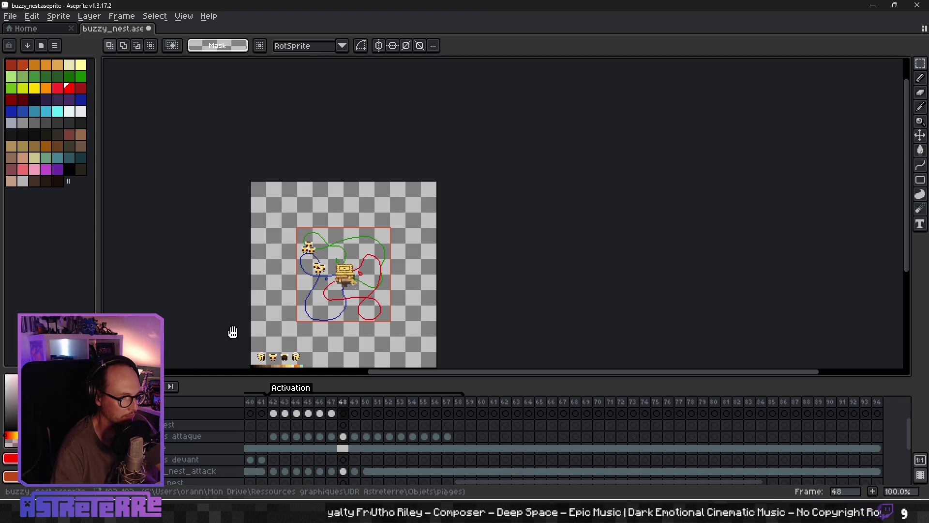
drag(232, 332, 344, 260)
scroll(387, 259, up, 2)
scroll(410, 260, down, 1)
key(Return)
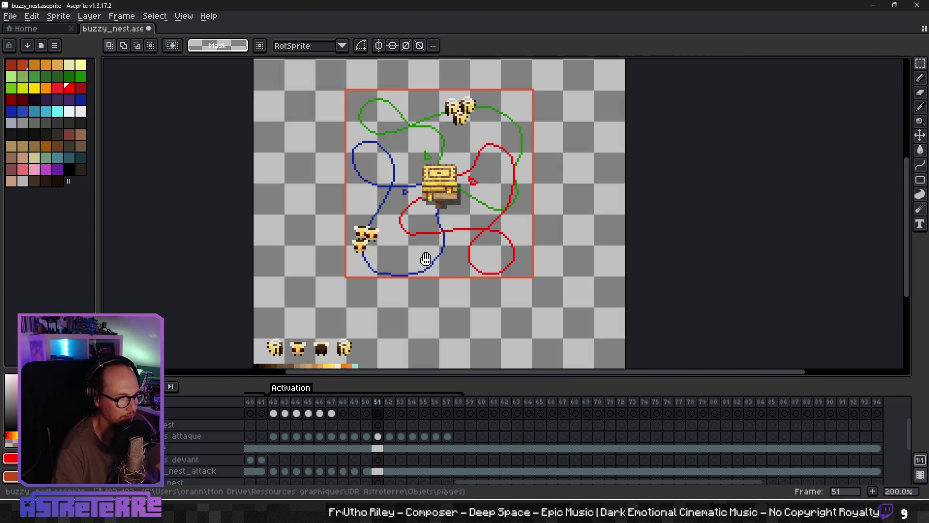
scroll(451, 272, down, 1)
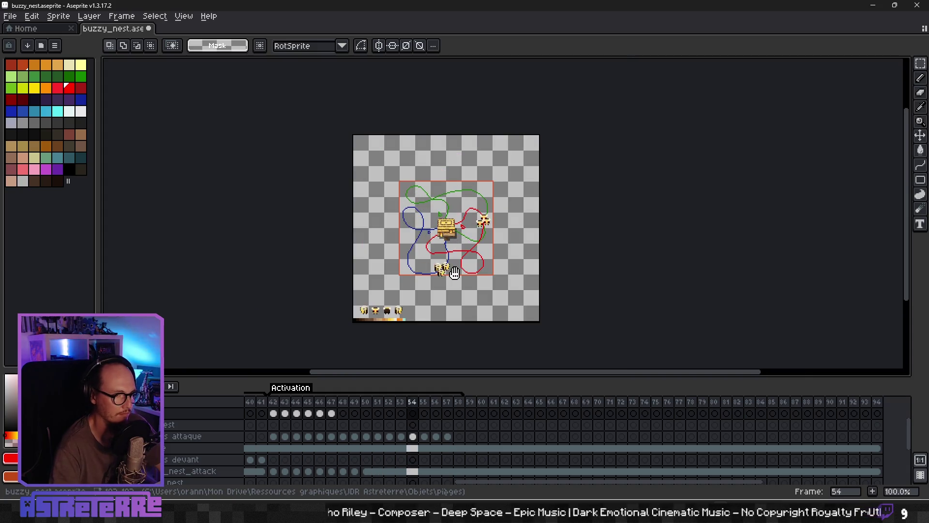
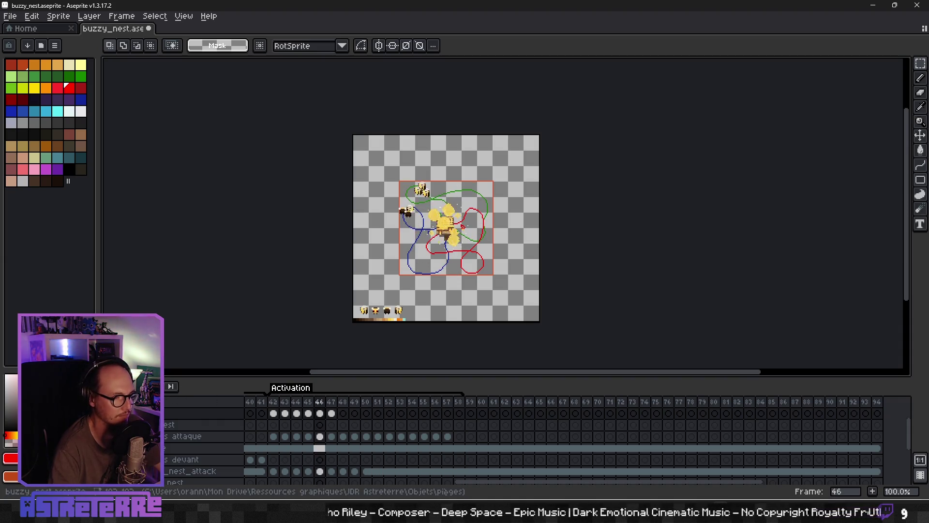
- Zoom the canvas and flip between frames 41 and 42 of the Activation animation to compare them
scroll(490, 224, up, 3)
scroll(402, 259, down, 1)
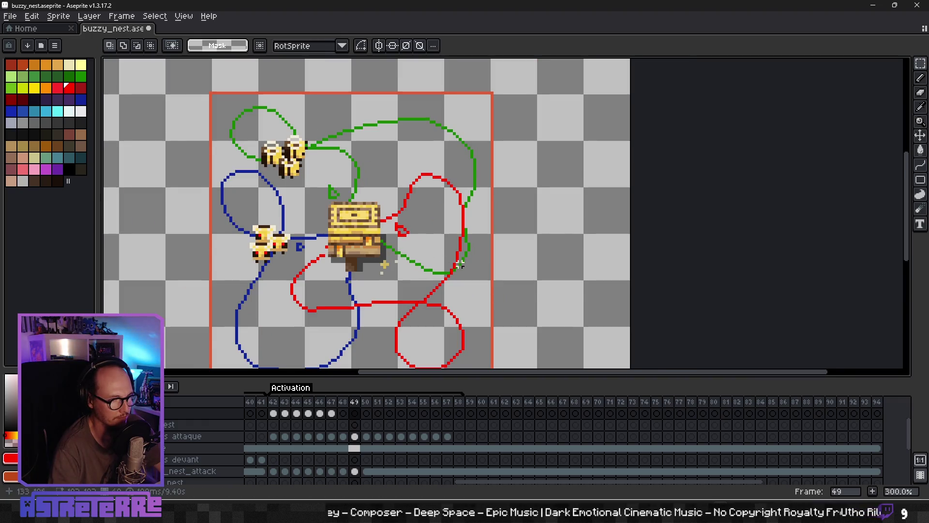
scroll(459, 264, left, 3)
scroll(415, 266, down, 2)
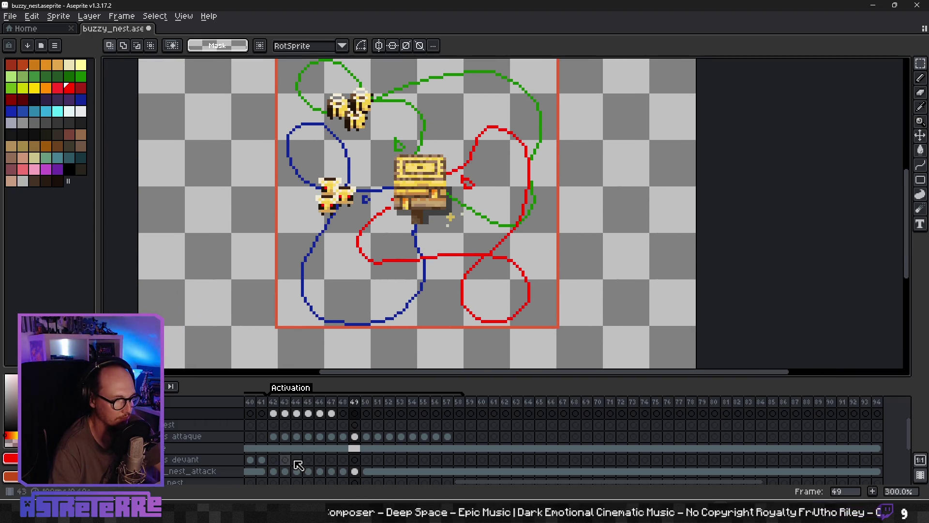
scroll(430, 489, left, 5)
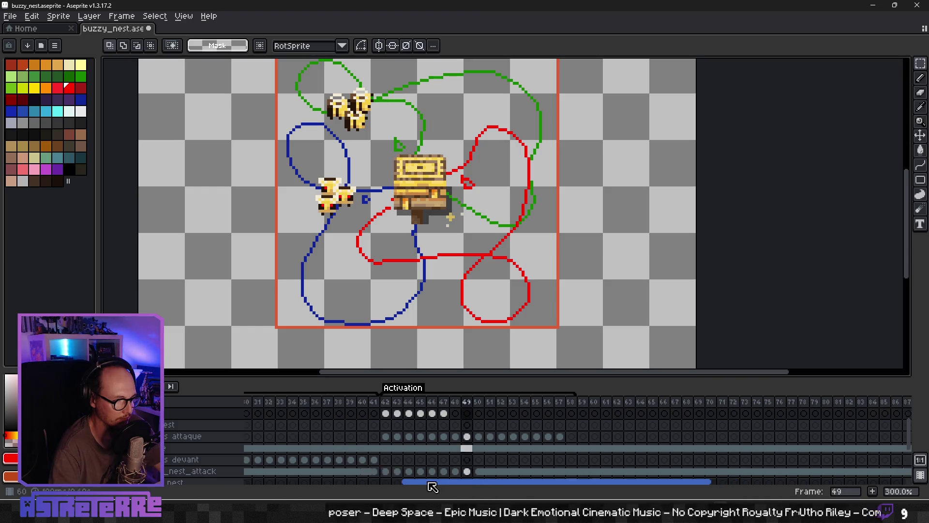
click(399, 449)
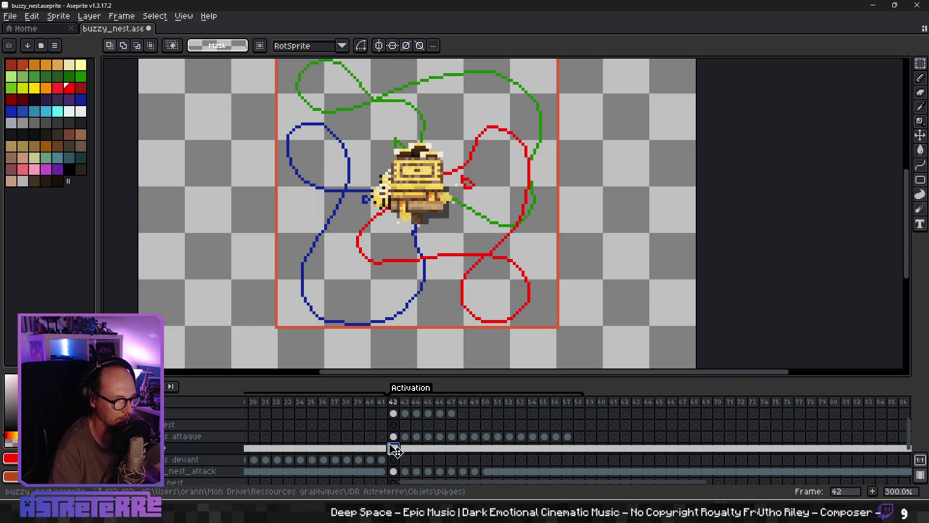
click(383, 438)
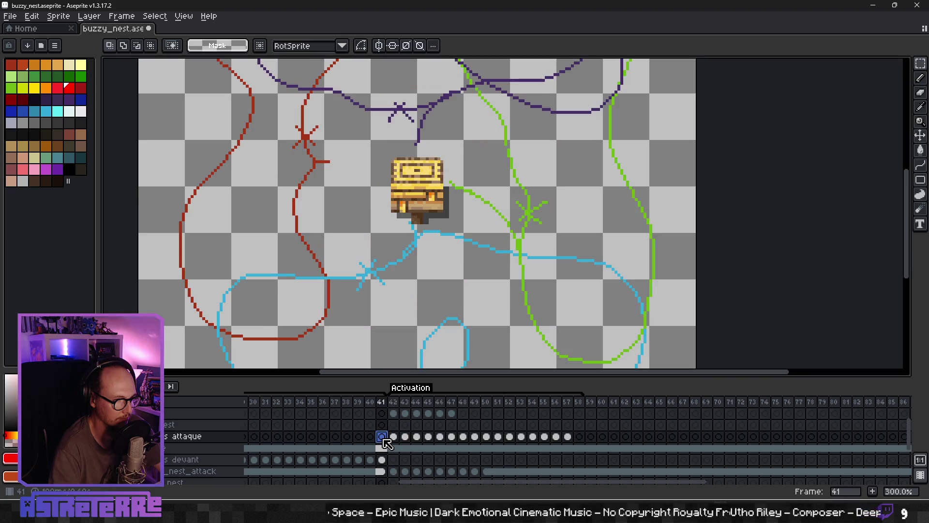
click(393, 438)
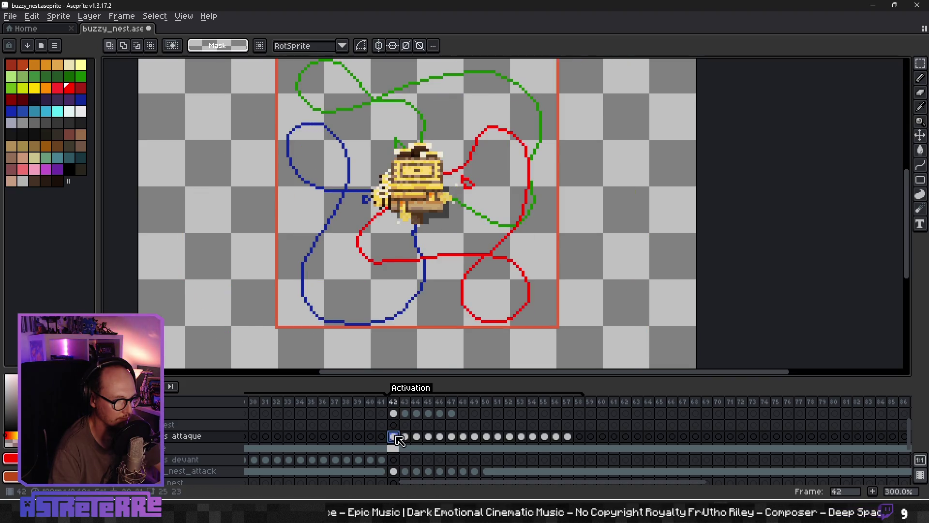
click(382, 437)
- Compare frames 41 and 42 on a lower layer, then pan down to the spare bee sprites
scroll(385, 443, down, 1)
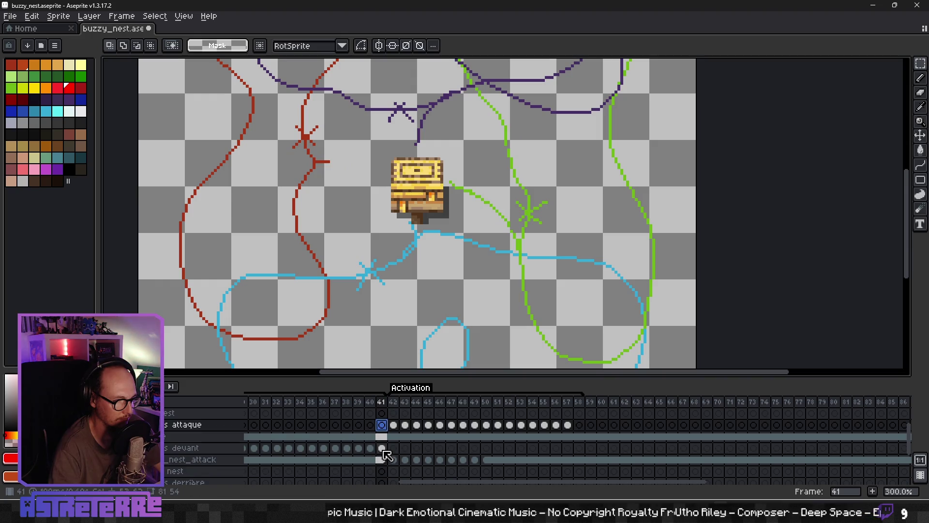
scroll(385, 453, down, 3)
click(384, 461)
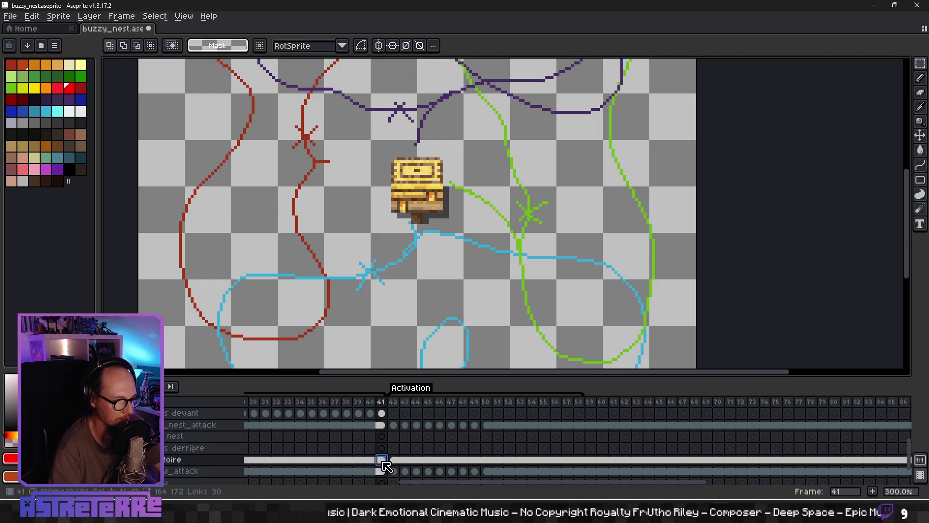
click(394, 461)
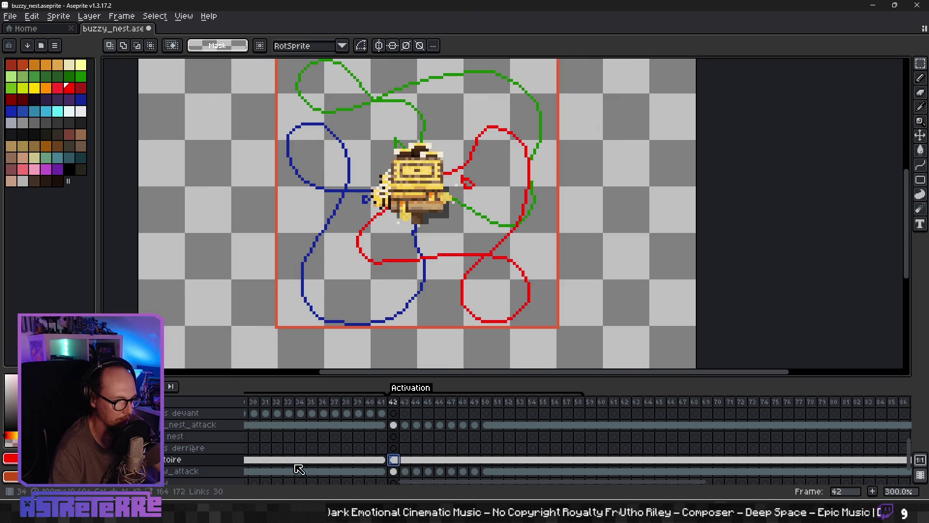
scroll(402, 433, up, 2)
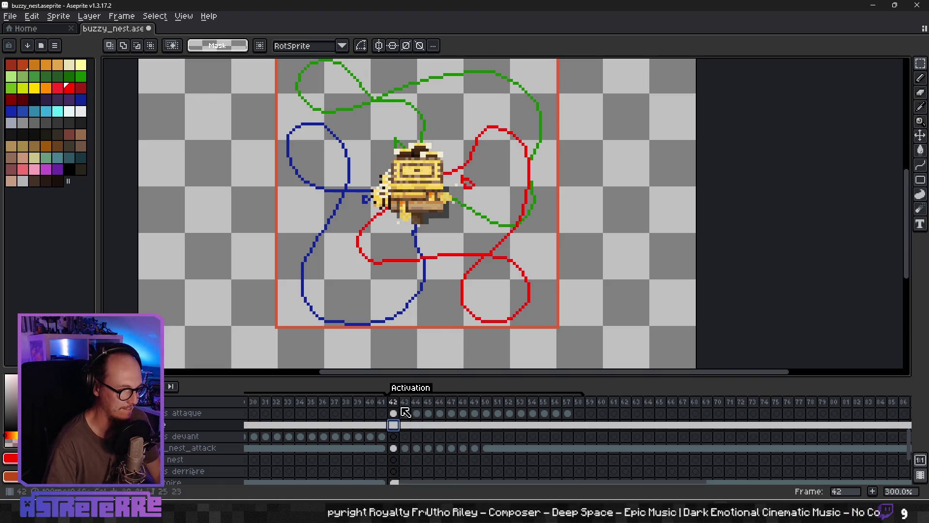
scroll(414, 462, up, 2)
scroll(419, 271, up, 2)
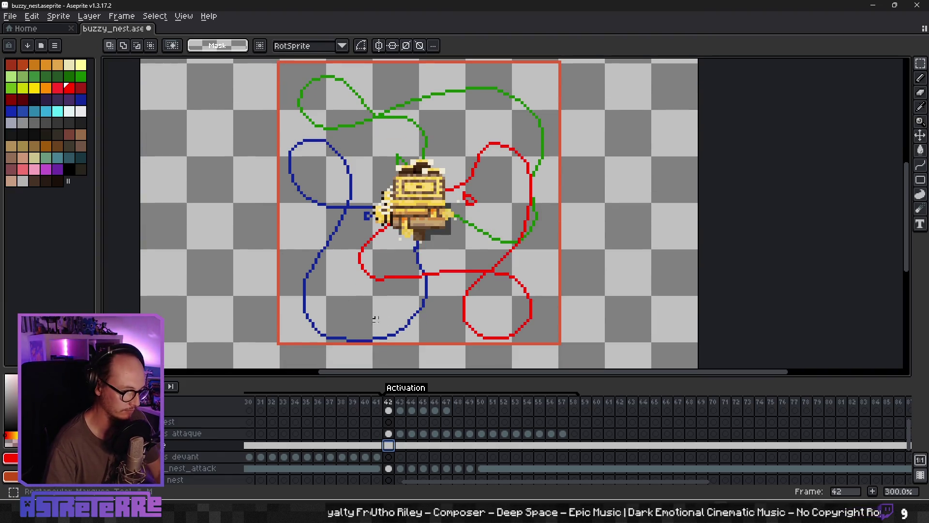
mouse_move(375, 319)
mouse_down()
mouse_move(412, 213)
mouse_move(408, 265)
mouse_move(392, 303)
mouse_move(392, 208)
mouse_move(336, 306)
mouse_move(353, 279)
mouse_up()
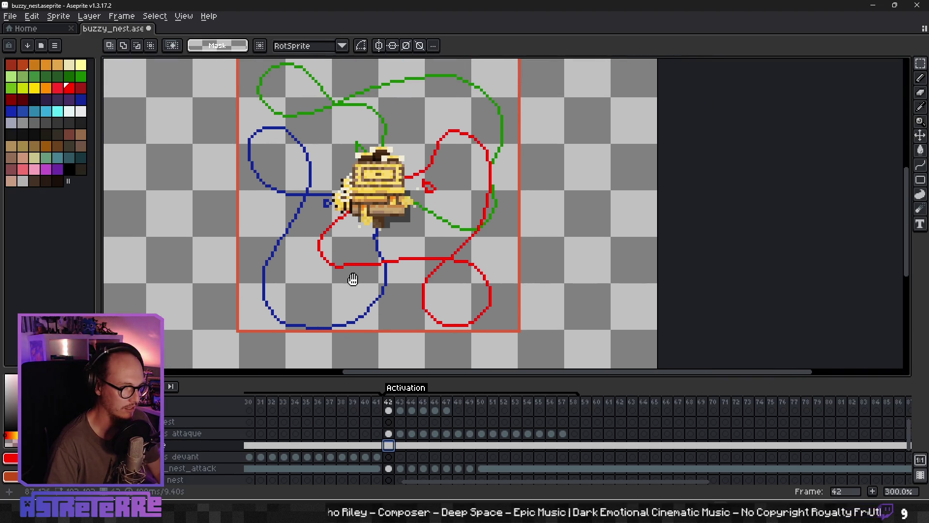
scroll(374, 182, down, 5)
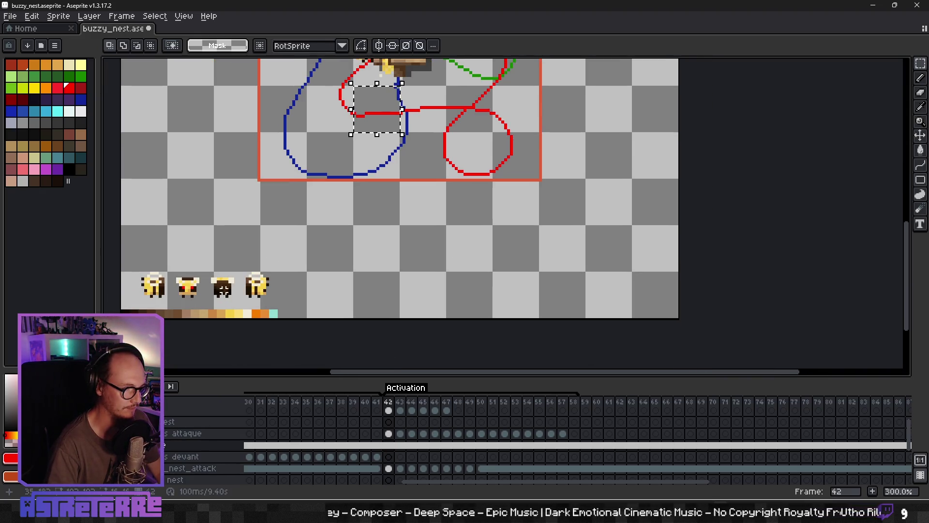
- Select and copy the fourth spare bee sprite
drag(274, 305, 241, 267)
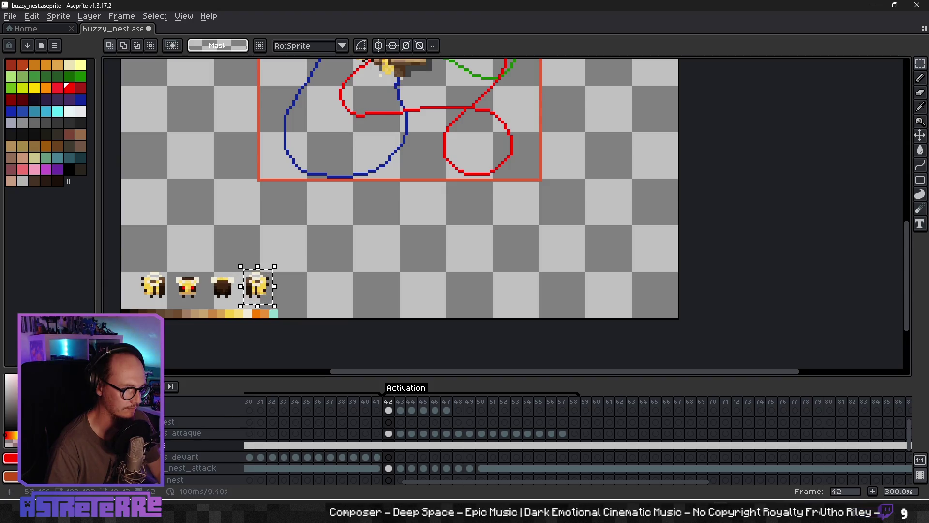
click(388, 433)
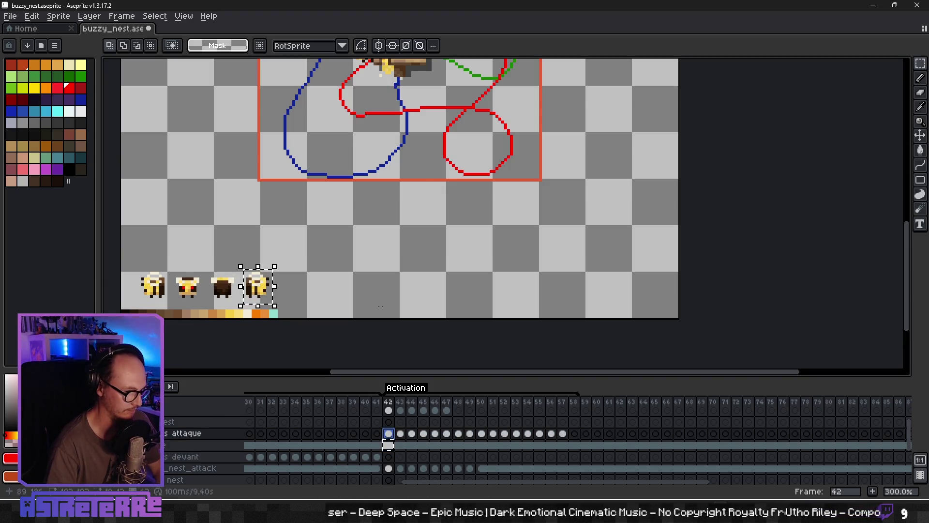
key(ctrl+d)
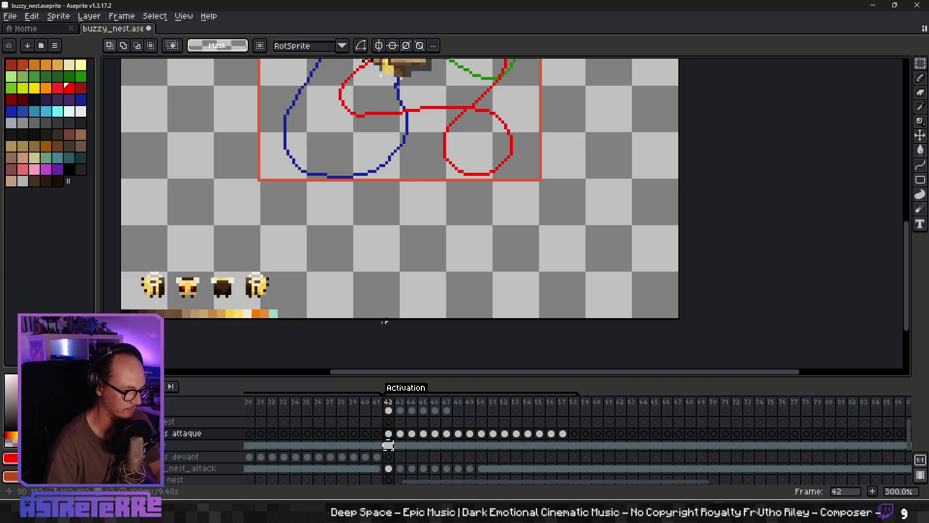
click(388, 445)
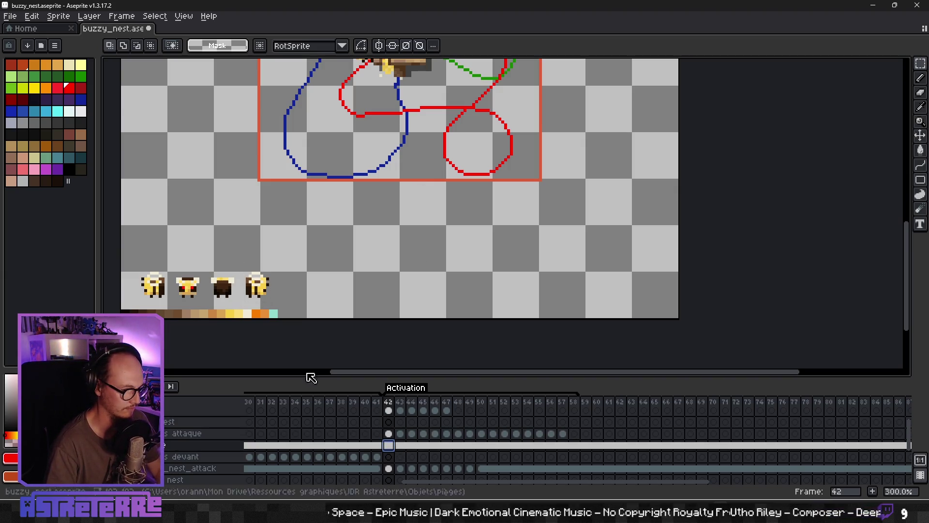
click(272, 303)
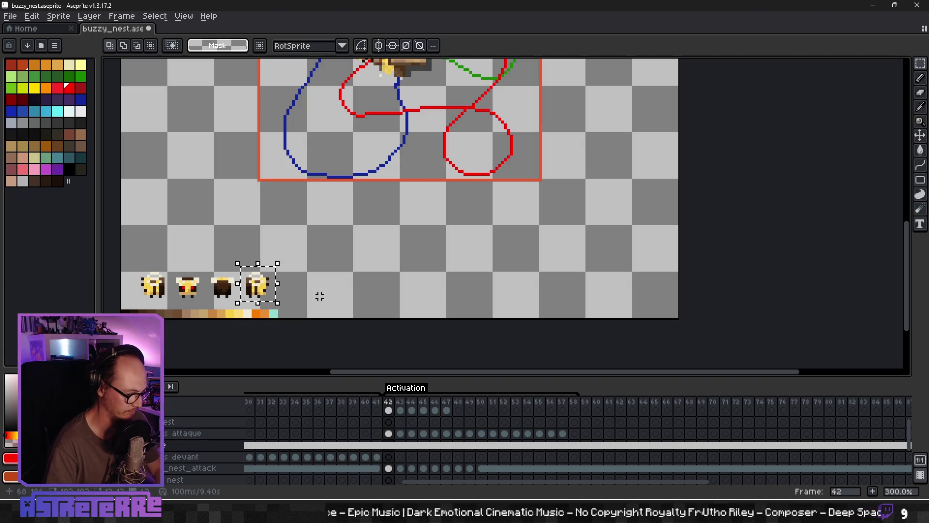
key(ctrl+d)
scroll(388, 213, up, 5)
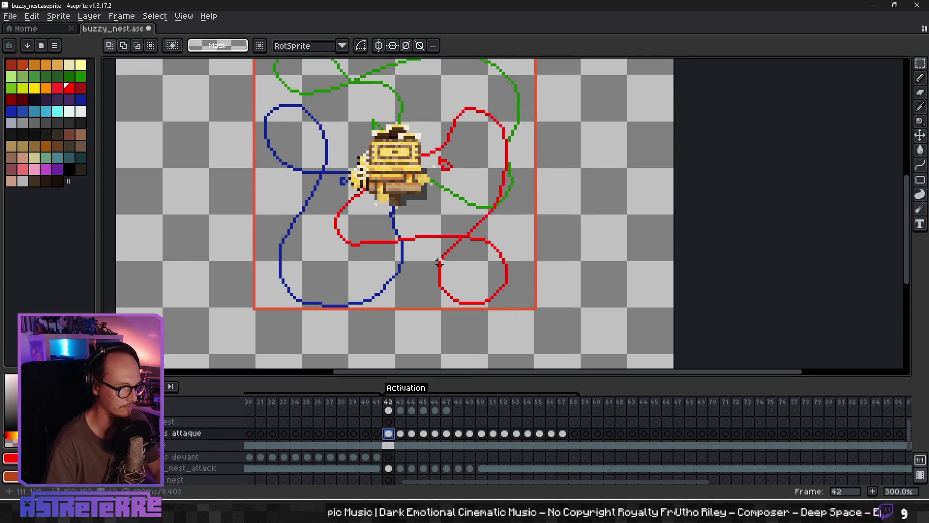
- Paste the bee into frame 42 and place it on the nest's right side
key(ctrl+v)
mouse_move(224, 211)
mouse_down()
mouse_move(421, 250)
mouse_move(417, 242)
mouse_up()
key(ctrl+z)
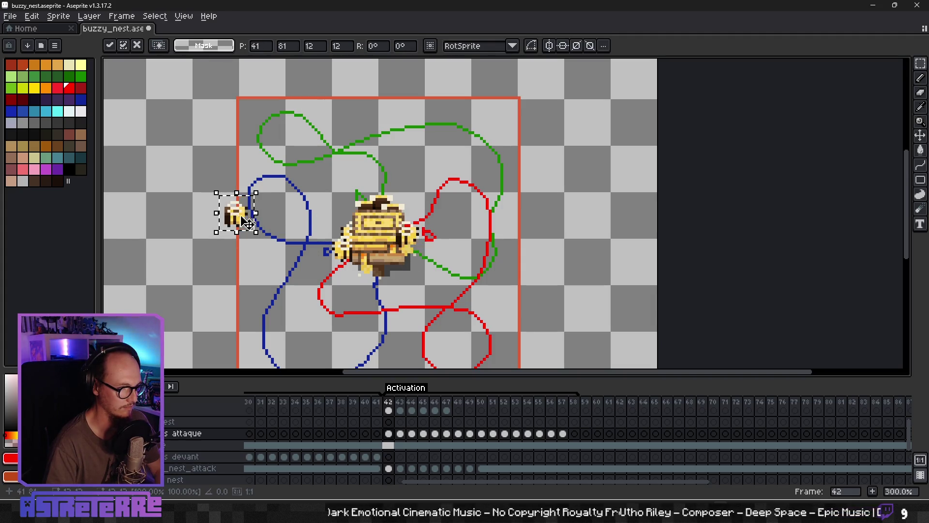
mouse_move(247, 223)
mouse_down()
mouse_move(426, 229)
mouse_move(406, 249)
mouse_up()
key(ctrl+z)
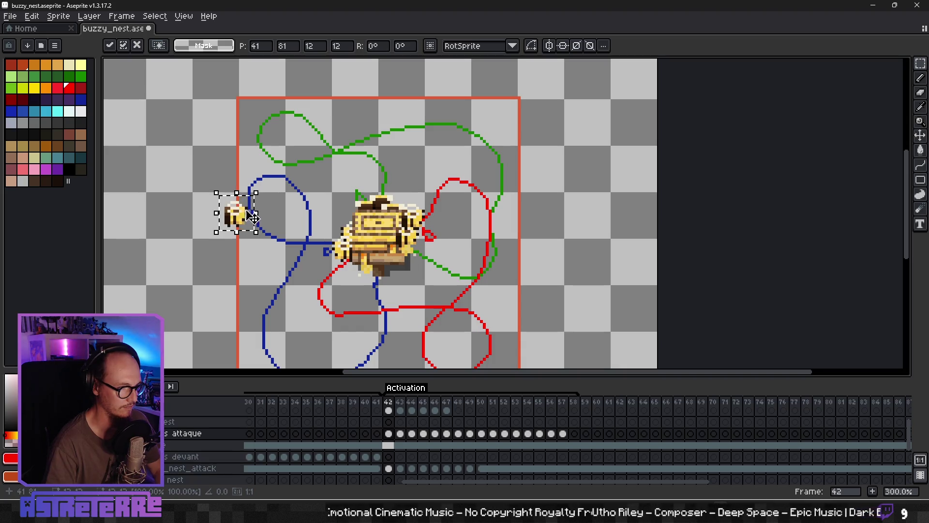
drag(251, 217, 423, 240)
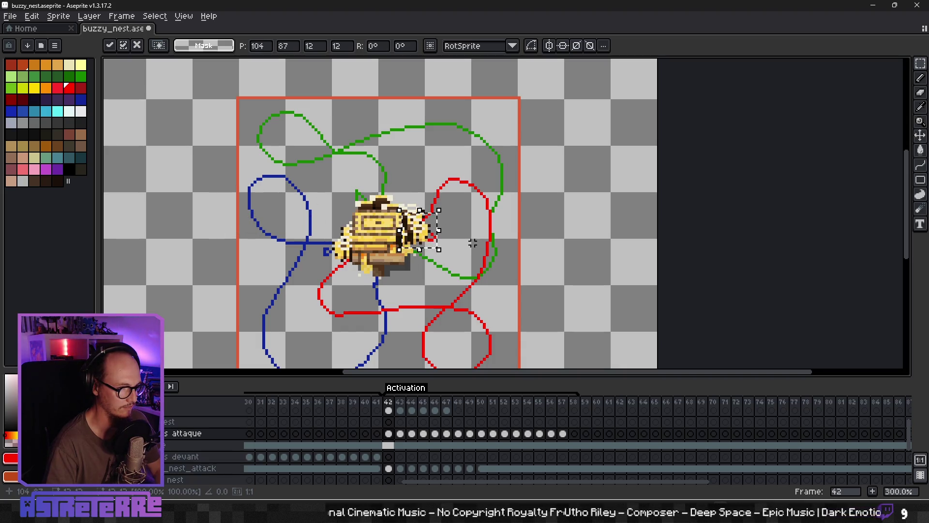
key(Return)
scroll(472, 245, up, 2)
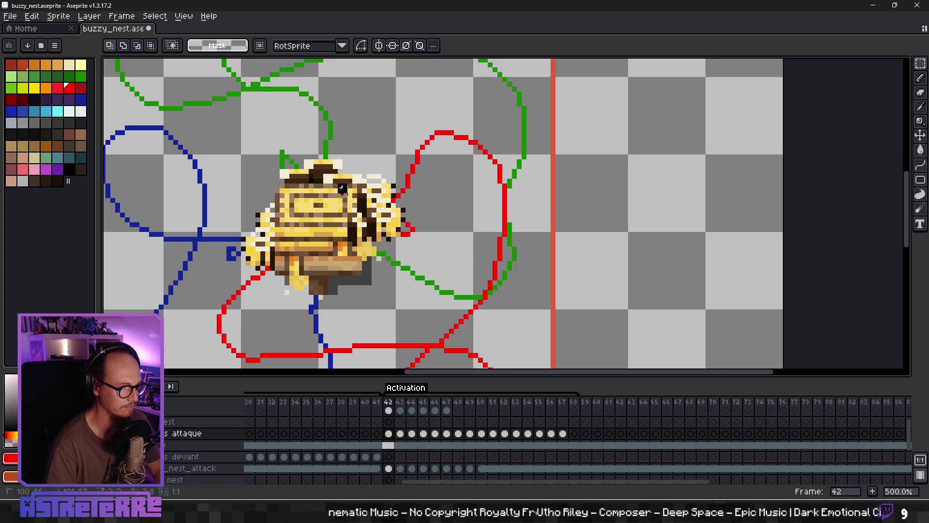
drag(336, 183, 365, 274)
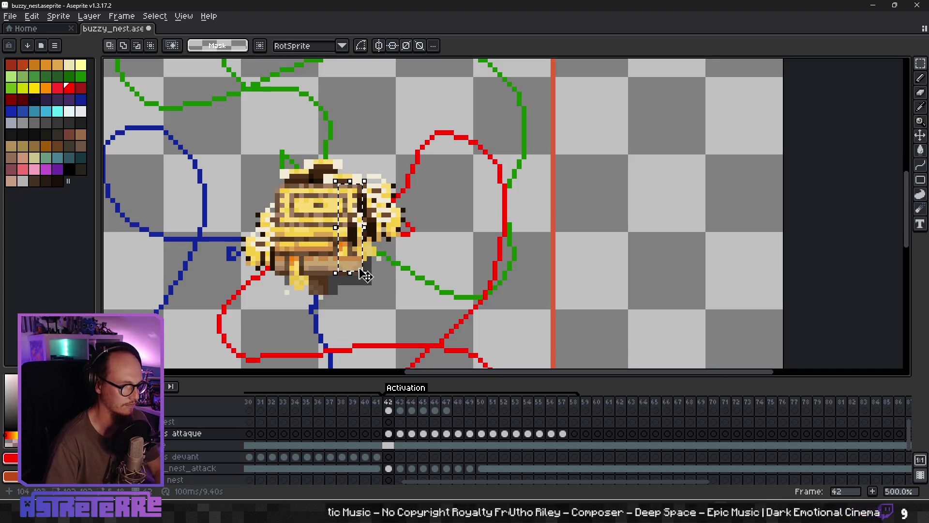
key(ctrl+d)
scroll(465, 253, down, 2)
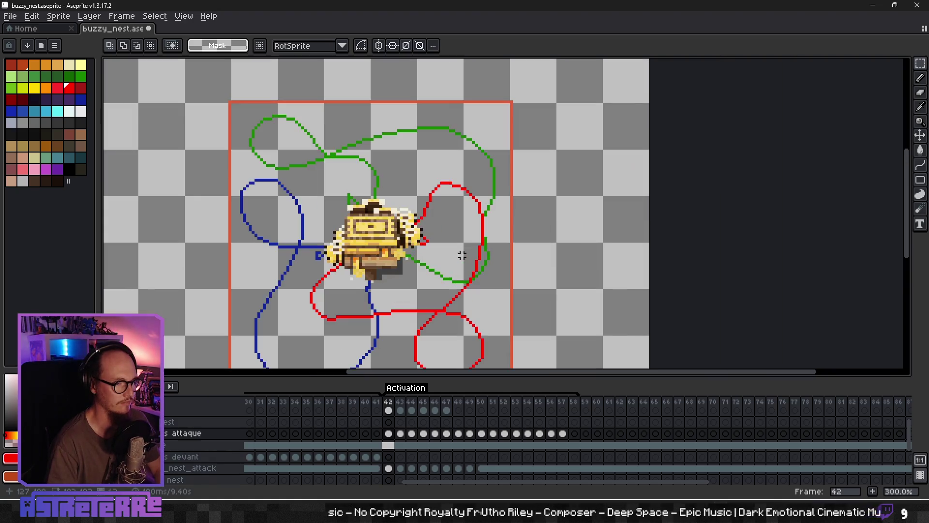
- On frame 43, paste three bees into a cluster up and right of the nest
click(400, 445)
key(ctrl+v)
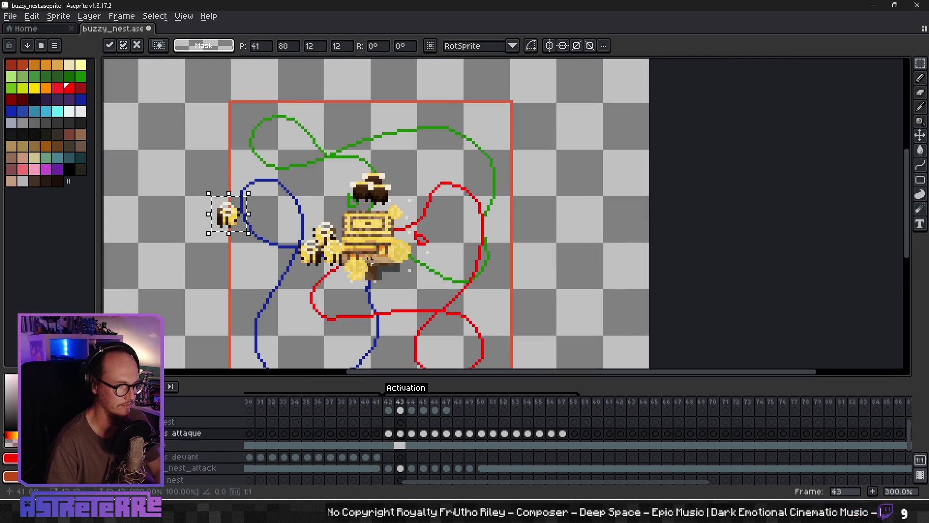
drag(233, 224, 428, 209)
key(ctrl+v)
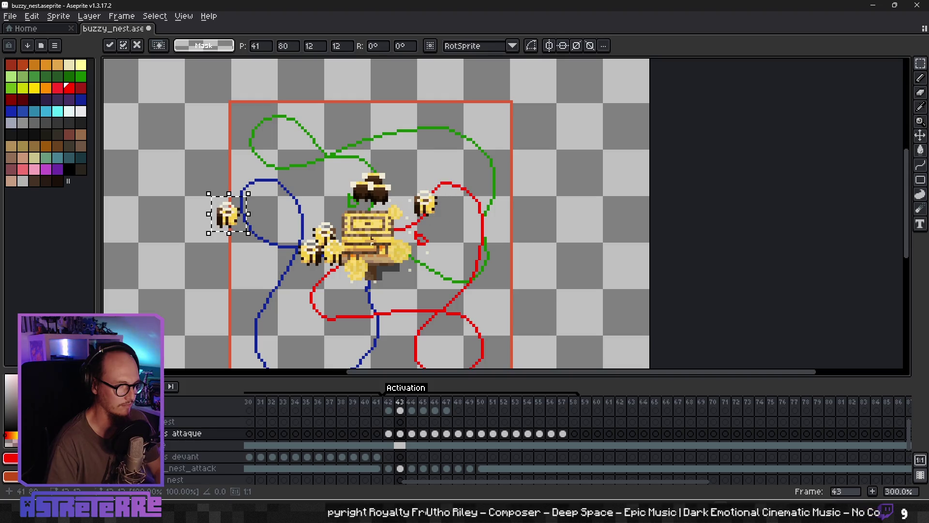
drag(246, 226, 446, 230)
key(ctrl+v)
drag(245, 226, 450, 202)
click(411, 434)
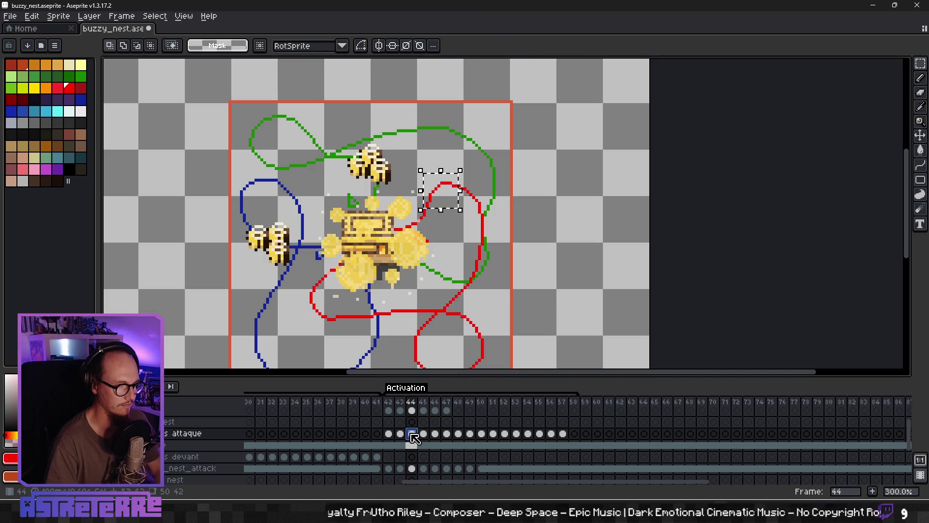
- On frame 44, paste three bees onto and beside the red loop
key(ctrl+v)
drag(244, 227, 486, 216)
key(ctrl+v)
mouse_move(230, 218)
mouse_down()
mouse_move(327, 217)
mouse_move(465, 189)
mouse_move(475, 190)
mouse_move(275, 241)
mouse_move(462, 215)
mouse_move(467, 232)
mouse_up()
key(ctrl+v)
click(497, 260)
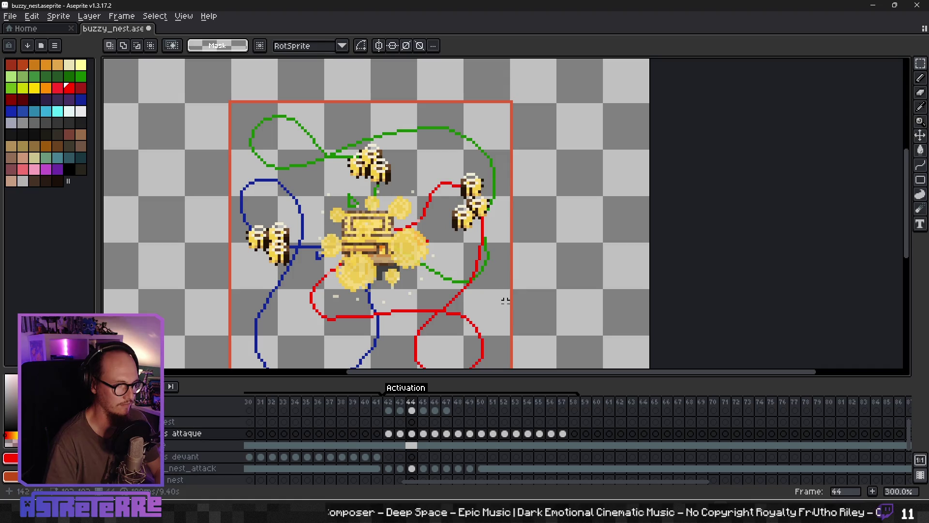
scroll(489, 290, down, 5)
click(392, 434)
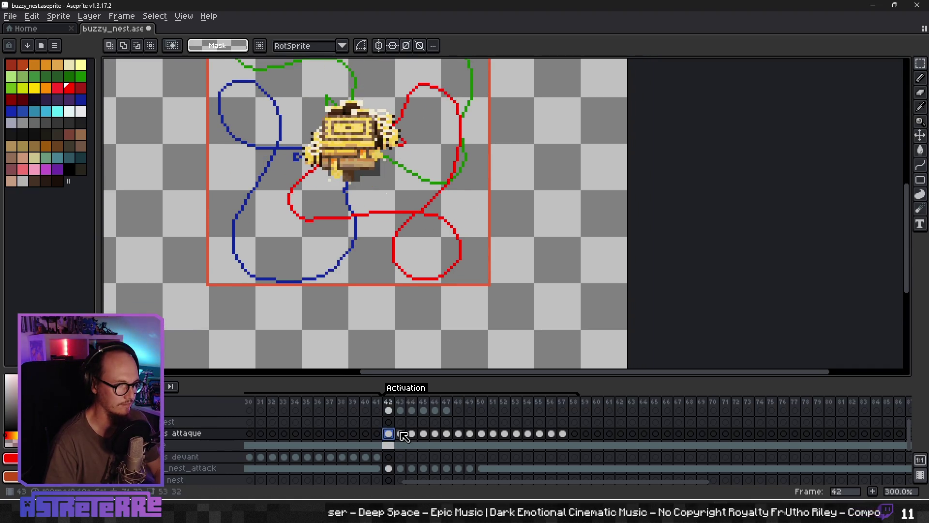
- Step from frame 42 to frame 45 to preview the bee motion
click(412, 434)
click(423, 435)
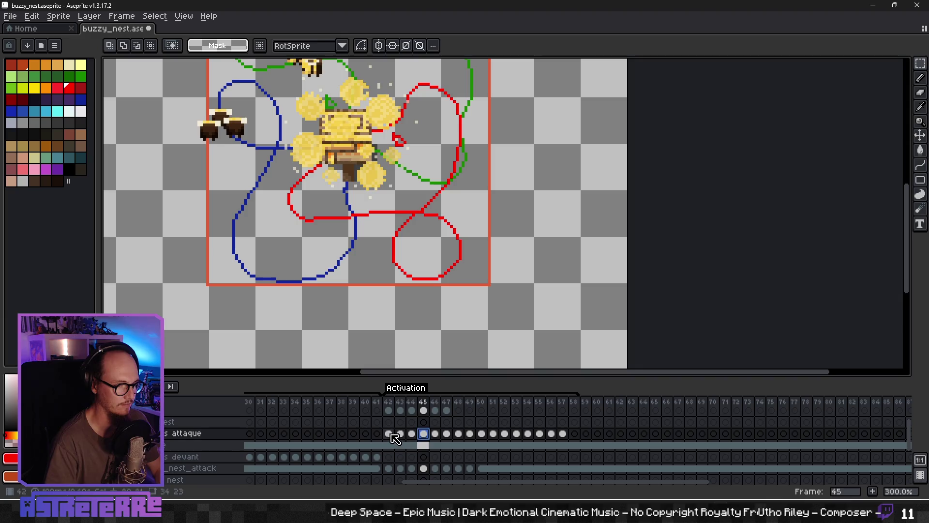
click(390, 434)
key(Right)
key(Right)
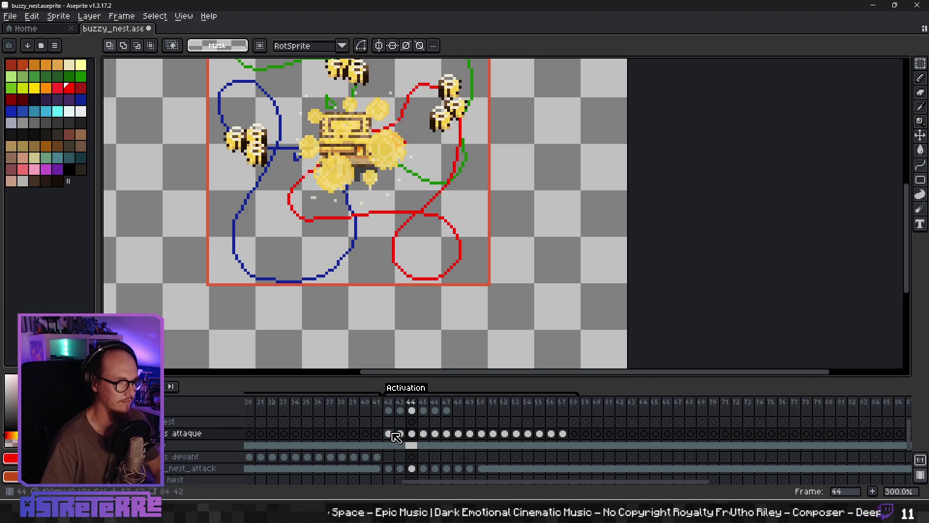
key(Right)
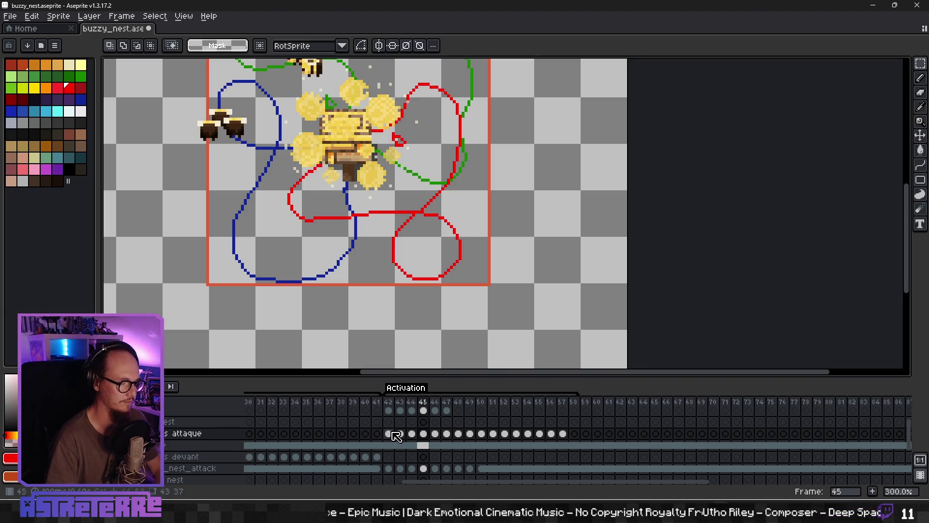
scroll(473, 170, down, 8)
- Copy the second spare bee sprite and return to frame 45 on the attaque layer
click(428, 446)
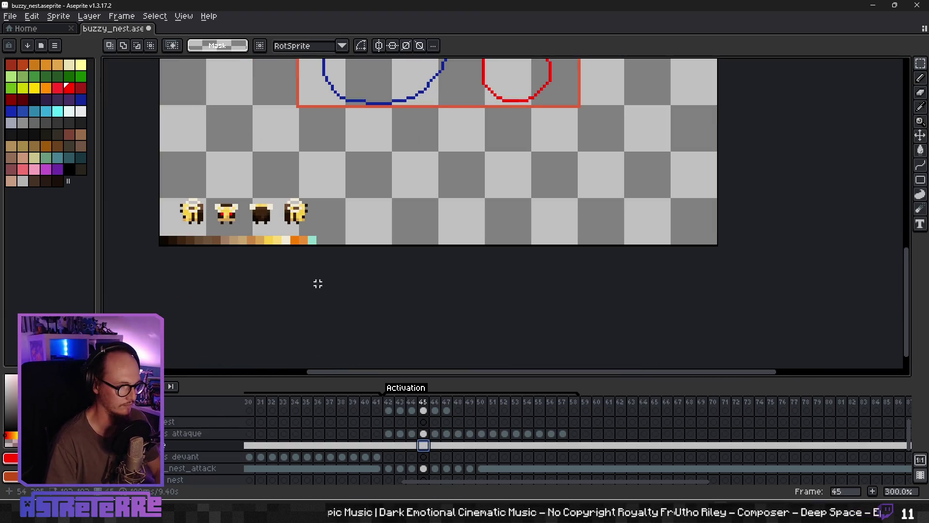
drag(210, 196, 244, 231)
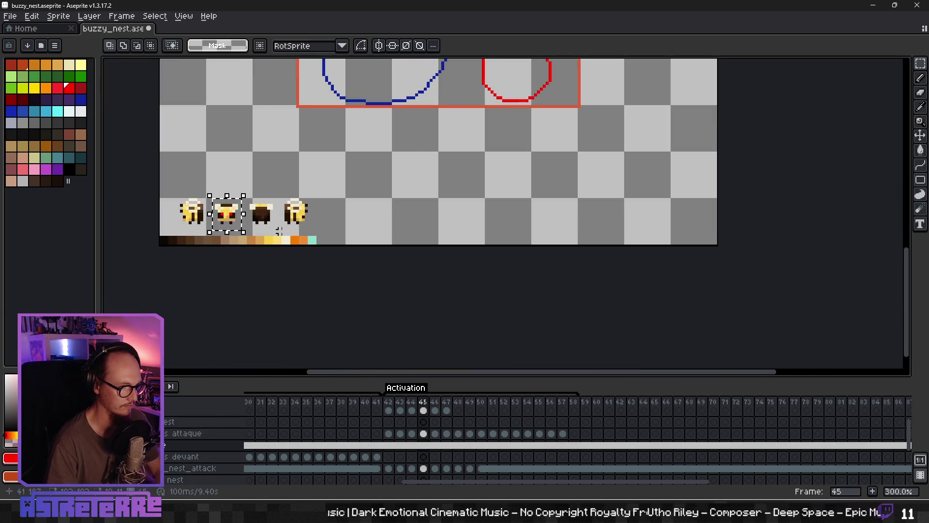
key(ctrl+d)
scroll(413, 159, up, 10)
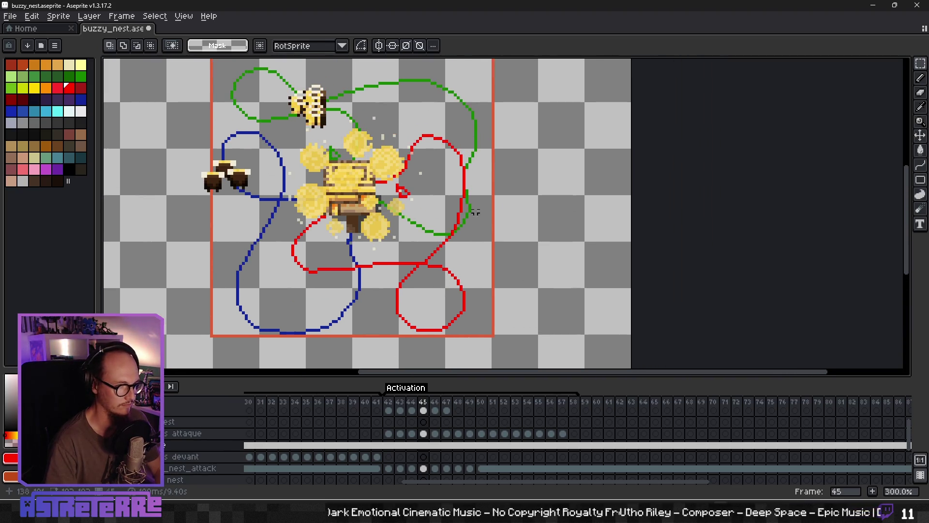
click(423, 433)
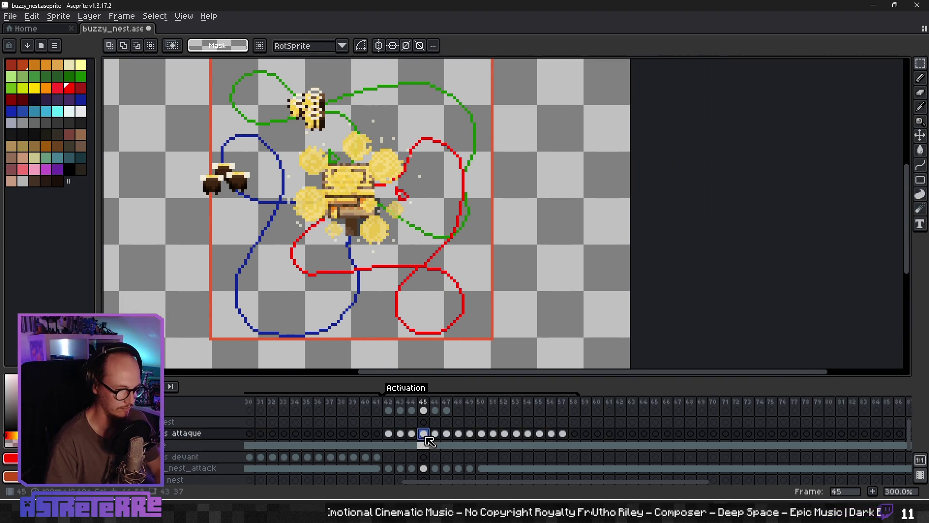
click(412, 433)
click(424, 434)
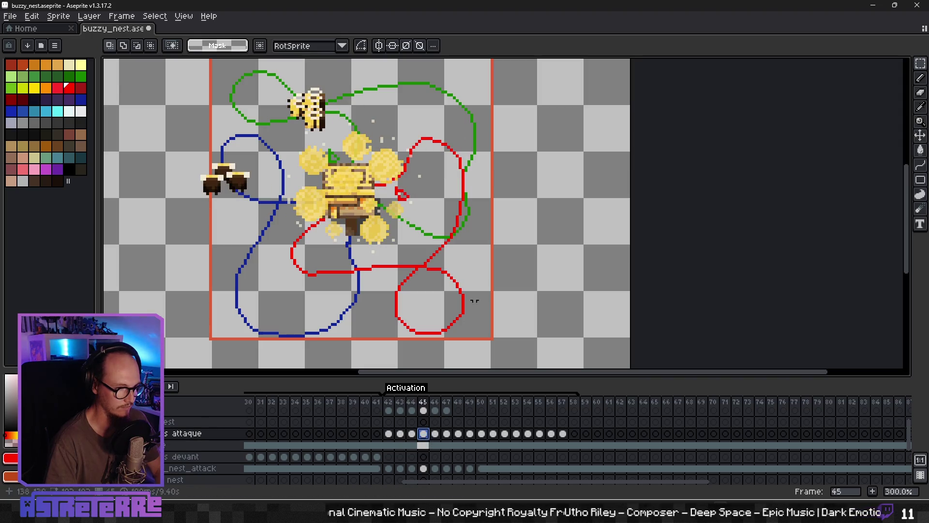
- On frame 45, place three bee copies to the right of the red path
key(ctrl+v)
drag(144, 221, 462, 190)
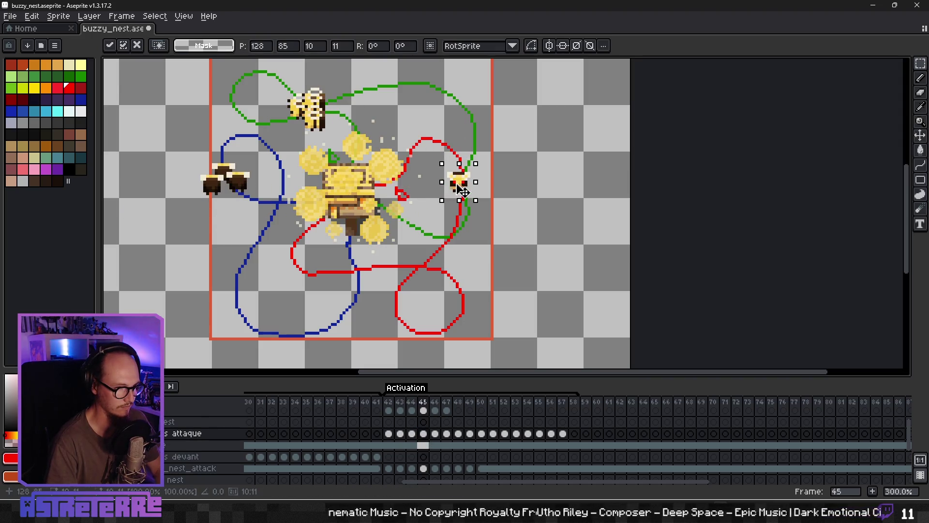
key(ctrl+v)
drag(155, 218, 491, 192)
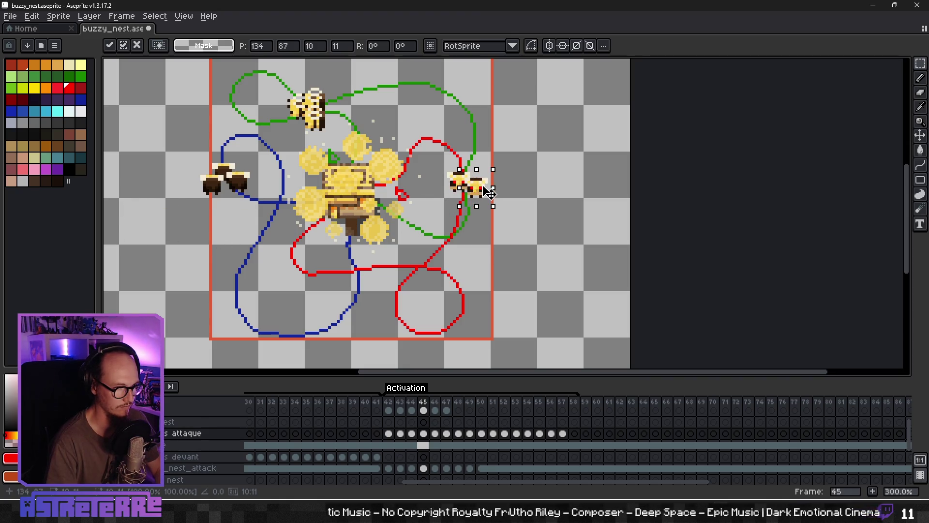
key(ctrl+v)
mouse_move(148, 220)
mouse_down()
mouse_move(206, 235)
mouse_move(472, 206)
mouse_up()
key(Return)
- On frame 46, place three bee copies on the red path
click(435, 443)
key(ctrl+v)
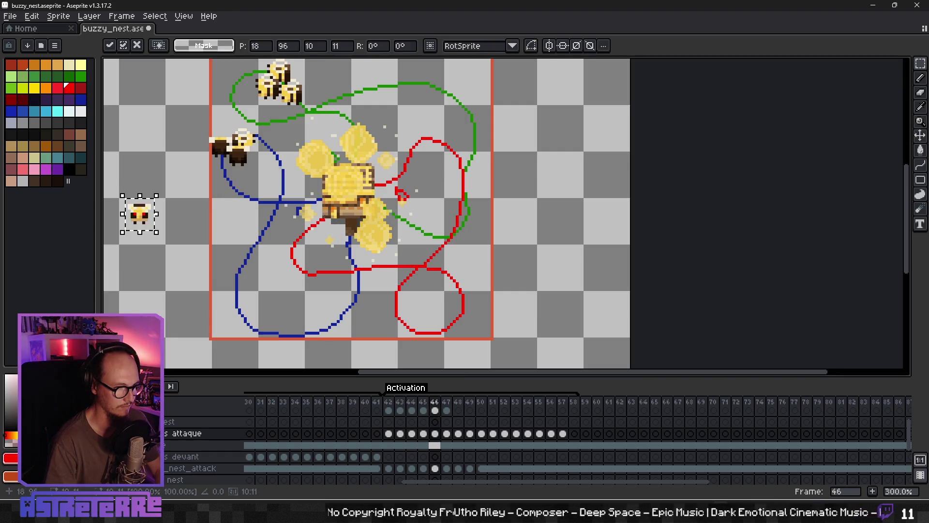
mouse_move(152, 222)
mouse_down()
mouse_move(484, 220)
mouse_move(464, 217)
mouse_move(462, 229)
mouse_up()
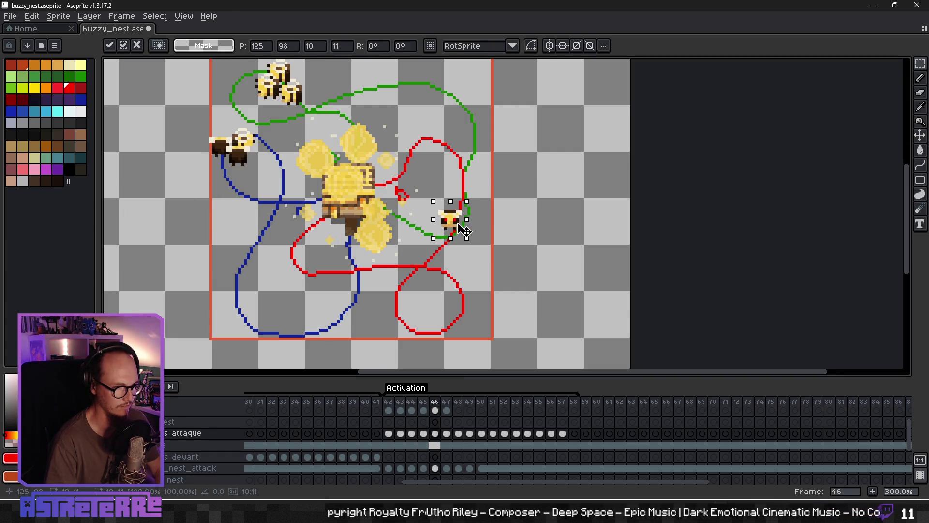
key(Return)
key(ctrl+v)
mouse_move(150, 218)
mouse_down()
mouse_move(332, 243)
mouse_move(466, 230)
mouse_up()
key(Return)
key(ctrl+v)
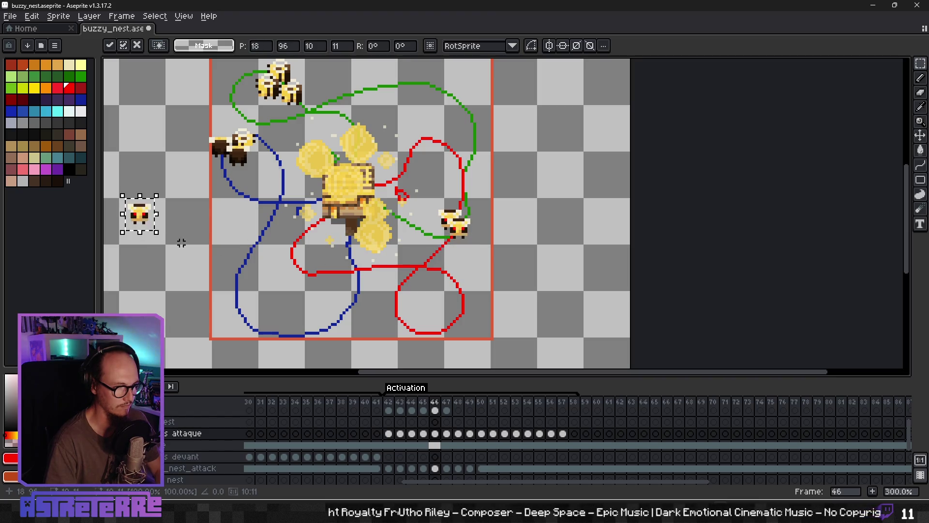
mouse_move(150, 223)
mouse_down()
mouse_move(452, 269)
mouse_move(455, 250)
mouse_up()
- On frame 47, place three bees further along the red path
click(450, 440)
key(ctrl+v)
drag(143, 218, 428, 260)
key(Return)
key(ctrl+v)
mouse_move(150, 218)
mouse_down()
mouse_move(466, 269)
mouse_move(451, 266)
mouse_up()
key(Return)
key(ctrl+v)
mouse_move(150, 219)
mouse_down()
mouse_move(220, 262)
mouse_move(457, 283)
mouse_up()
- On frame 48, place bees lower along the red path near the lower loop
key(period)
key(ctrl+v)
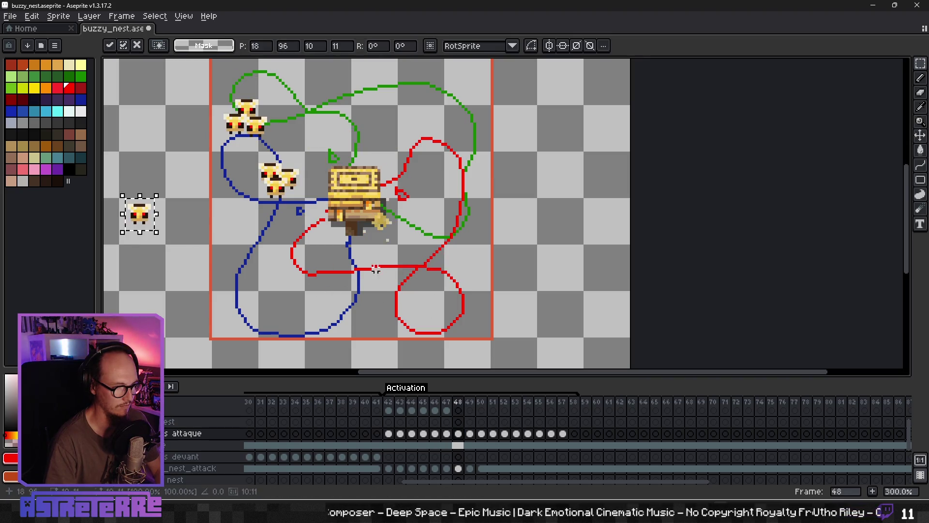
mouse_move(140, 215)
mouse_down()
mouse_move(410, 278)
mouse_move(285, 271)
mouse_move(422, 272)
mouse_up()
key(Return)
key(ctrl+v)
key(Return)
key(ctrl+v)
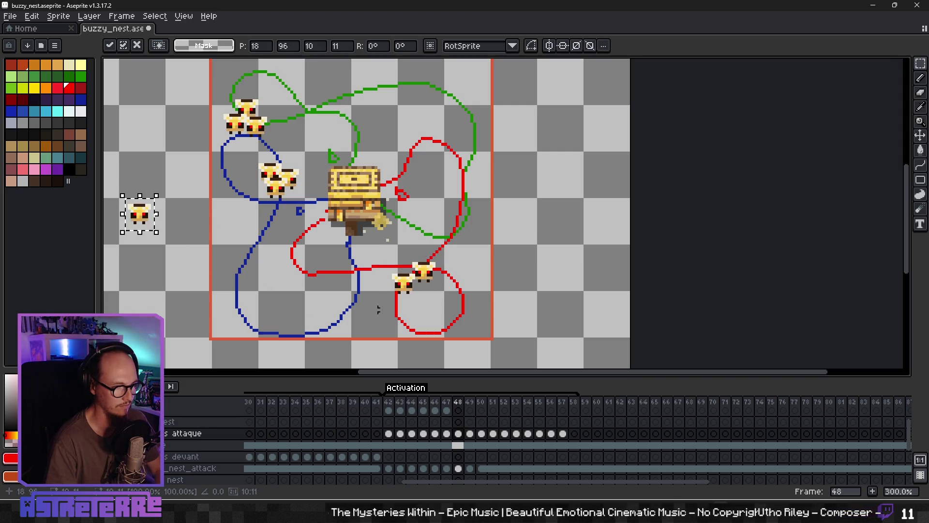
mouse_move(158, 212)
mouse_down()
mouse_move(379, 288)
mouse_move(430, 289)
mouse_up()
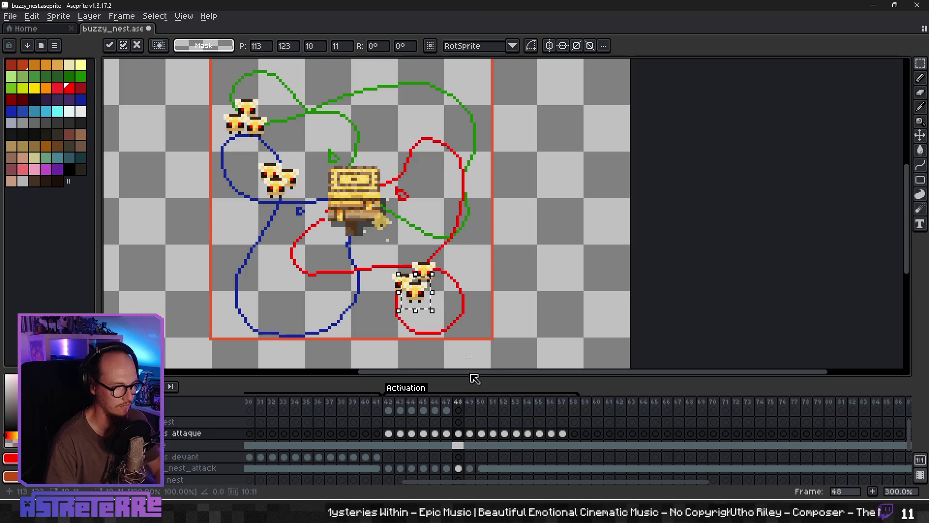
key(Return)
- On frame 49, place three bees around the bottom of the red loop
key(Right)
key(ctrl+v)
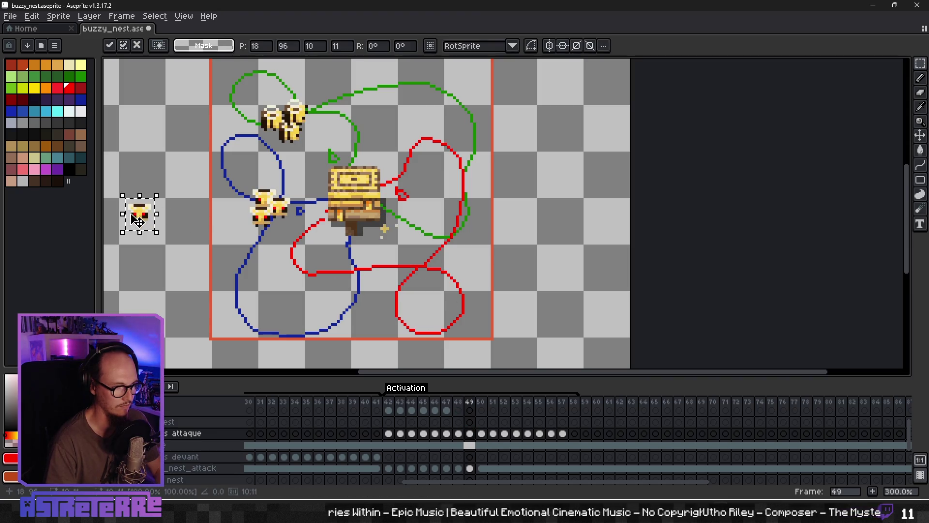
drag(137, 220, 392, 322)
key(Return)
key(ctrl+v)
mouse_move(153, 228)
mouse_down()
mouse_move(331, 301)
mouse_move(434, 324)
mouse_up()
key(Return)
key(ctrl+v)
mouse_move(151, 221)
mouse_down()
mouse_move(409, 317)
mouse_move(412, 173)
mouse_up()
key(Return)
click(482, 435)
- On frame 50, copy a spare bee and place three copies at the lower right of the red loop
key(Down)
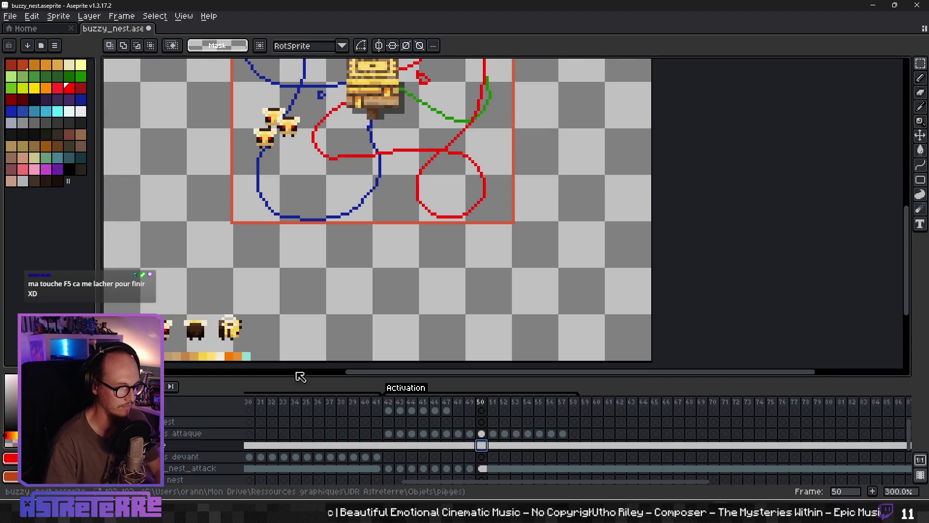
ctrl+click(248, 343)
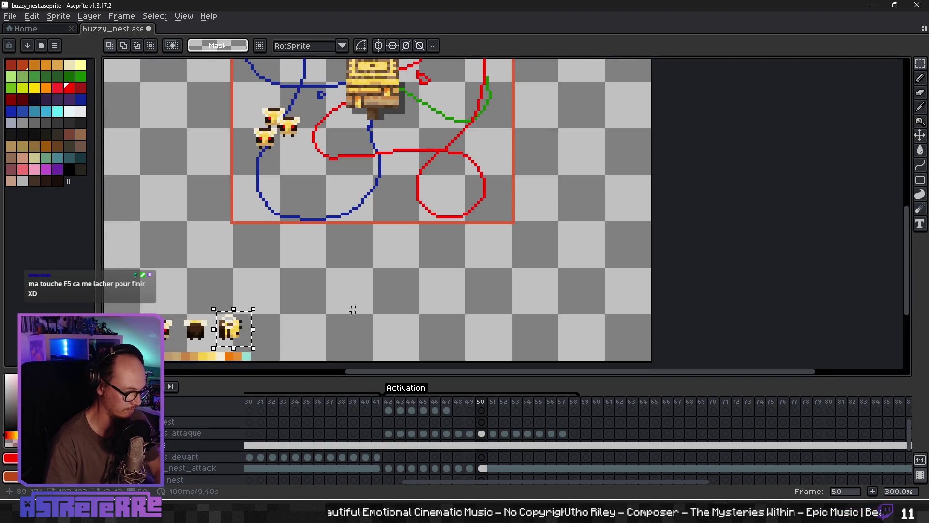
key(ctrl+d)
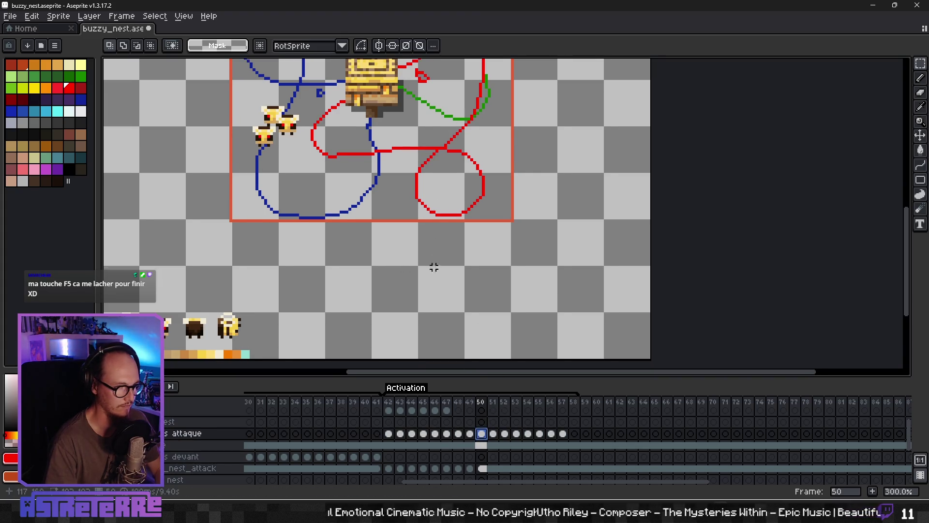
key(ctrl+v)
drag(213, 218, 441, 252)
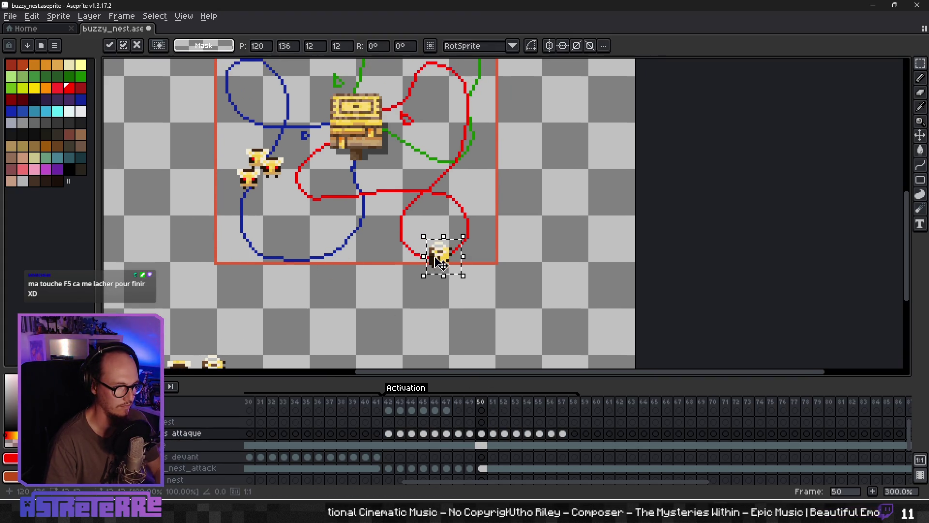
key(Return)
key(ctrl+v)
drag(232, 220, 460, 250)
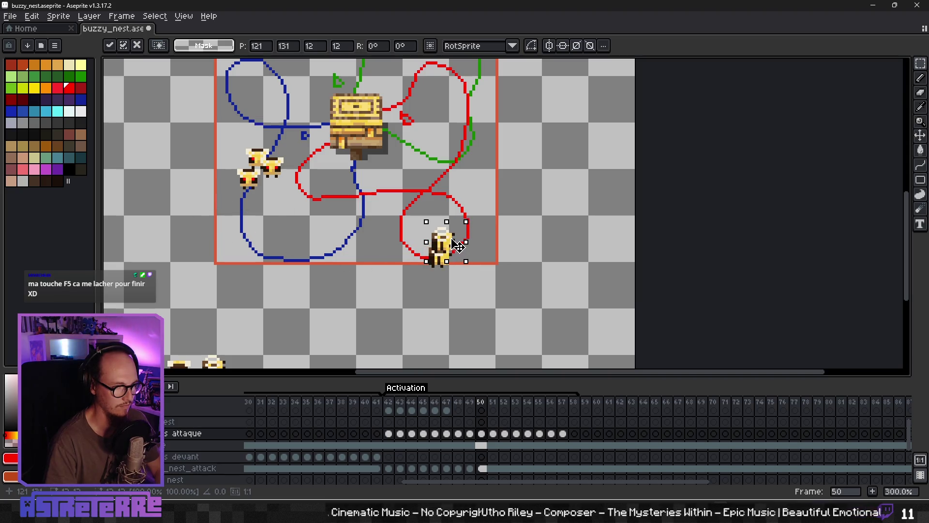
key(Return)
key(ctrl+v)
drag(224, 219, 466, 263)
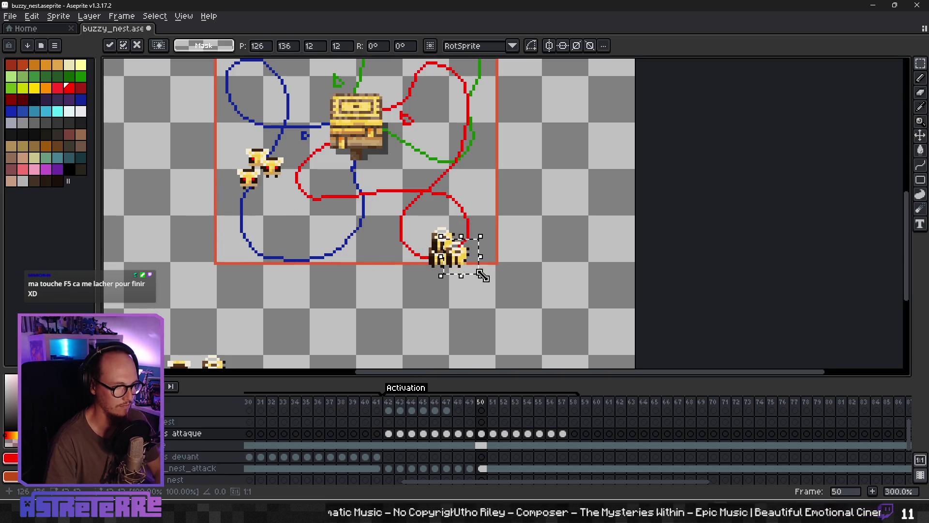
click(496, 272)
- On frame 51, copy the dark bee sprite and place three copies in the red loop
click(493, 445)
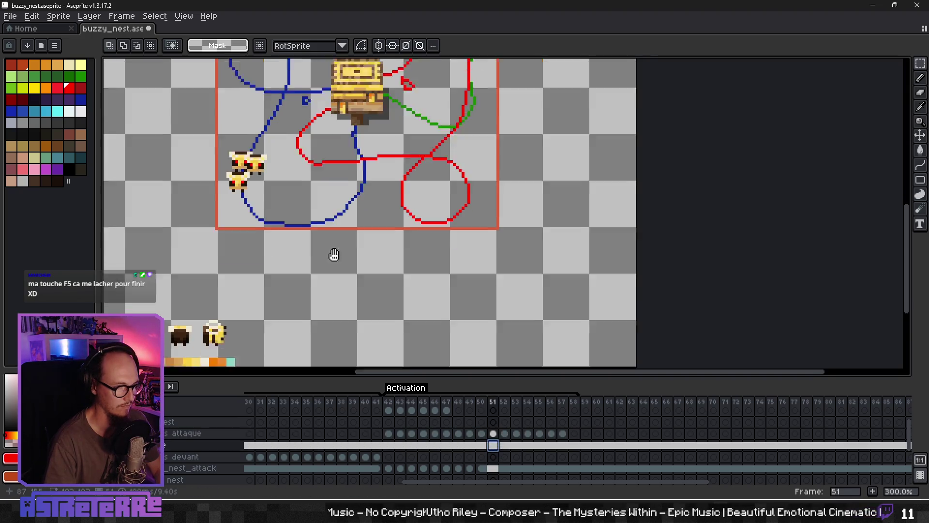
scroll(332, 253, down, 3)
drag(207, 300, 209, 301)
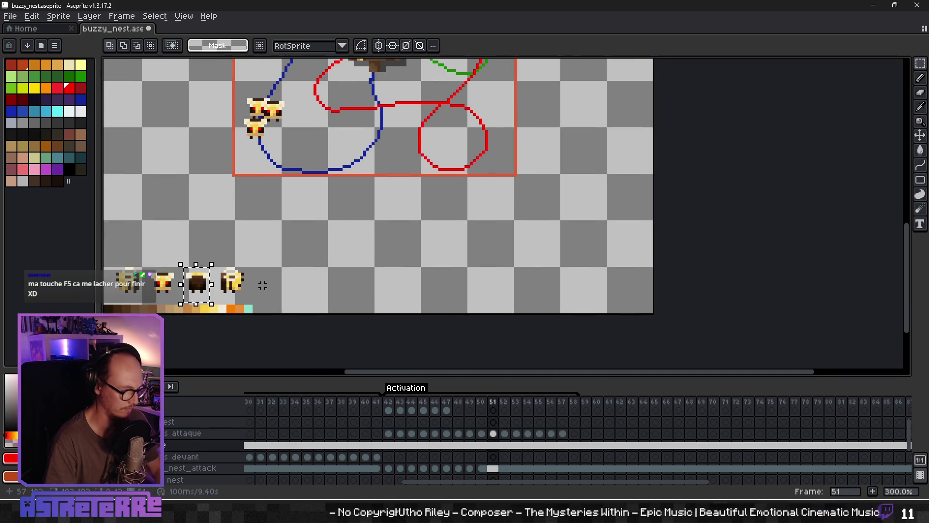
scroll(434, 187, up, 3)
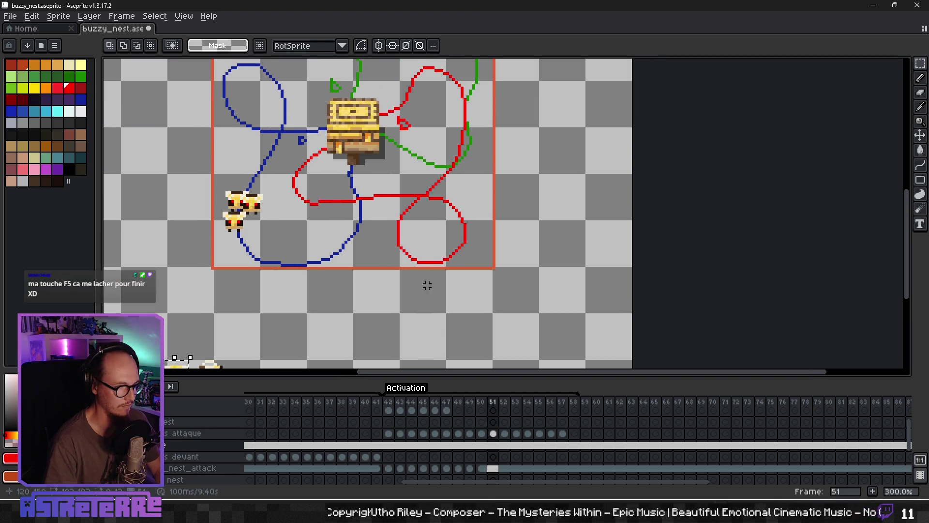
key(ctrl+v)
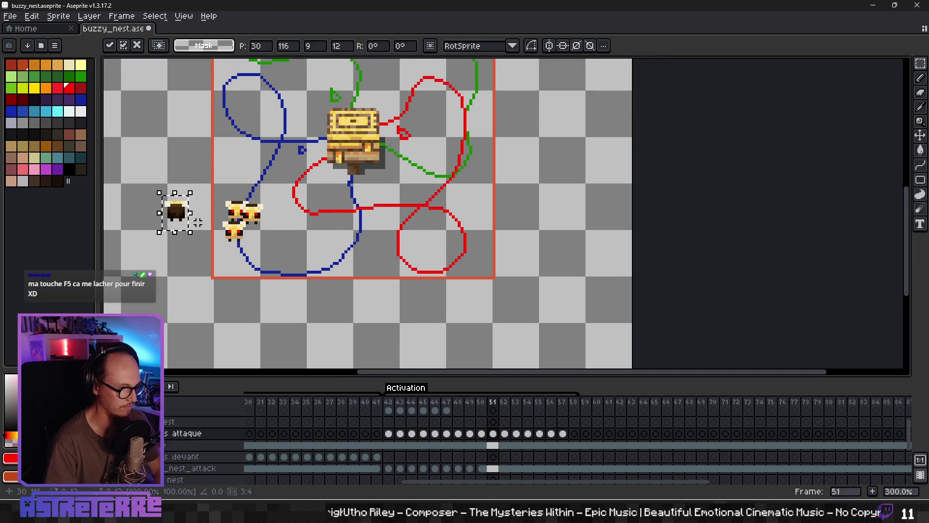
mouse_move(198, 222)
mouse_down()
mouse_move(487, 247)
mouse_move(477, 244)
mouse_up()
key(ctrl+v)
drag(198, 222, 498, 241)
key(ctrl+v)
mouse_move(184, 213)
mouse_down()
mouse_move(476, 253)
mouse_move(476, 241)
mouse_up()
click(517, 255)
- Play the attack animation from frame 42 to review the bee motion, then return to frame 51
click(389, 433)
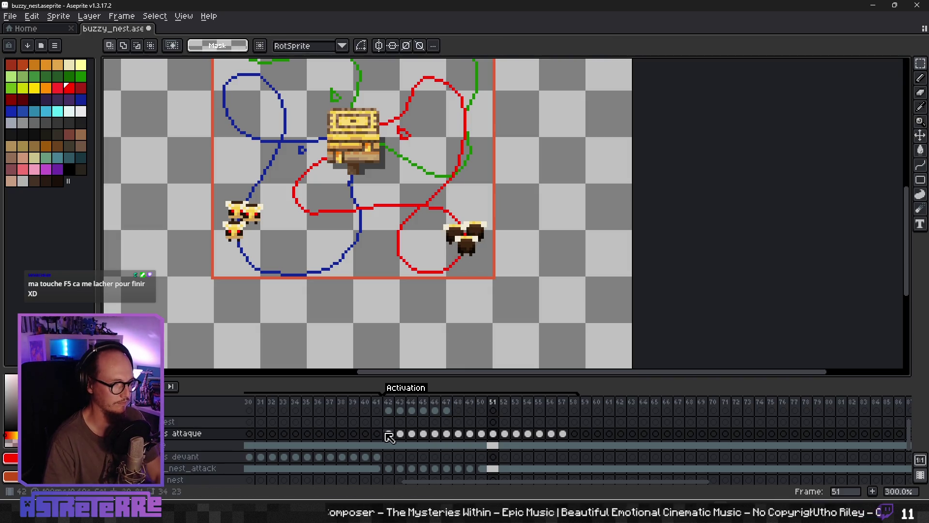
key(Return)
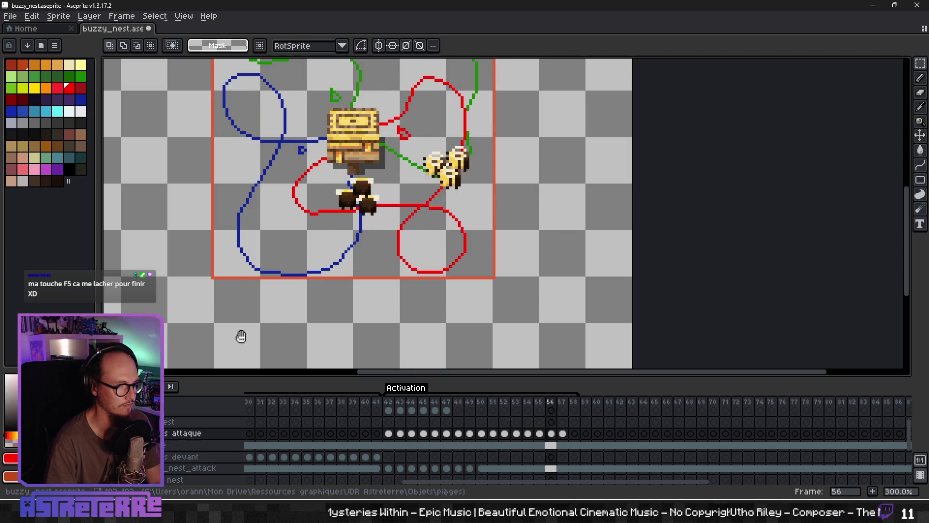
key(Return)
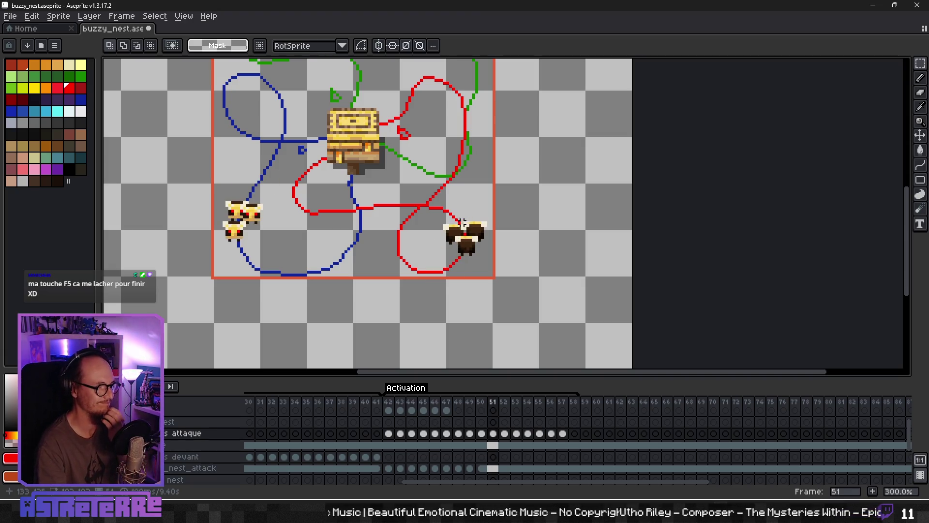
drag(463, 223, 482, 138)
click(492, 445)
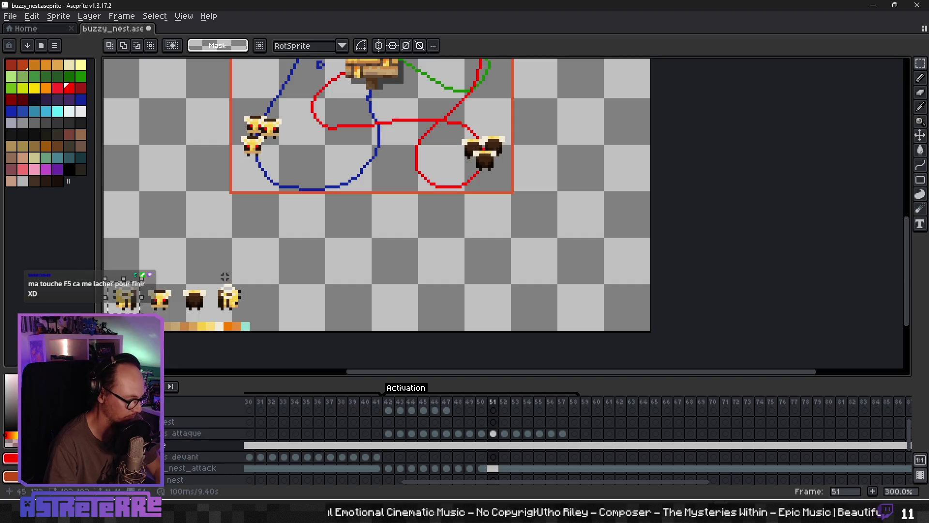
scroll(358, 274, up, 3)
click(505, 445)
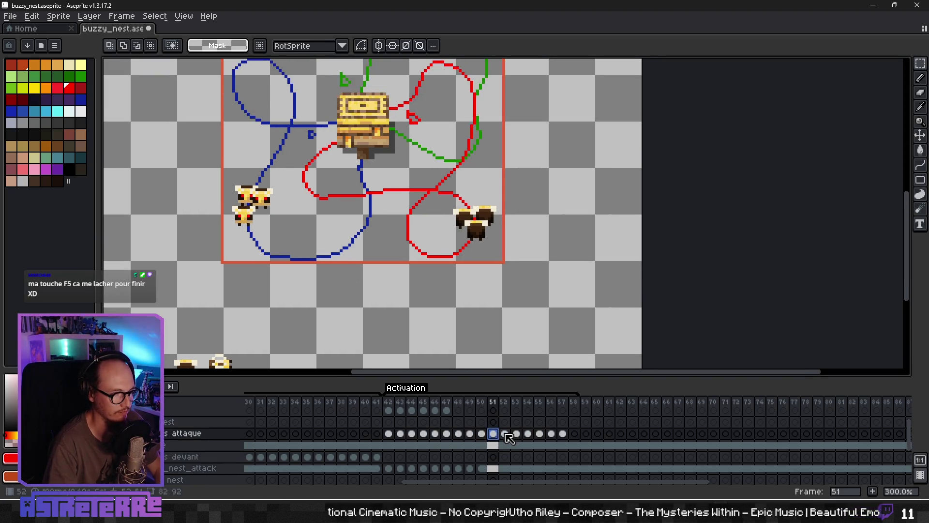
- On frame 52, place two bee copies along the red loop
scroll(255, 219, up, 3)
key(ctrl+t)
mouse_move(114, 213)
mouse_down()
mouse_move(213, 237)
mouse_move(426, 249)
mouse_up()
mouse_move(115, 214)
mouse_down()
mouse_move(198, 247)
mouse_move(422, 259)
mouse_move(264, 264)
mouse_move(395, 256)
mouse_move(403, 244)
mouse_up()
click(476, 255)
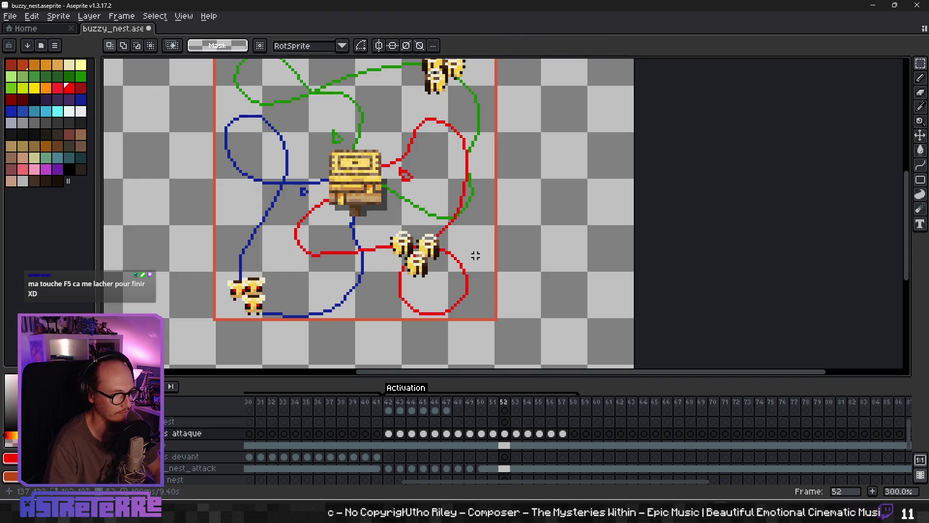
- On frame 53, paste two bees side by side on the red loop
click(518, 432)
key(ctrl+v)
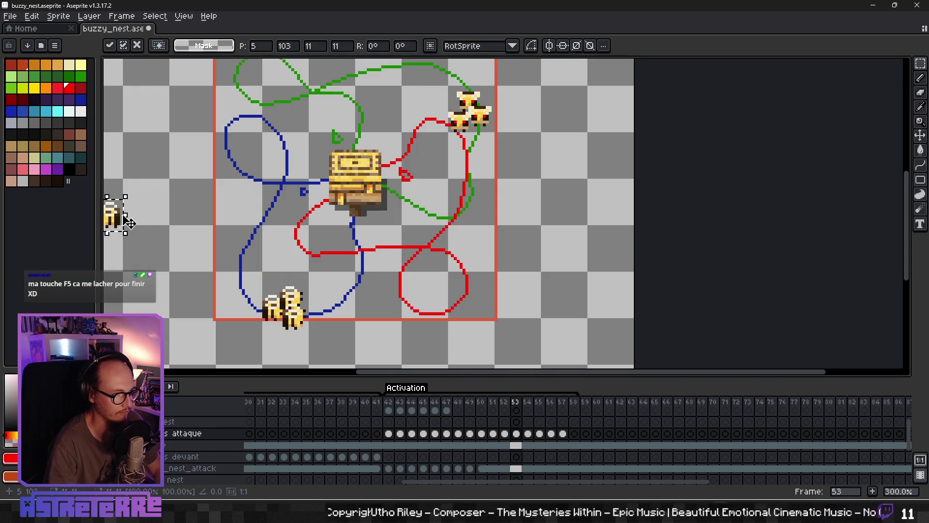
mouse_move(129, 223)
mouse_down()
mouse_move(380, 256)
mouse_move(369, 254)
mouse_up()
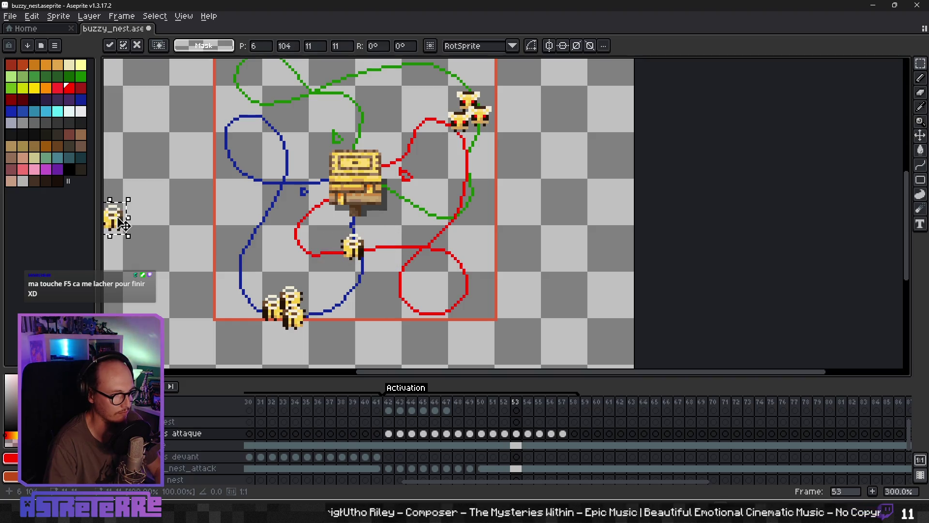
mouse_move(122, 213)
mouse_down()
mouse_move(230, 254)
mouse_move(375, 272)
mouse_up()
key(ctrl+v)
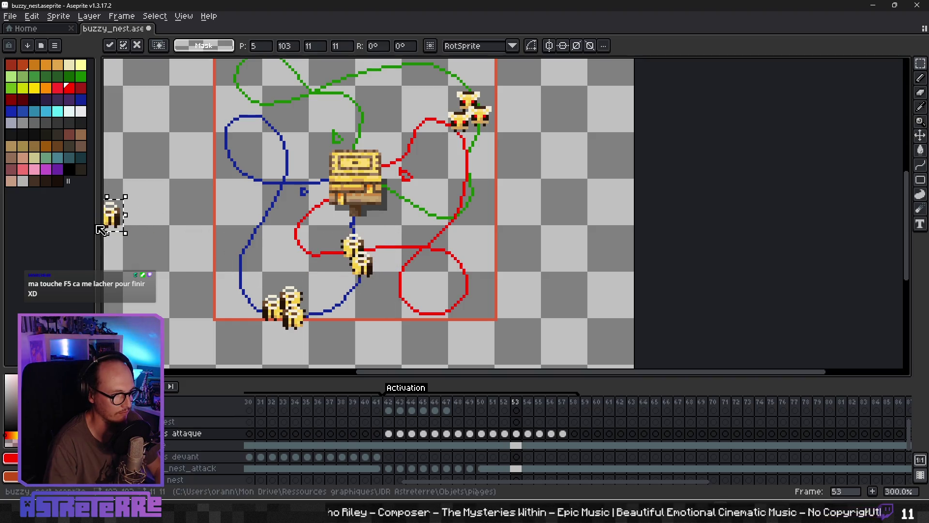
mouse_move(116, 214)
mouse_down()
mouse_move(240, 253)
mouse_move(341, 263)
mouse_up()
- On frame 54, stack three bees where the blue and red loops meet
click(527, 402)
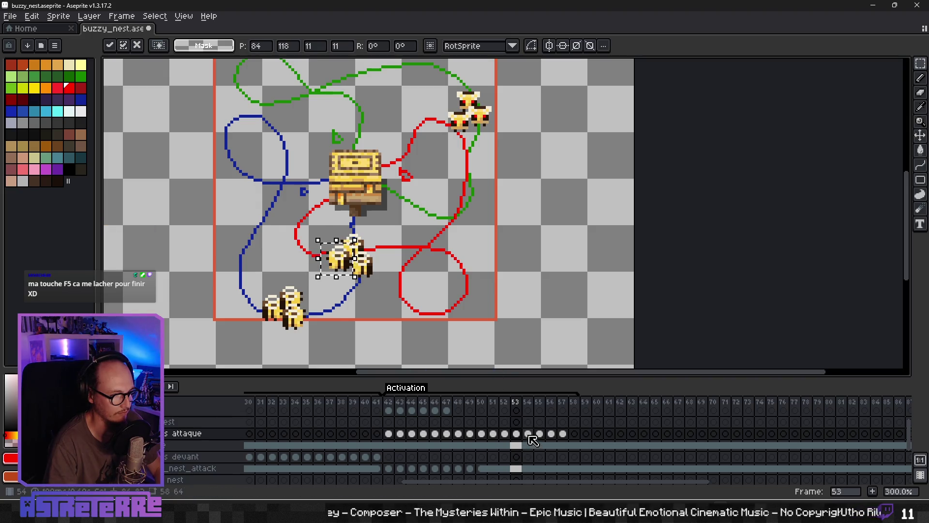
key(ctrl+v)
mouse_move(119, 222)
mouse_down()
mouse_move(317, 253)
mouse_move(305, 255)
mouse_up()
key(ctrl+v)
drag(116, 220, 295, 266)
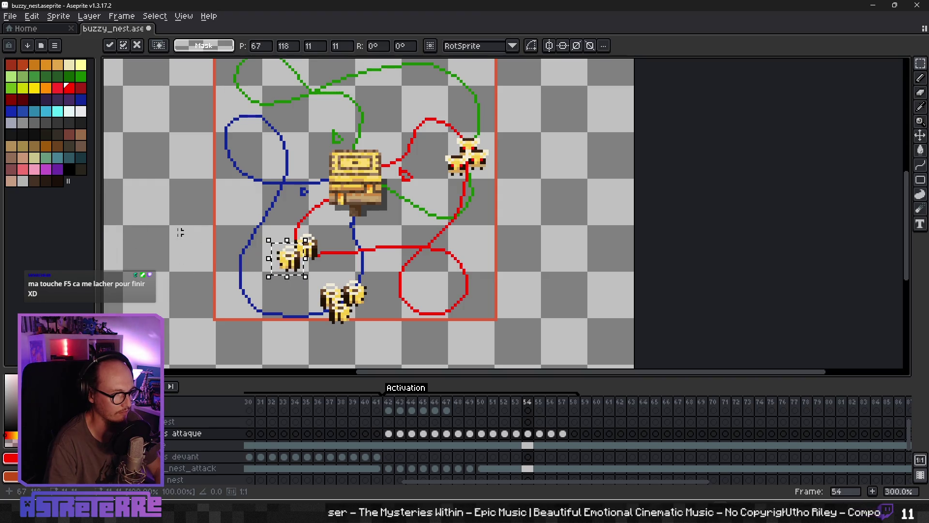
key(ctrl+v)
mouse_move(119, 220)
mouse_down()
mouse_move(296, 237)
mouse_move(331, 277)
mouse_up()
key(Return)
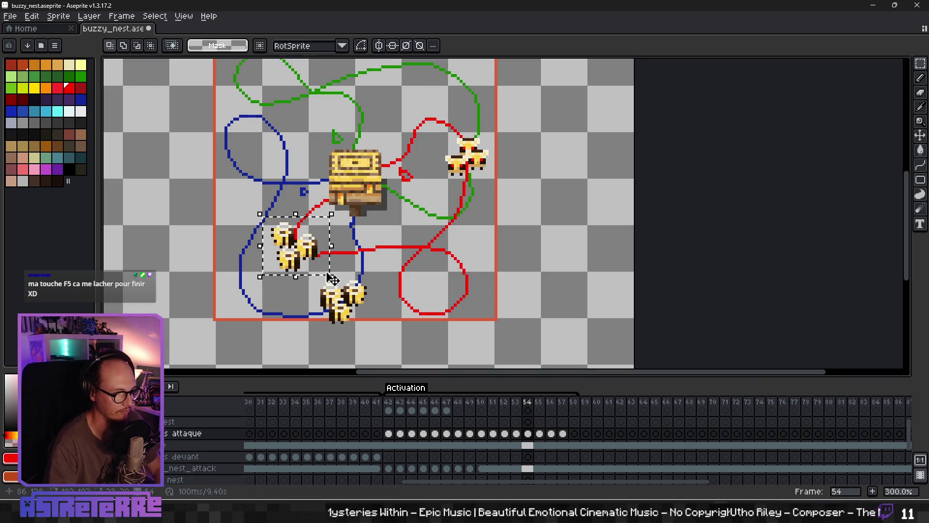
- Delete the stray bee group, then select the brown bee in the bottom strip
key(Delete)
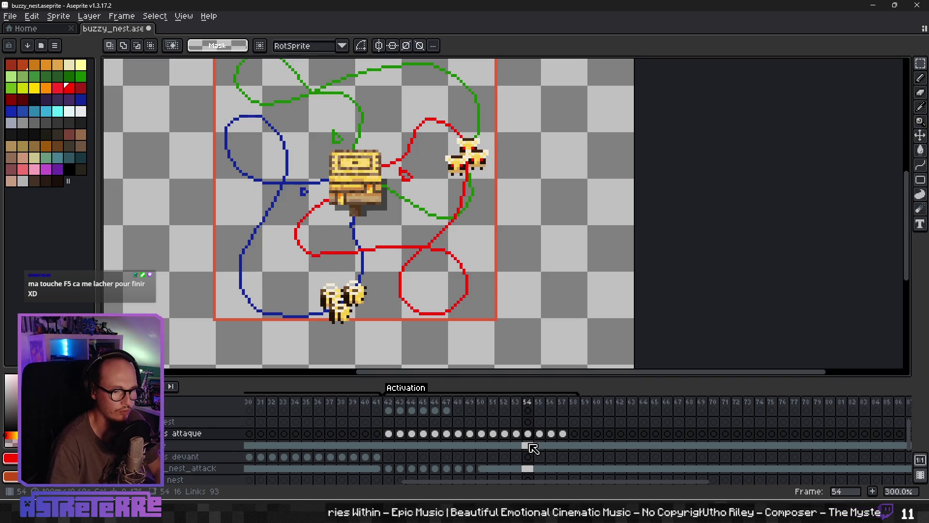
click(527, 444)
scroll(178, 324, down, 3)
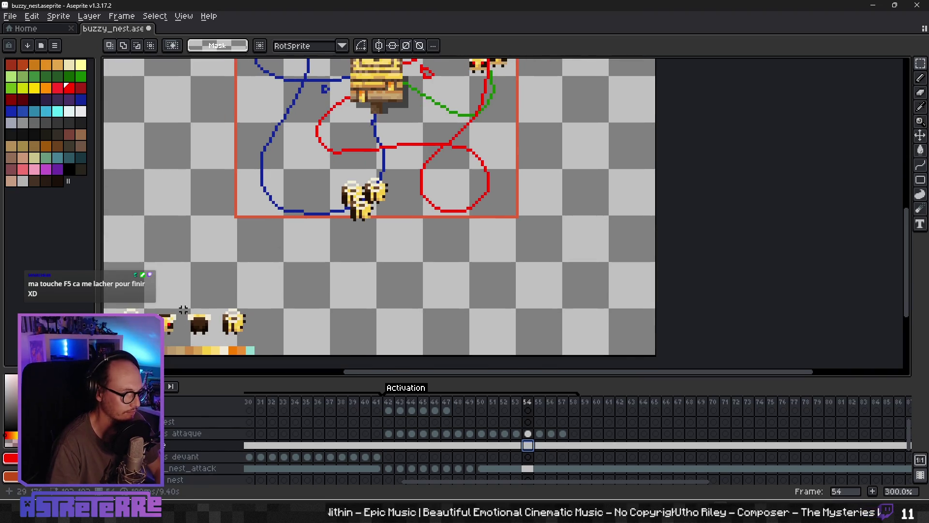
drag(212, 335, 216, 339)
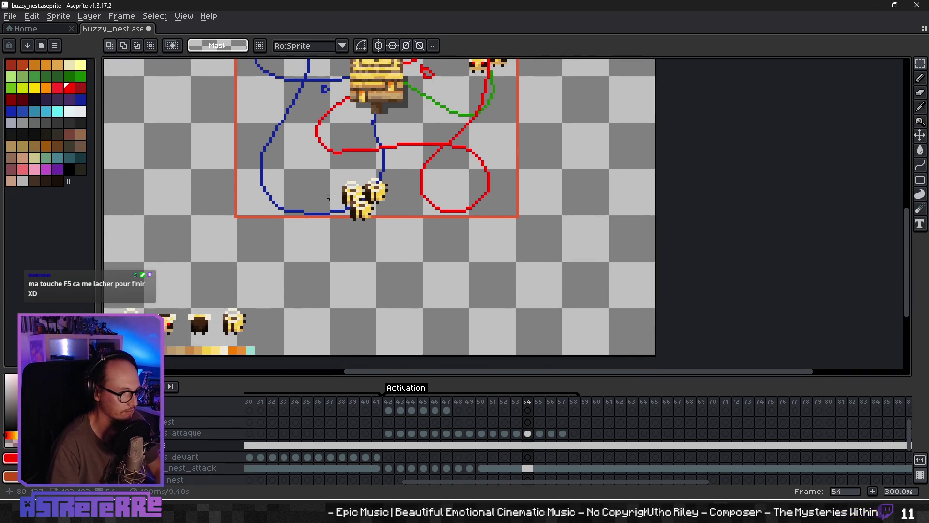
scroll(349, 282, up, 3)
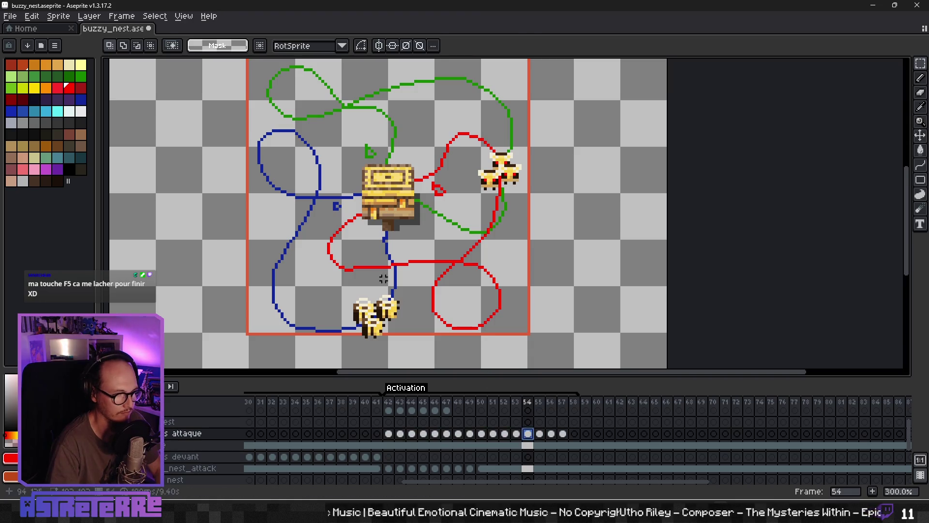
- Paste three brown bees onto the red loop in frame 54
key(ctrl+v)
drag(210, 212, 328, 270)
key(ctrl+v)
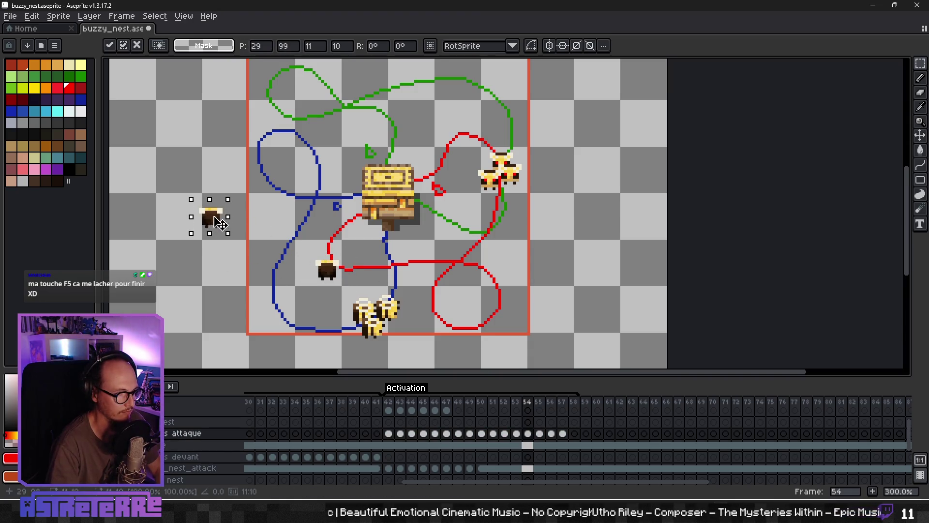
drag(211, 213, 315, 253)
key(ctrl+v)
drag(222, 219, 350, 261)
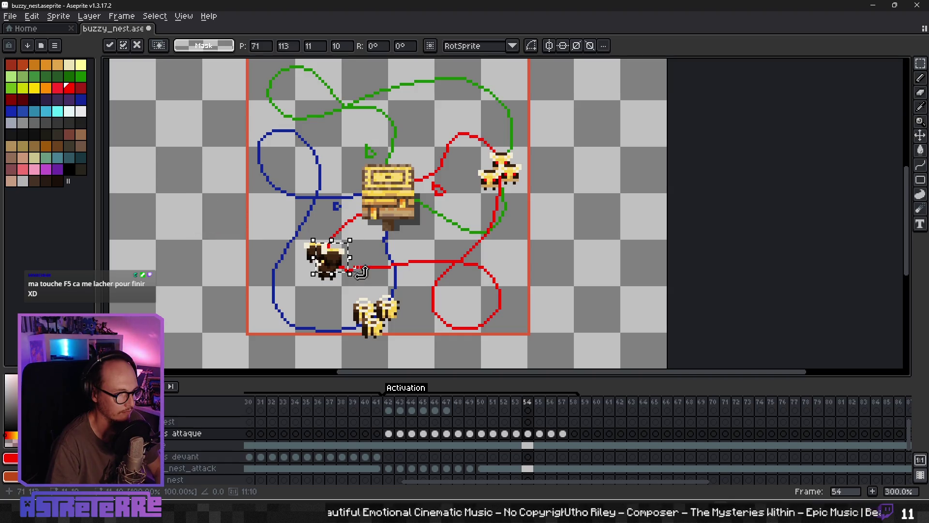
- On frame 55, place two brown bees side by side on the loops
key(period)
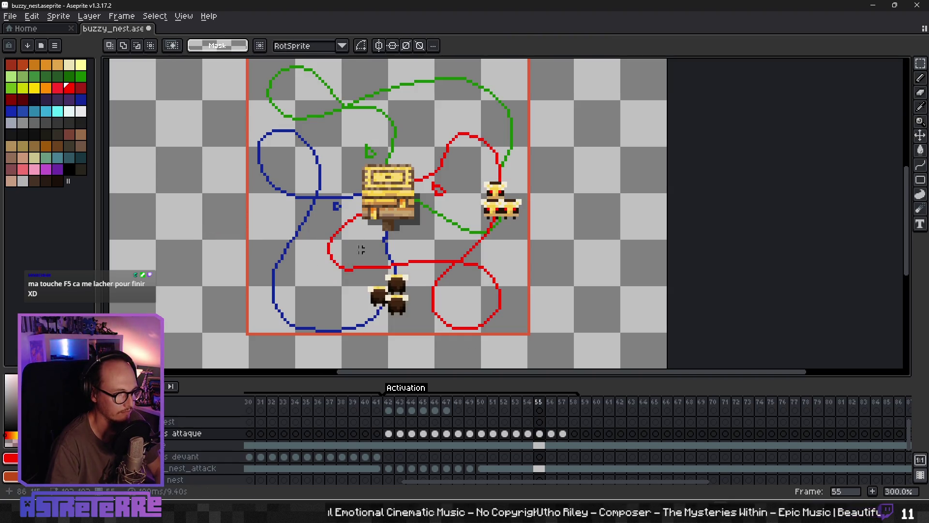
key(ctrl+v)
drag(218, 218, 324, 225)
key(ctrl+v)
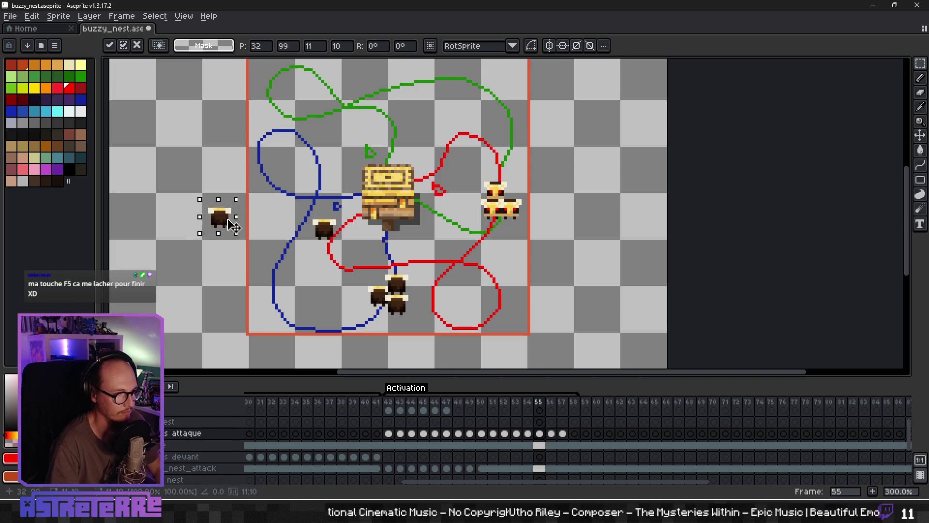
mouse_move(232, 225)
mouse_down()
mouse_move(365, 242)
mouse_move(227, 225)
mouse_move(342, 220)
mouse_up()
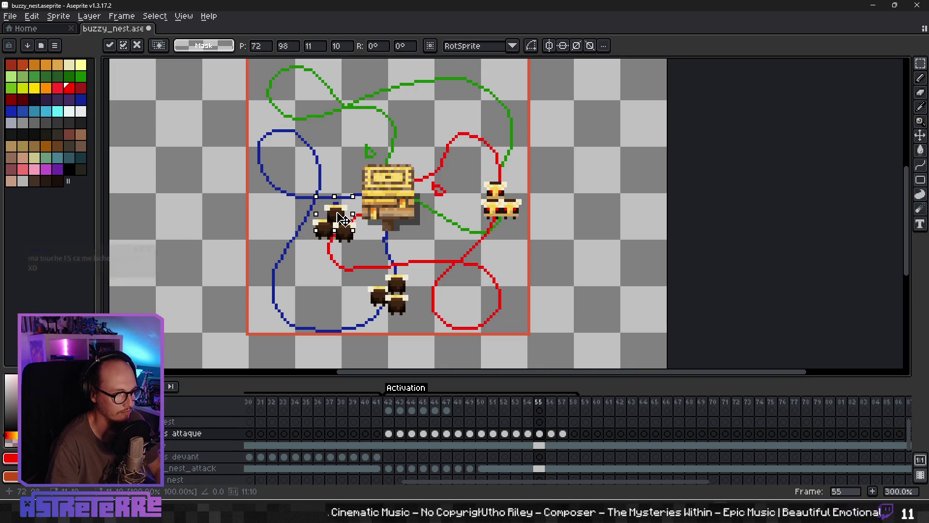
click(412, 238)
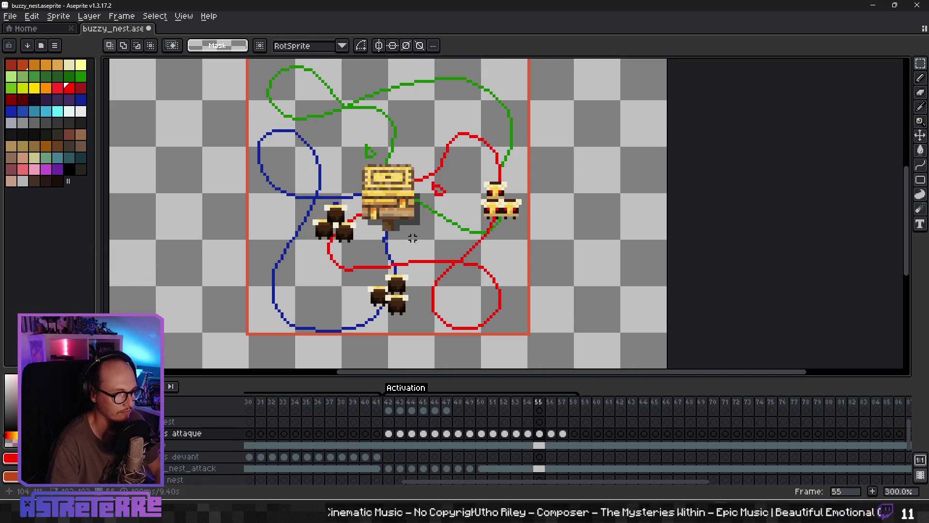
- Select the frame 56 cel and cut the yellow bee from the bottom strip
click(555, 434)
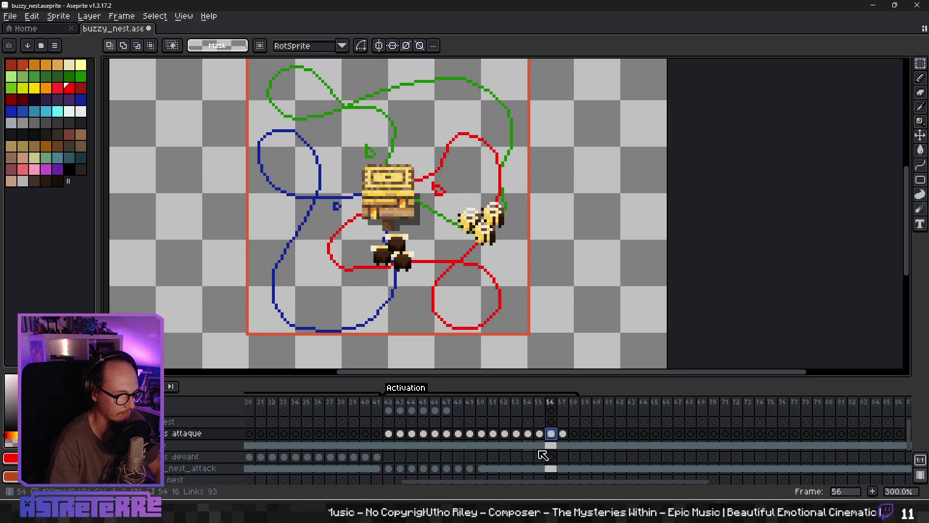
click(552, 468)
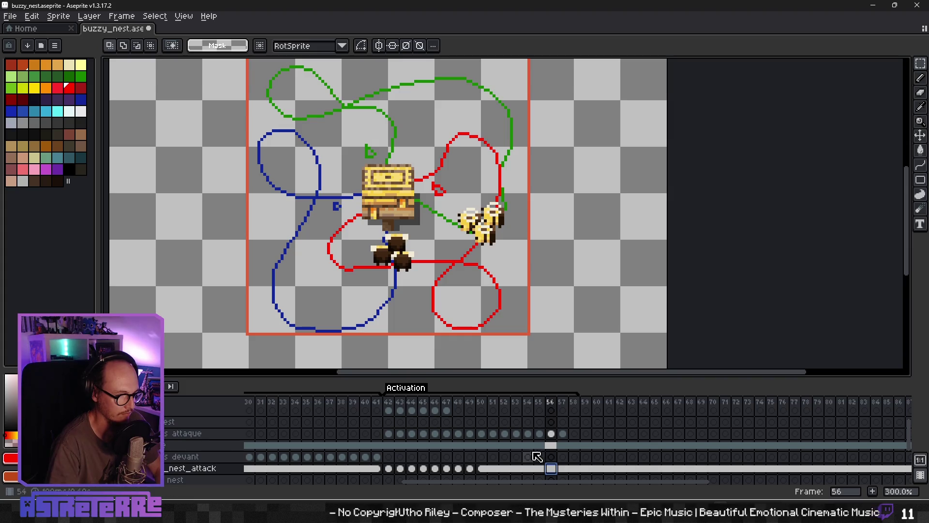
click(552, 445)
scroll(259, 309, down, 5)
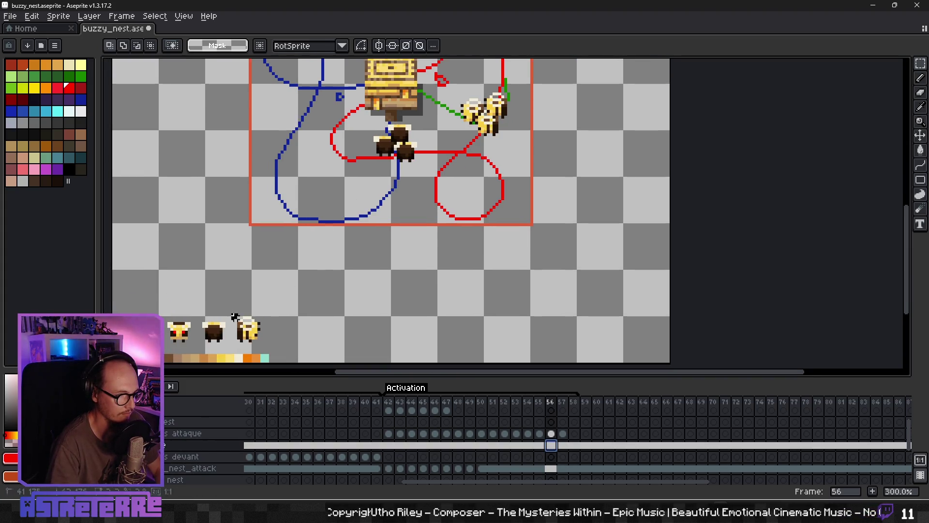
click(267, 343)
key(ctrl+x)
- Paste the yellow bee beside the nest on frame 56
scroll(357, 222, up, 6)
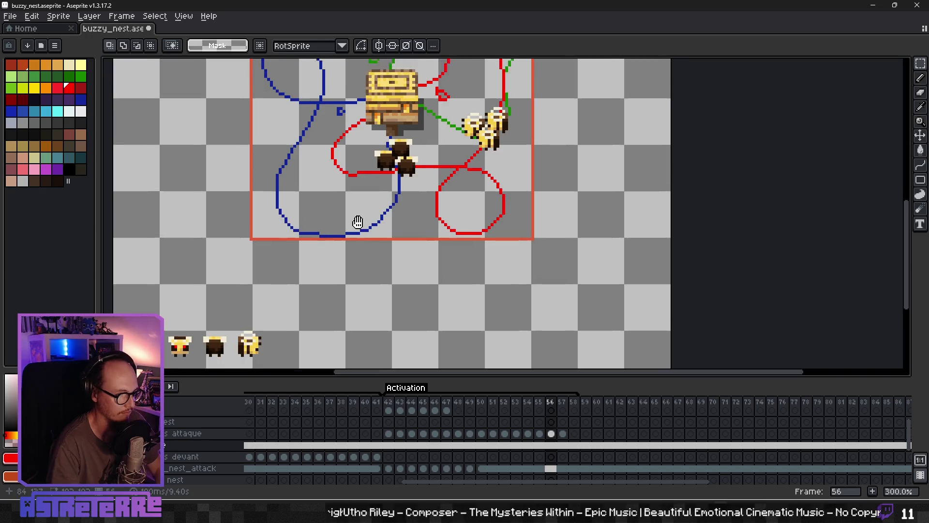
click(552, 445)
key(ctrl+v)
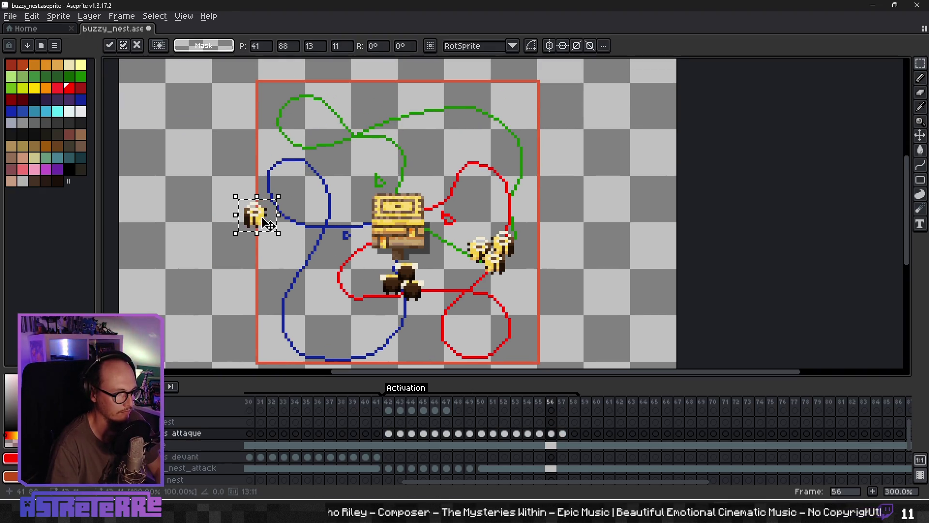
mouse_move(268, 224)
mouse_down()
mouse_move(384, 245)
mouse_move(377, 242)
mouse_up()
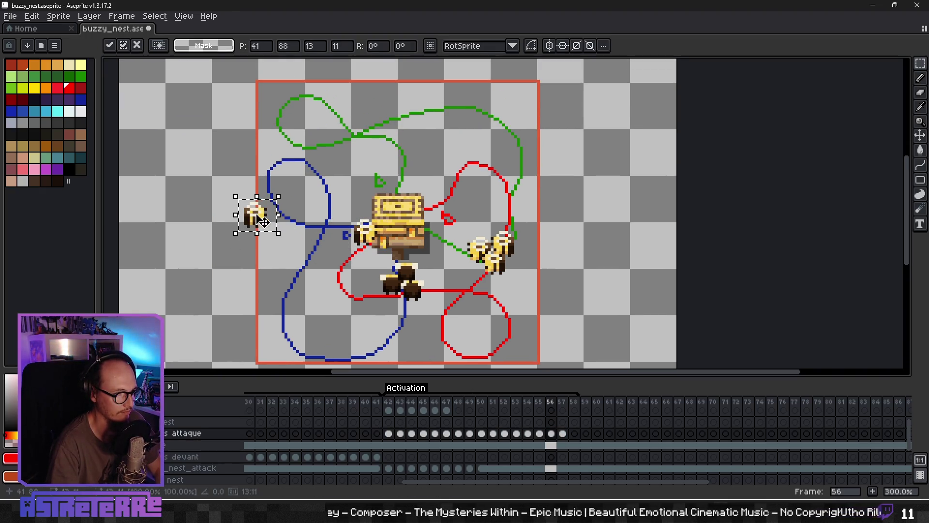
mouse_move(262, 221)
mouse_down()
mouse_move(376, 222)
mouse_move(262, 221)
mouse_move(358, 238)
mouse_up()
click(399, 200)
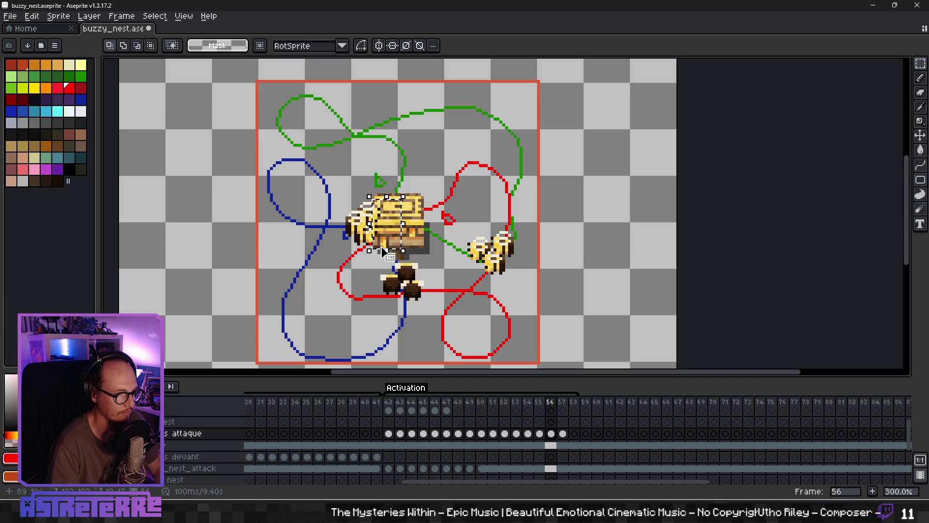
- Play the attack animation from frame 42 and recentre the sprite
click(563, 434)
click(389, 402)
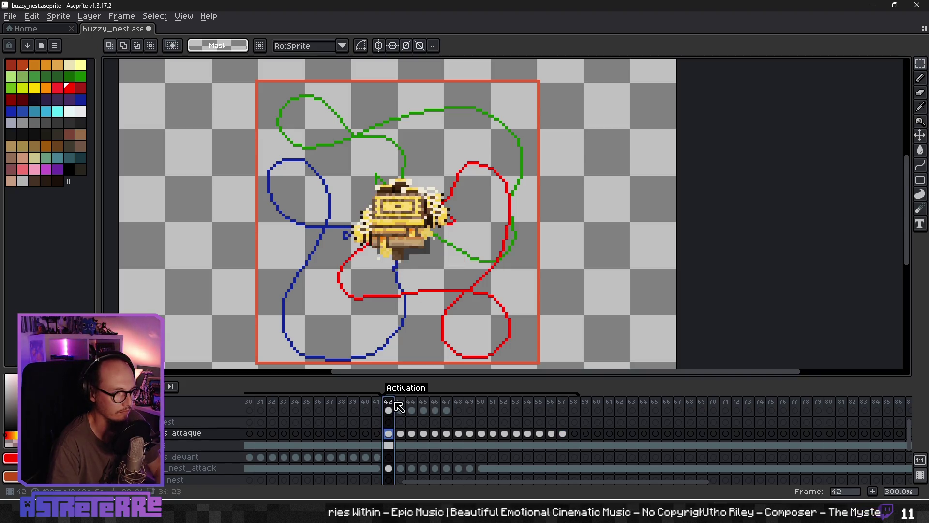
key(Return)
scroll(347, 304, down, 2)
drag(347, 304, 346, 258)
scroll(109, 480, down, 1)
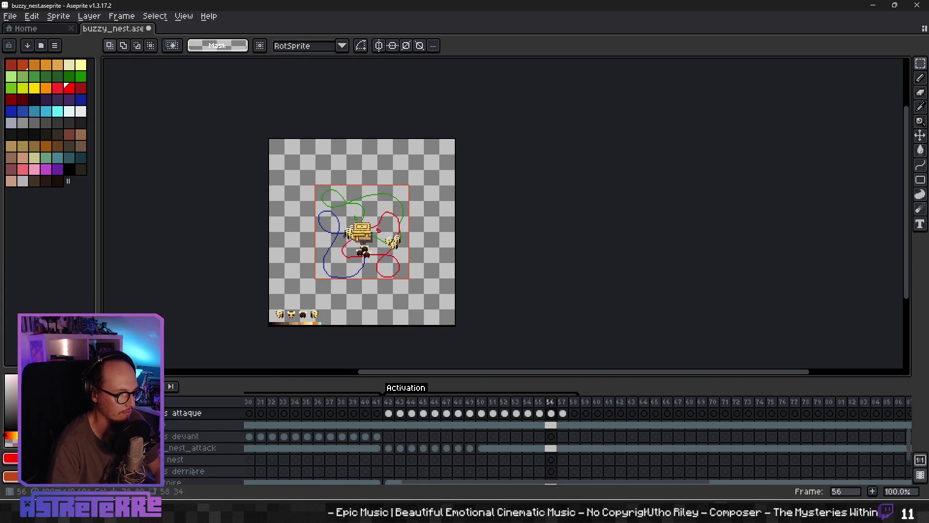
click(110, 482)
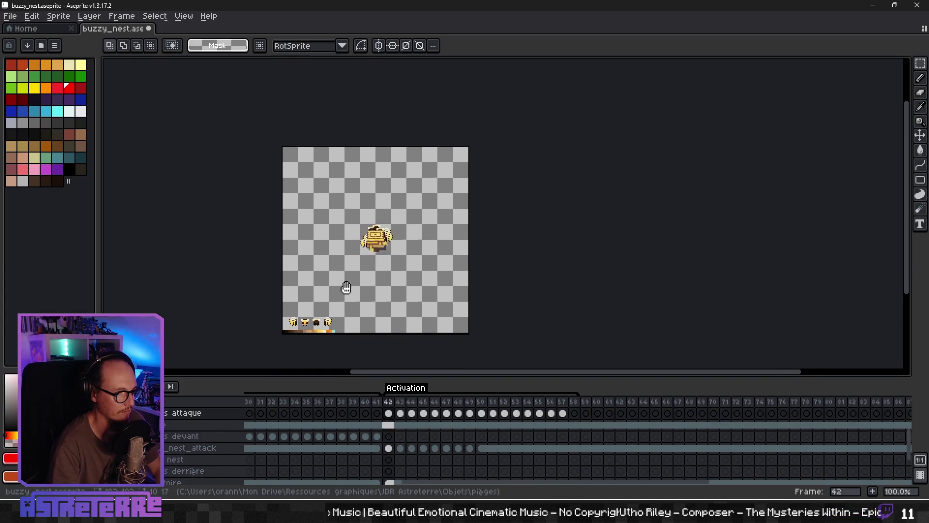
scroll(347, 285, up, 1)
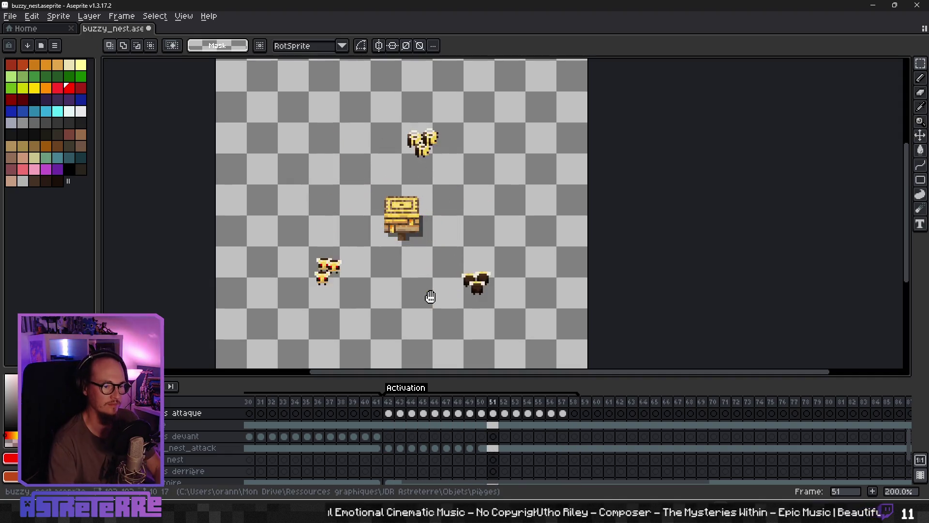
scroll(431, 297, down, 1)
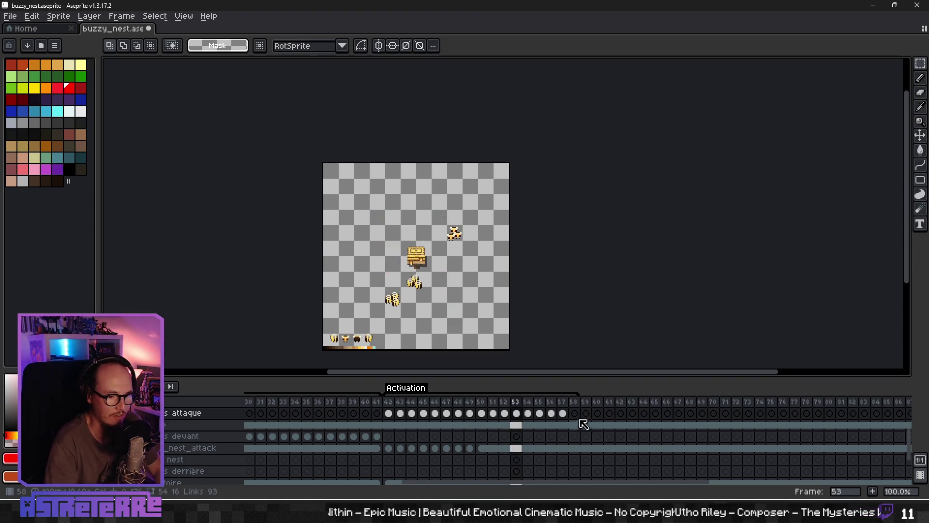
- Export frames 41–58 as sprite sheet buzzy_nest_trap_attack.png, then return to GenericTrapScene.gd in Godot
drag(573, 402, 380, 408)
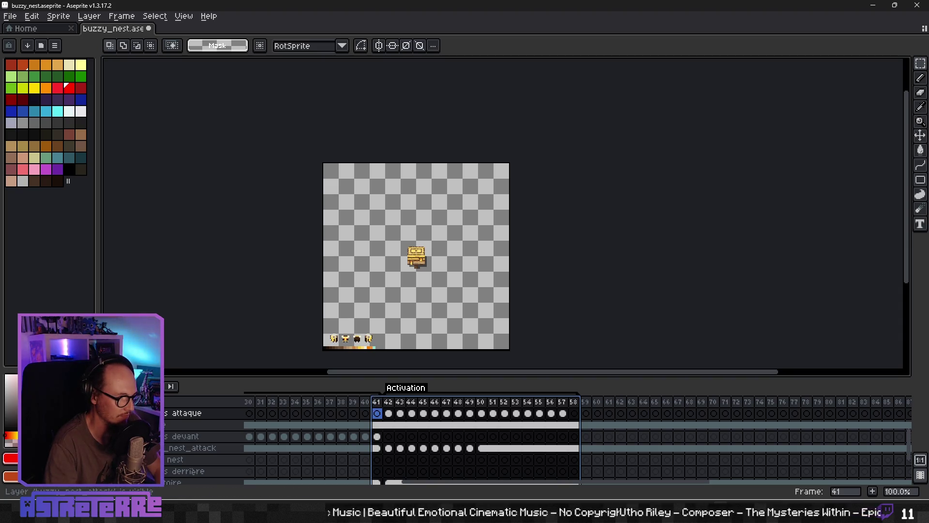
scroll(508, 450, up, 1)
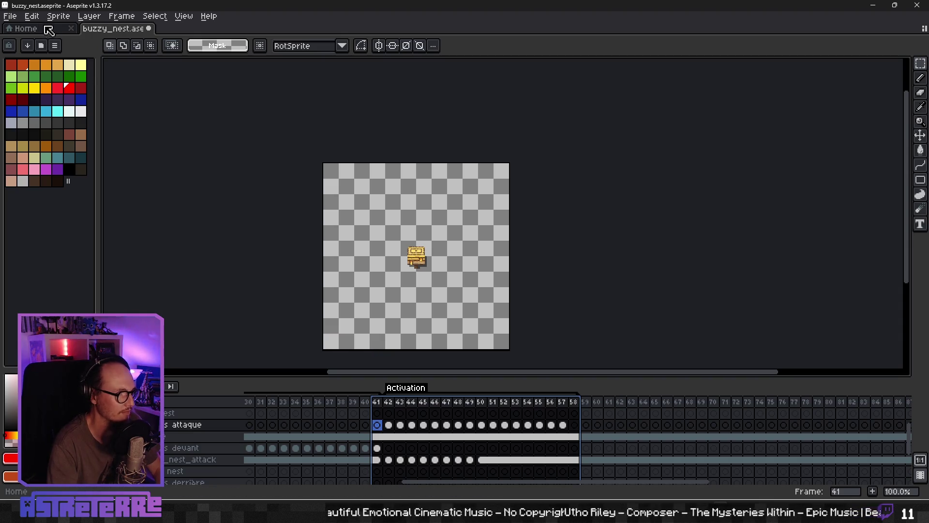
click(10, 16)
mouse_move(53, 112)
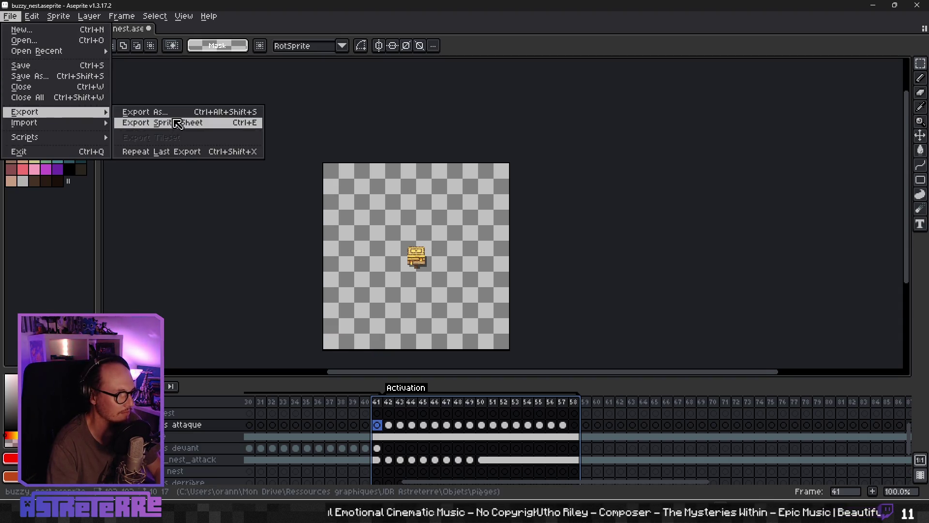
click(165, 123)
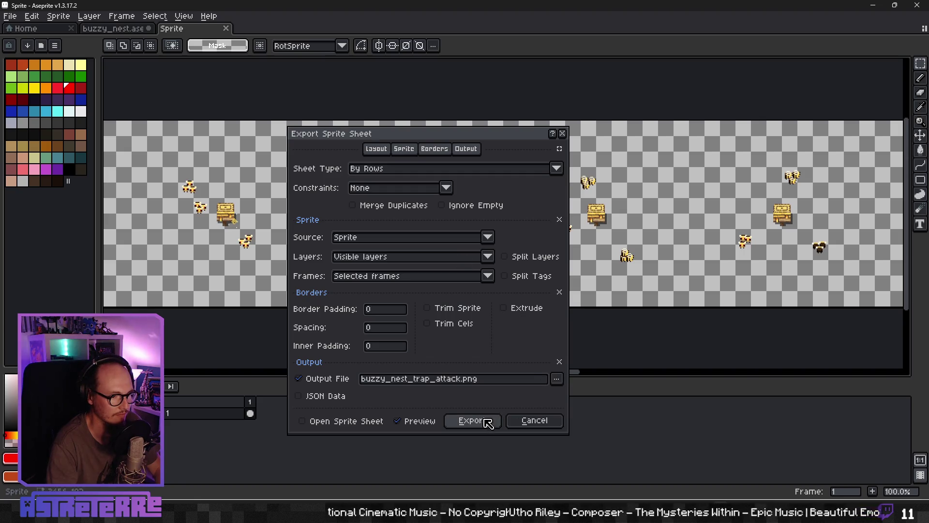
click(557, 378)
click(472, 326)
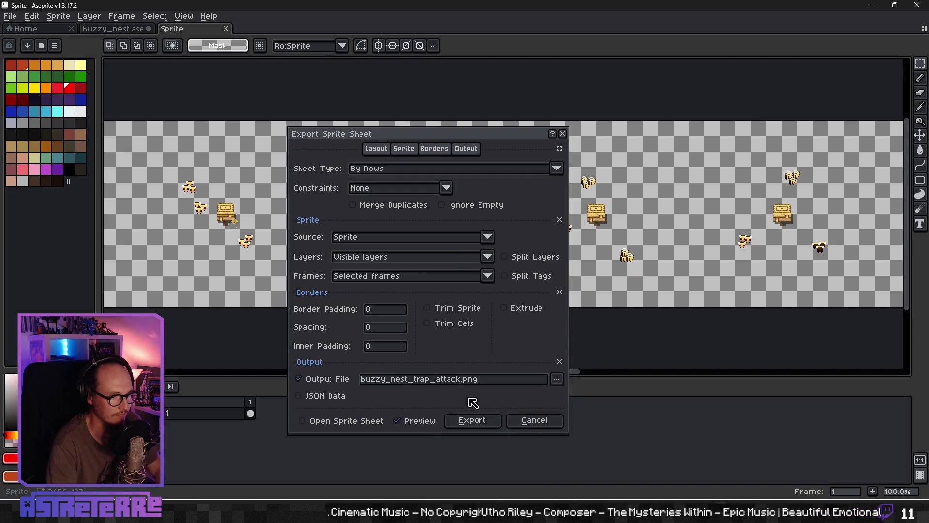
click(472, 421)
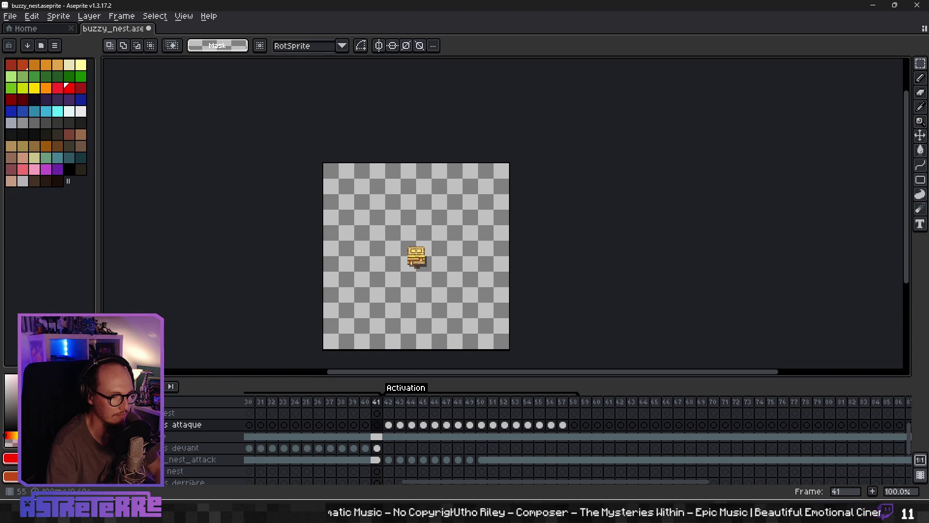
key(alt+Tab)
click(387, 259)
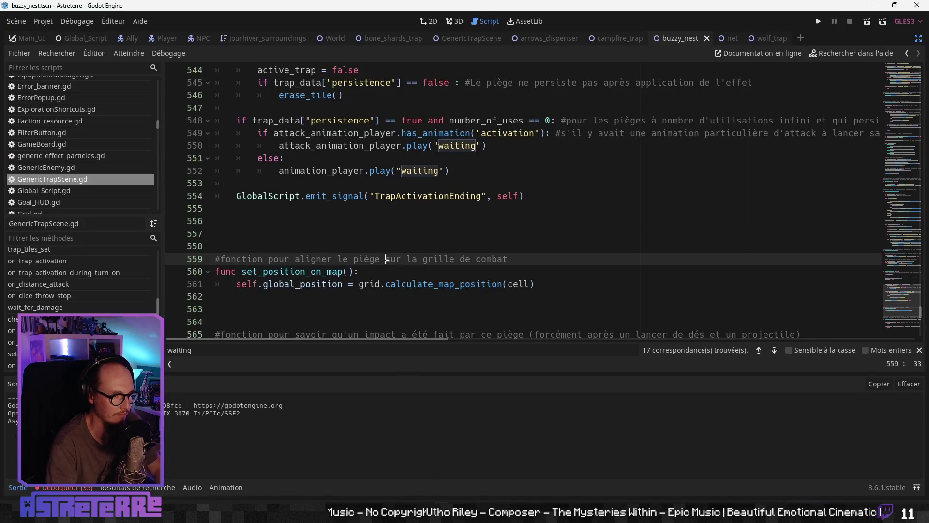
- Launch the Astreterre project in Godot's debug game window
click(820, 21)
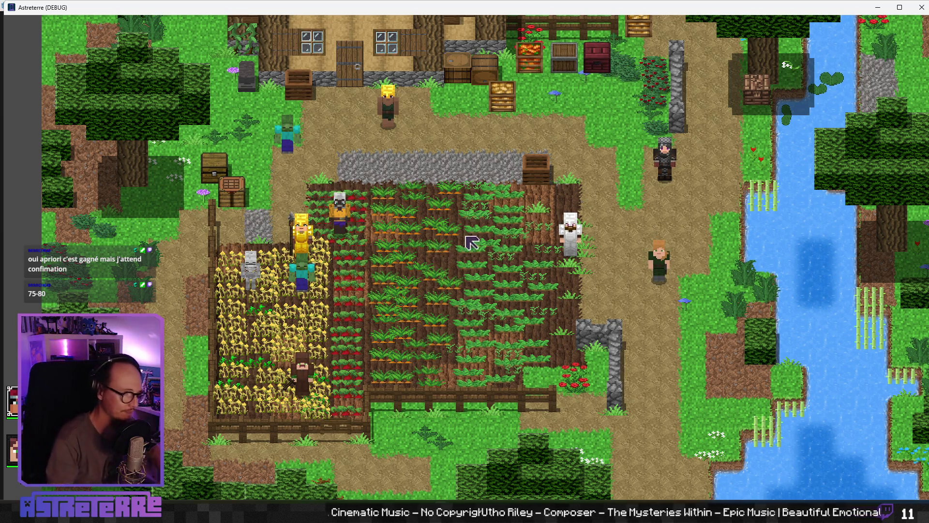
- Unequip the gold helmet, chestplate and leggings, then move the character to a nearby tile
drag(468, 242, 418, 239)
key(i)
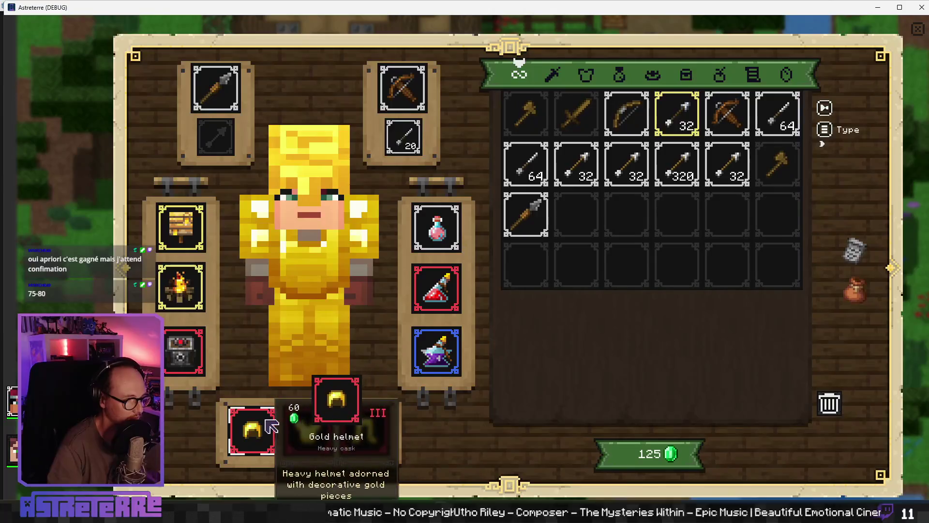
click(252, 429)
click(308, 430)
click(363, 430)
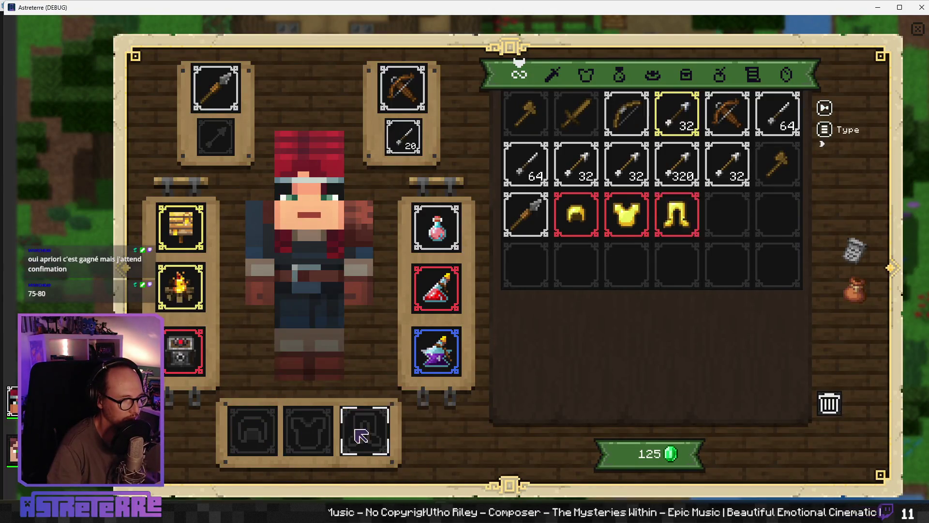
key(i)
click(373, 269)
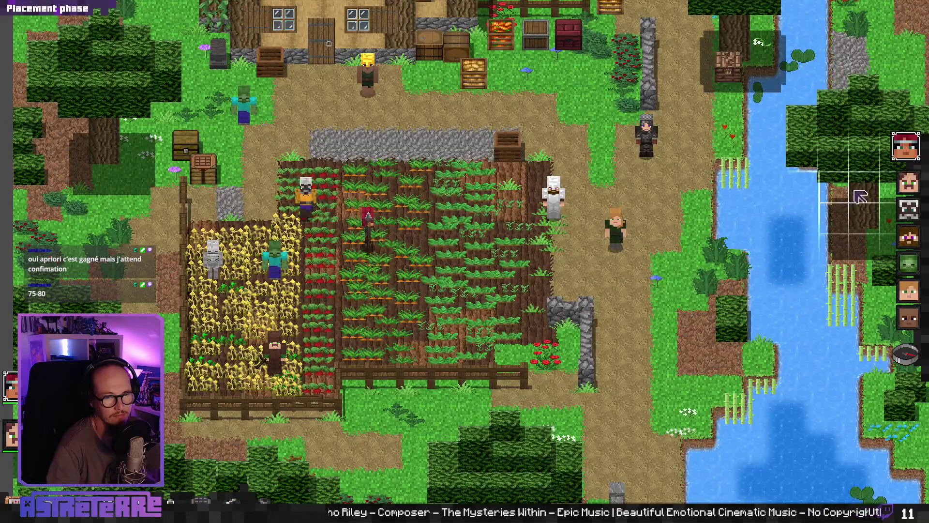
- End placement, put the Buzzy nest trap in the crop field, and move the red-haired character beside it
click(906, 354)
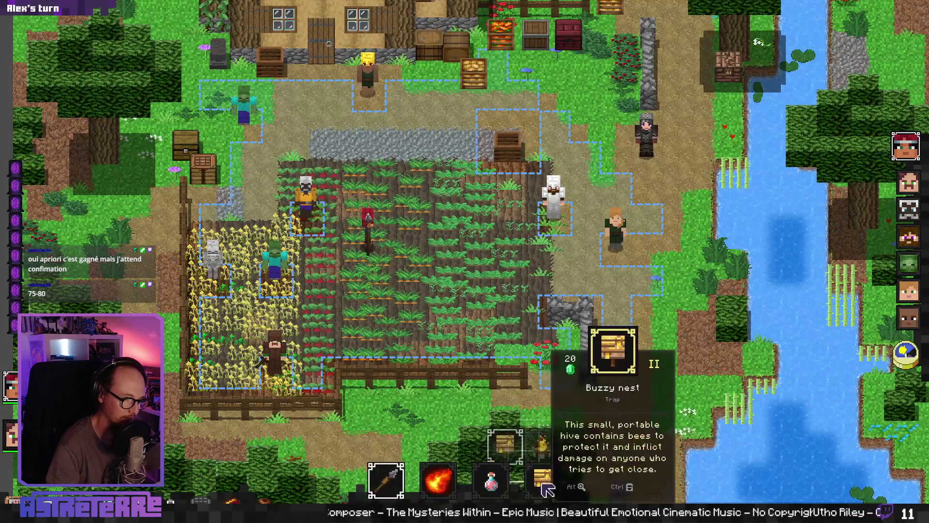
click(384, 346)
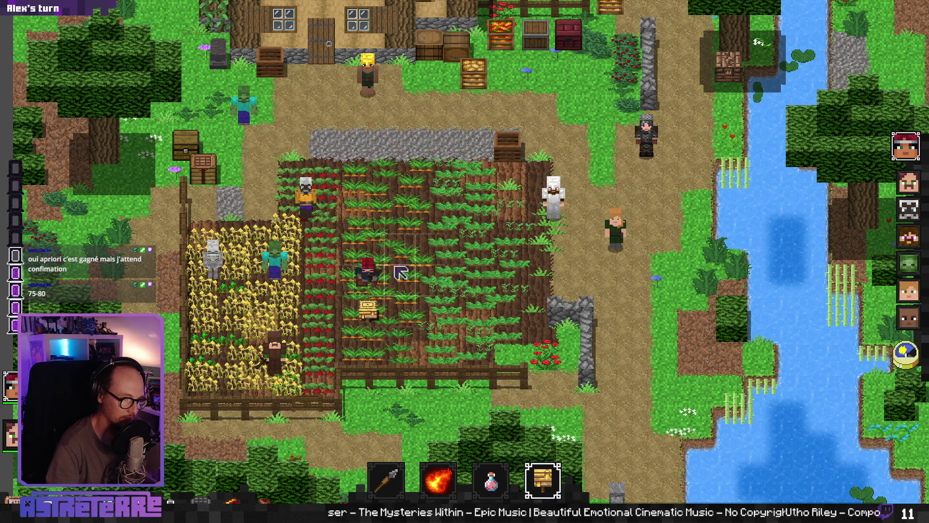
click(403, 254)
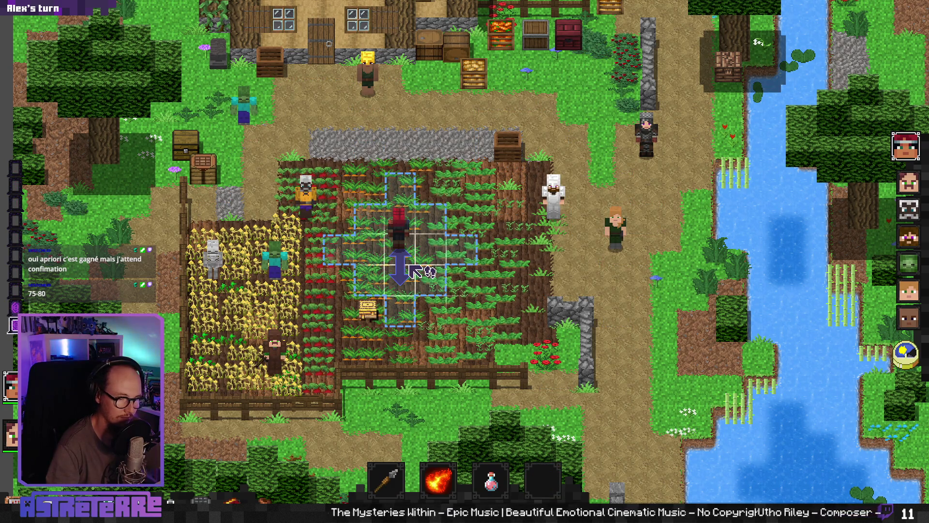
- Launch ScreenToGif and frame its recorder over the crop field and trap
key(super)
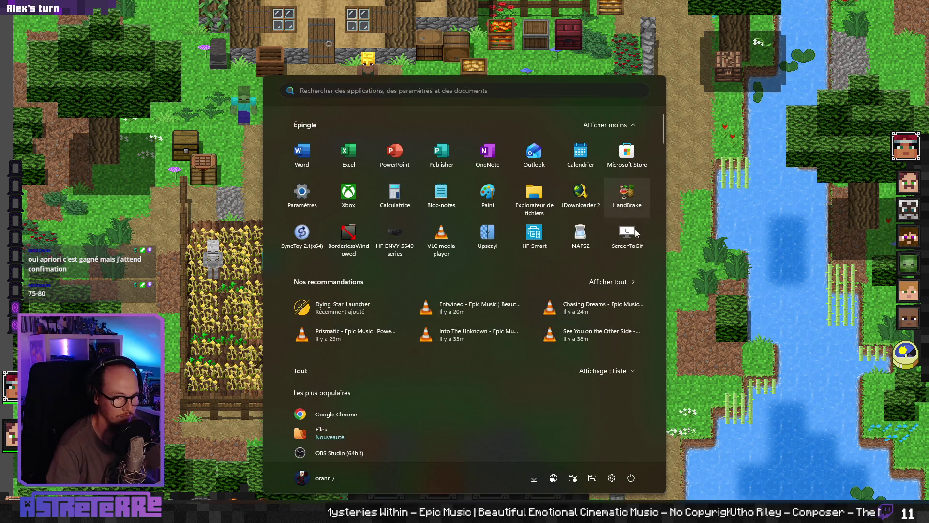
key(Escape)
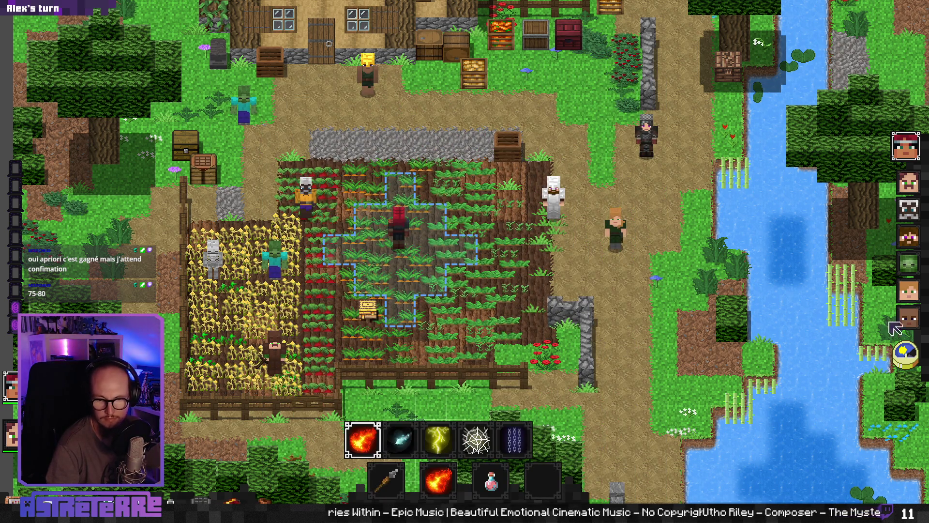
drag(407, 62, 425, 129)
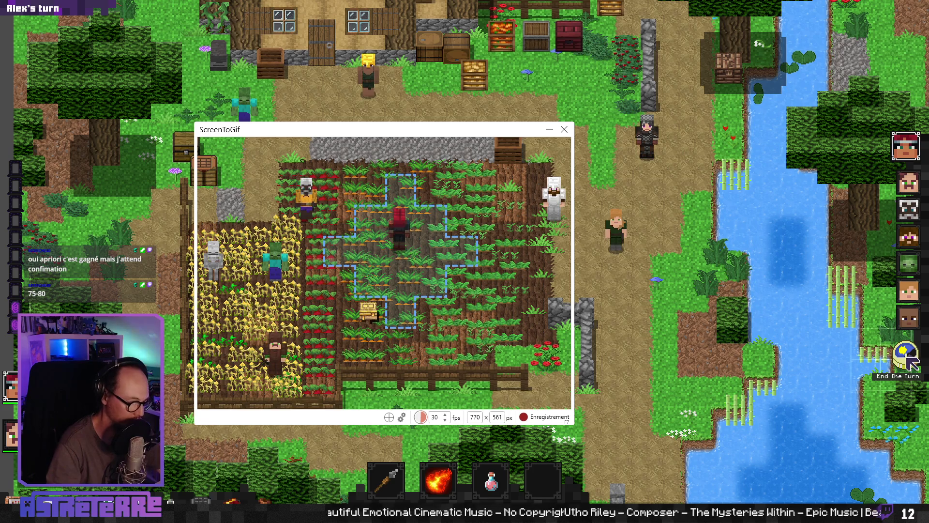
- Record the allies' turn near the bee nest trap, then stop the capture for editing
key(F7)
click(906, 358)
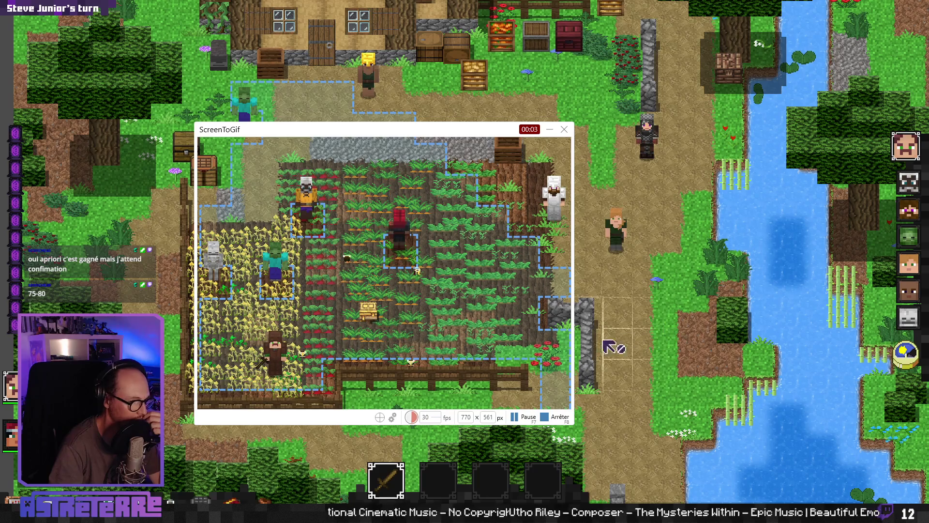
click(338, 355)
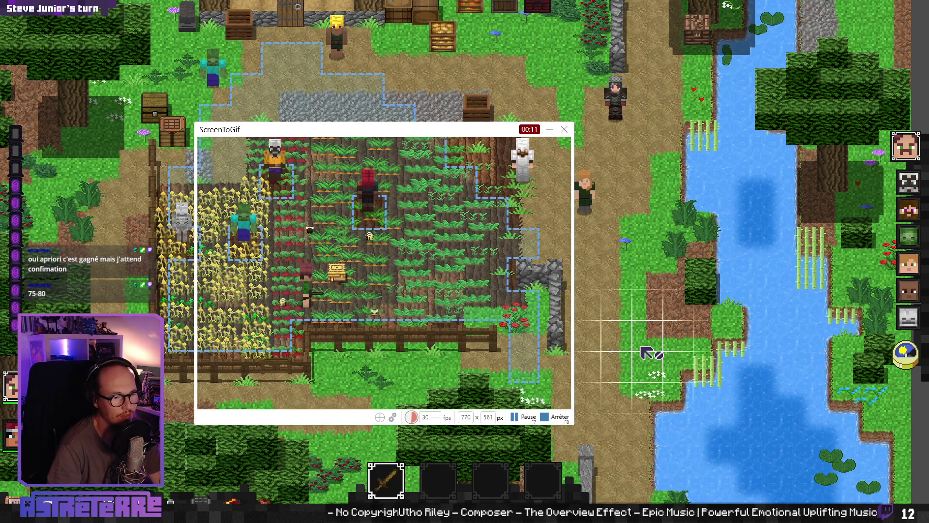
click(289, 308)
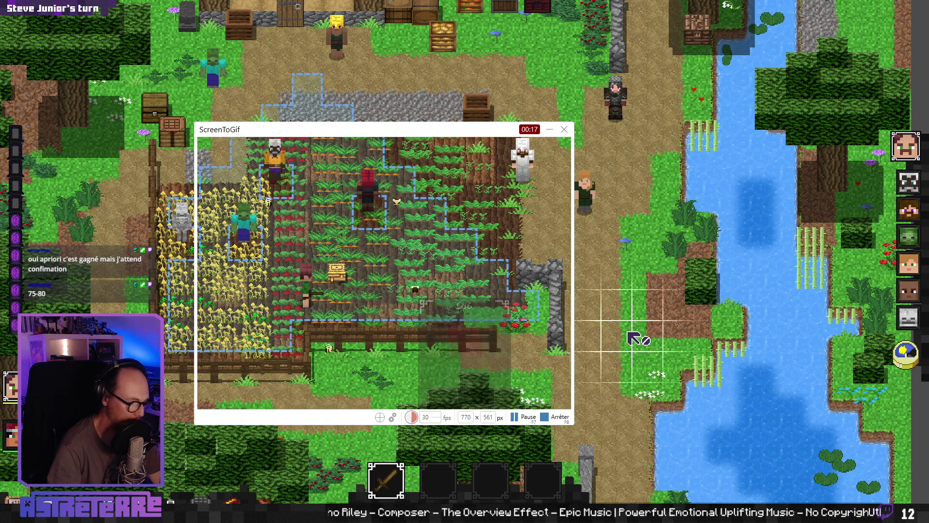
key(F7)
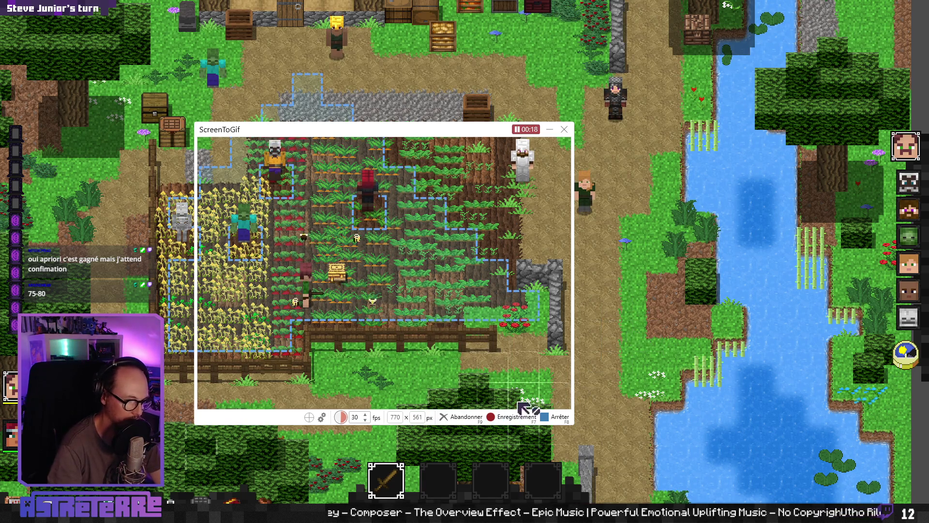
click(556, 417)
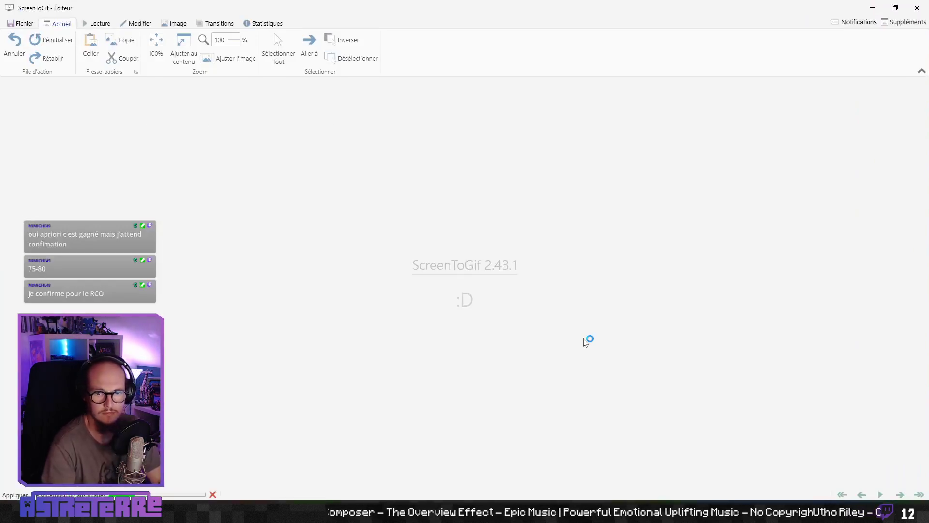
- Play back the recording and step through the bee swarm frames up to frame 480
key(space)
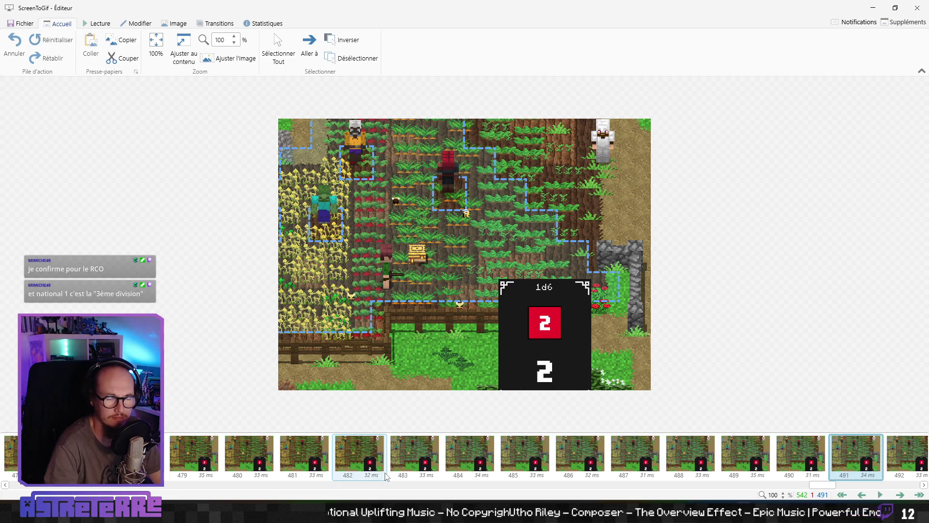
key(Left)
key(Left)
key(Left)
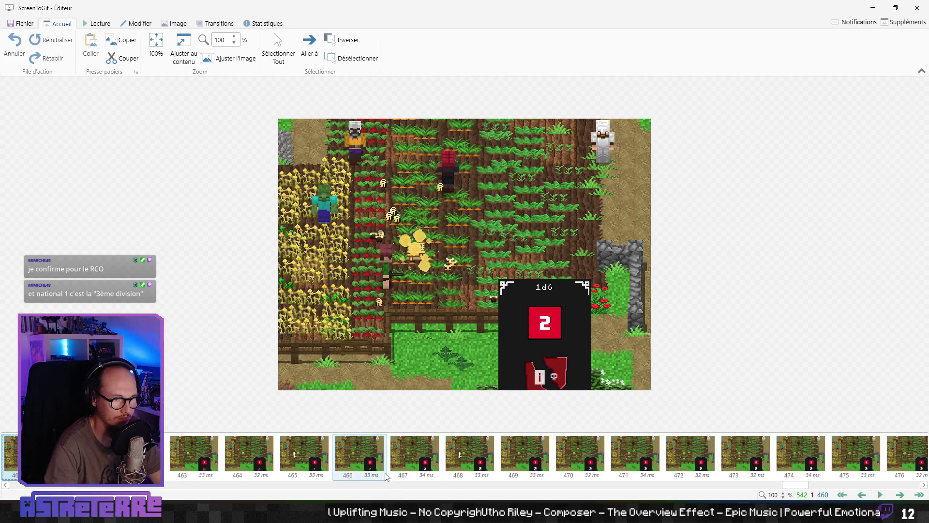
key(Left)
key(Left)
key(Left)
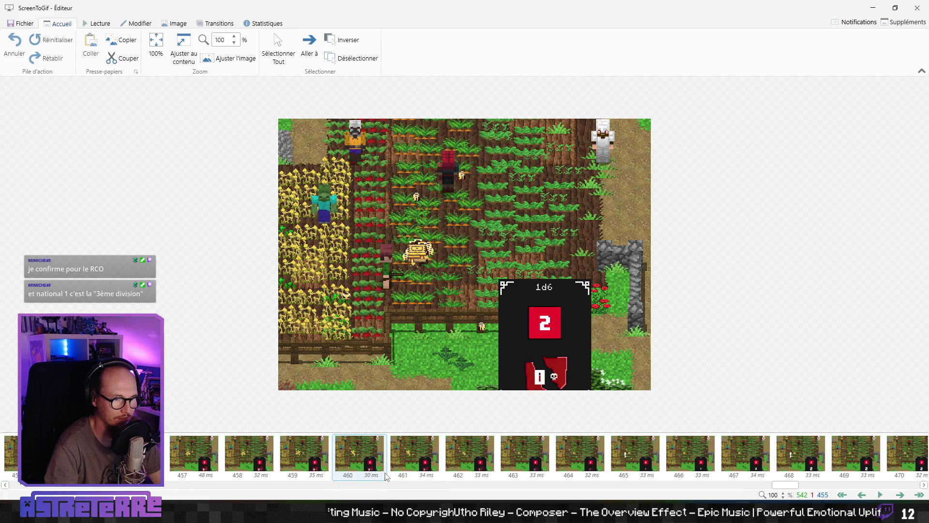
key(Left)
key(Left)
key(Left)
key(Right)
key(Right)
key(Right)
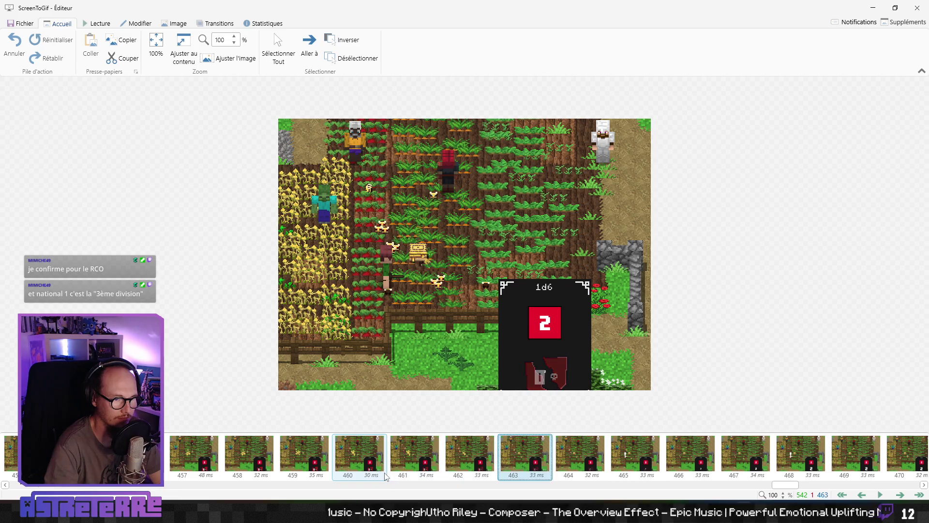
key(Right)
key(Right)
key(Right)
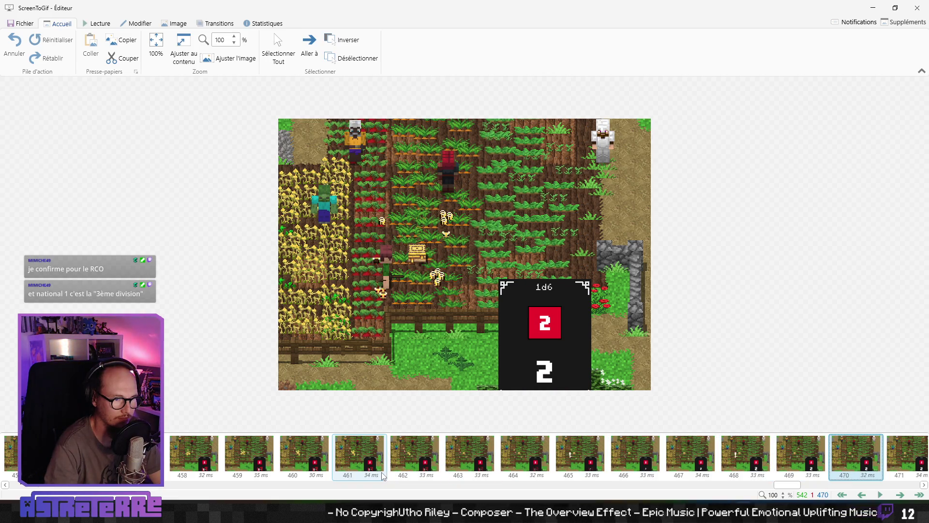
key(Right)
key(Right)
key(Right)
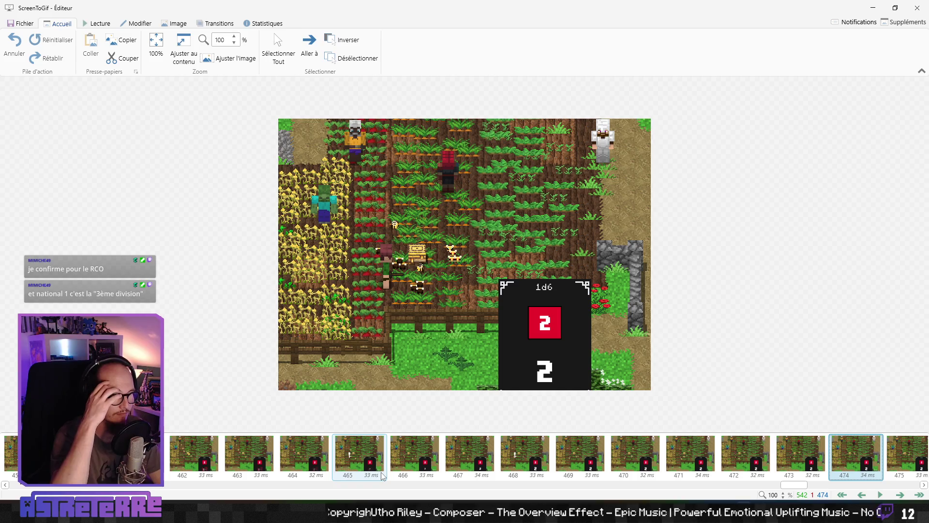
key(Right)
key(Right)
key(Right)
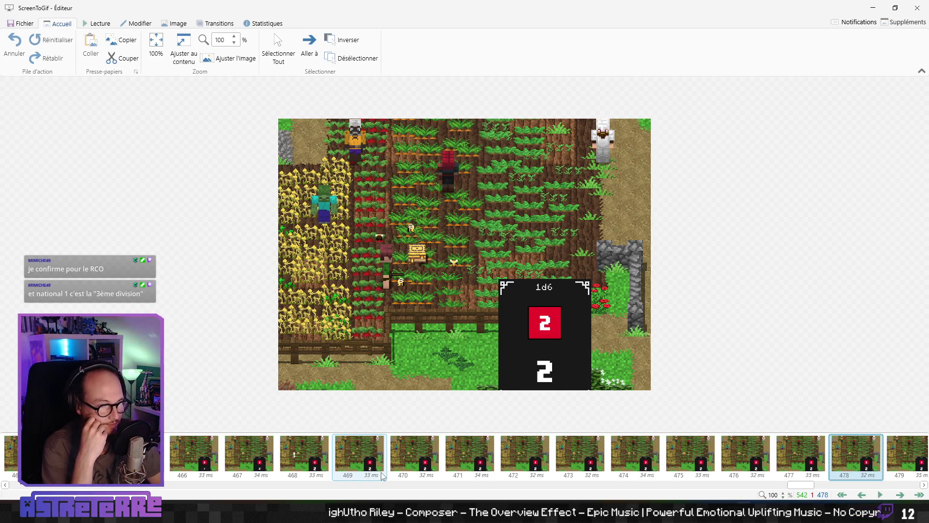
key(Left)
key(Left)
key(Left)
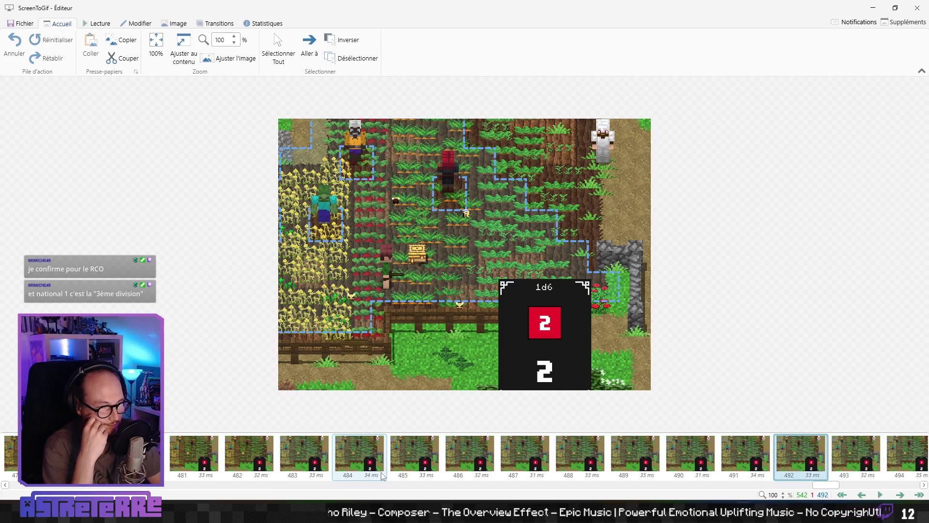
key(Left)
key(Left)
key(Left)
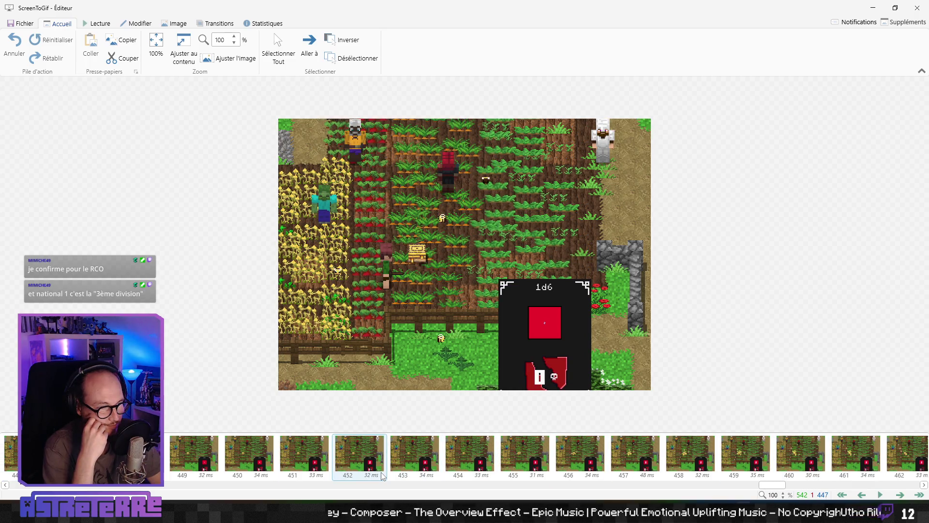
key(space)
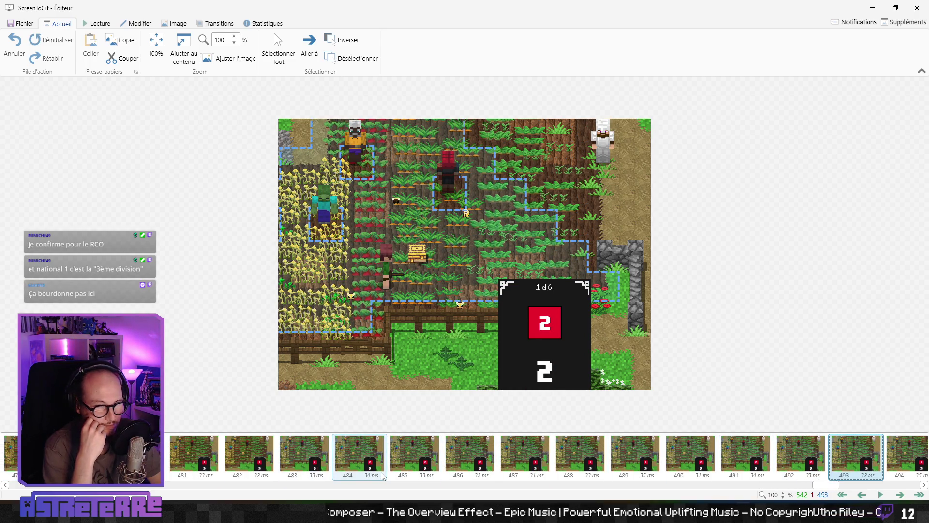
key(Left)
key(Left)
key(Left)
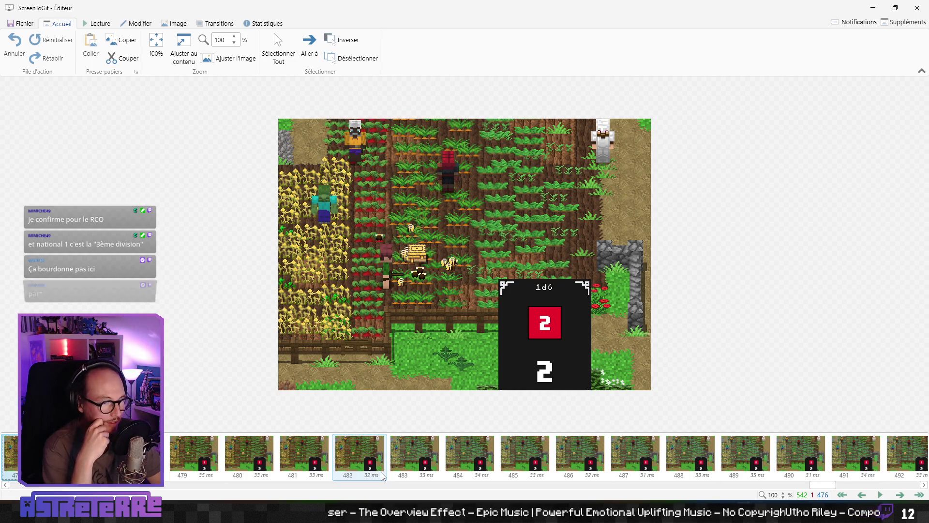
key(Left)
key(Left)
key(Left)
key(Left)
key(Left)
key(Left)
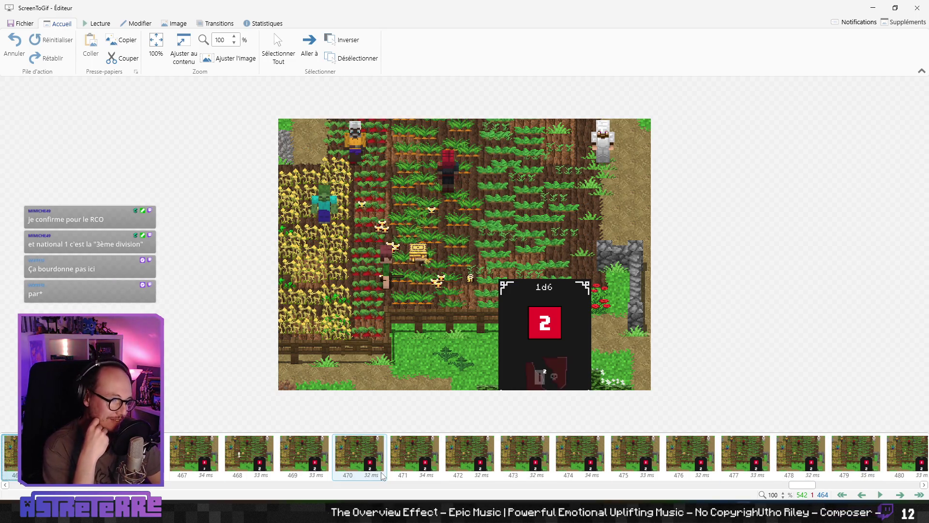
key(Right)
key(Right)
key(Right)
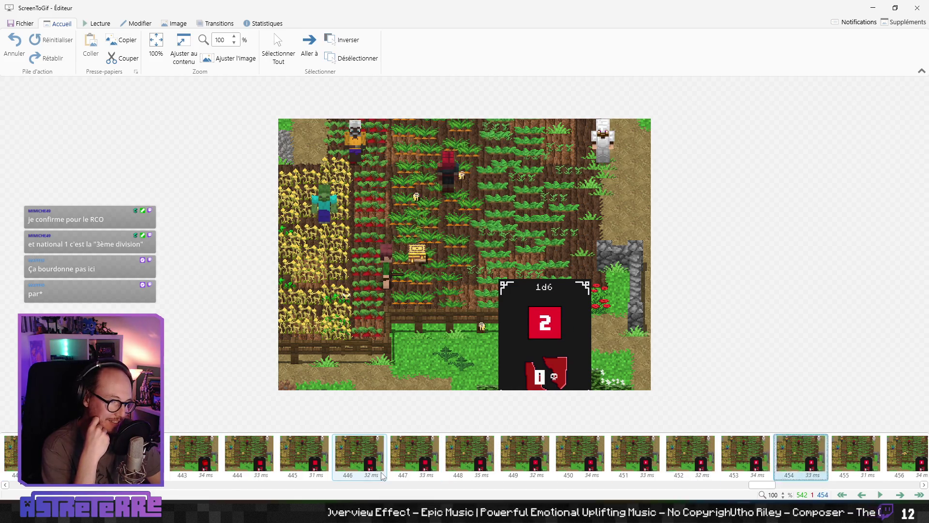
key(Right)
key(Right)
key(Right)
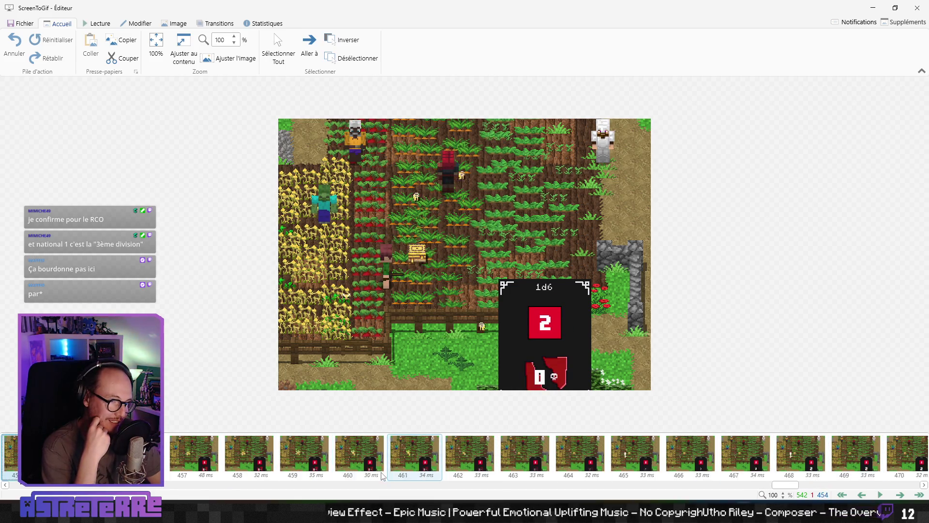
key(Left)
key(Left)
key(Left)
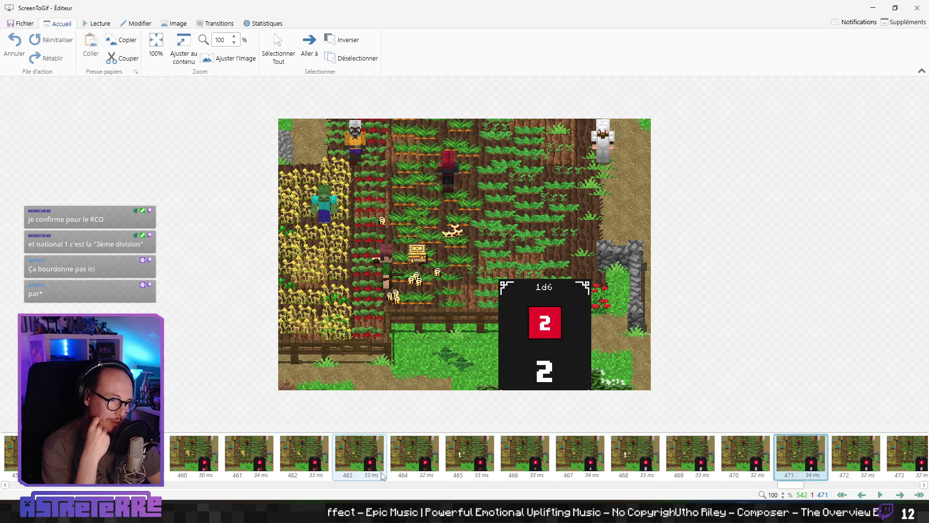
key(Right)
key(Right)
key(Right)
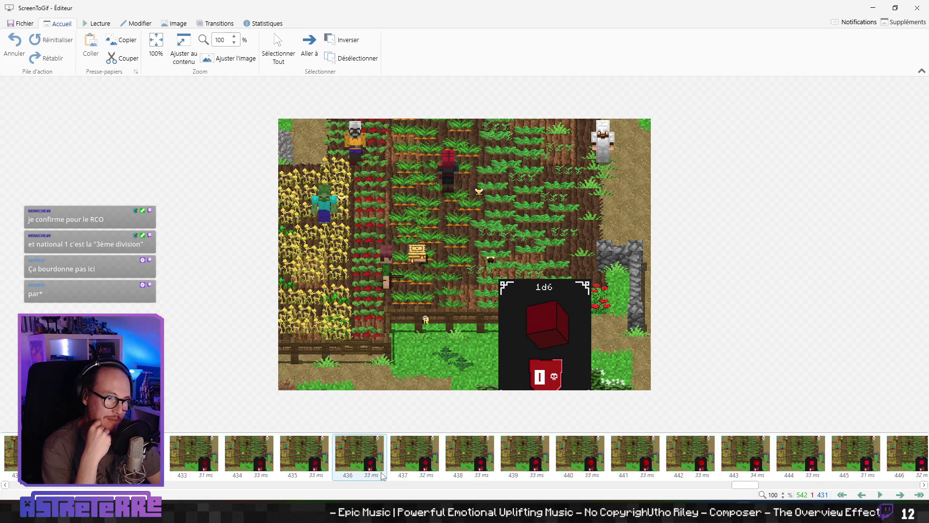
key(Right)
key(Right)
key(Right)
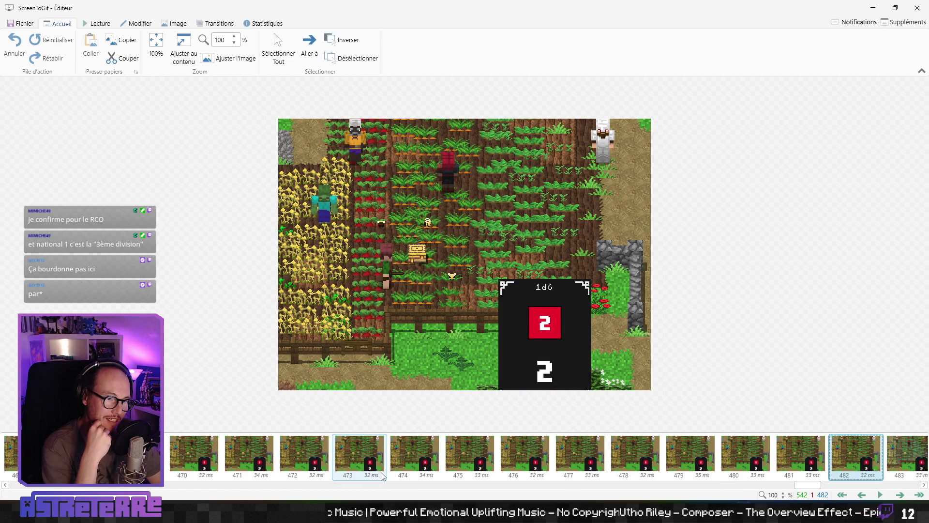
- Close the ScreenToGif editor with Oui, then attack the target in the game
click(918, 8)
click(525, 288)
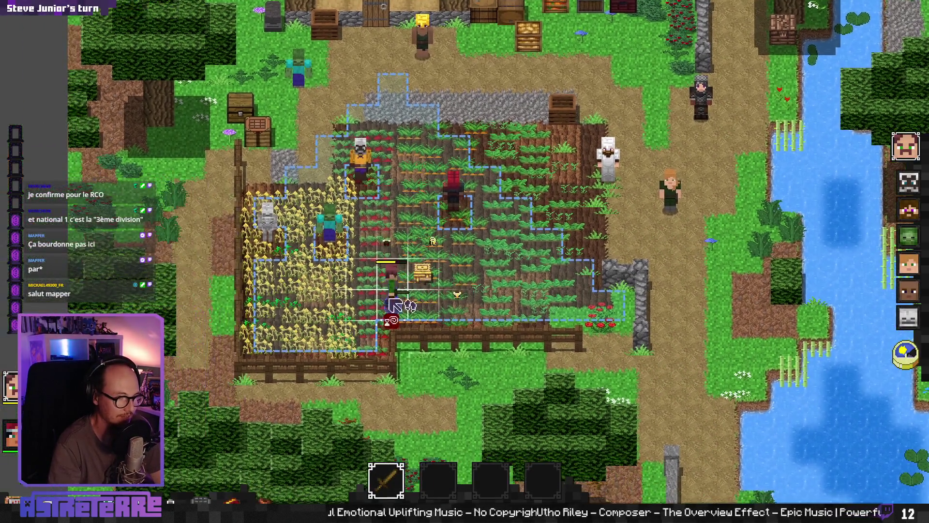
click(383, 314)
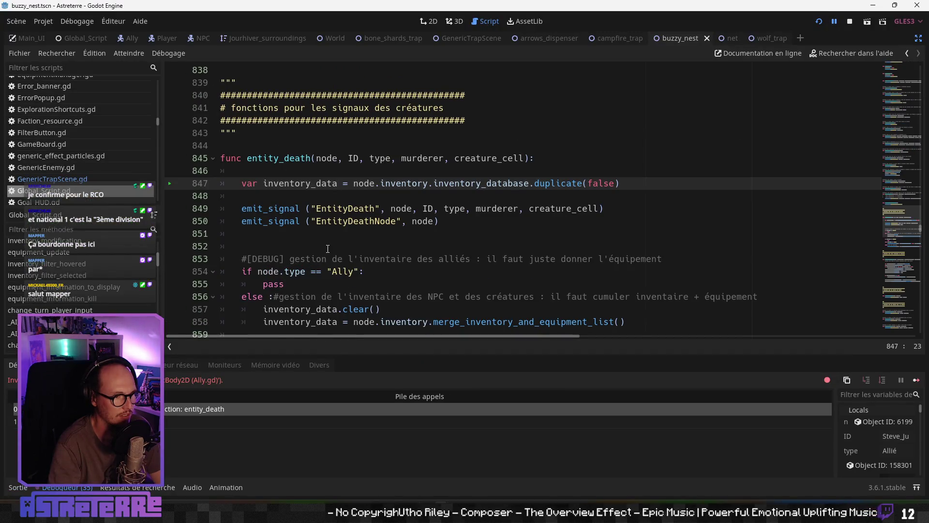
- Stop the running game and switch to the buzzy_nest scene
click(328, 249)
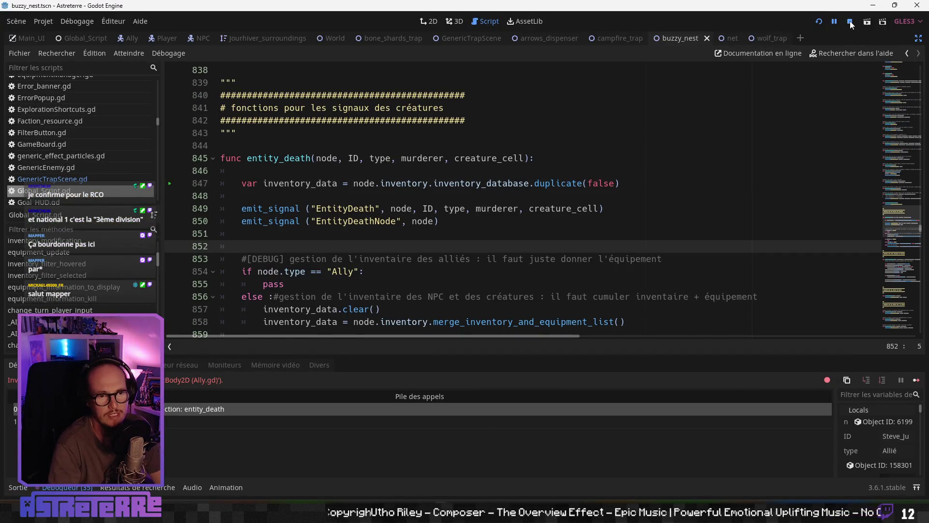
click(850, 22)
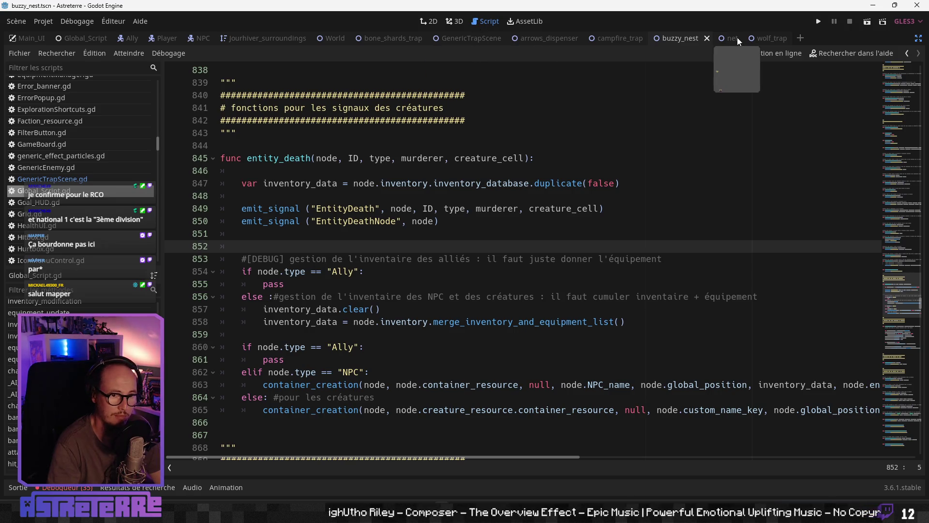
click(692, 38)
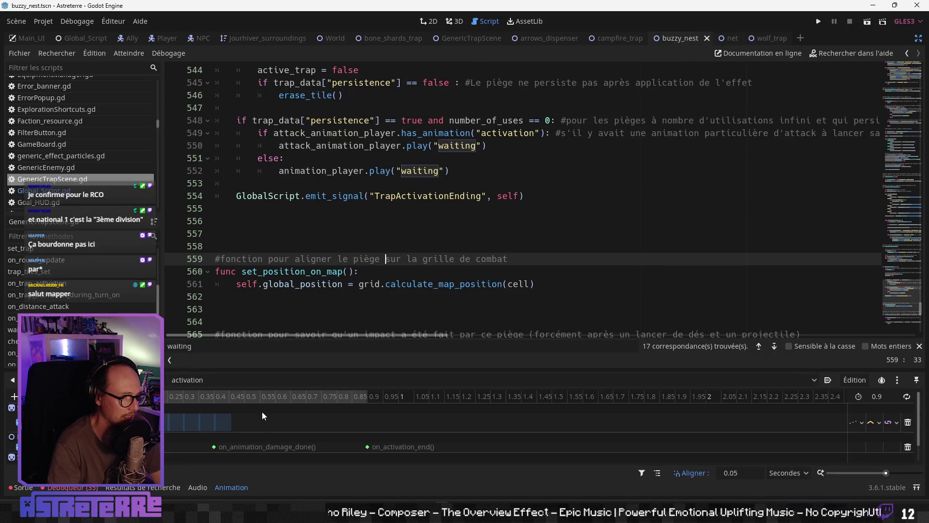
- Enlarge the Animation panel and choose AttackAnimationPlayer's 'activation' animation
drag(269, 371, 269, 296)
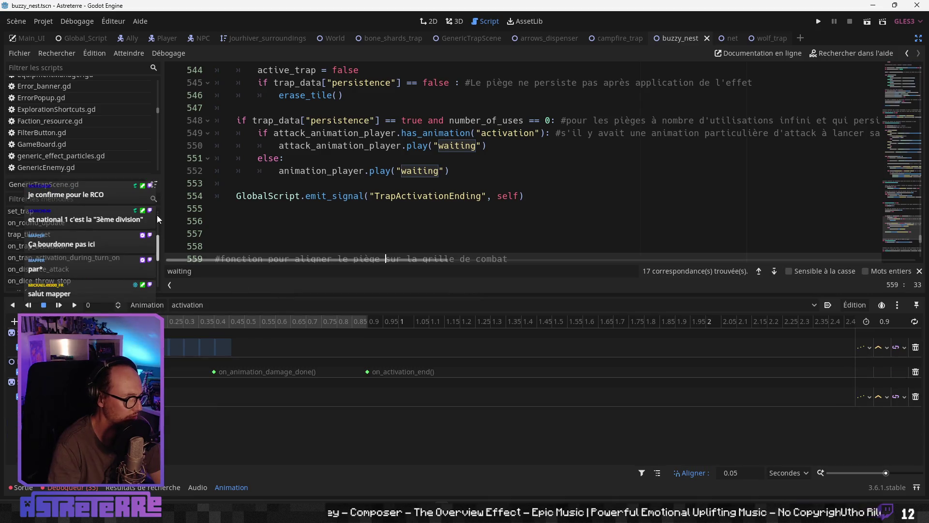
click(918, 38)
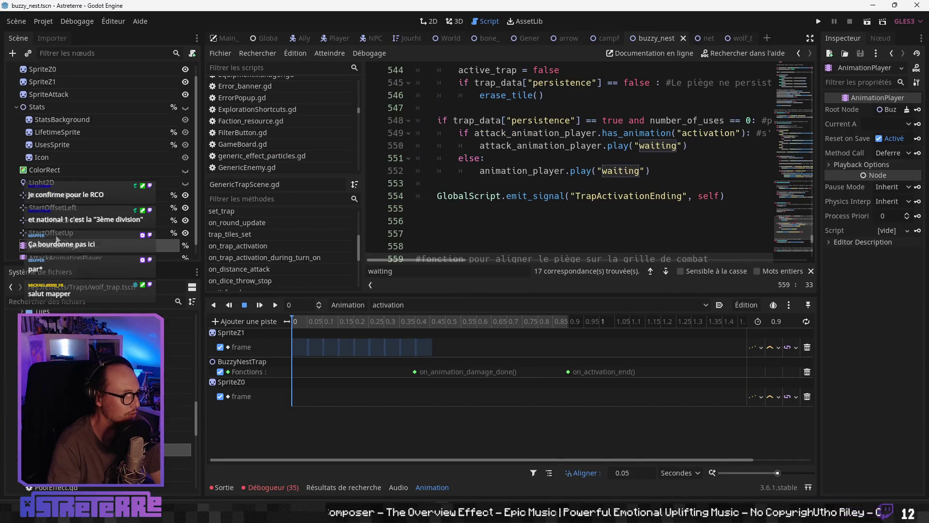
click(63, 257)
click(400, 305)
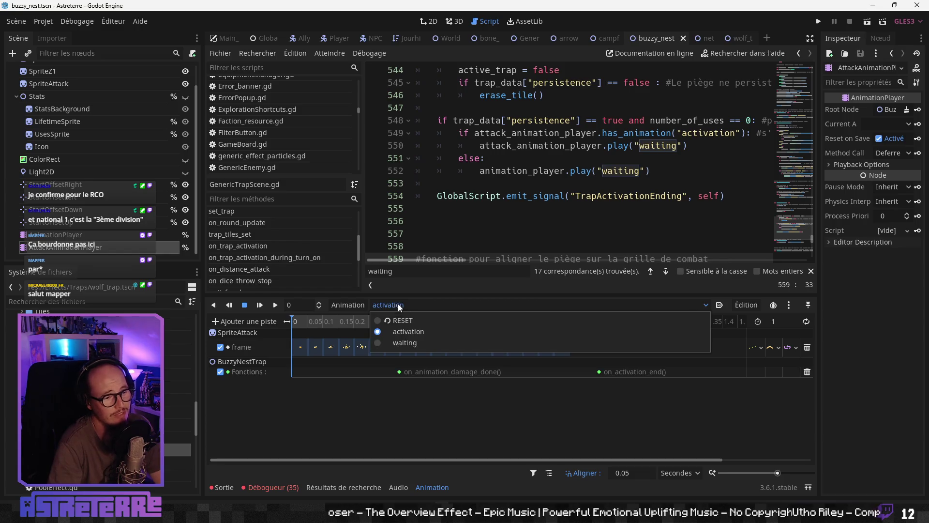
click(395, 334)
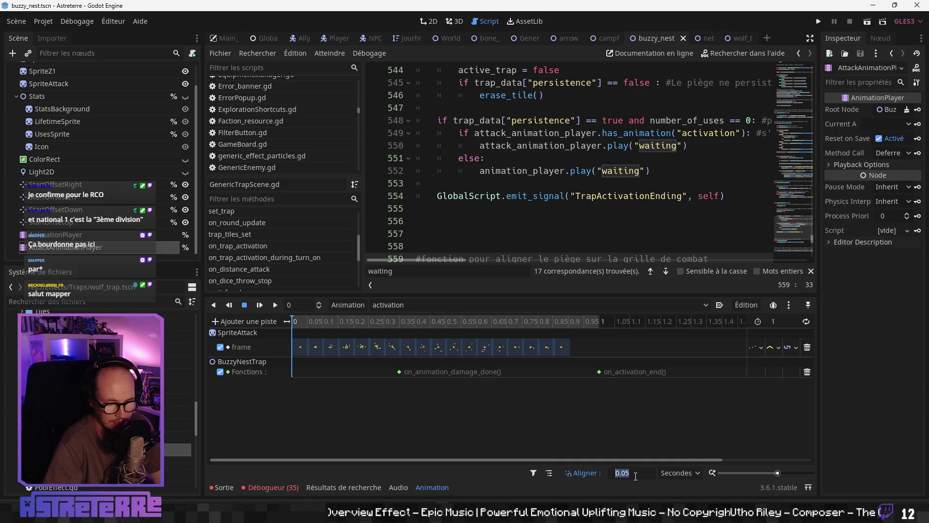
- Set snapping to 0.1 and length to 2 s, and move the on_activation_end key to 2 s
text(0)
key(Return)
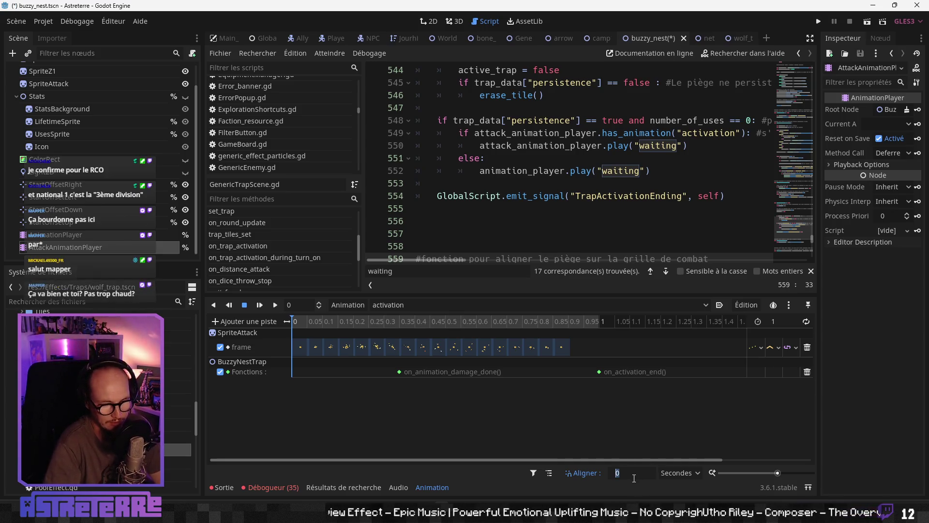
text(.01)
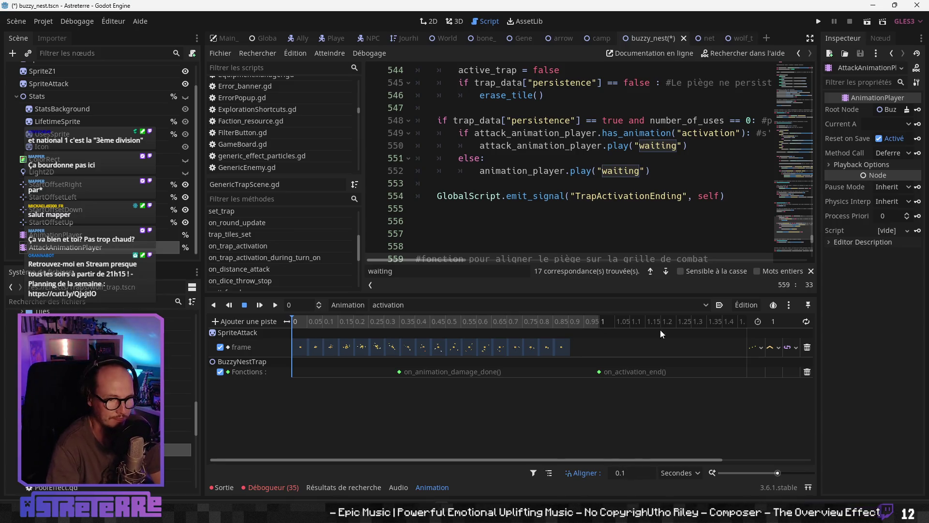
text(2)
key(Return)
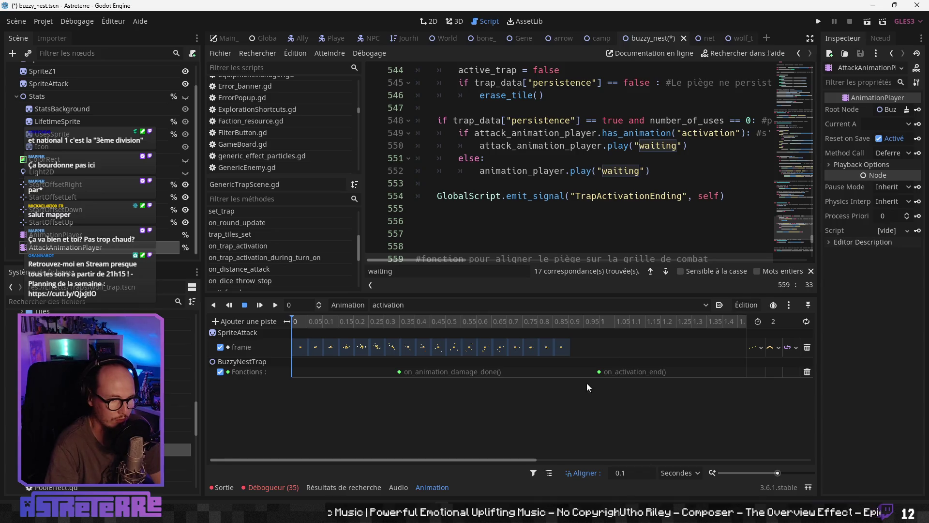
scroll(541, 376, right, 3)
drag(518, 373, 755, 367)
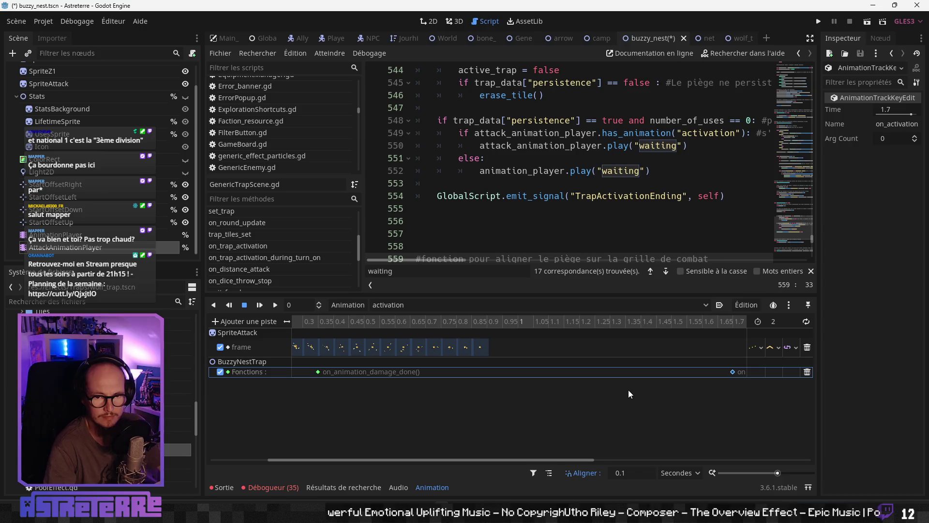
ctrl+scroll(630, 394, down, 5)
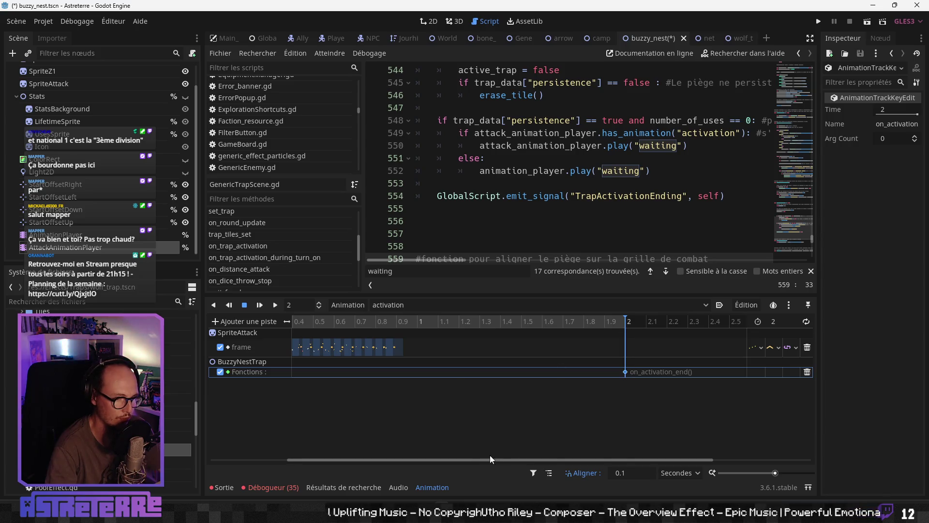
- Respace the activation animation's frame keys 0.1 s apart, working back from frame 16
mouse_move(491, 459)
mouse_down()
mouse_move(417, 451)
mouse_move(376, 374)
mouse_move(483, 374)
mouse_move(676, 347)
mouse_up()
drag(468, 347, 653, 347)
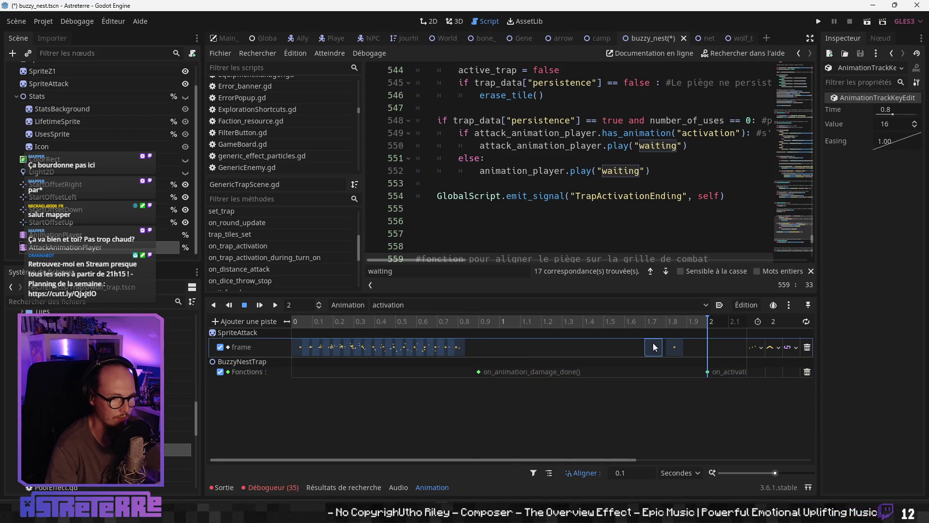
drag(458, 347, 589, 348)
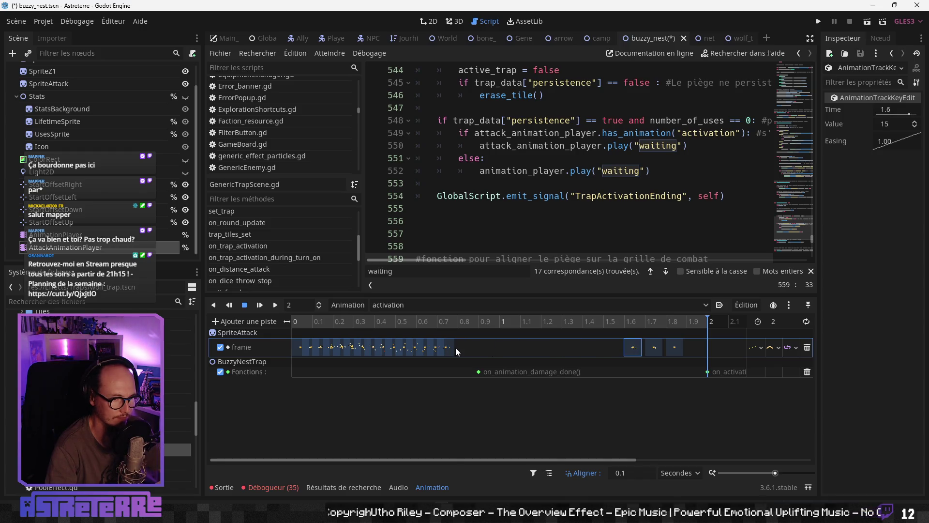
drag(455, 347, 609, 352)
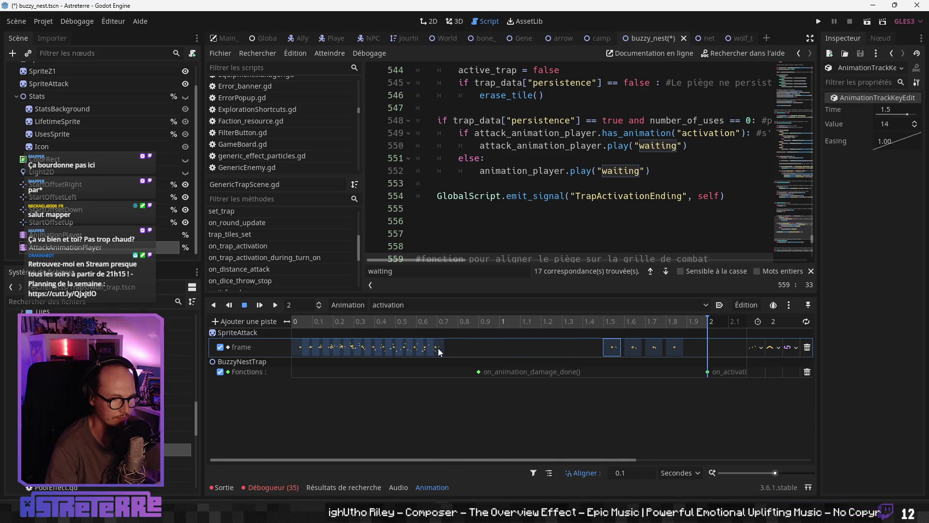
drag(438, 350, 577, 350)
drag(430, 350, 558, 347)
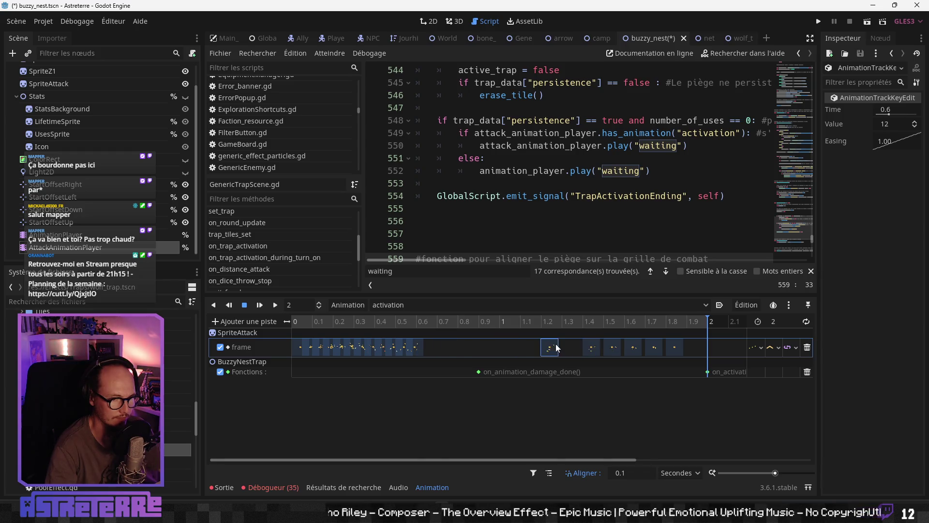
drag(421, 352, 543, 348)
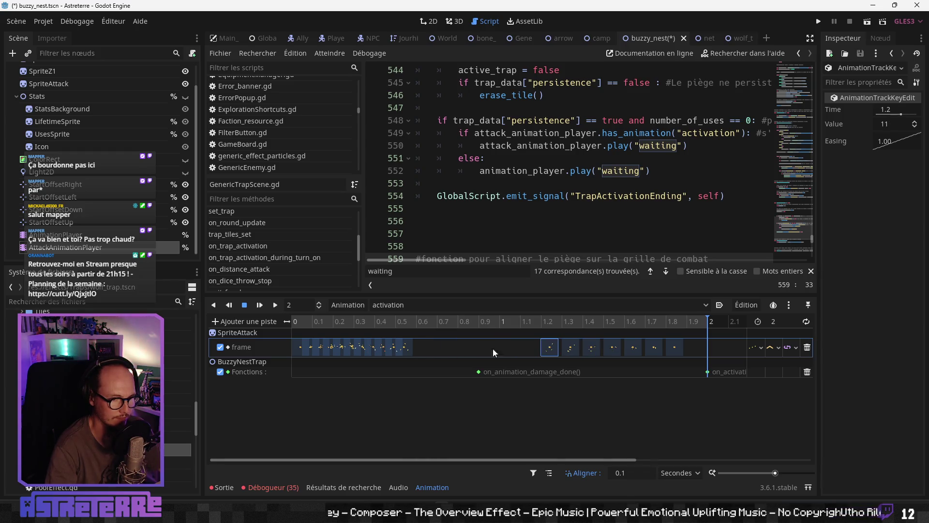
drag(405, 347, 533, 349)
drag(399, 351, 509, 349)
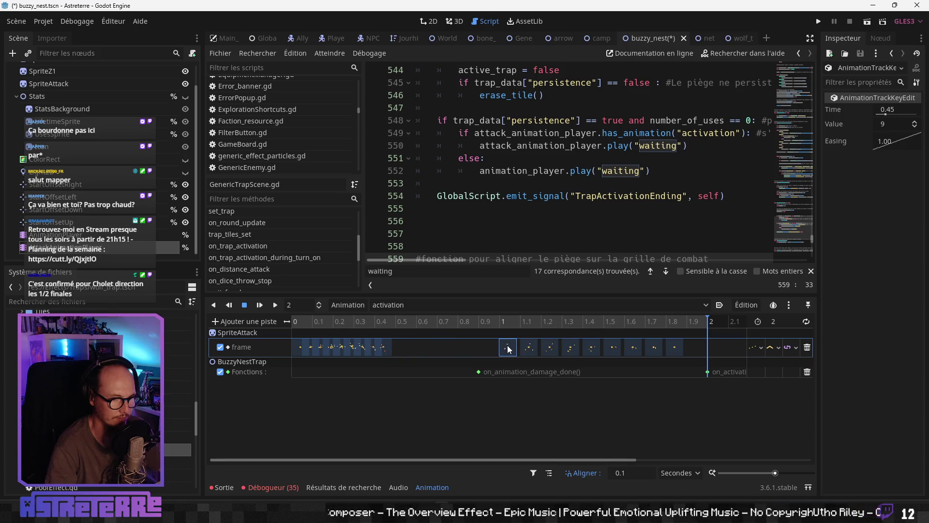
drag(386, 349, 454, 352)
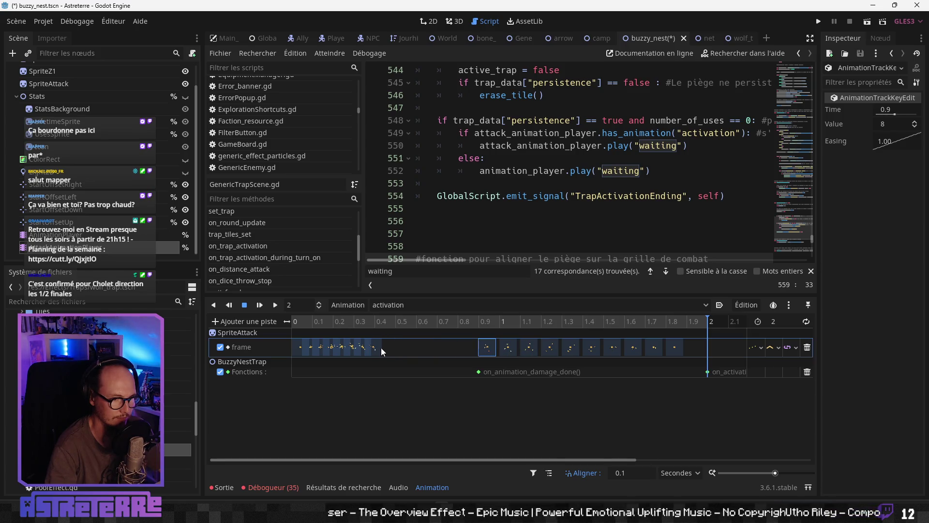
drag(371, 347, 461, 350)
drag(362, 347, 444, 349)
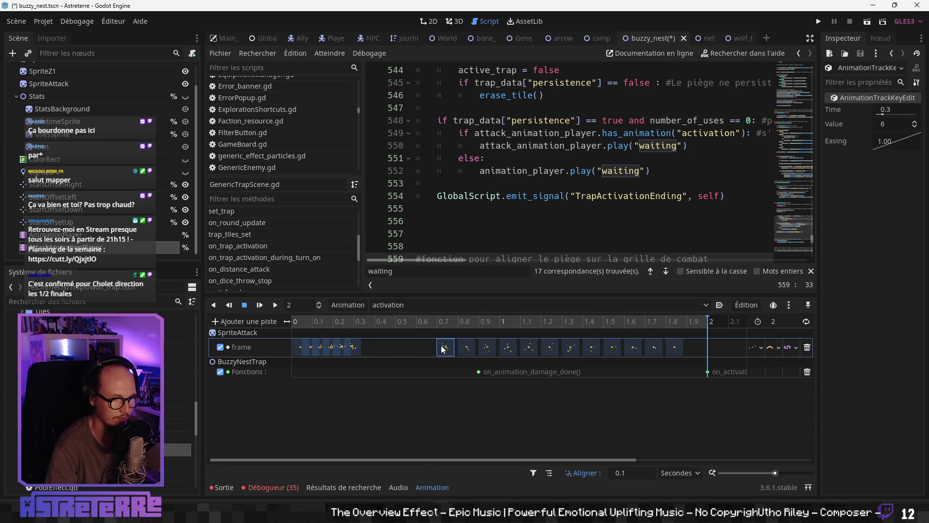
drag(357, 348, 412, 350)
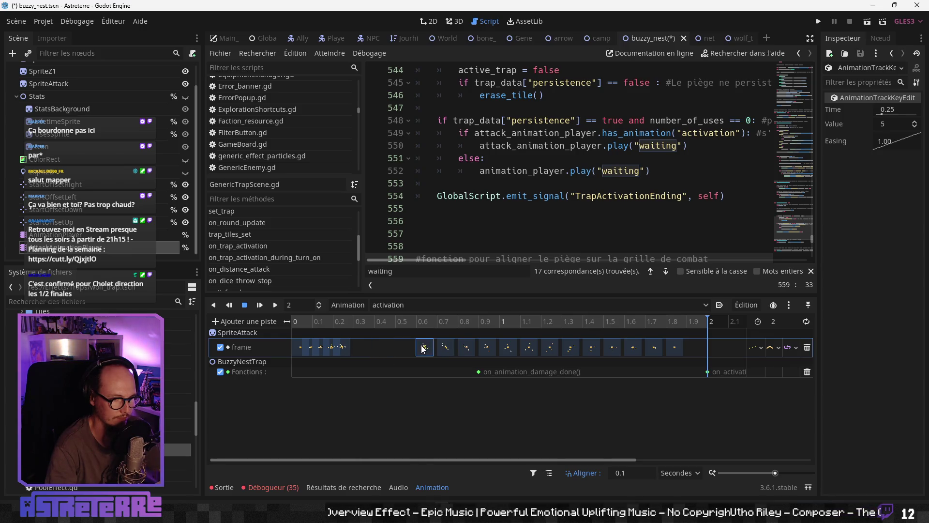
drag(341, 350, 392, 352)
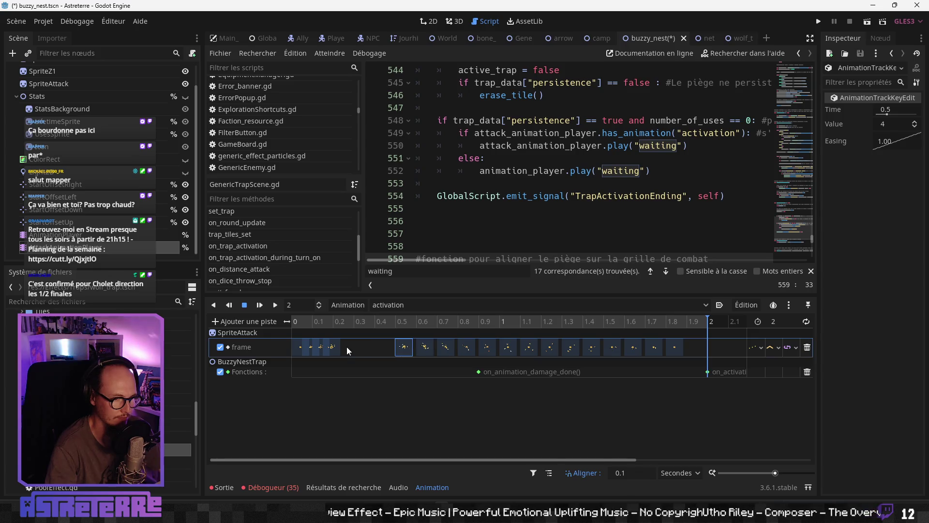
drag(333, 347, 379, 350)
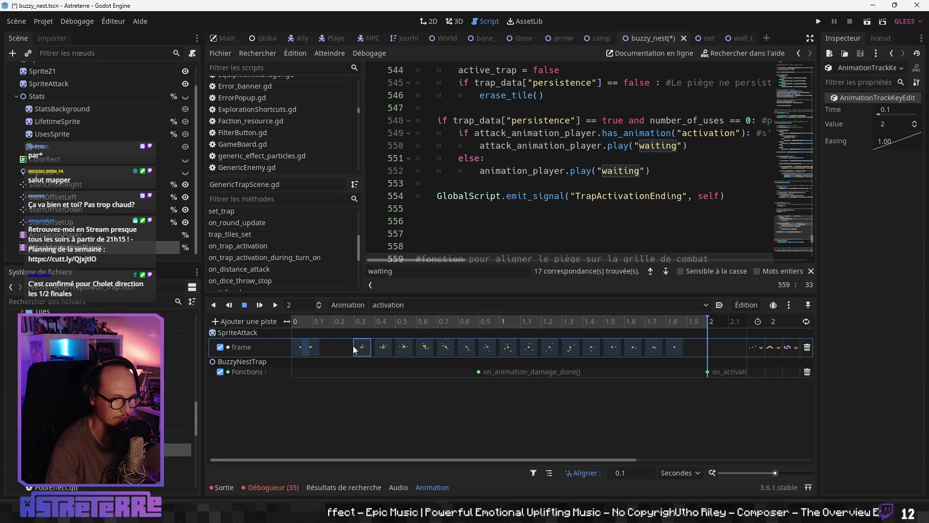
drag(314, 349, 692, 370)
drag(333, 352, 311, 352)
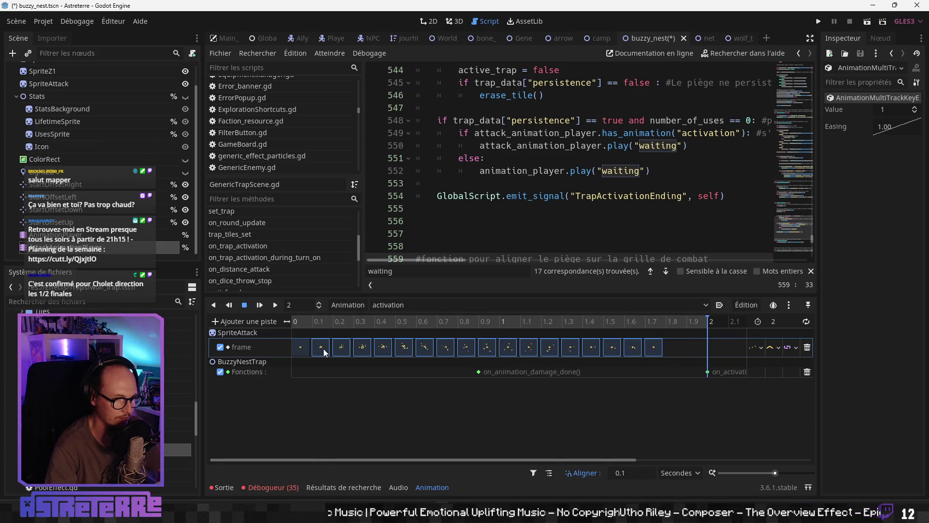
- Move on_animation_damage_done to 0.8 s, set the length to 1.8, and move on_activation_end to 1.8 s
drag(476, 377, 449, 376)
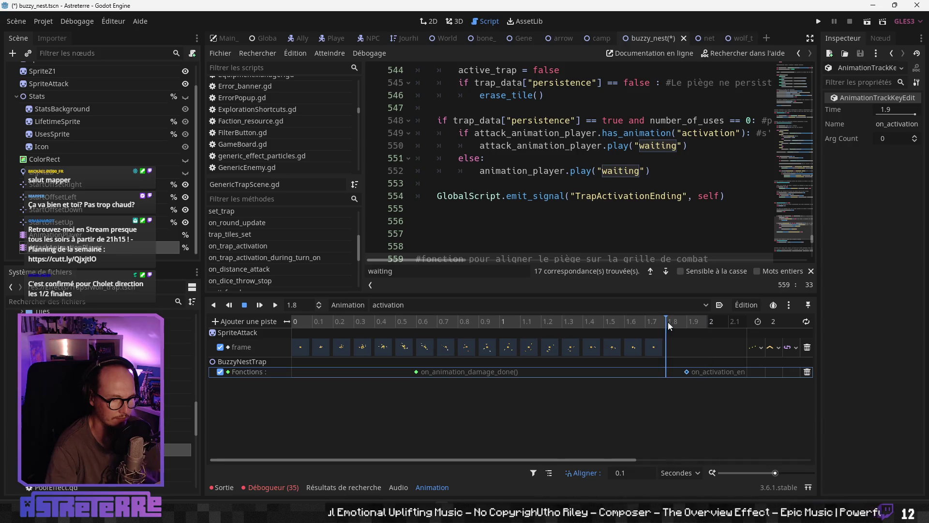
click(775, 322)
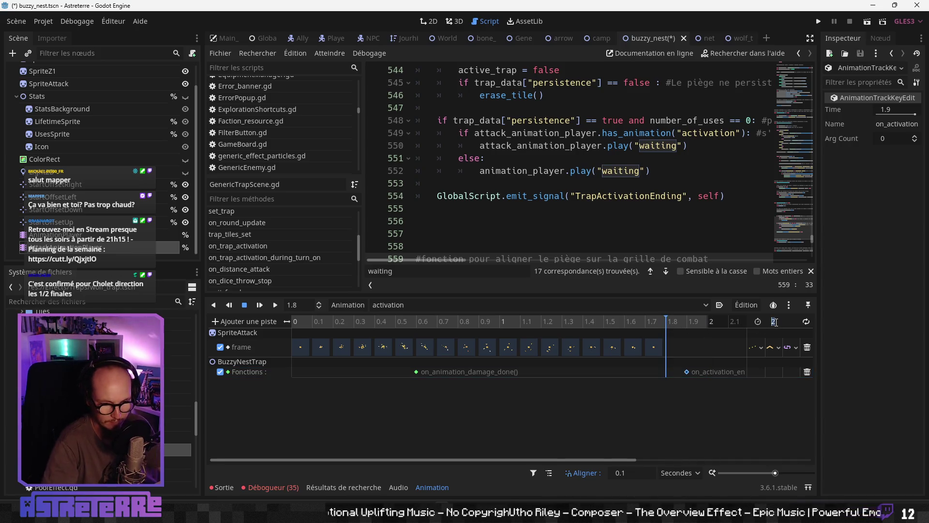
text(1.8)
key(Return)
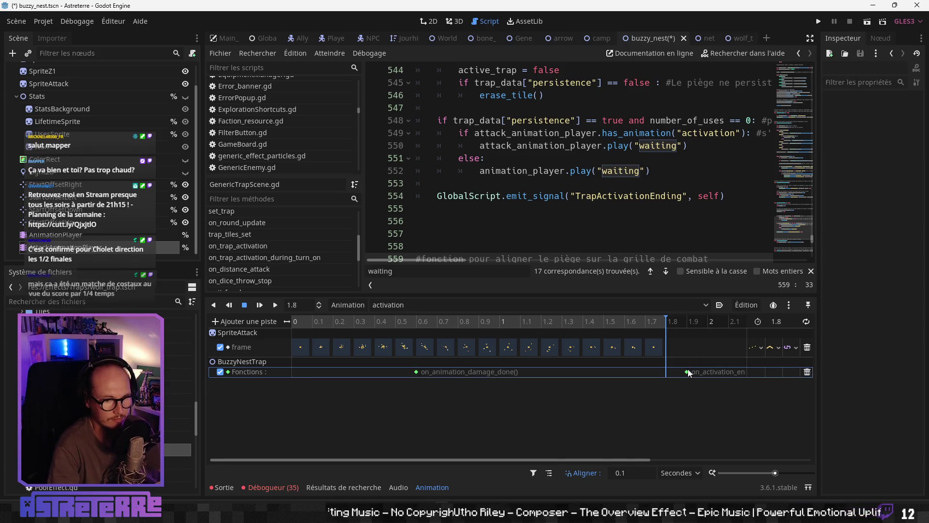
drag(686, 372, 666, 371)
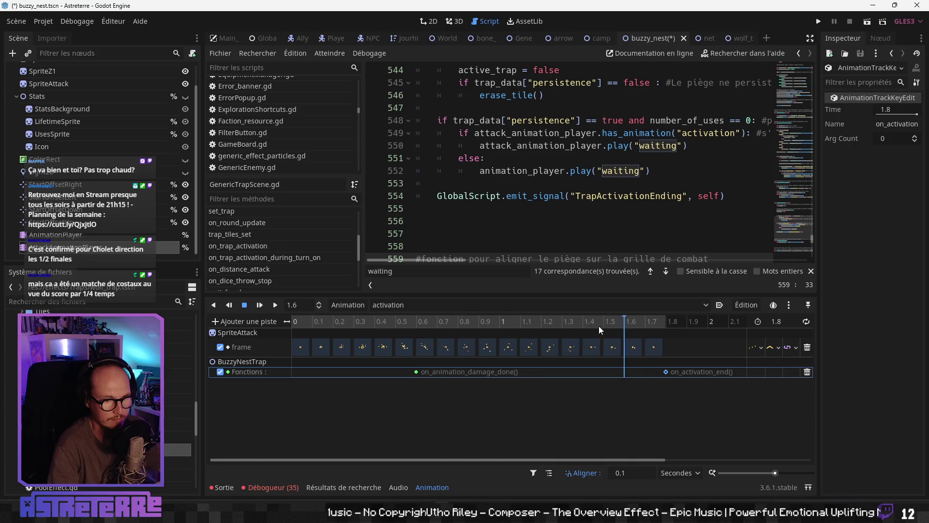
- Show the buzzy nest scene in 2D, zoomed in, with the scene view enlarged over the timeline
click(429, 21)
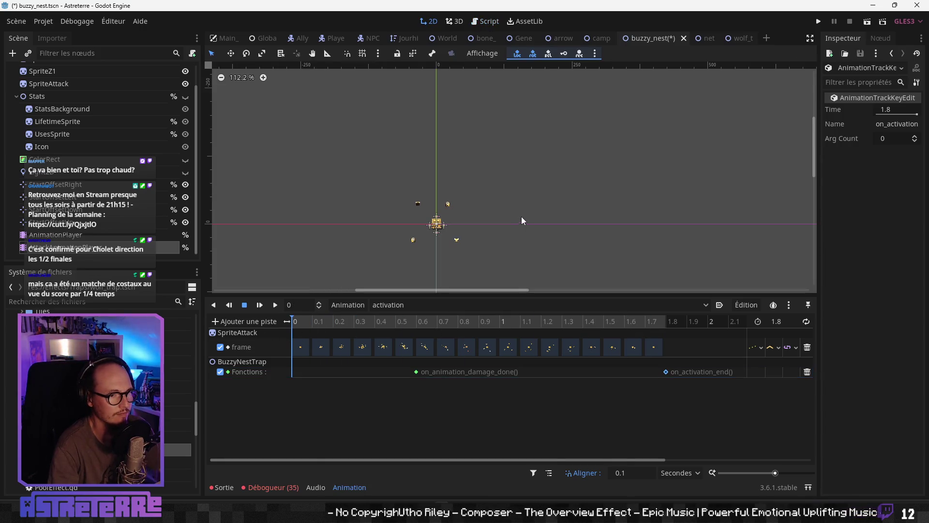
scroll(435, 238, up, 3)
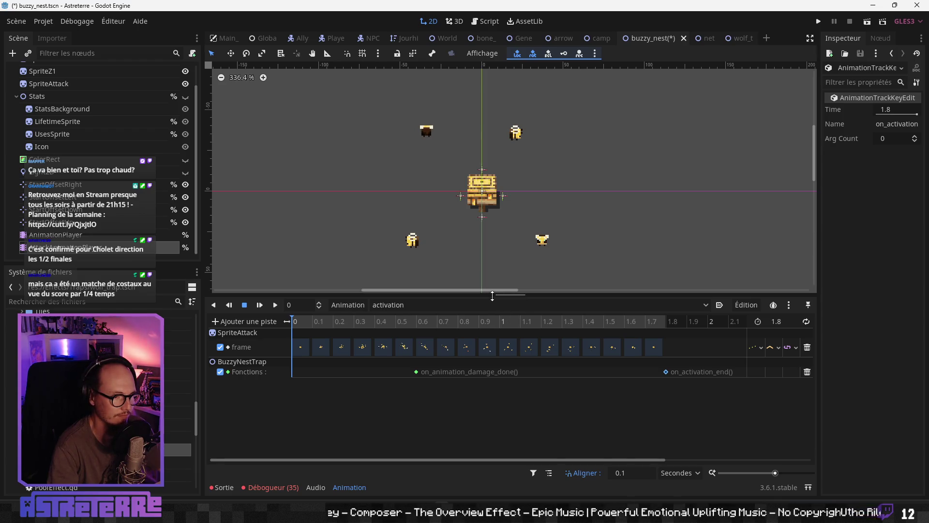
drag(492, 295, 492, 371)
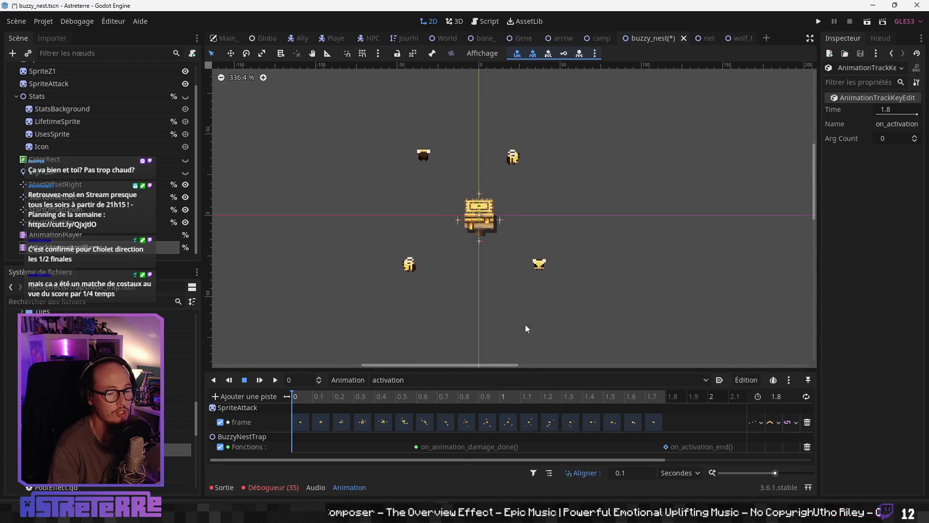
- Preview the bee-burst activation animation a few times, then run the project to test it
click(277, 381)
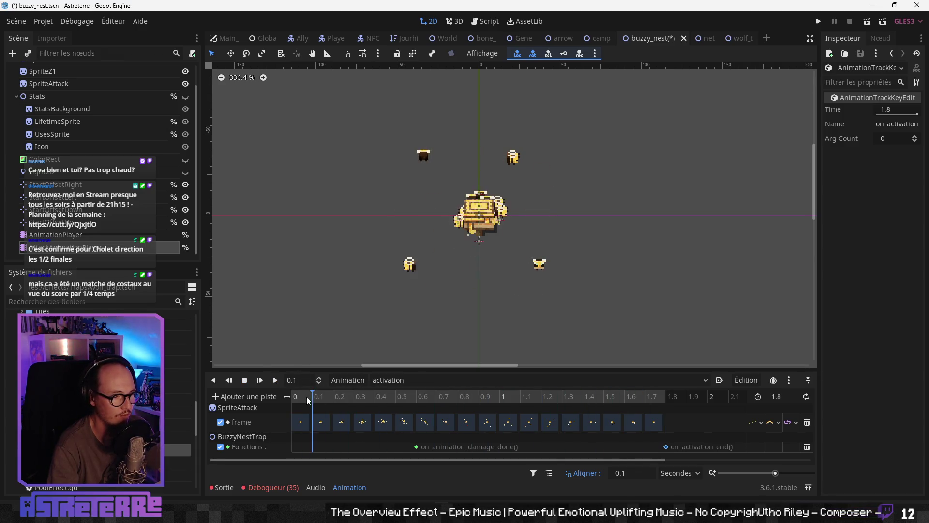
click(277, 380)
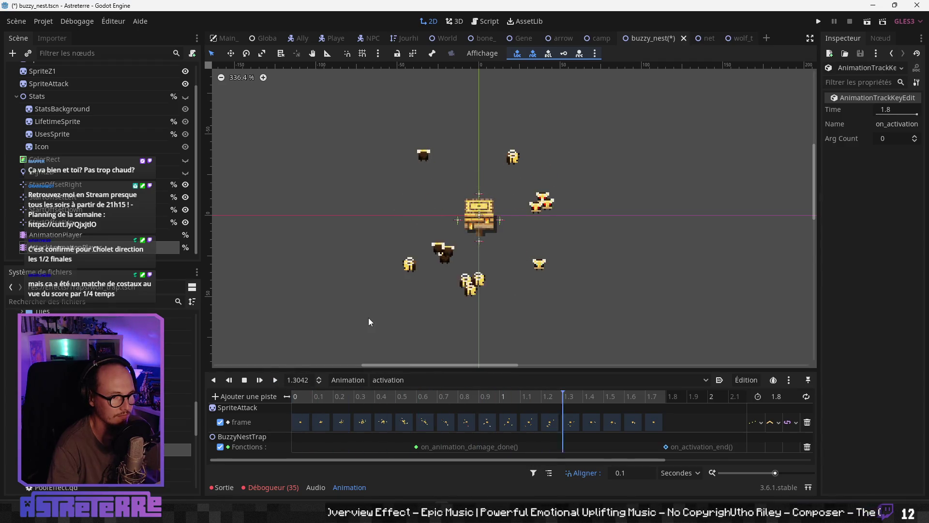
click(297, 396)
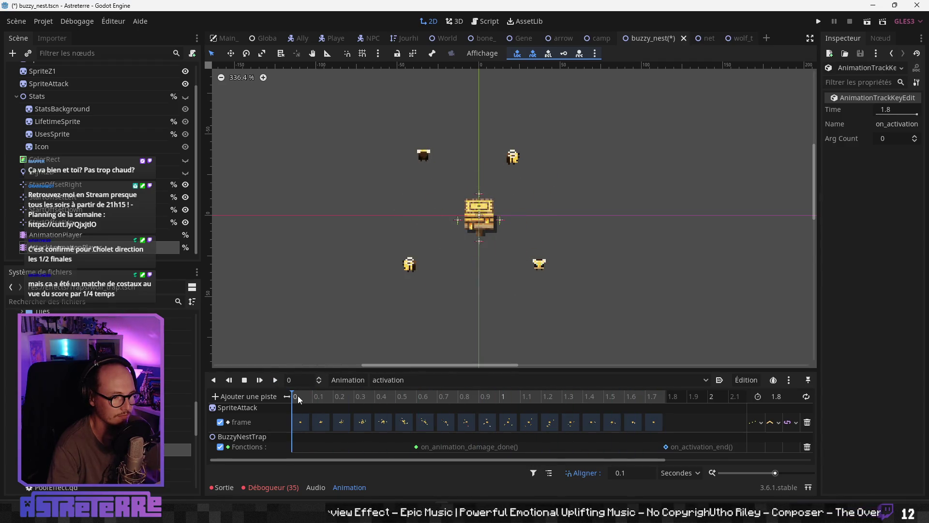
click(276, 381)
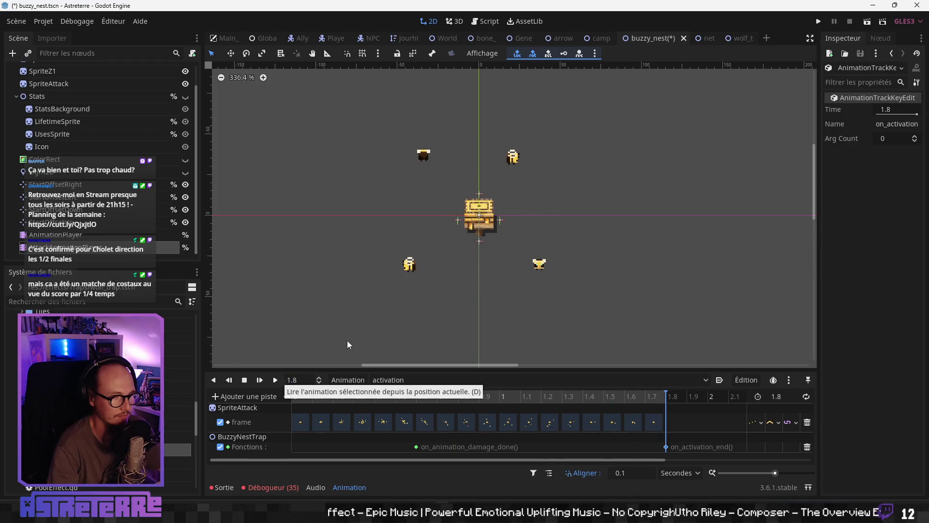
click(818, 22)
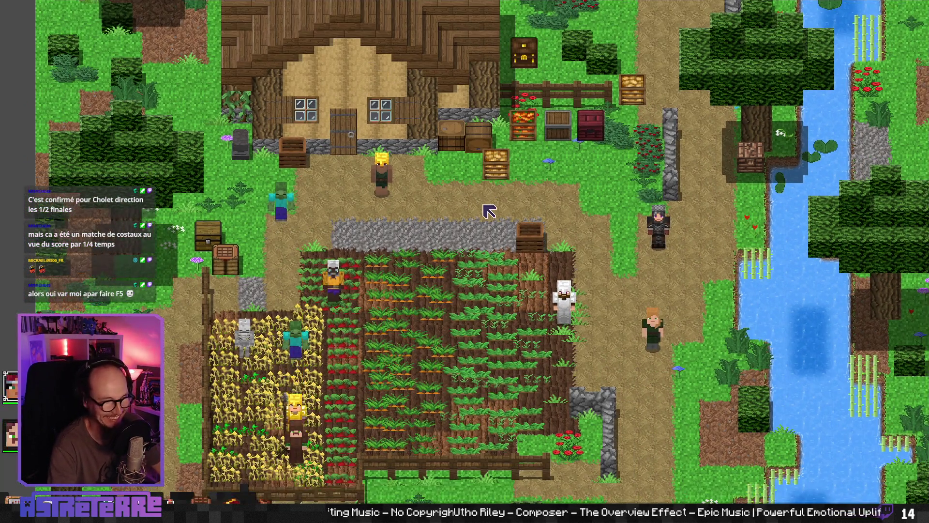
- Unequip the gold helmet, chestplate and leggings from the character's inventory
key(e)
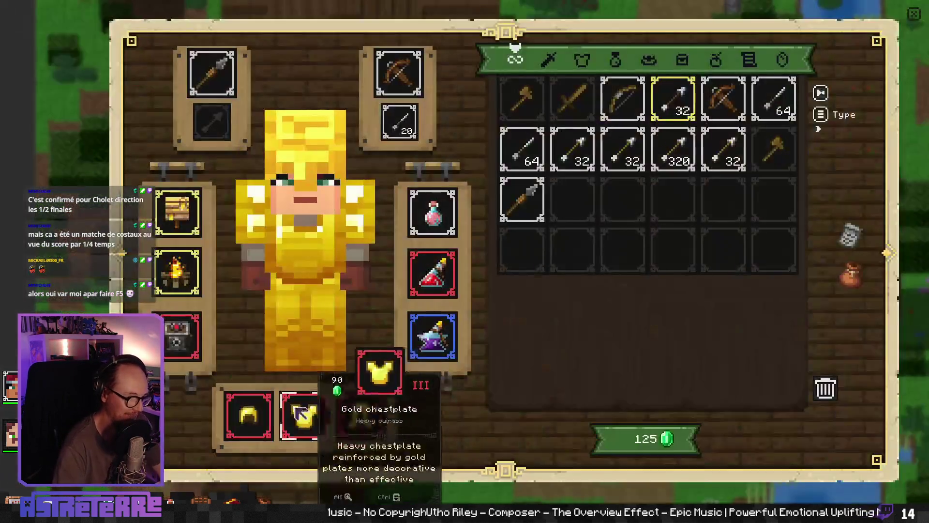
click(248, 415)
click(300, 415)
click(352, 416)
key(e)
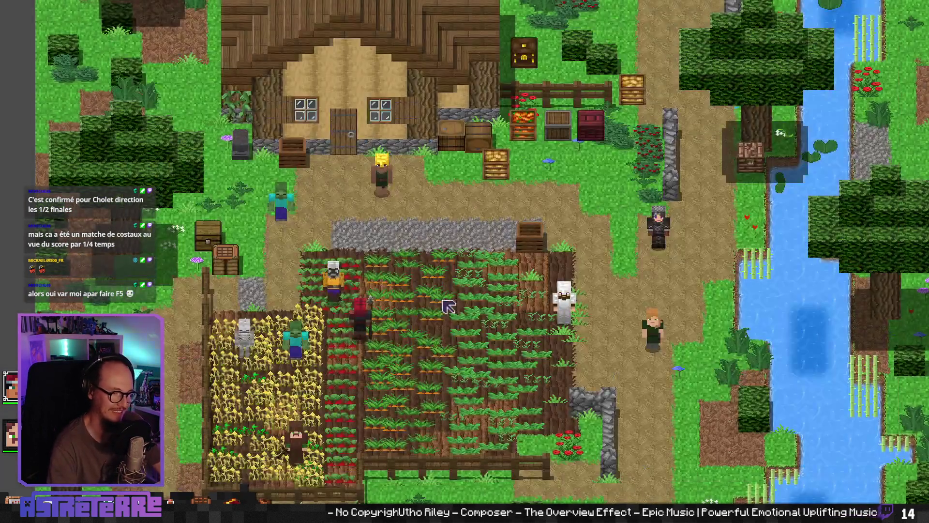
- Walk into the crop field, place the bee nest trap, and frame ScreenToGif over the field
key(d)
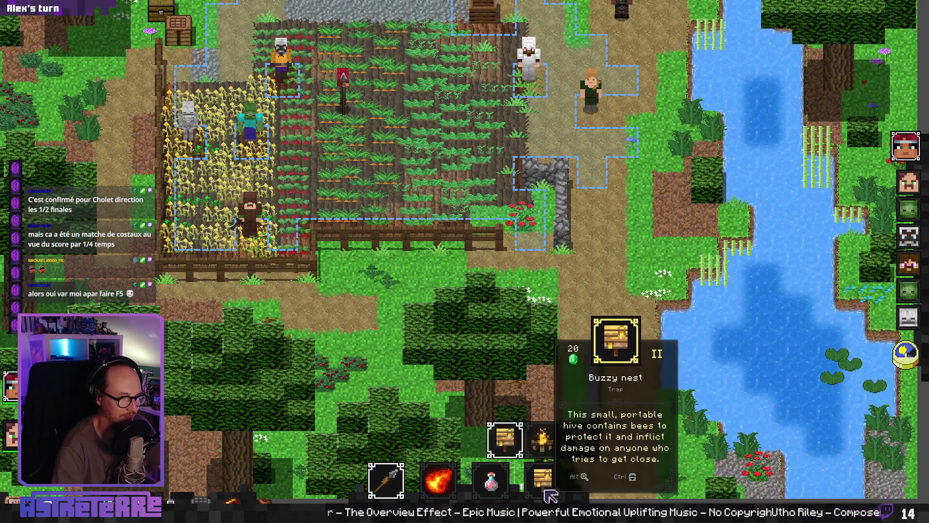
click(543, 479)
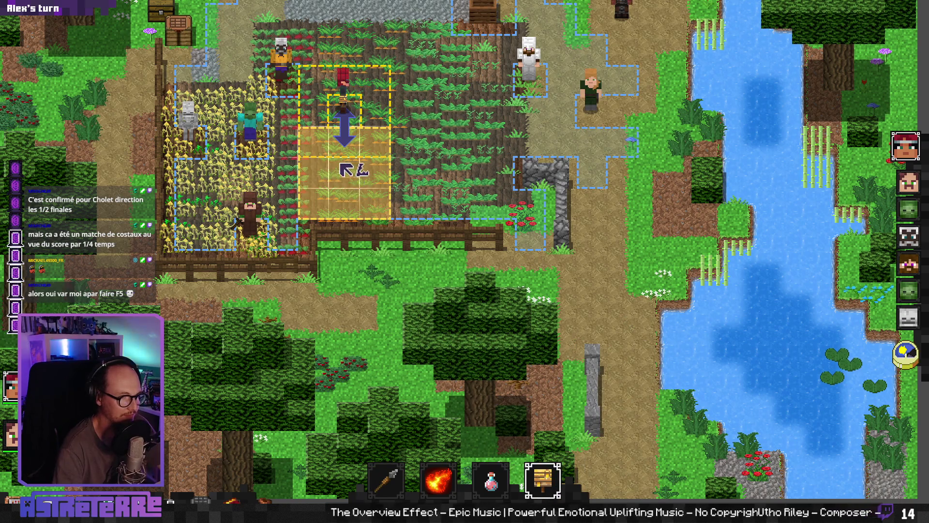
click(344, 171)
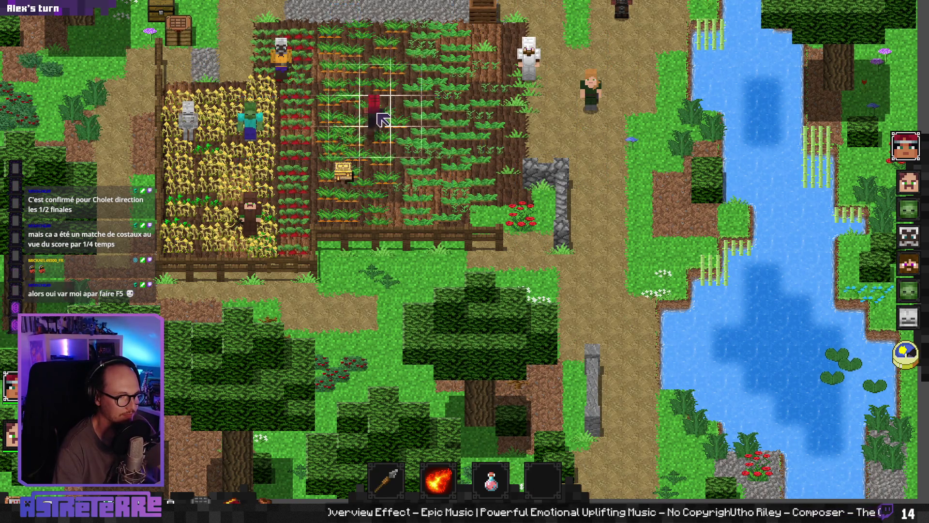
key(super)
key(super)
key(super)
key(super)
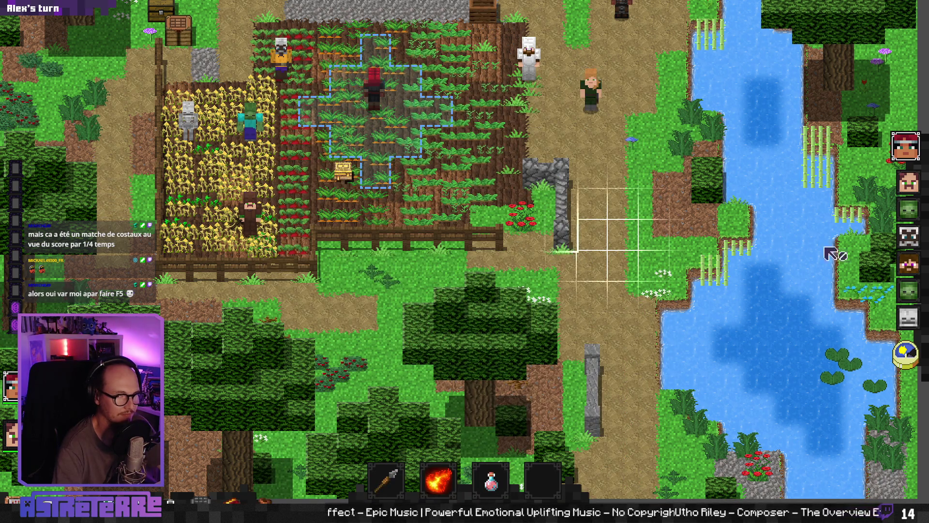
drag(405, 129, 361, 57)
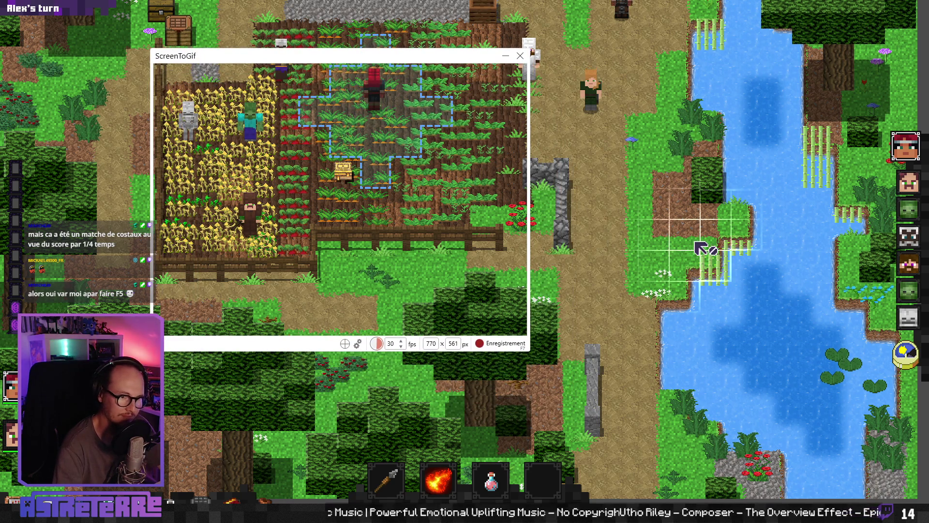
- Record the turn ending and the enemy's attack, then stop to load the frames in the editor
key(F7)
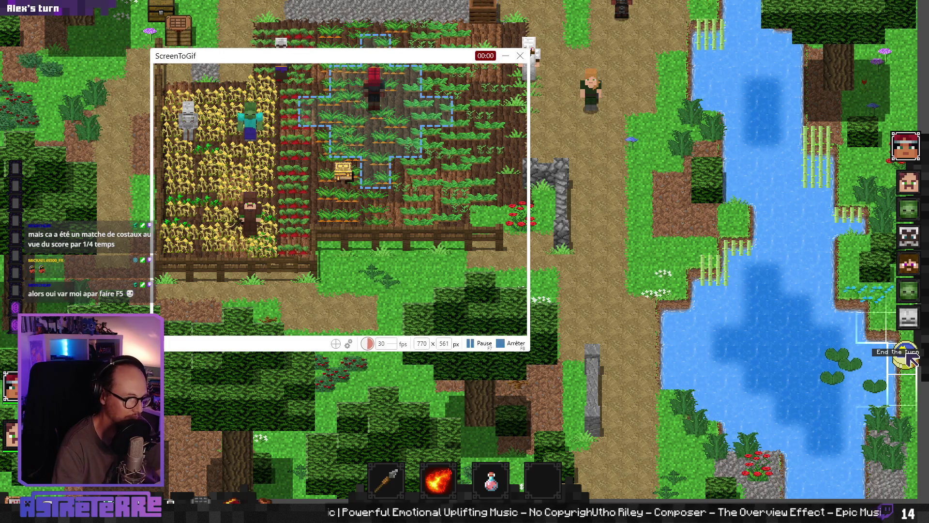
click(909, 359)
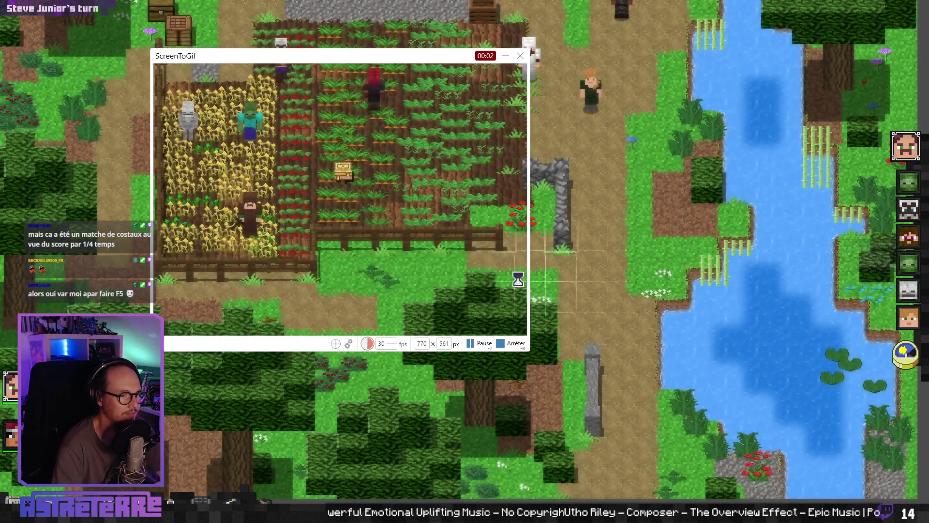
click(308, 212)
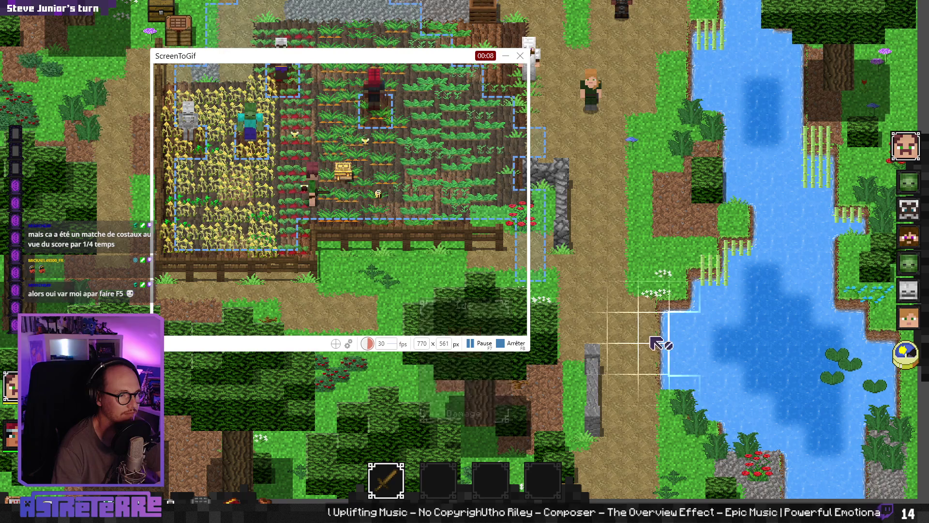
click(293, 213)
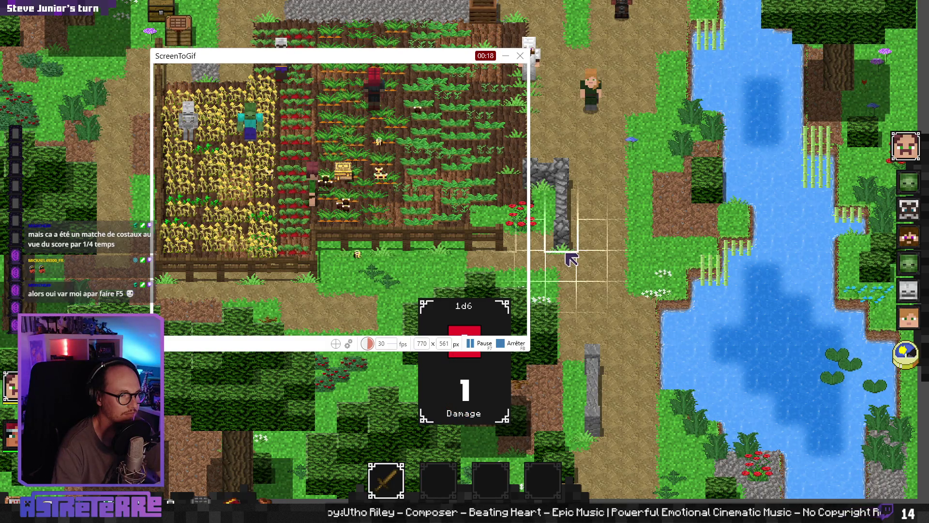
key(F7)
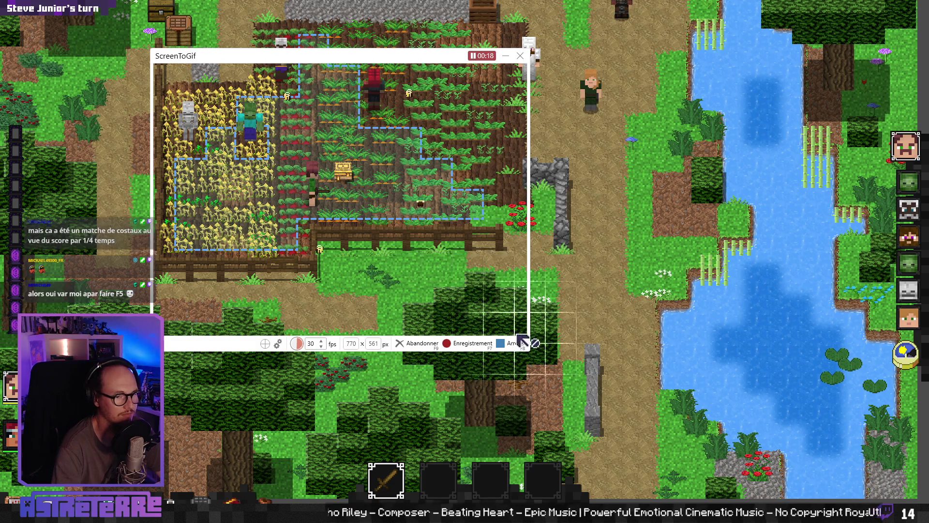
click(514, 343)
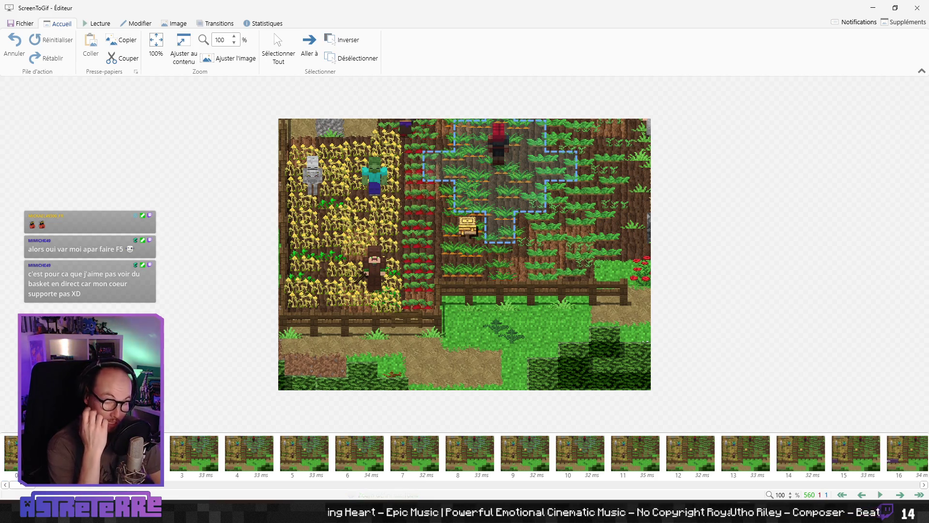
- Play back the 560 recorded frames, then quit the ScreenToGif editor with Oui
key(space)
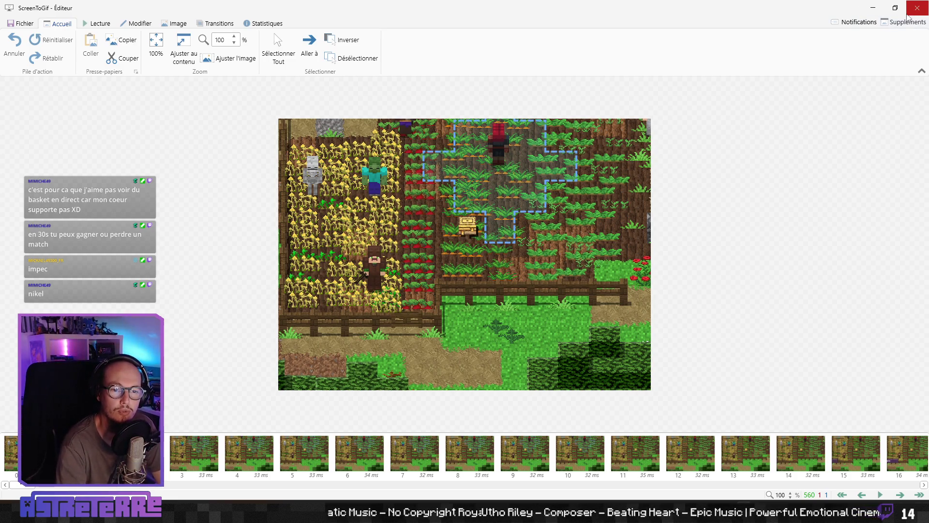
click(917, 8)
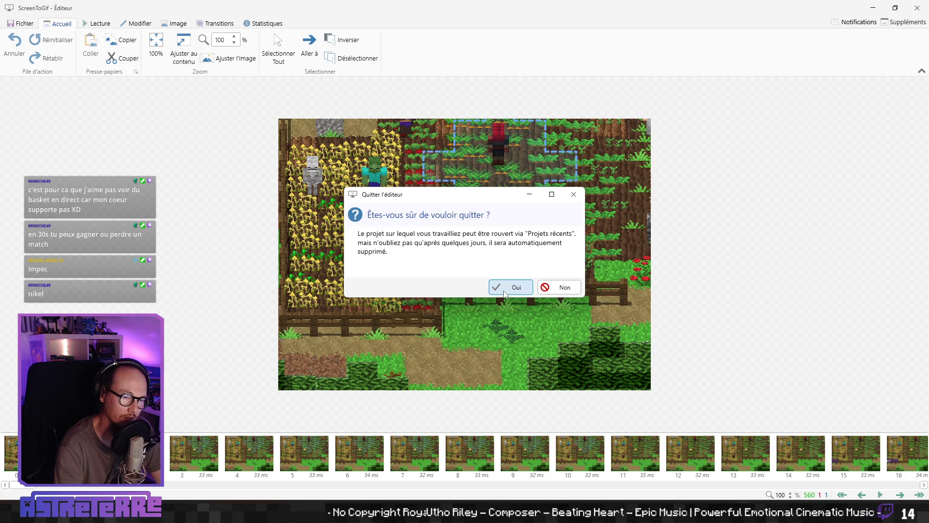
click(504, 292)
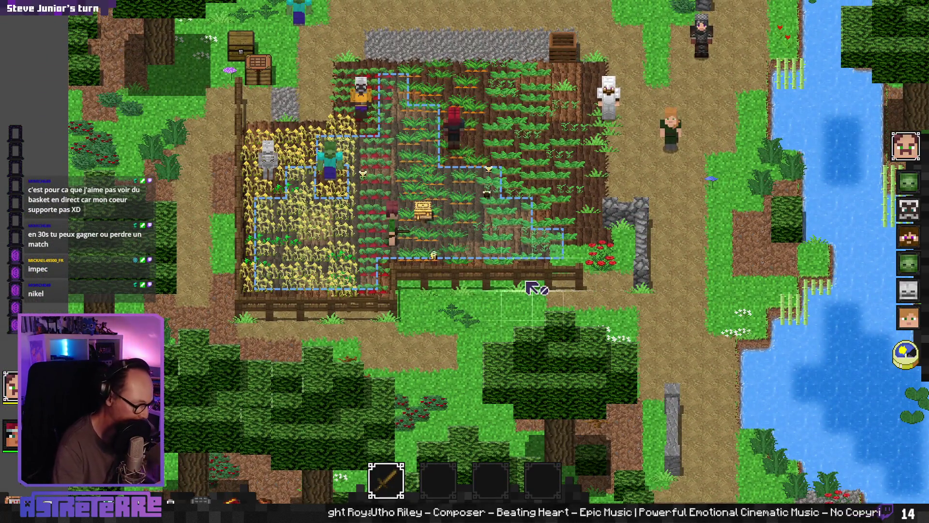
- Stop the game and scrub through the AnimationPlayer's fade_out animation
key(alt+F4)
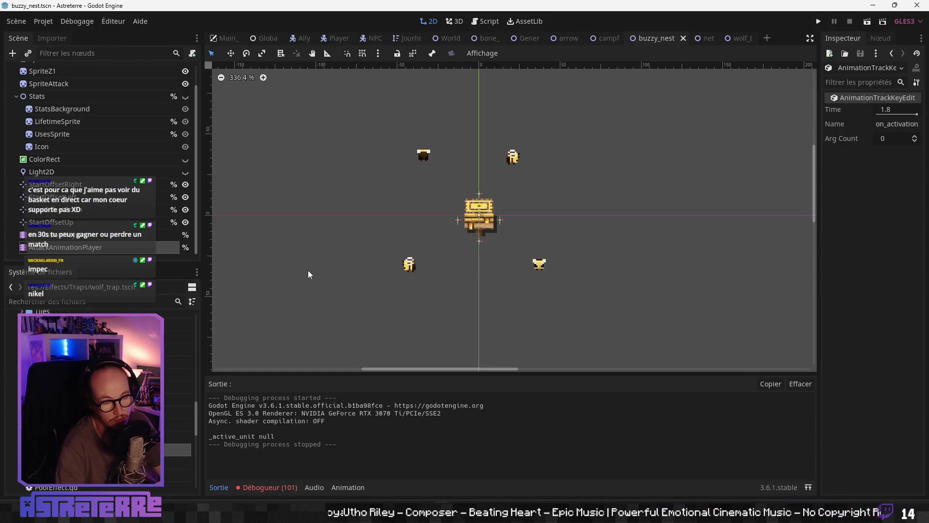
click(68, 237)
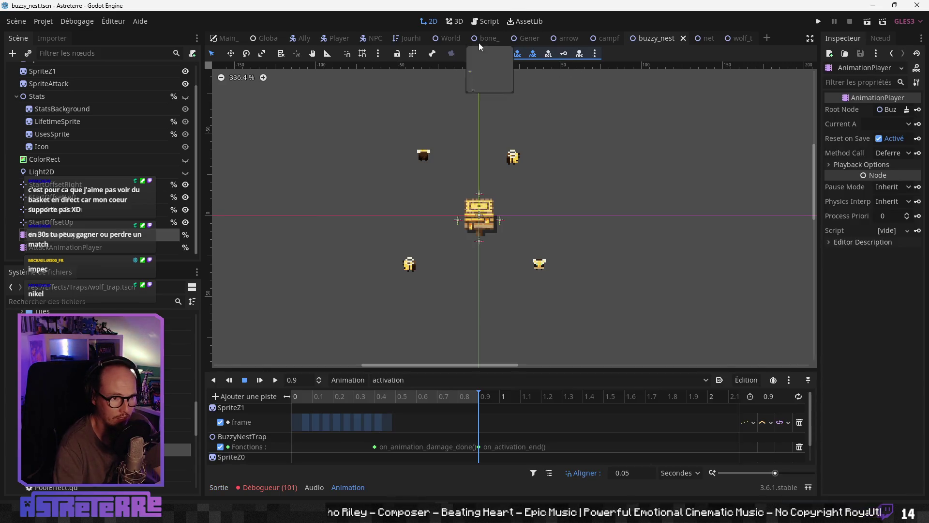
click(302, 396)
click(412, 381)
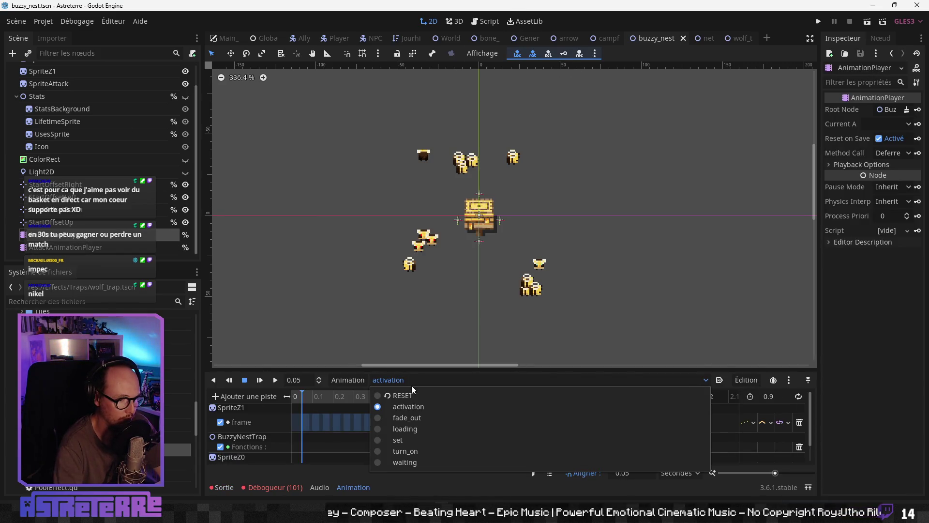
click(413, 419)
click(338, 400)
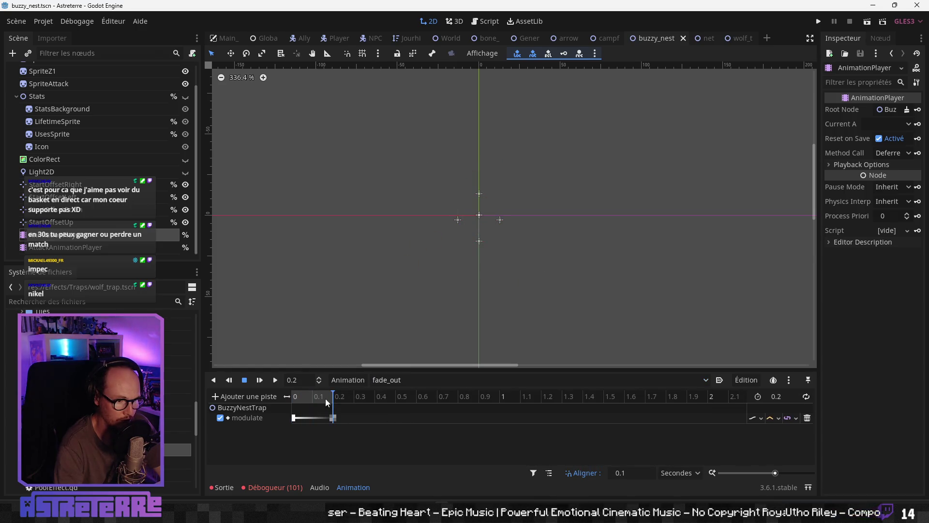
drag(326, 399, 284, 405)
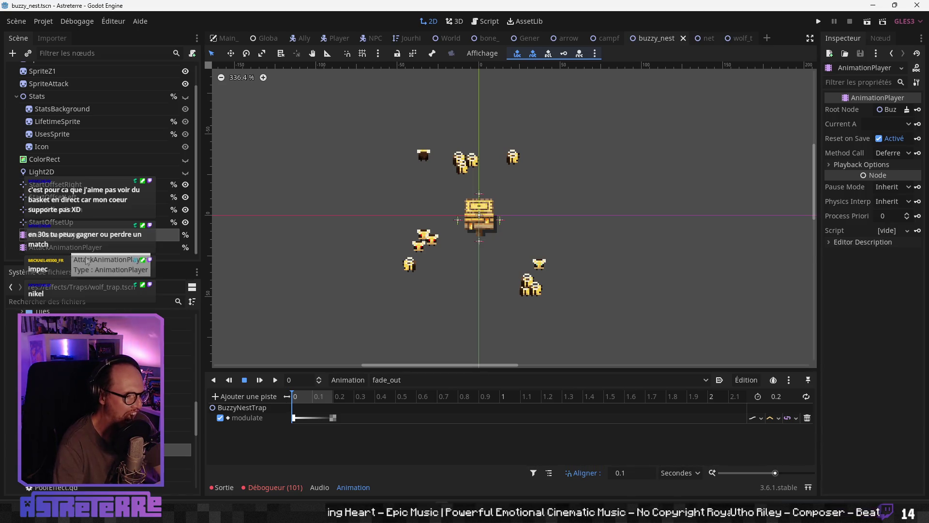
- Switch AnimationPlayer and AttackAnimationPlayer to their RESET animation
click(400, 381)
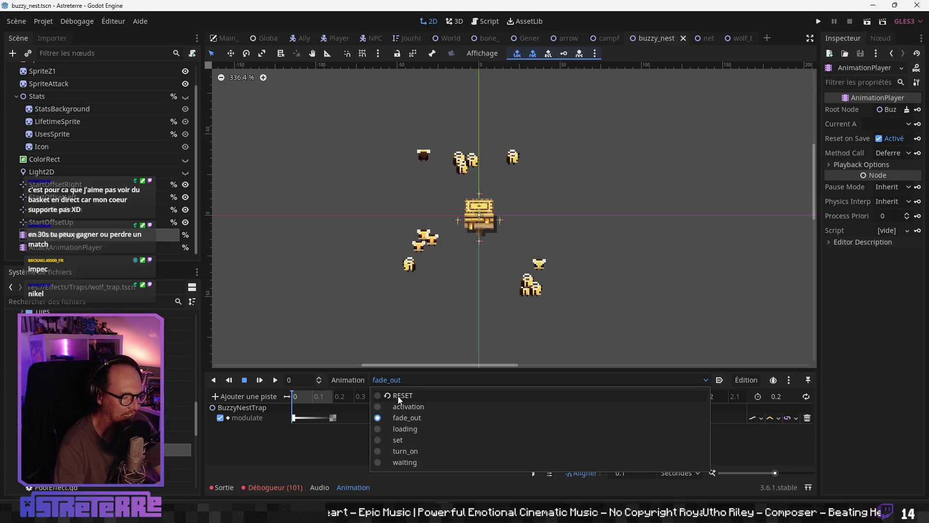
click(400, 396)
click(401, 382)
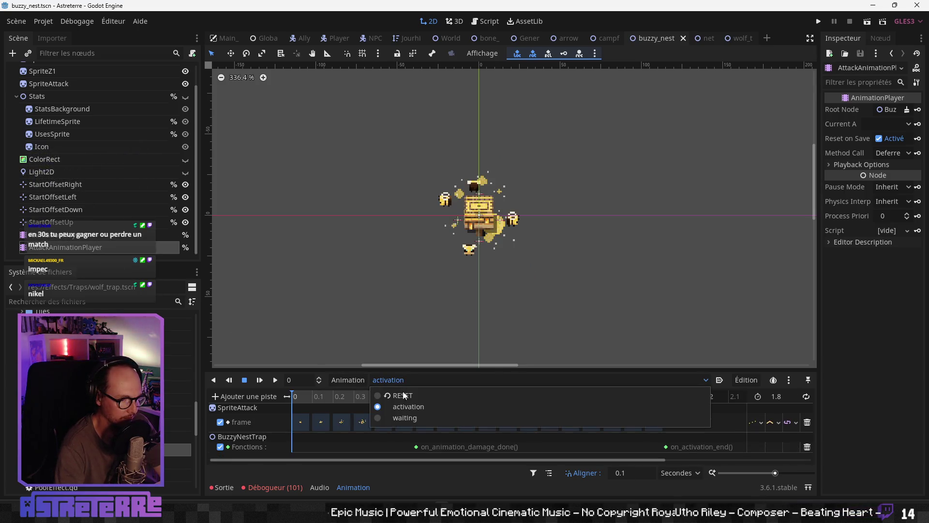
click(403, 396)
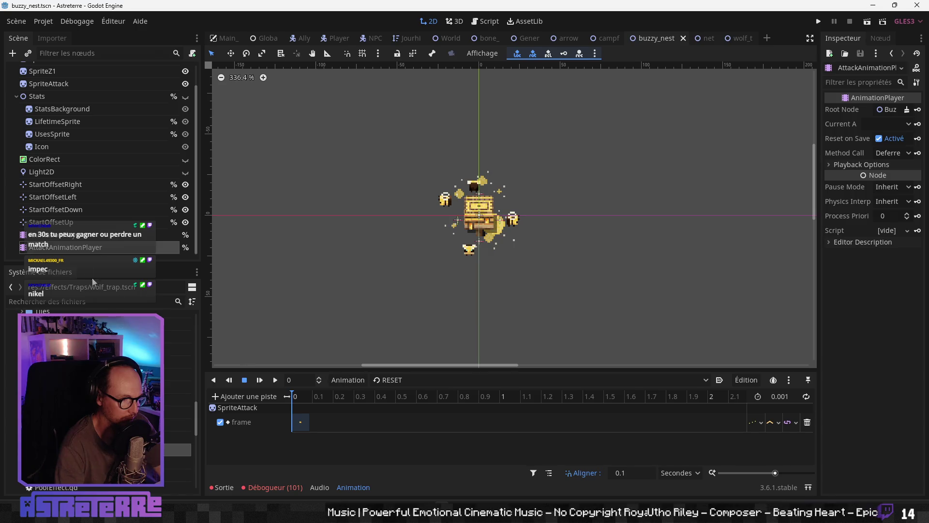
- Add a new fade_out animation of length 0.2 to AttackAnimationPlayer
click(329, 380)
click(368, 313)
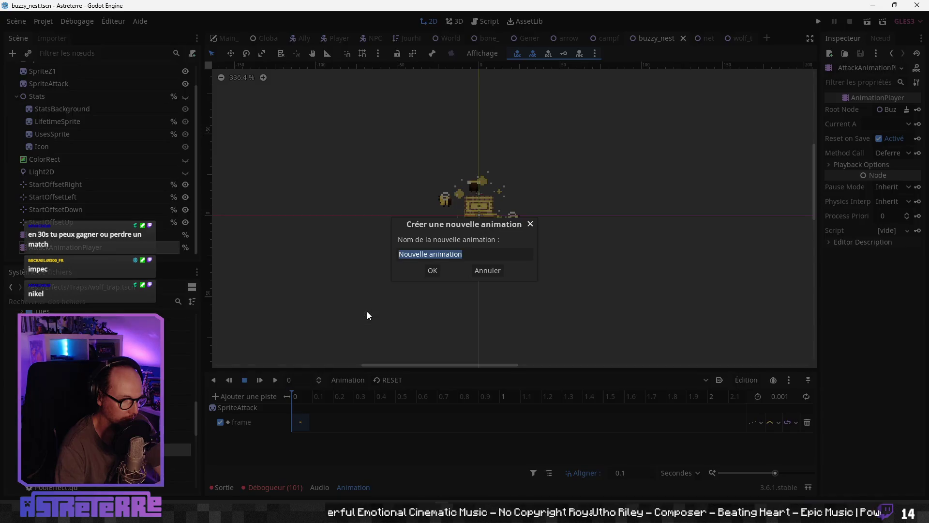
text(fade_out)
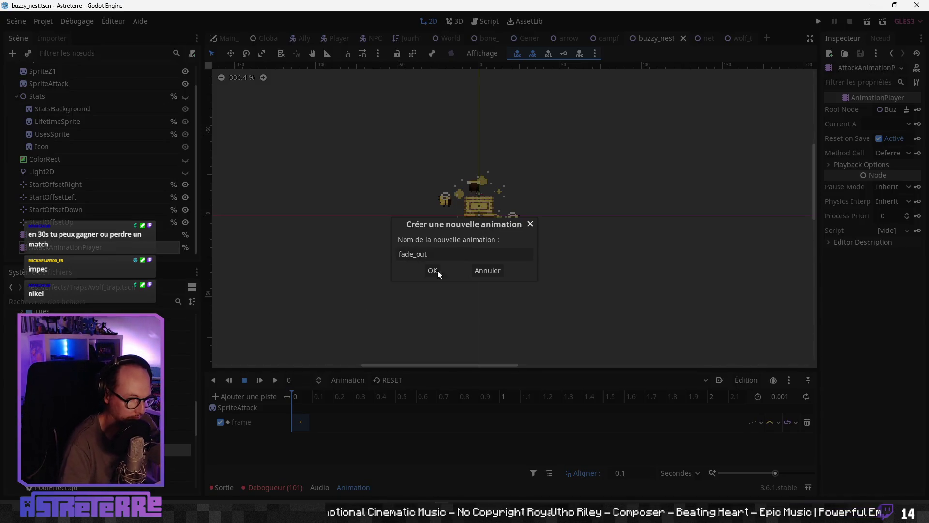
click(438, 272)
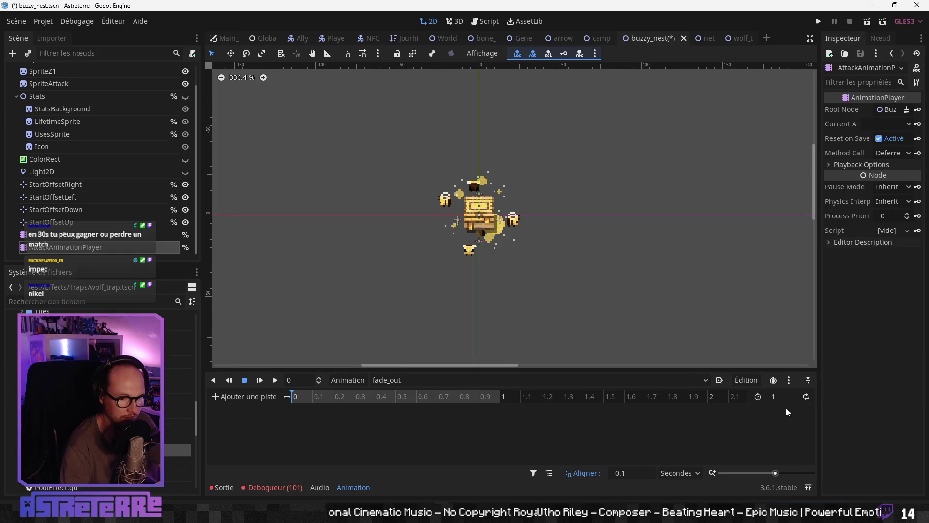
click(783, 396)
text(0.2)
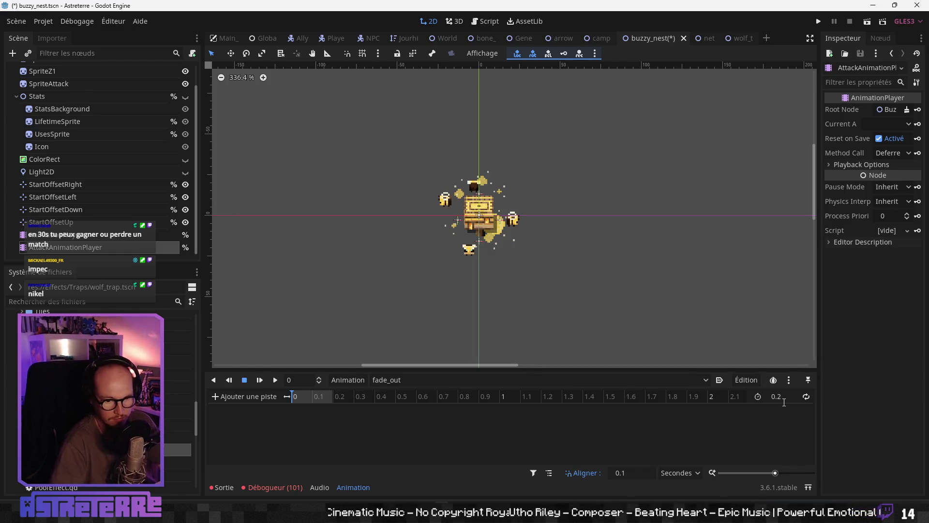
click(248, 396)
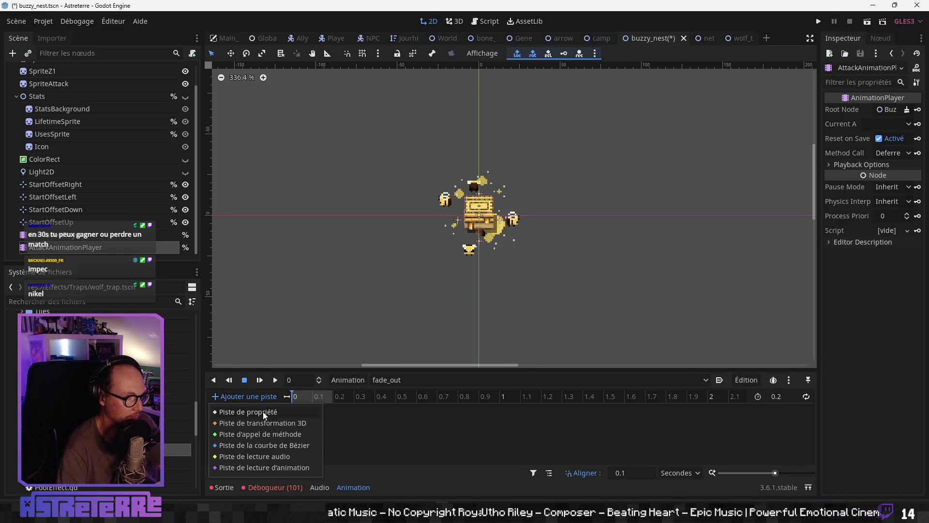
- Compare it with the AnimationPlayer's own fade_out animation
click(373, 385)
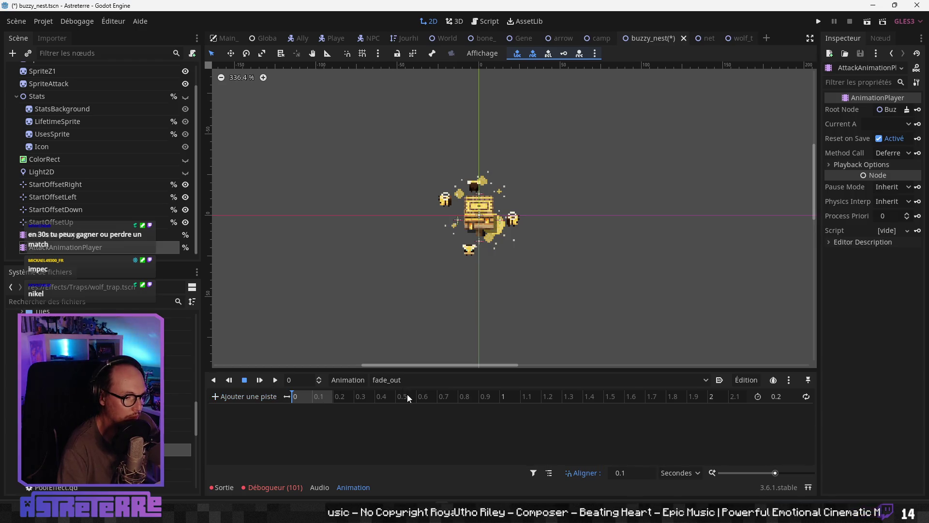
click(390, 383)
click(405, 383)
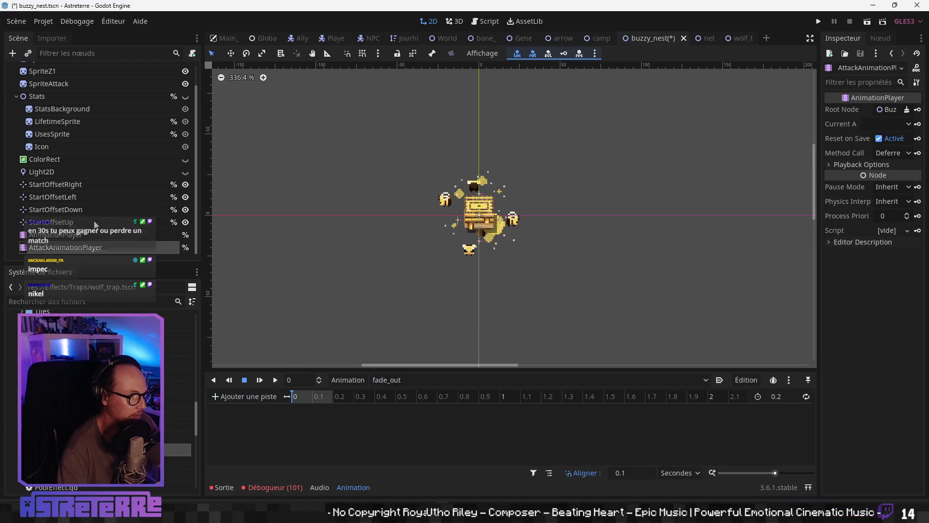
click(56, 235)
click(400, 383)
click(408, 419)
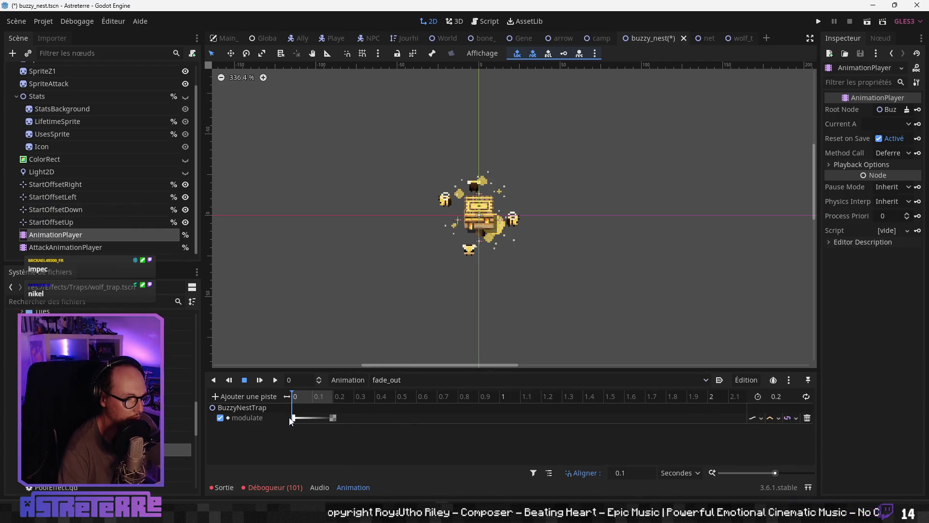
scroll(67, 109, up, 2)
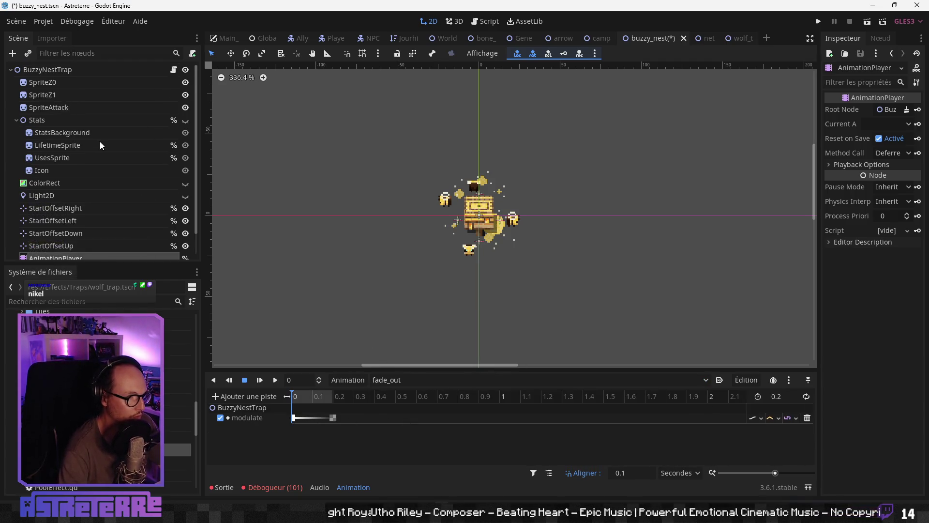
scroll(102, 145, down, 2)
click(402, 380)
click(404, 388)
- Delete the fade_out animation from AttackAnimationPlayer
click(55, 249)
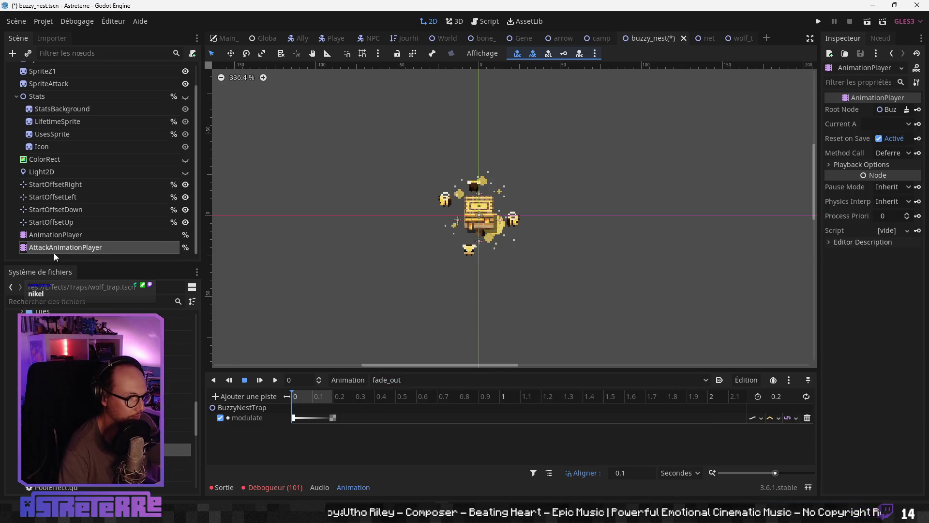
click(389, 382)
click(408, 397)
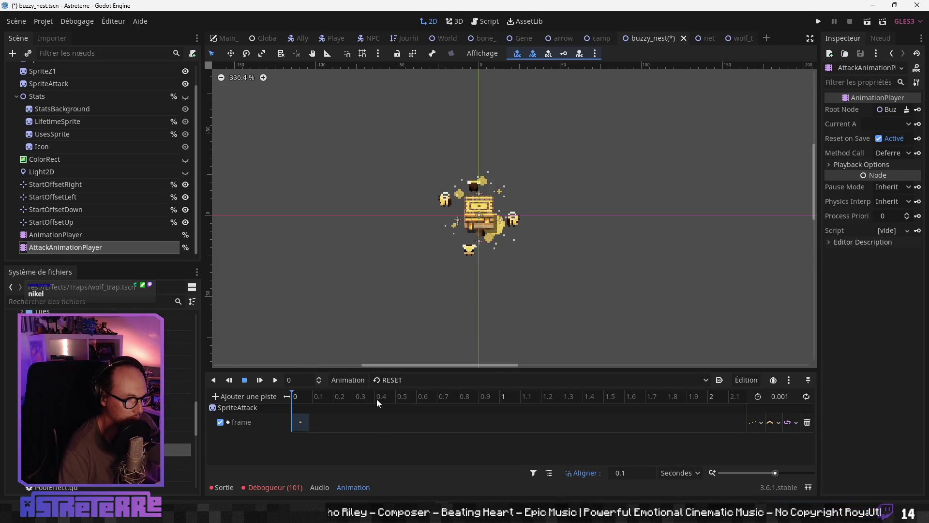
click(405, 381)
click(407, 418)
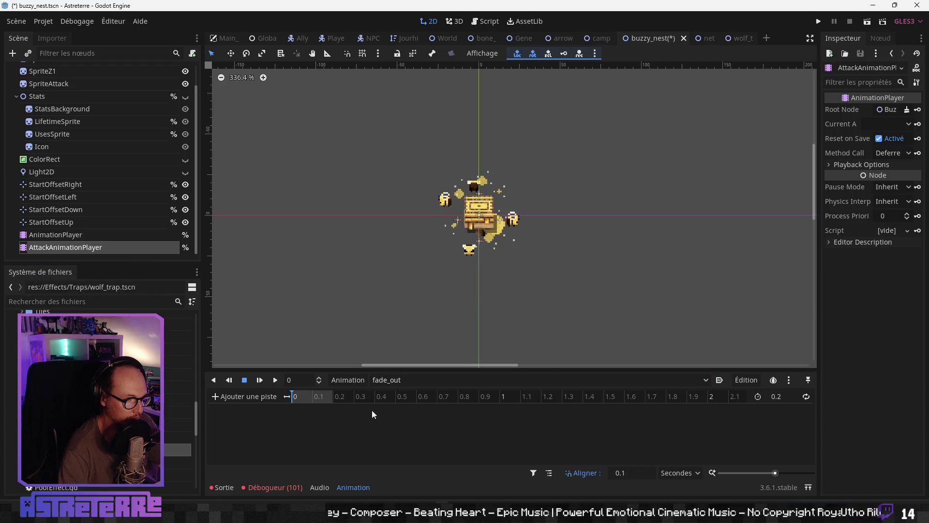
click(346, 381)
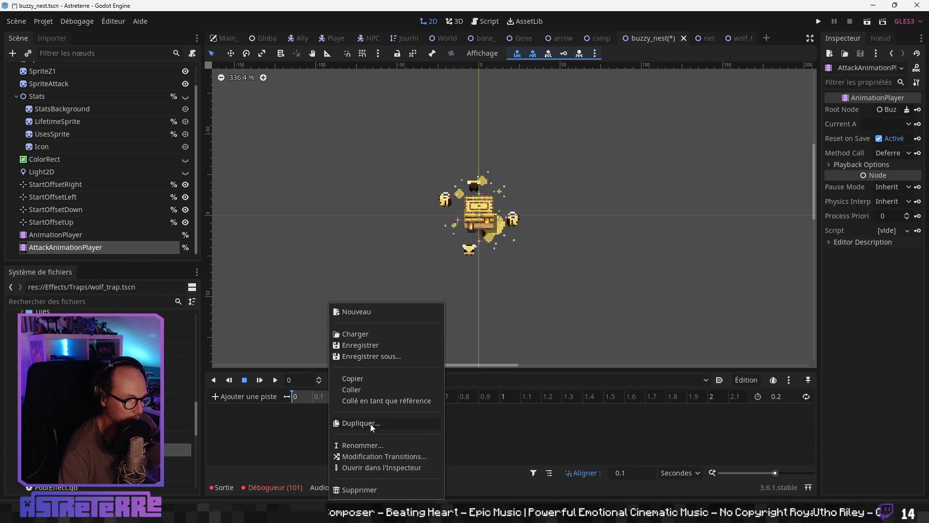
click(365, 491)
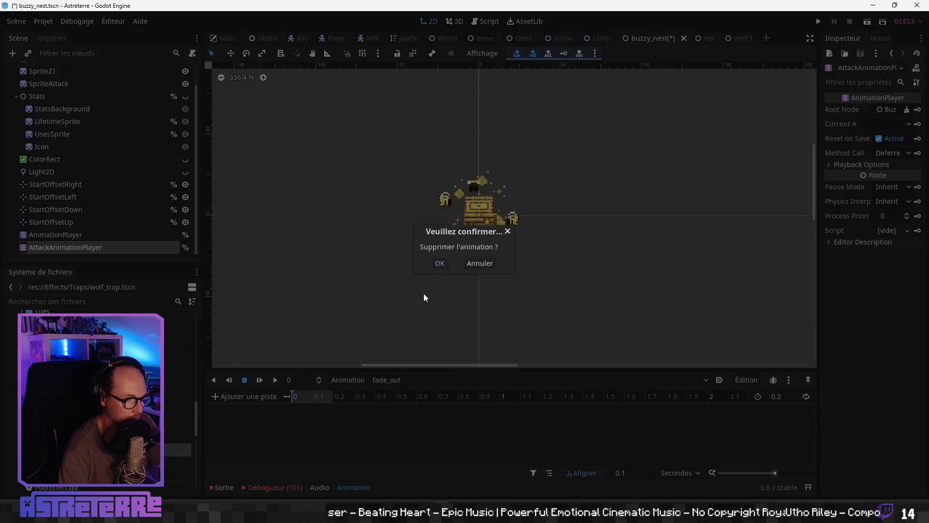
key(Return)
- Confirm only RESET, activation and waiting remain, then reselect AnimationPlayer
click(411, 386)
click(412, 387)
click(413, 389)
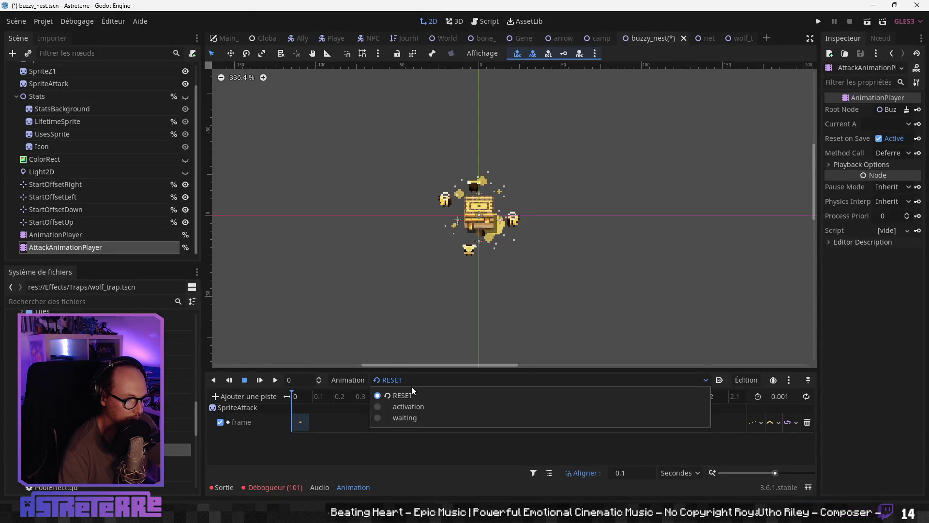
click(328, 389)
click(60, 236)
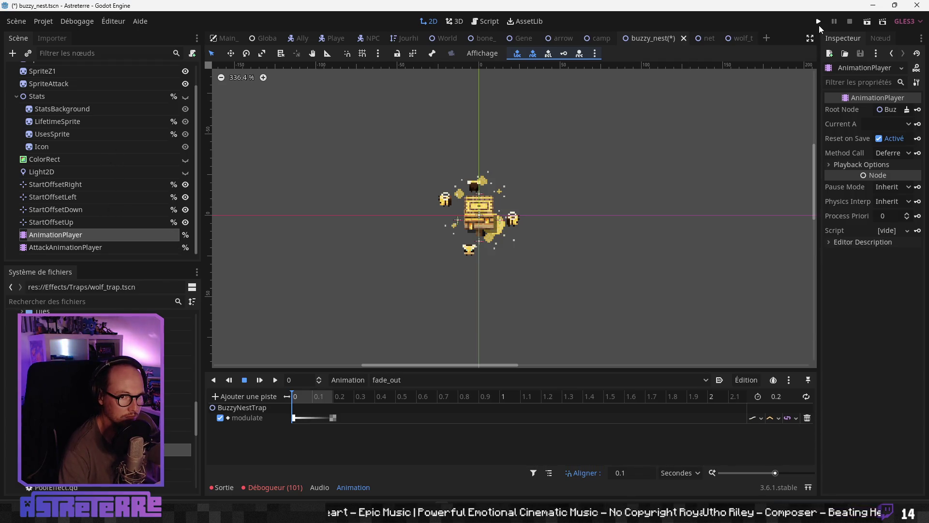
- Run the game, unequip the gold helmet, chestplate and leggings, then close the debug window
click(819, 22)
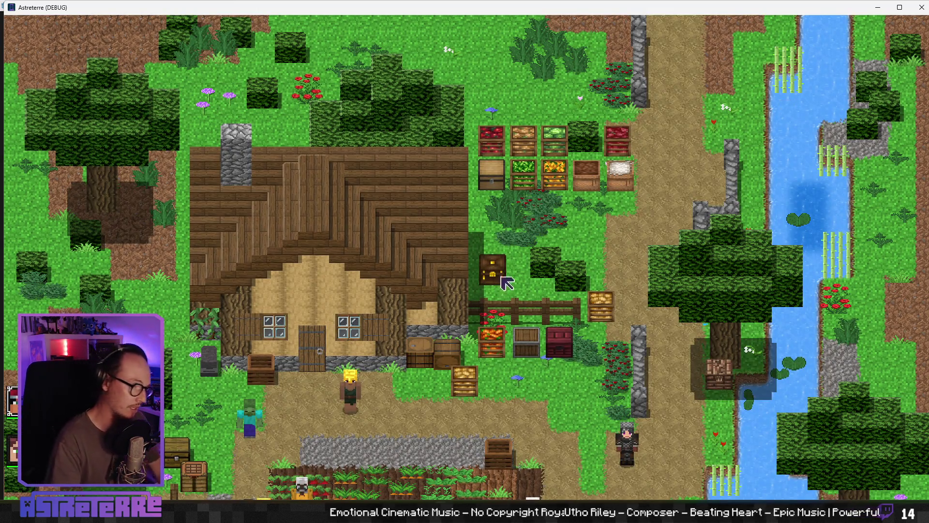
key(s)
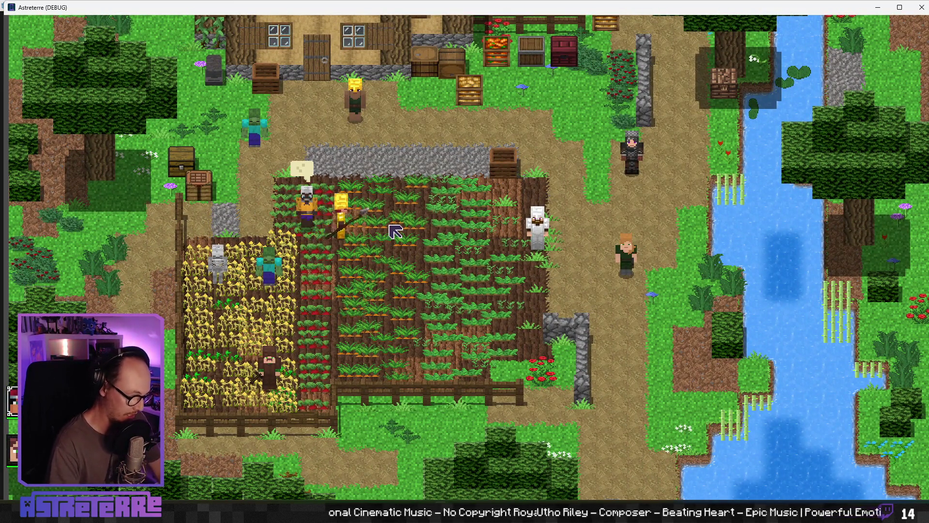
key(i)
click(262, 437)
click(309, 430)
click(341, 419)
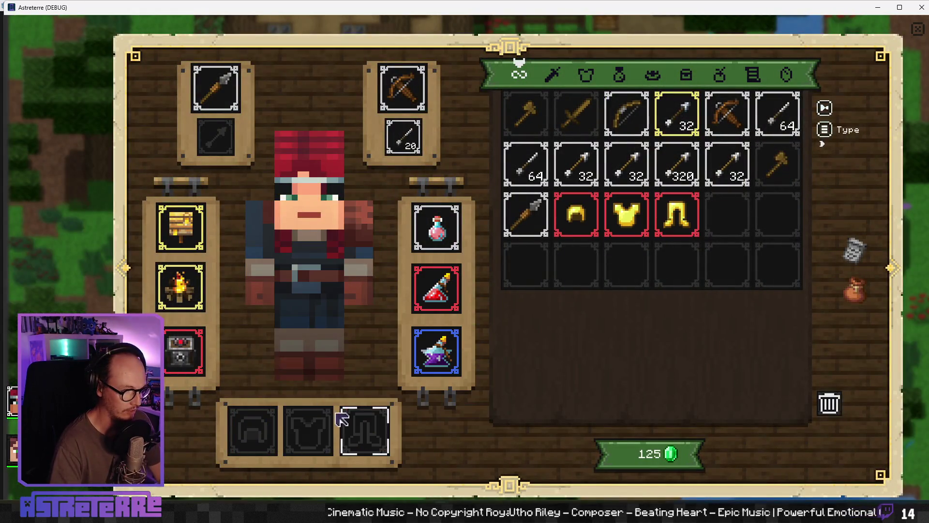
key(i)
click(922, 7)
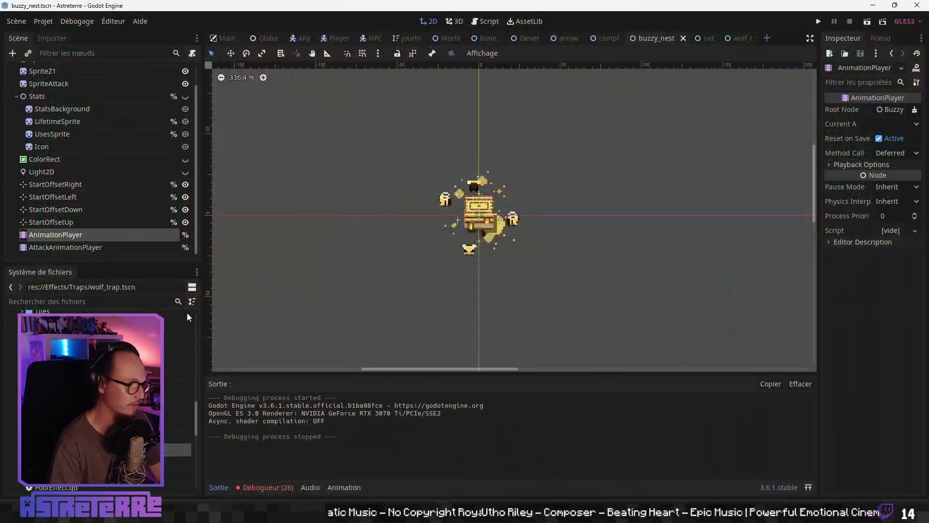
- Change buzzy_nest's lifetime from 3 to 1 in Actions_Catalog.json, then minimize Notepad
key(alt+Tab)
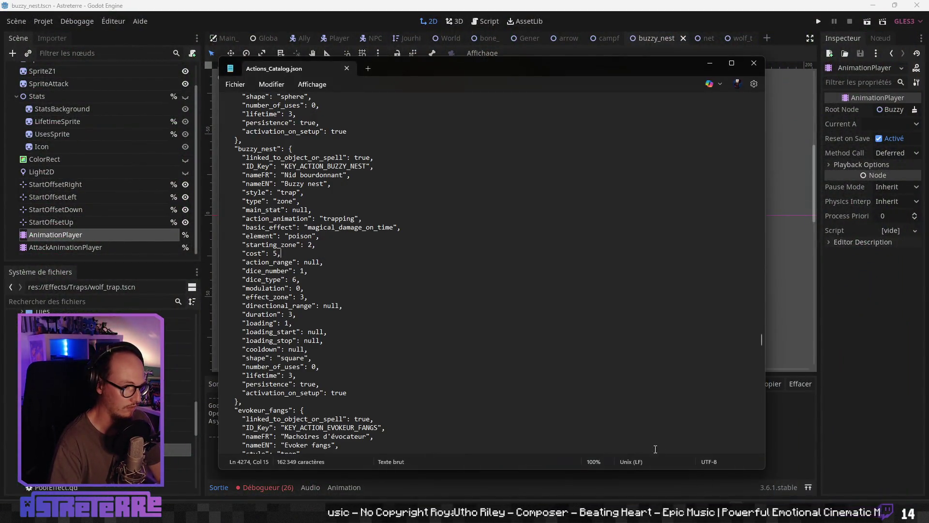
scroll(405, 395, down, 1)
click(329, 244)
text(1)
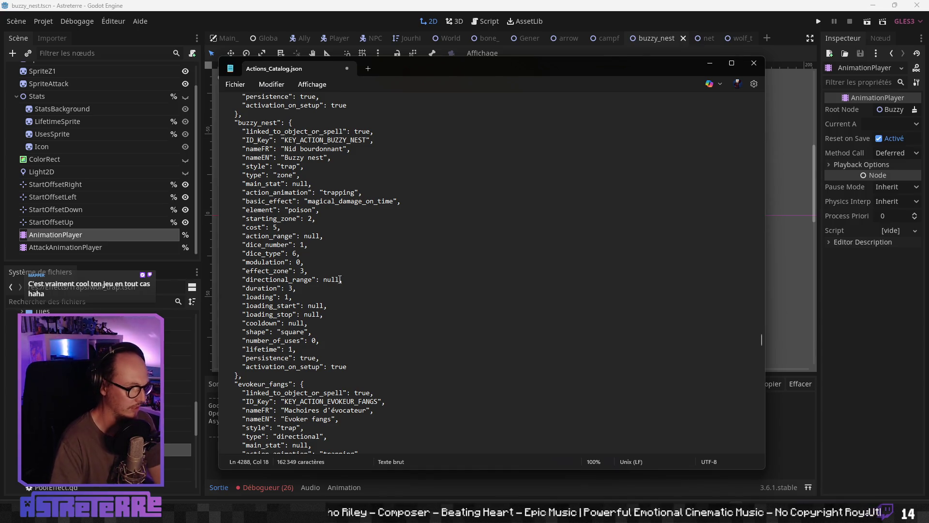
click(339, 278)
text(,)
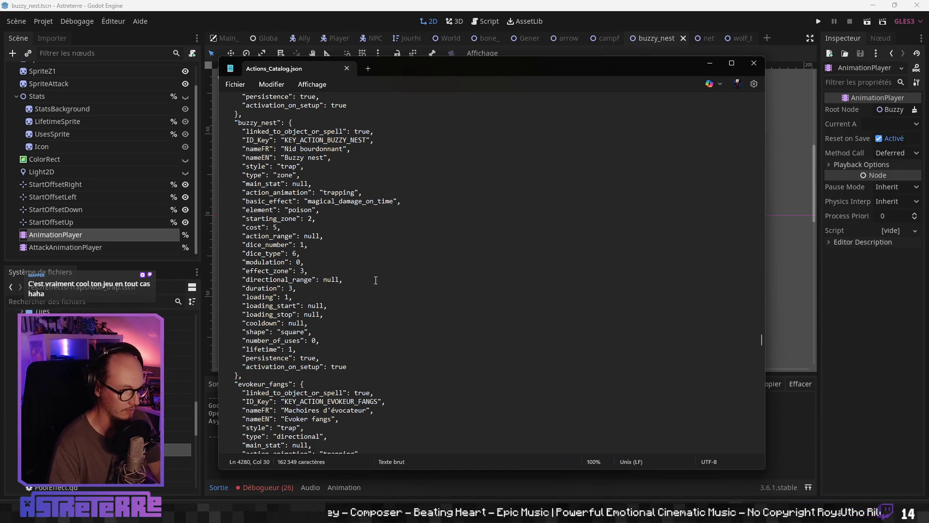
click(714, 66)
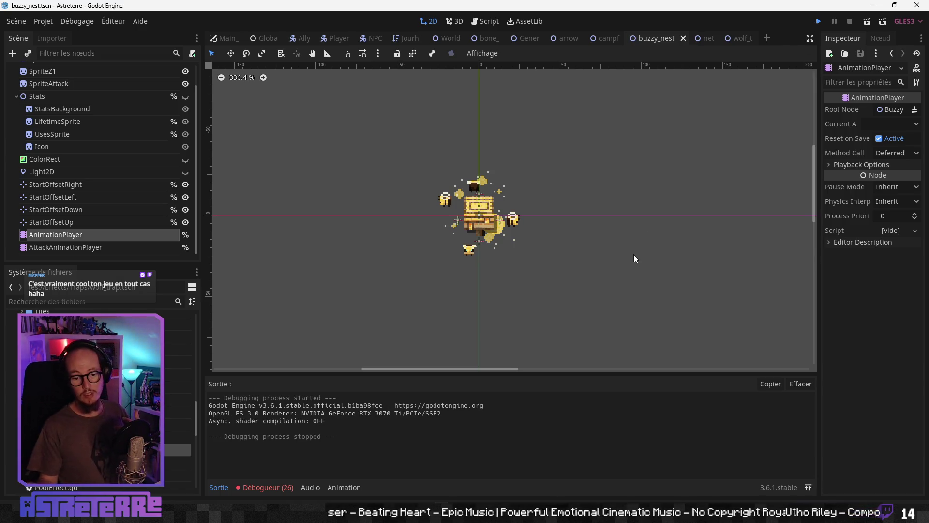
- Run the game with F5, unequip the gold helmet, chestplate and leggings, and end placement
key(F5)
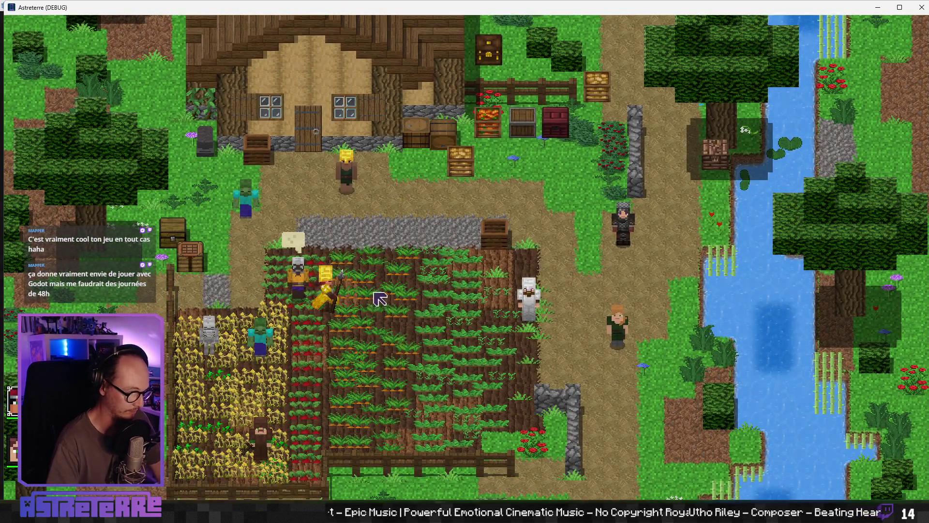
key(i)
click(254, 431)
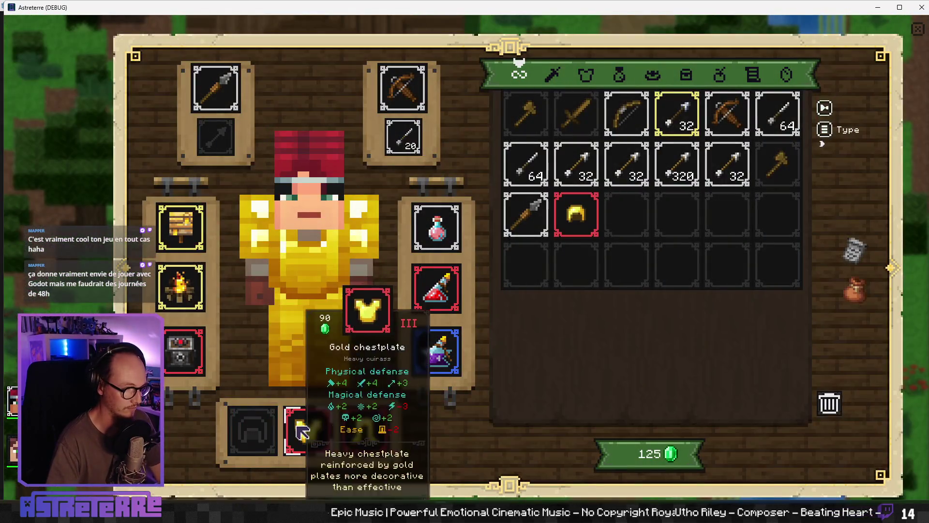
click(307, 431)
click(363, 432)
key(i)
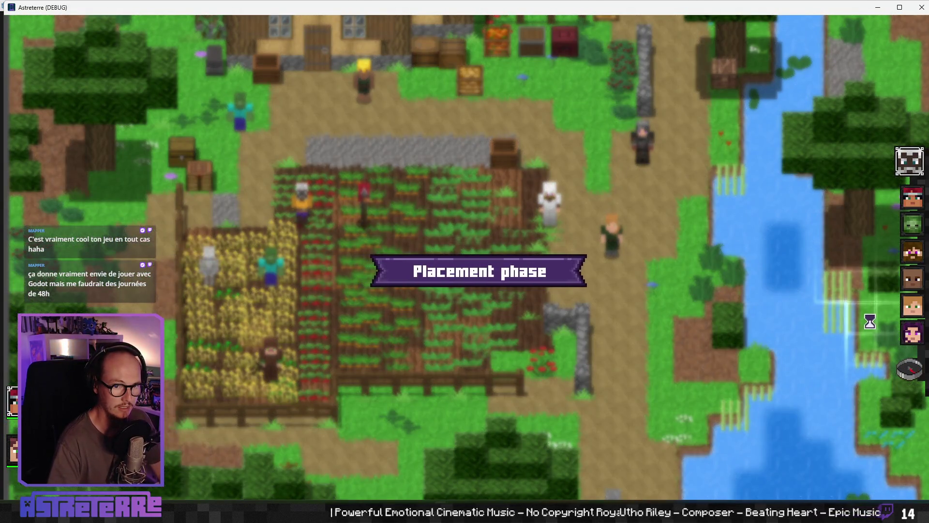
click(910, 369)
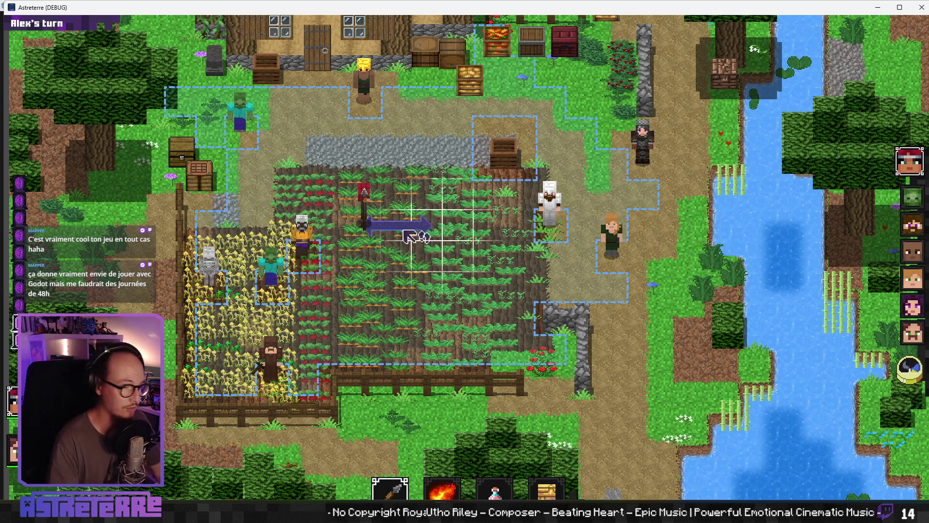
- Place a Buzzy nest and a Campfire trap in the field beside Alex
mouse_move(549, 493)
click(509, 455)
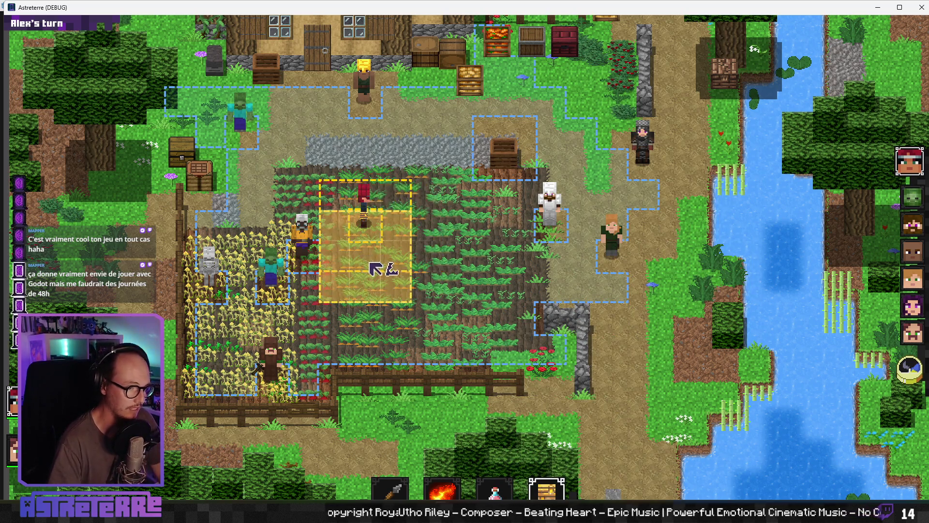
click(410, 200)
mouse_move(448, 490)
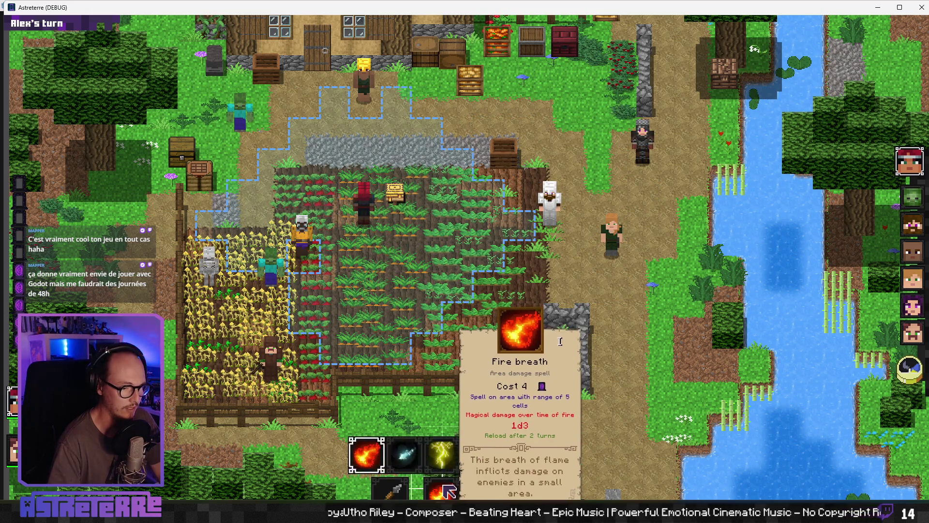
click(546, 490)
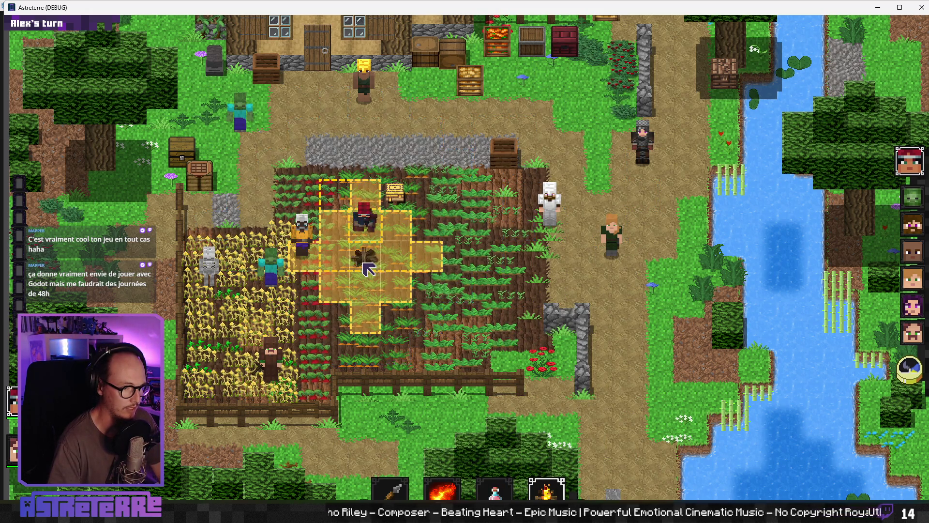
click(367, 268)
- Ready the Arrows dispenser for placement and bring up the debug console
mouse_move(546, 490)
click(617, 310)
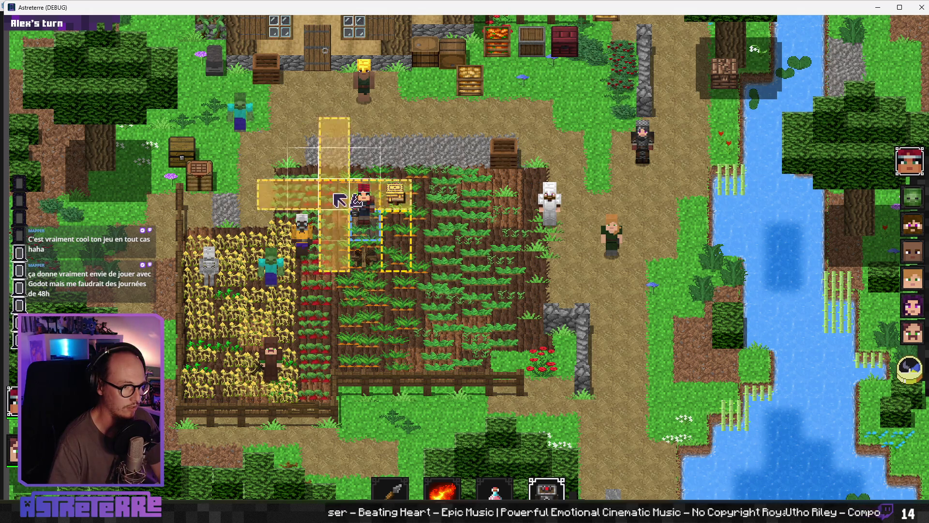
mouse_move(732, 472)
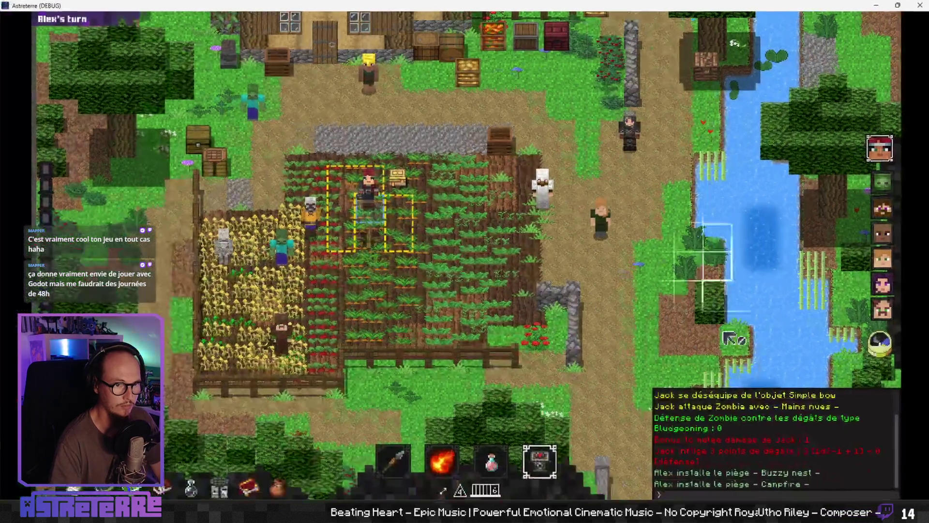
key(super+Up)
text(add action_points 10)
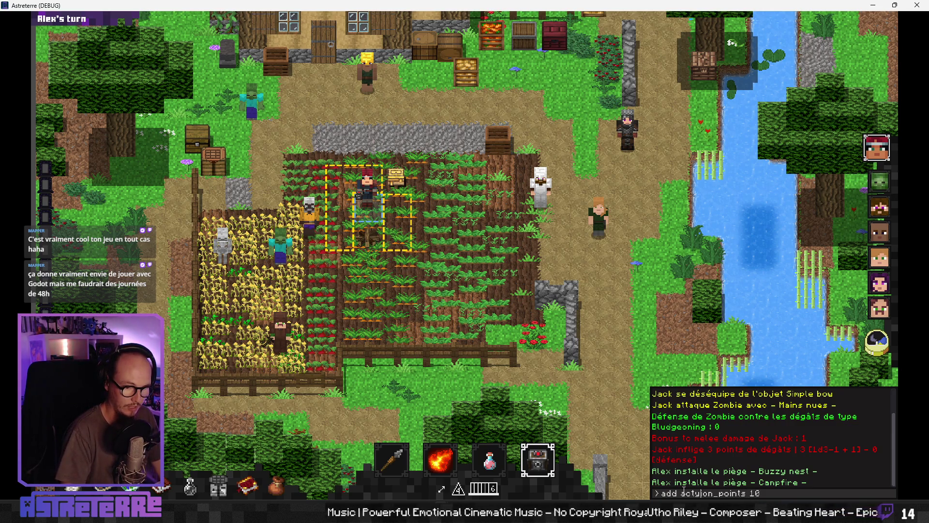
- Give Alex 10 action points, place the Arrows dispenser, and move Alex further south
key(Return)
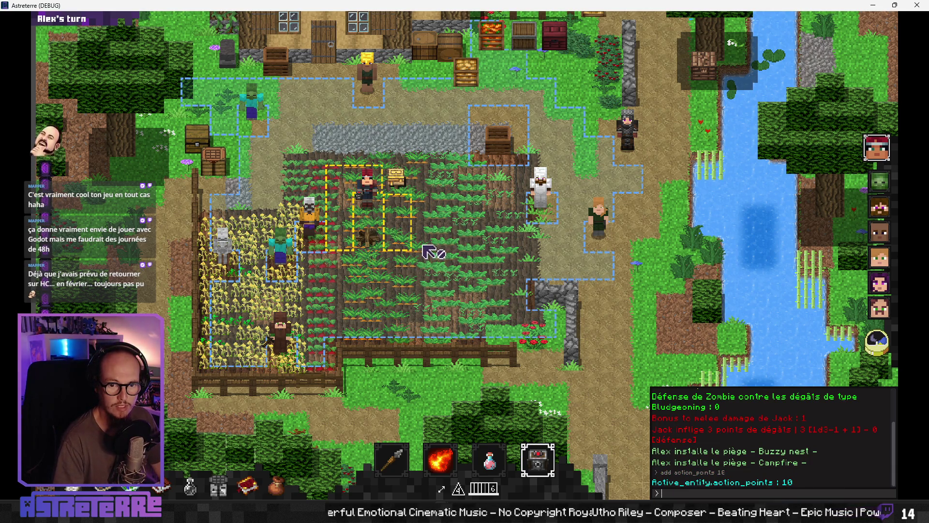
key(Escape)
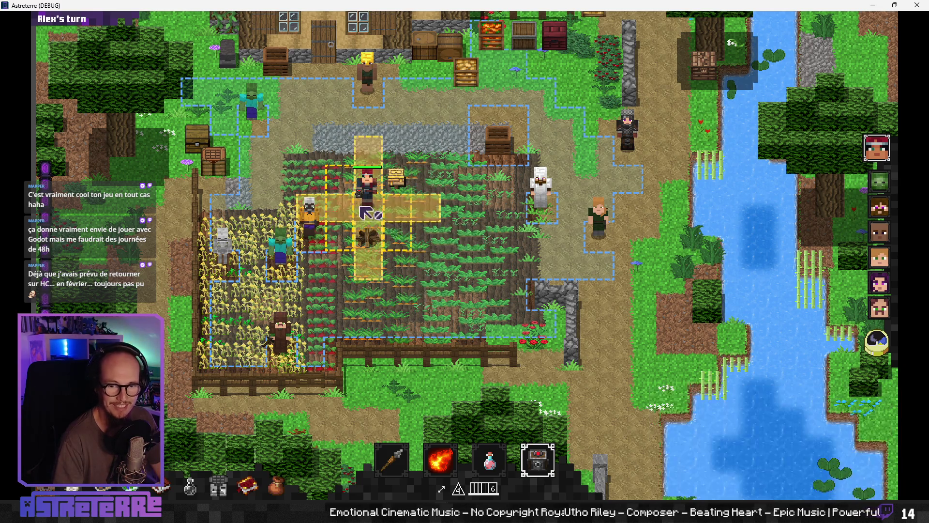
click(354, 294)
click(355, 293)
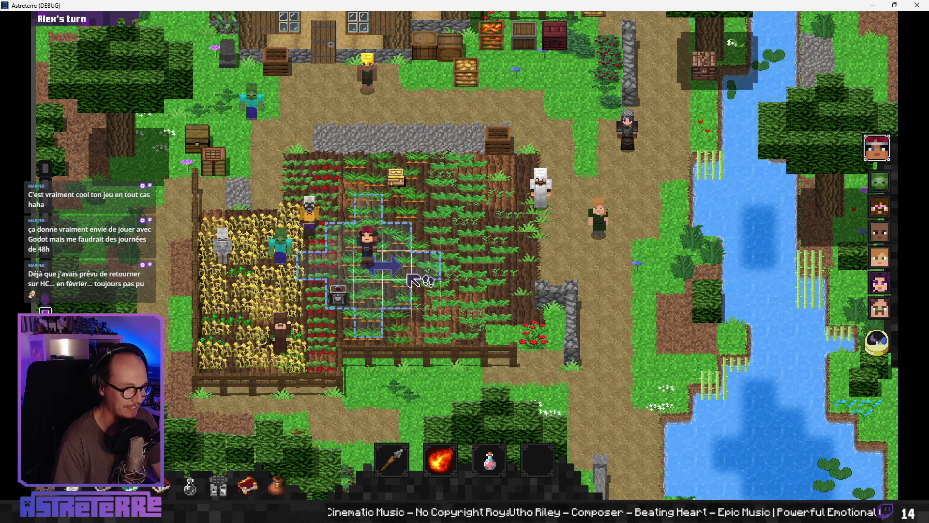
click(408, 314)
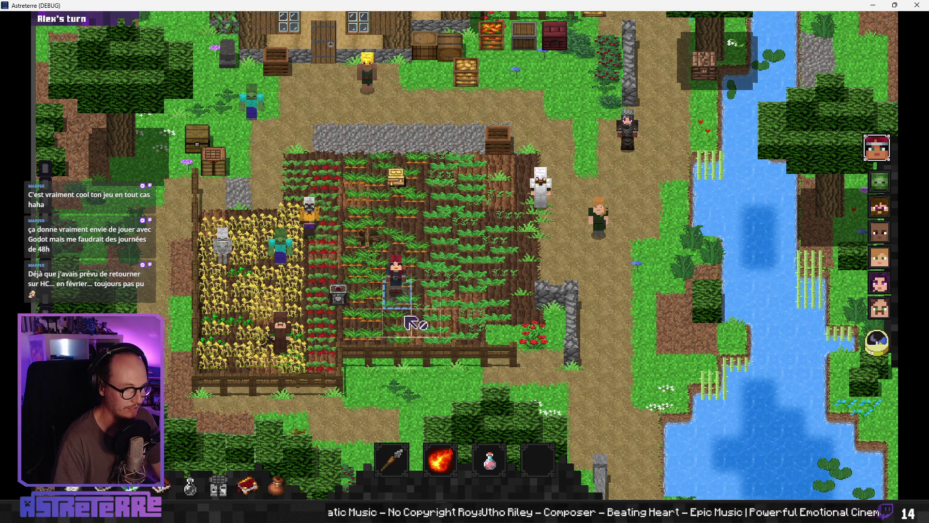
- Refill Alex's action points to 10 with 'add action_points 10', then view the inventory
key(grave)
text(add action_points 10)
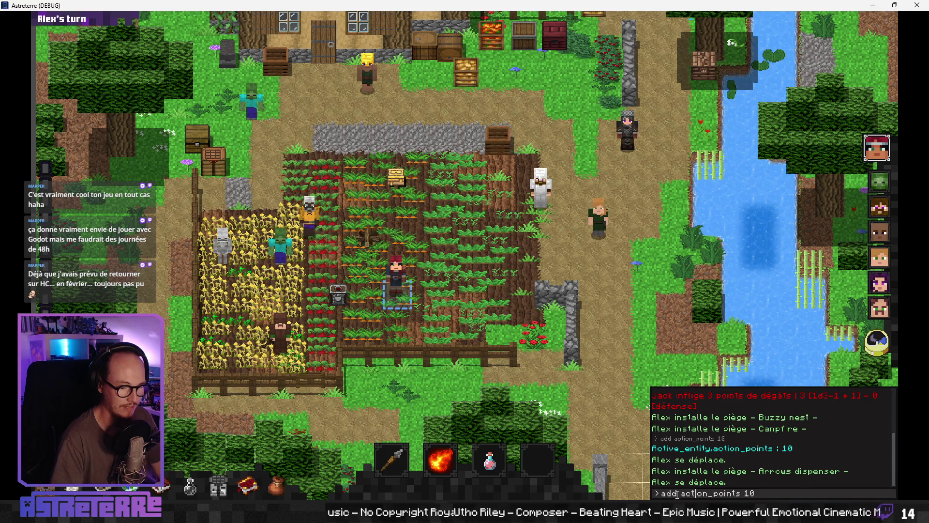
key(Return)
key(grave)
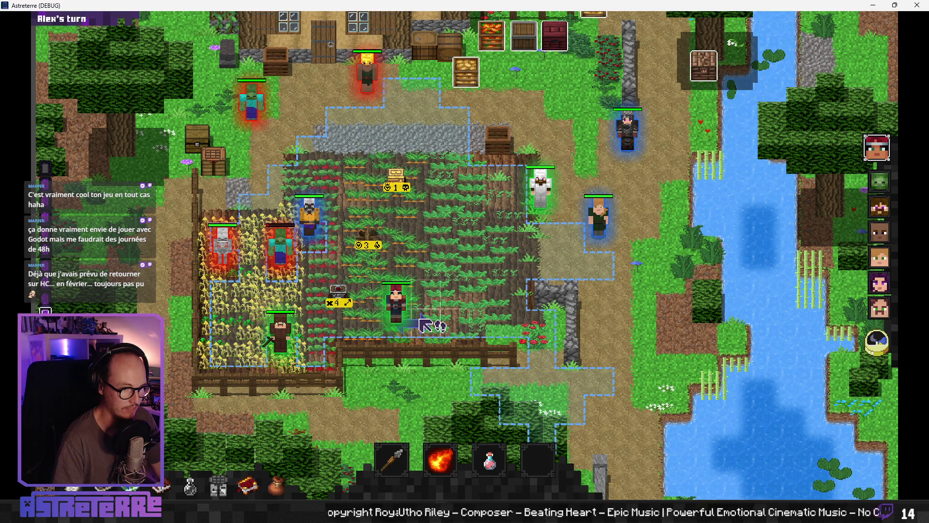
key(grave)
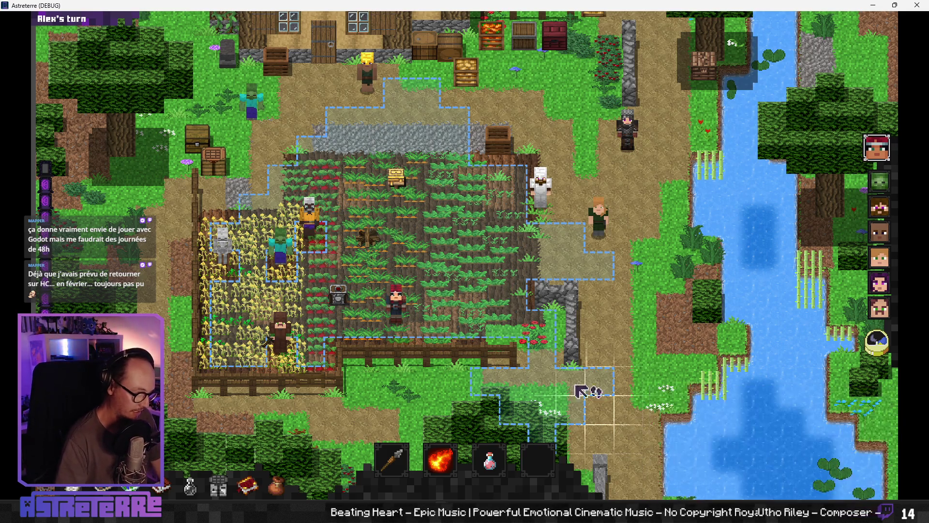
key(i)
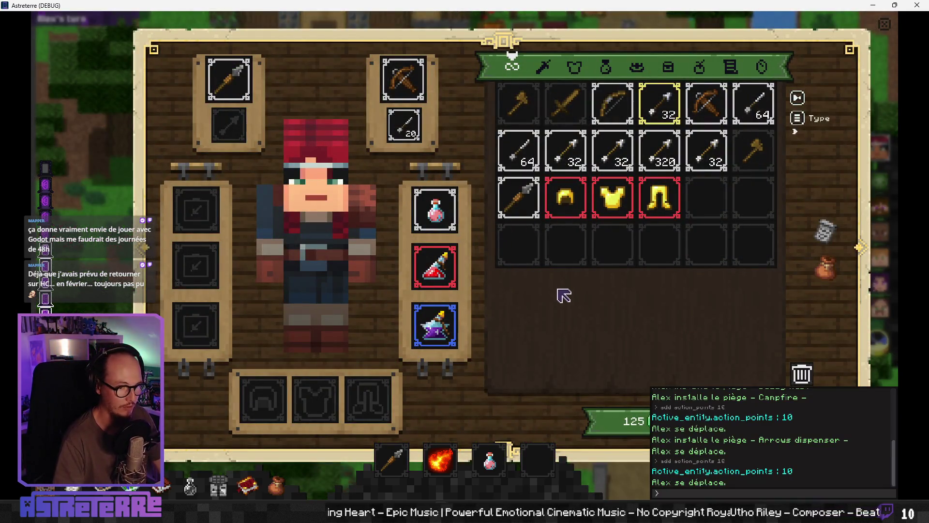
- Add a Wolf Trap to the inventory with the console command 'additem wolf_trap'
key(i)
text(additem)
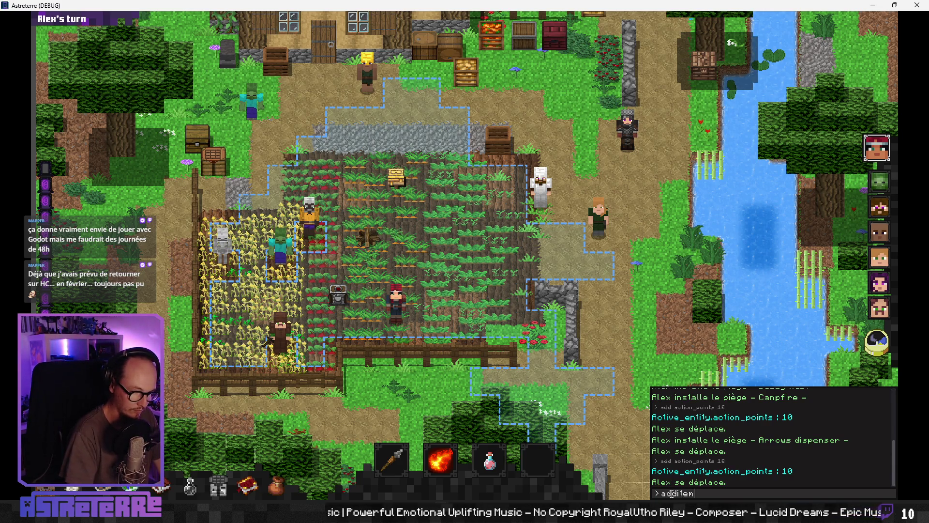
text(wolf)
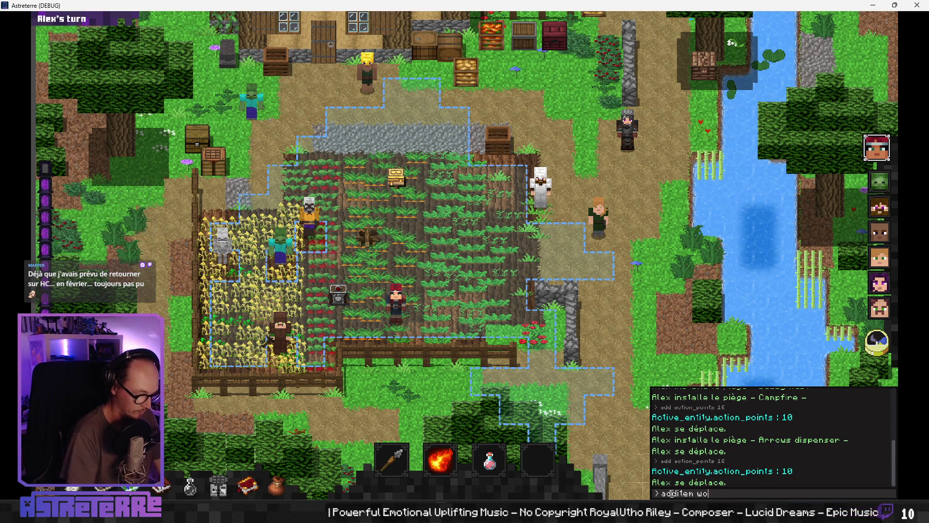
text(ap)
key(Return)
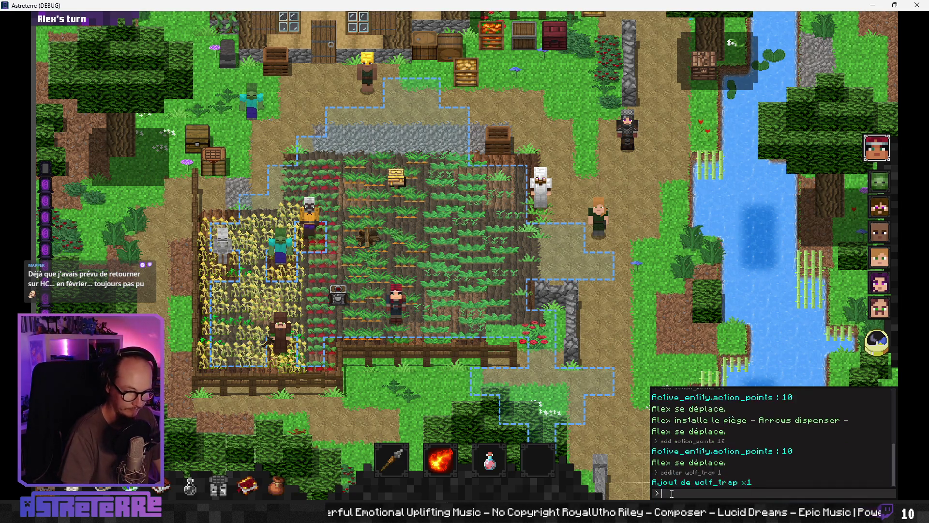
key(Escape)
- Confirm the Wolf Trap is in the inventory, then try placing it from hotbar slot 4
key(i)
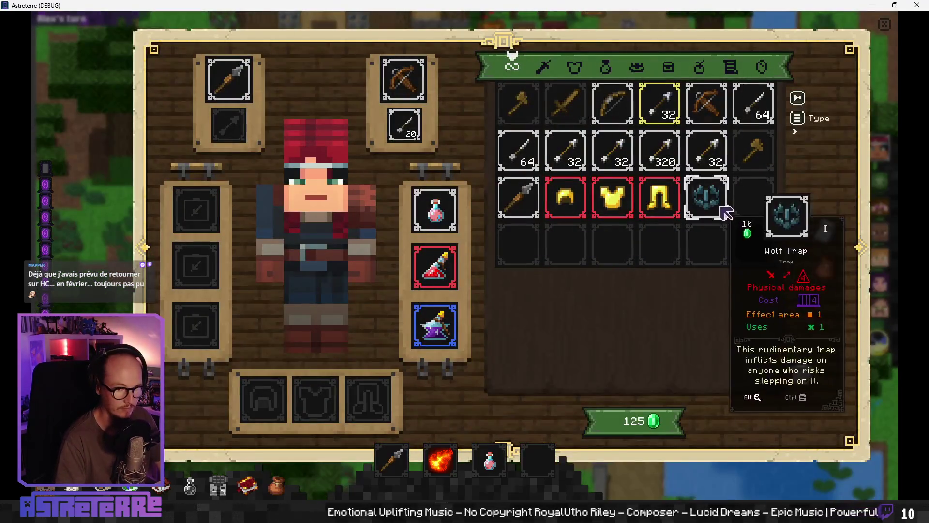
key(i)
click(537, 470)
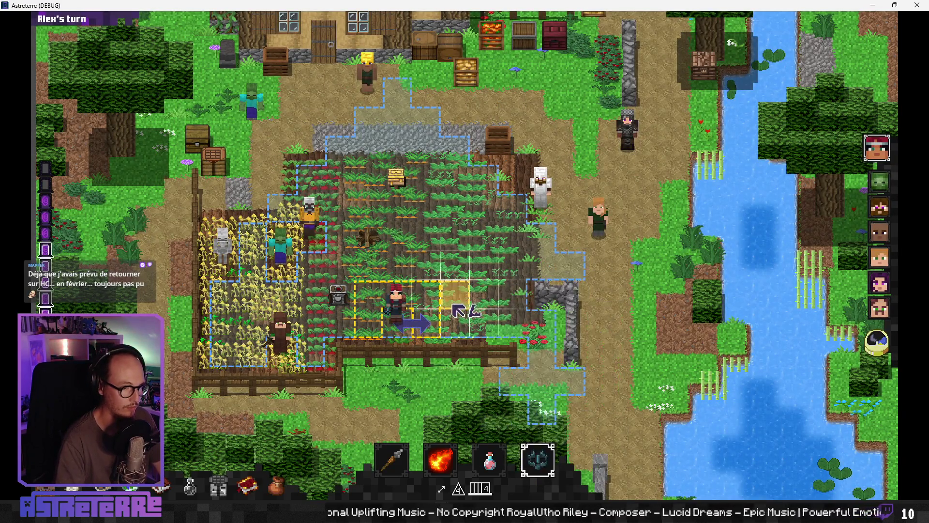
click(426, 333)
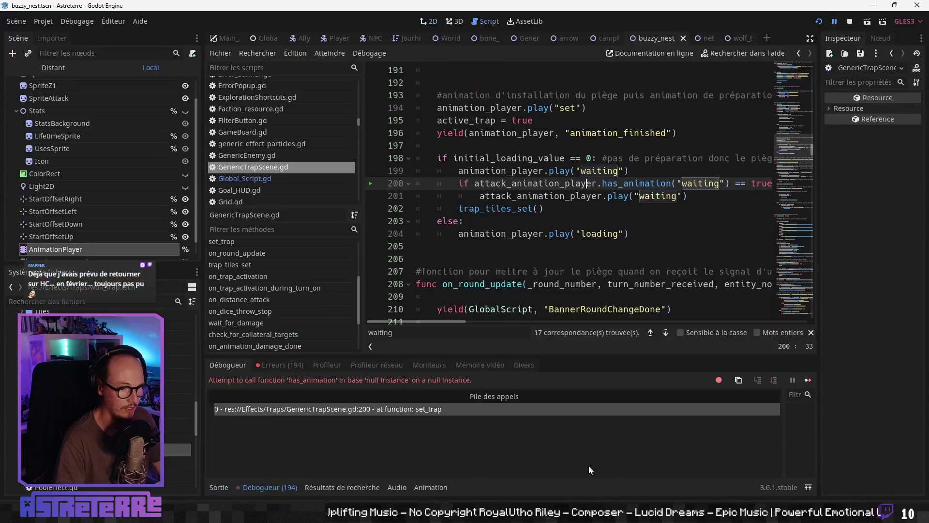
- Review the waiting-animation lines that follow the failing has_animation check in GenericTrapScene.gd
click(575, 227)
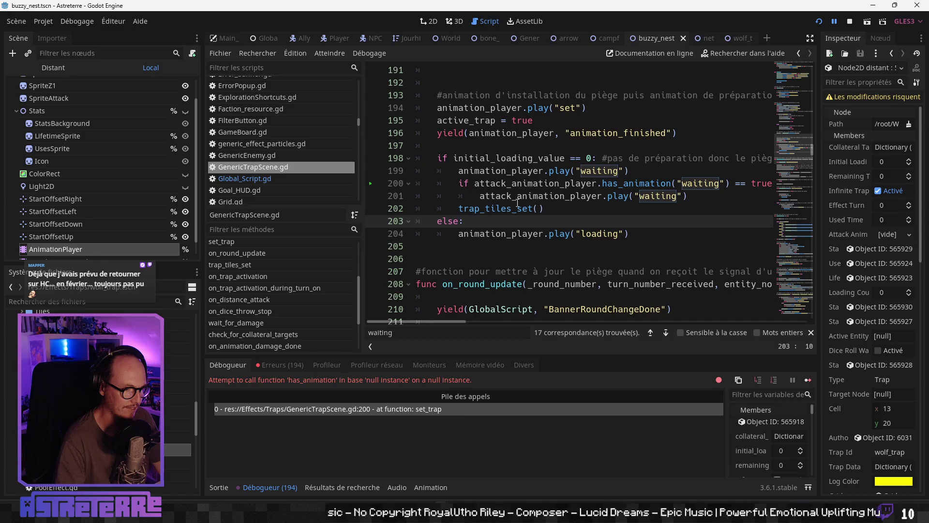
click(573, 170)
click(581, 196)
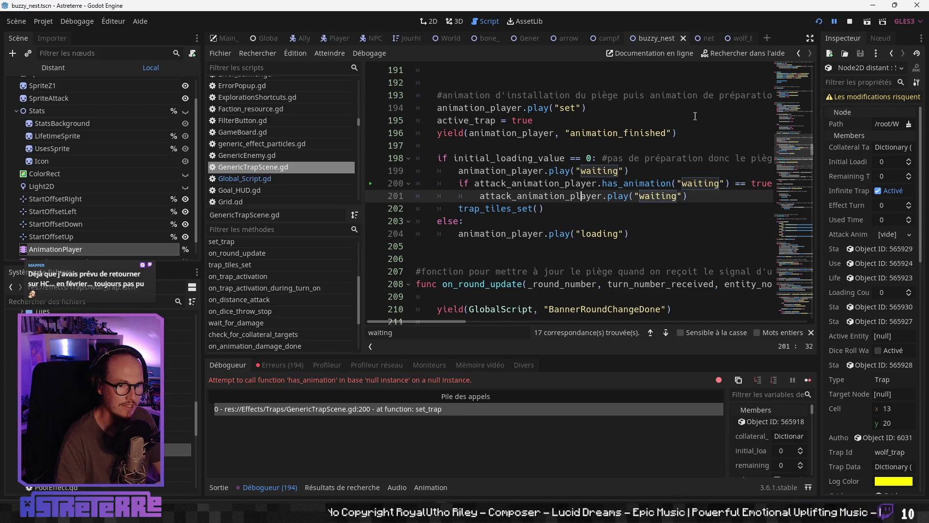
- Open the wolf_trap scene and confirm attack_animation_player is Null on lines 200–201
click(736, 42)
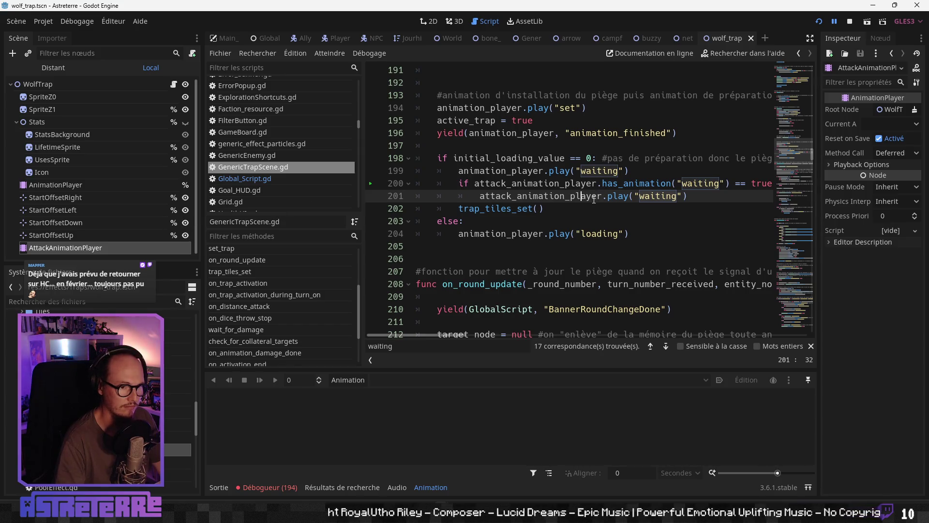
mouse_move(591, 201)
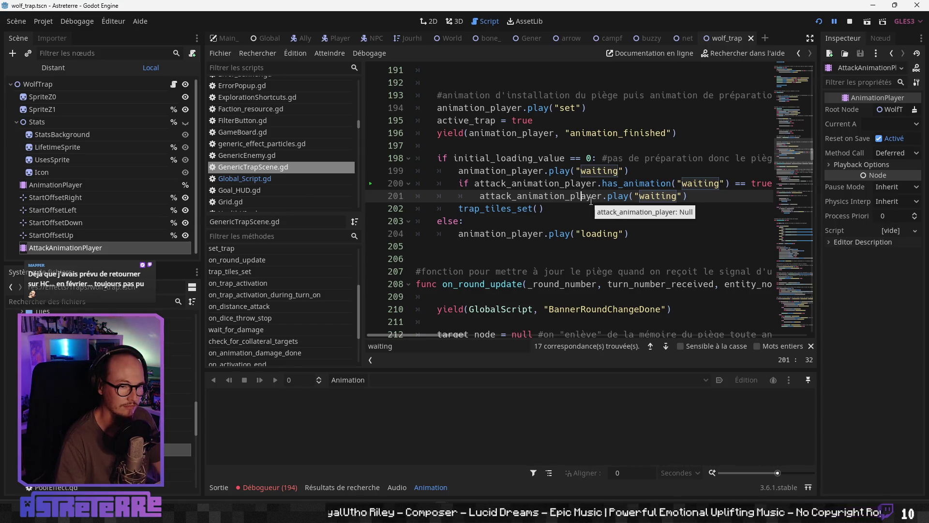
click(525, 186)
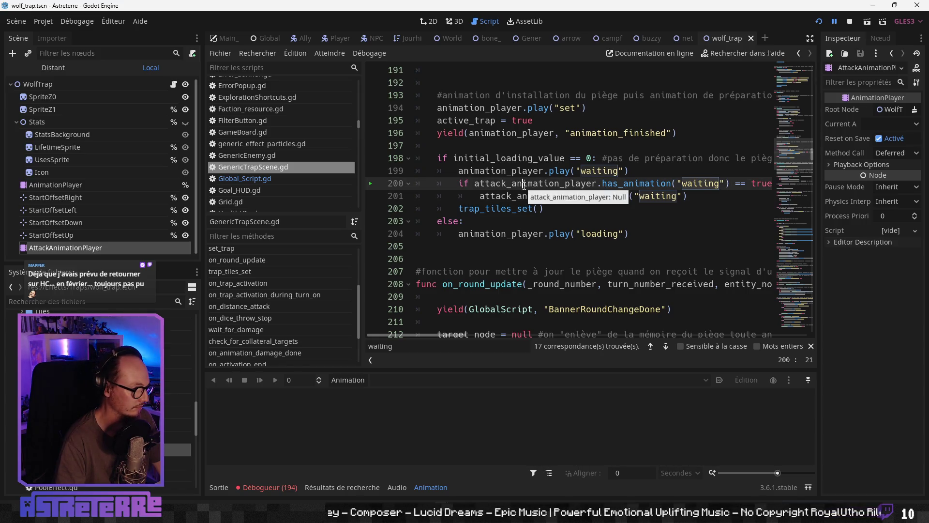
click(522, 195)
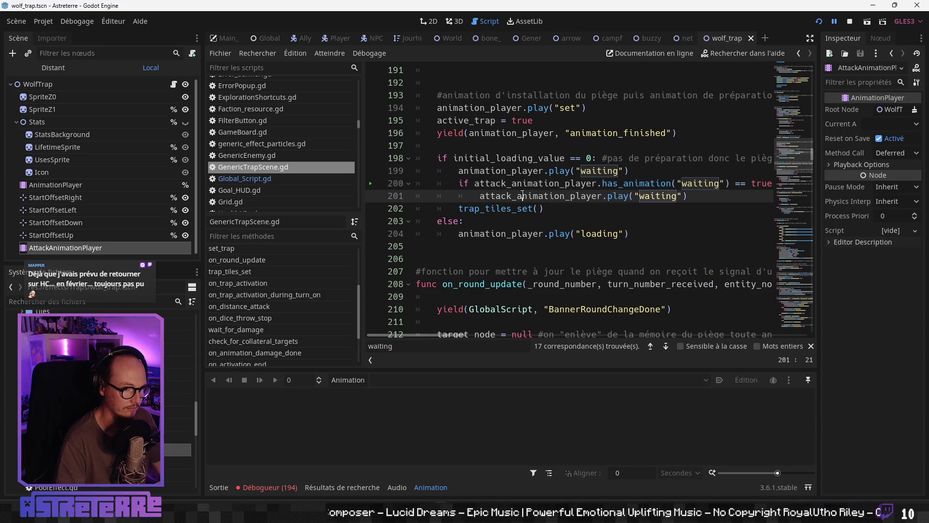
click(219, 487)
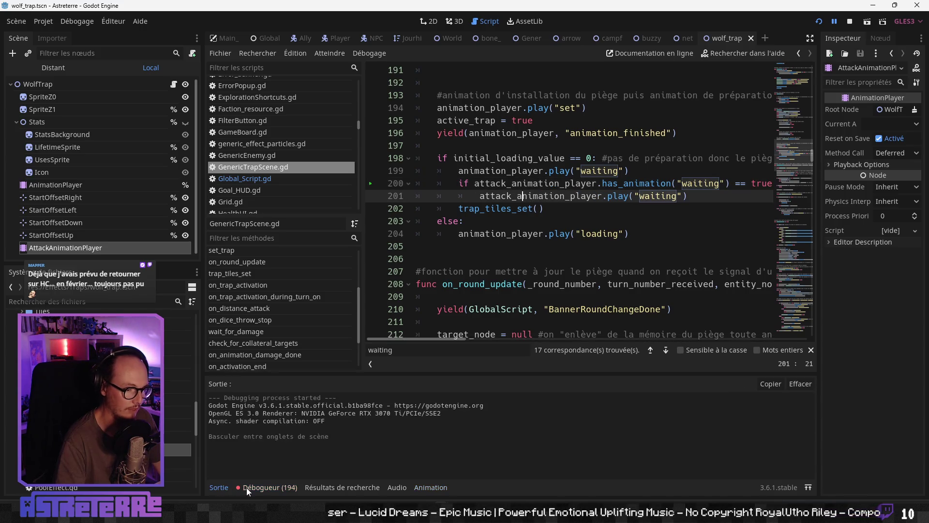
- Check the null-instance error, browse the Erreurs (194) list, and return to the debugger
click(254, 486)
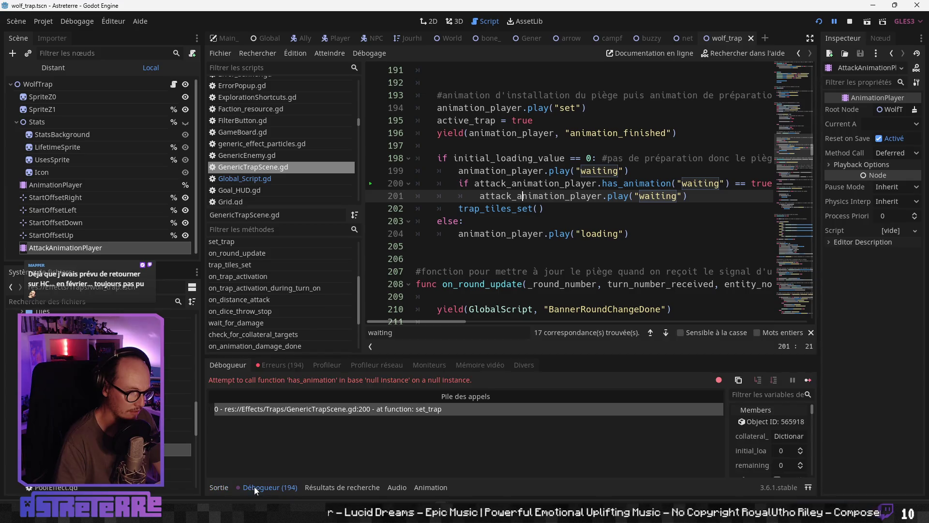
click(280, 364)
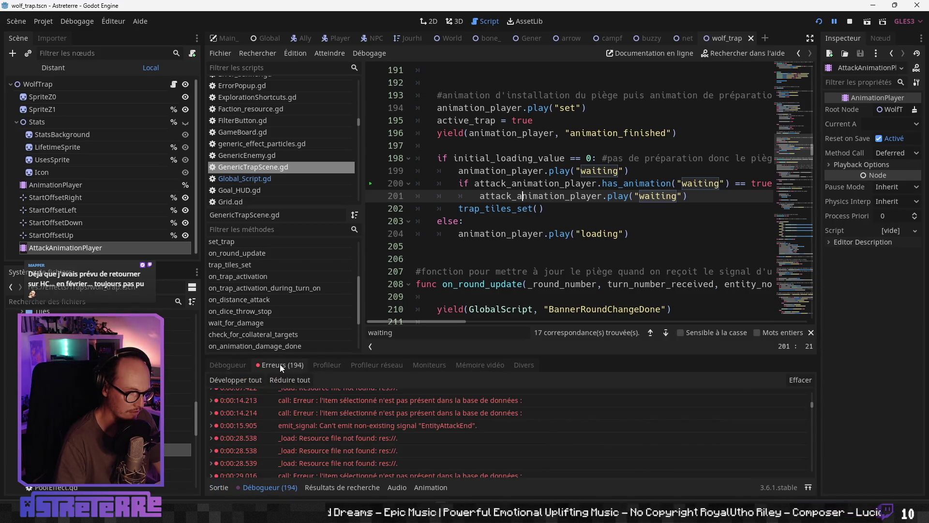
scroll(354, 441, down, 5)
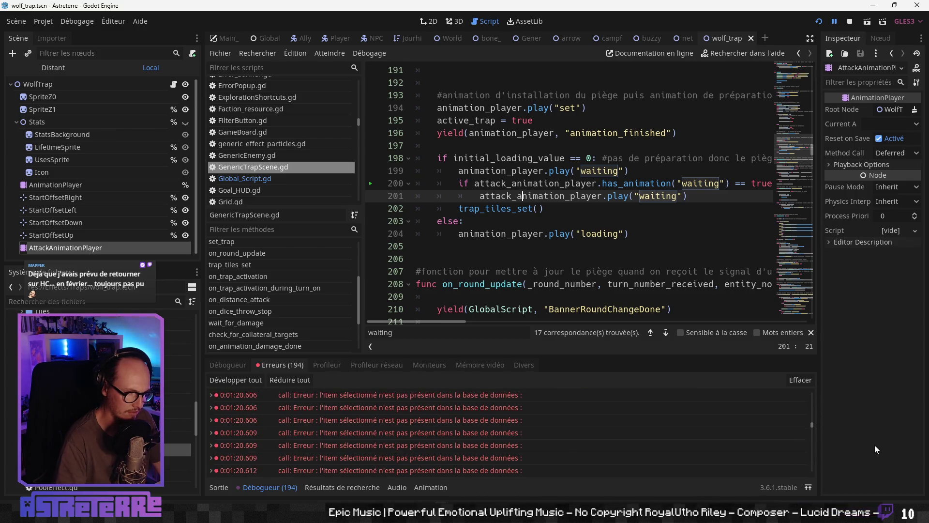
drag(813, 420, 810, 481)
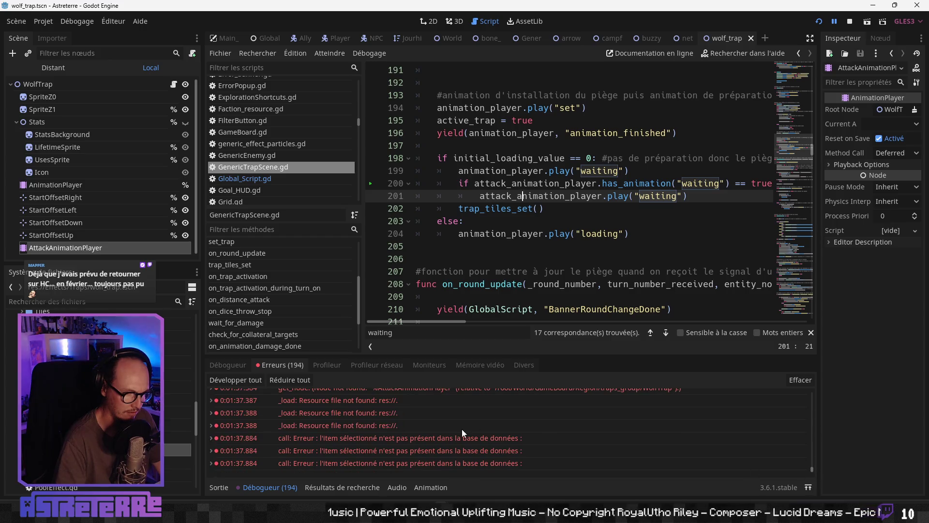
click(227, 365)
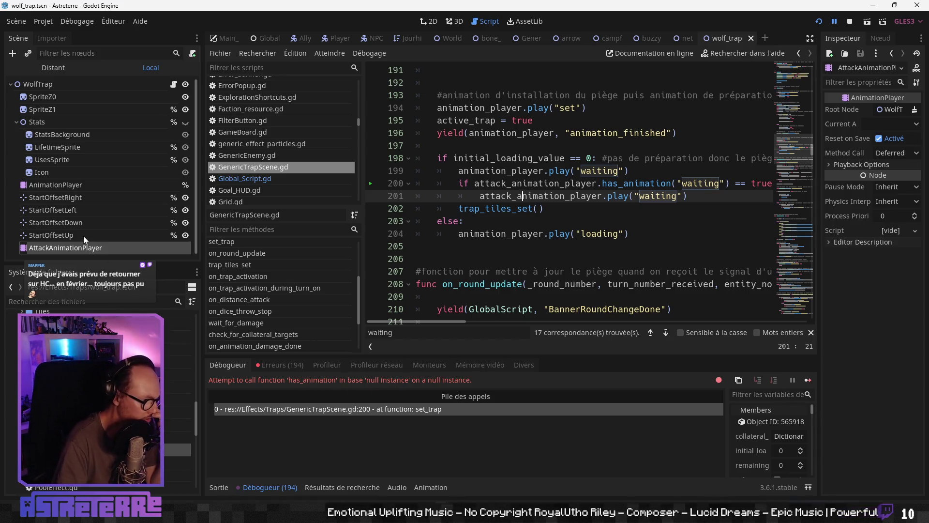
- Inspect the trap_tiles_set call and the waiting-animation lines 199–201 in GenericTrapScene.gd
click(507, 208)
scroll(527, 244, up, 1)
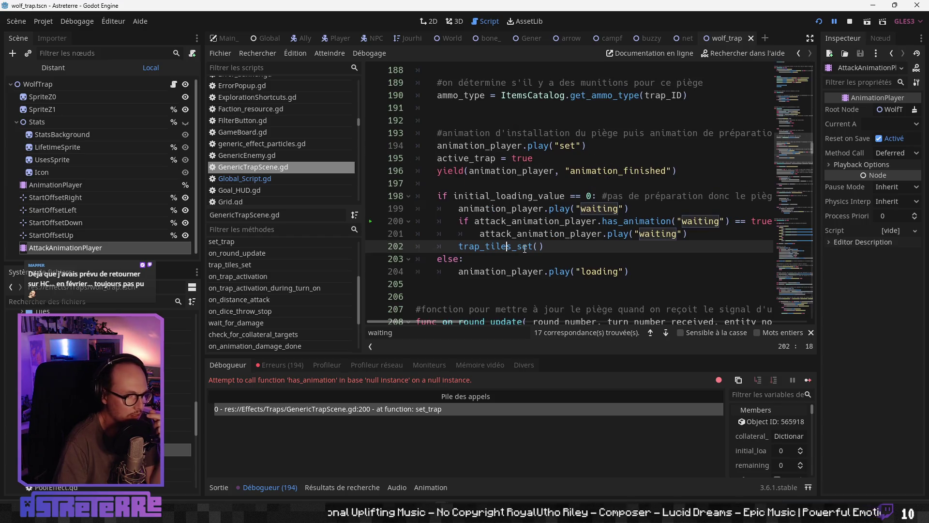
click(534, 208)
scroll(534, 208, up, 9)
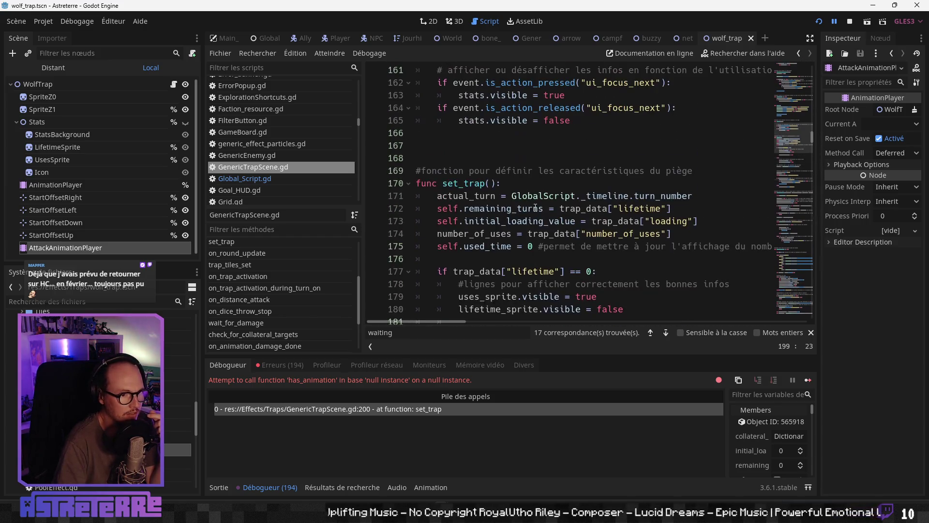
scroll(532, 217, down, 7)
scroll(532, 222, down, 3)
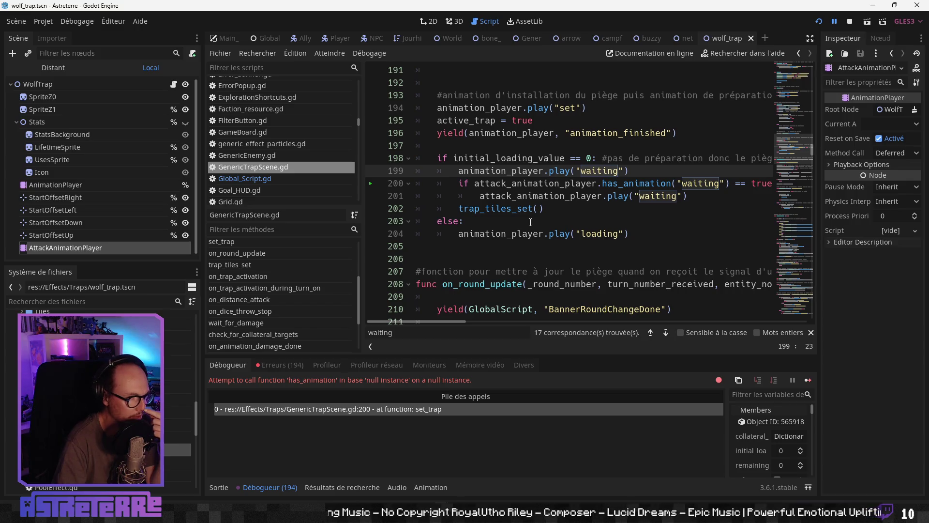
click(514, 196)
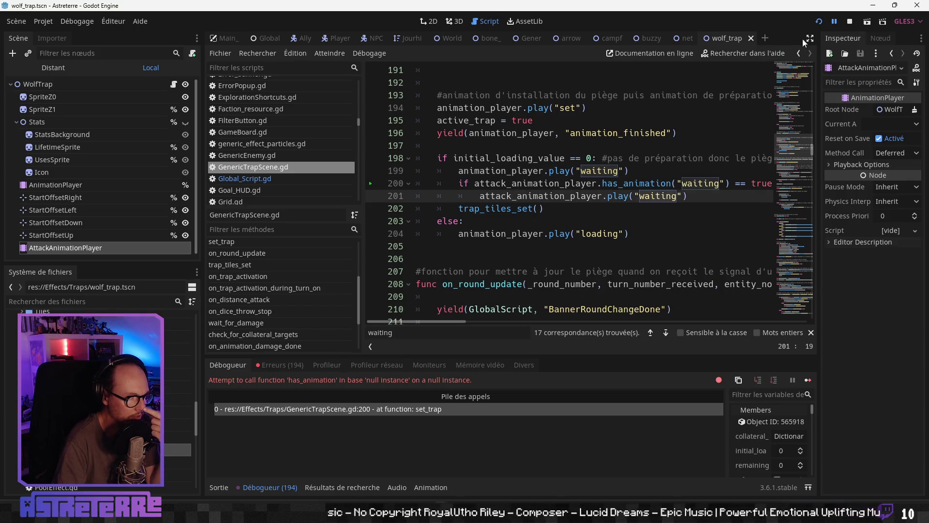
- In distraction-free mode, check attack_animation_player's runtime value and the line-200 check, then restore the docks
click(809, 39)
click(354, 188)
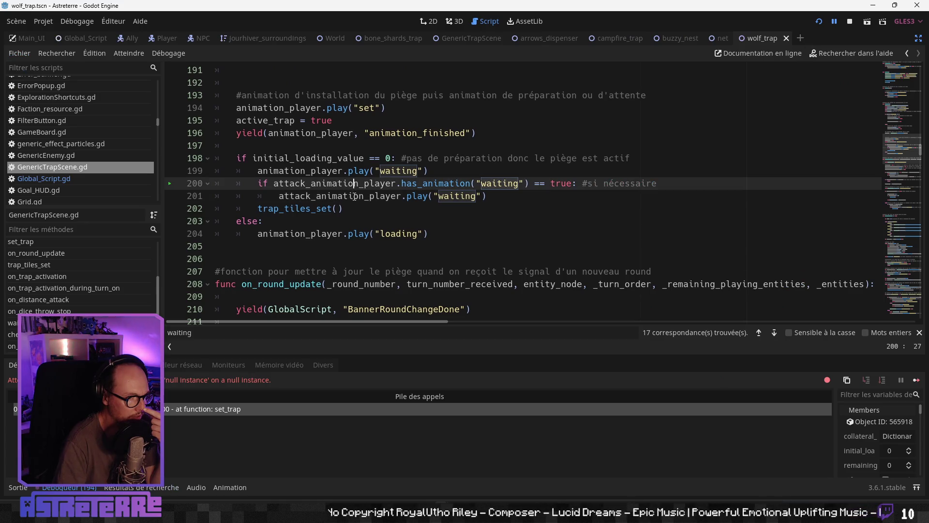
click(353, 198)
mouse_move(353, 198)
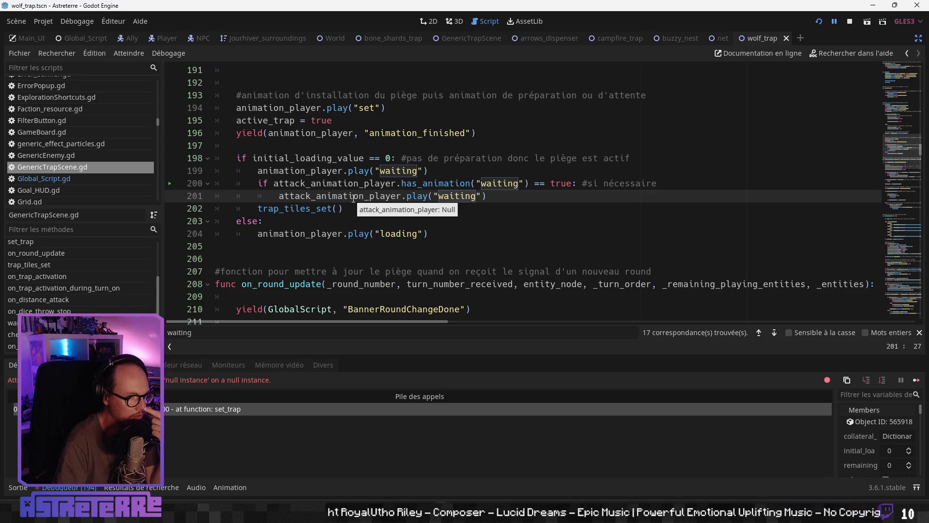
click(335, 172)
click(333, 184)
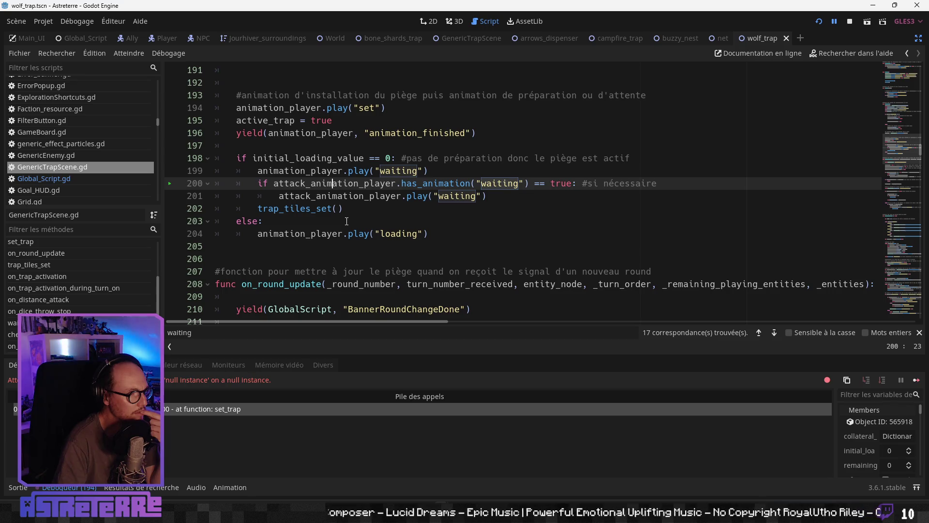
scroll(345, 227, down, 1)
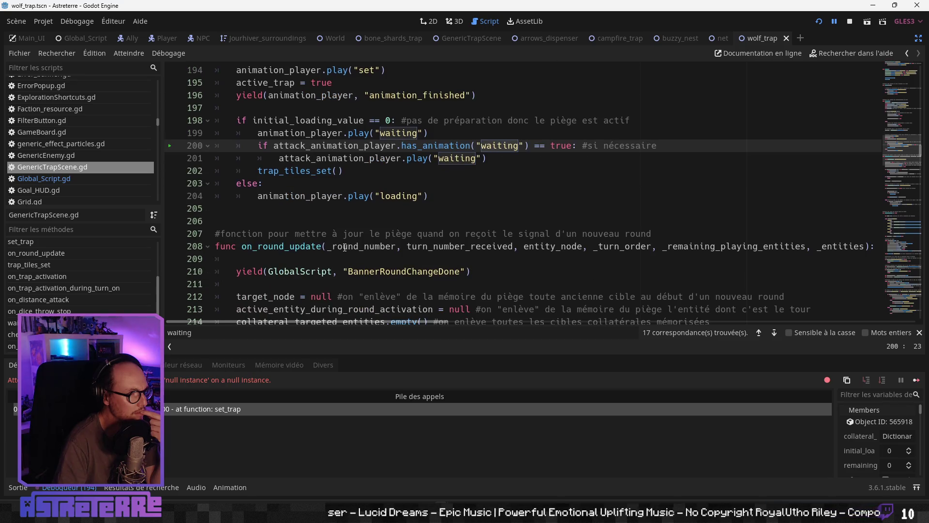
scroll(344, 248, up, 10)
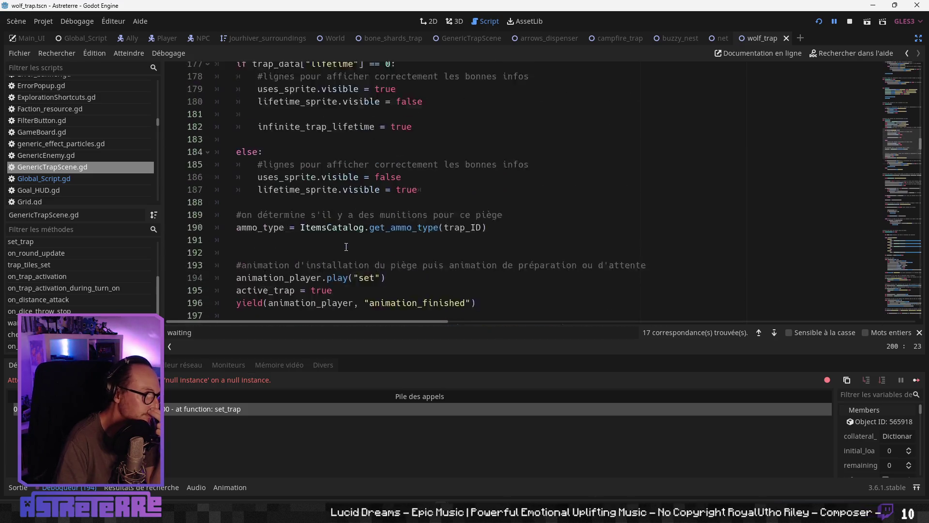
scroll(346, 246, up, 8)
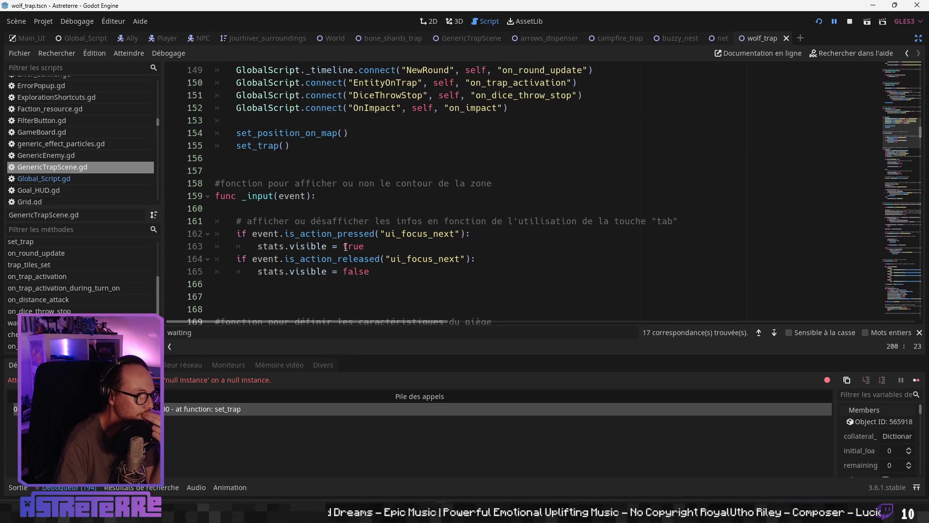
key(ctrl+shift+F11)
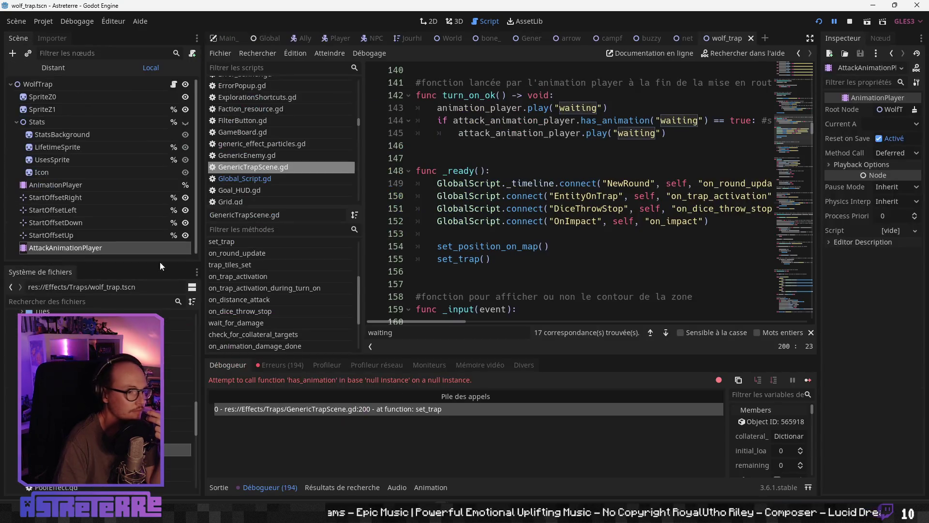
- Make AttackAnimationPlayer a scene unique name in the wolf_trap, net and campfire_trap scenes
right_click(98, 248)
click(129, 298)
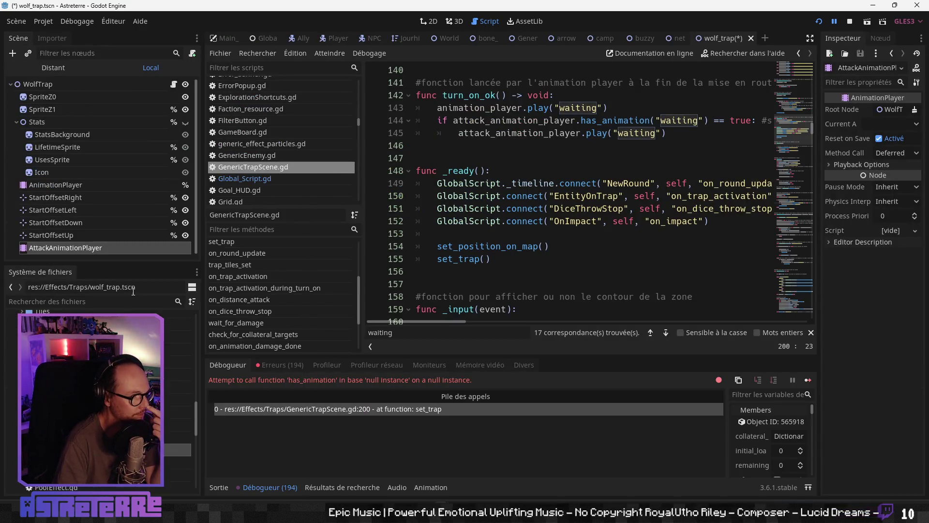
click(681, 38)
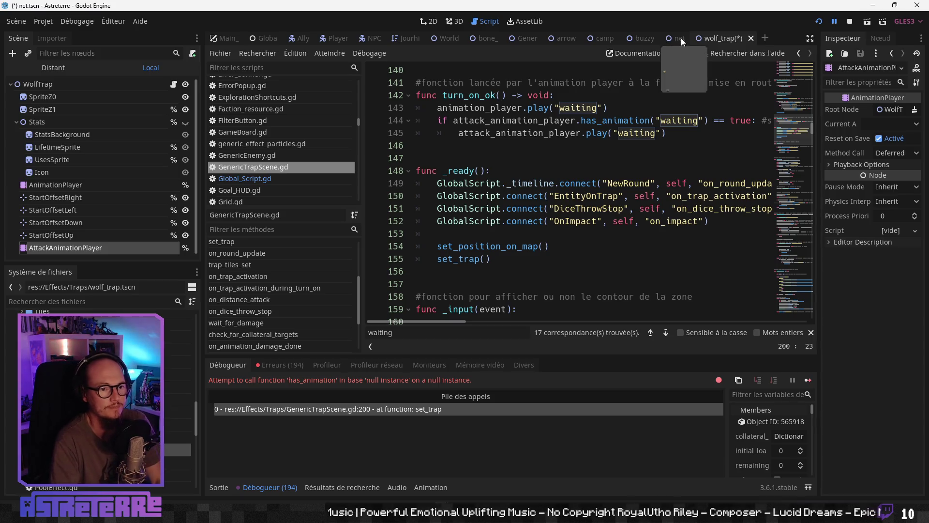
right_click(159, 251)
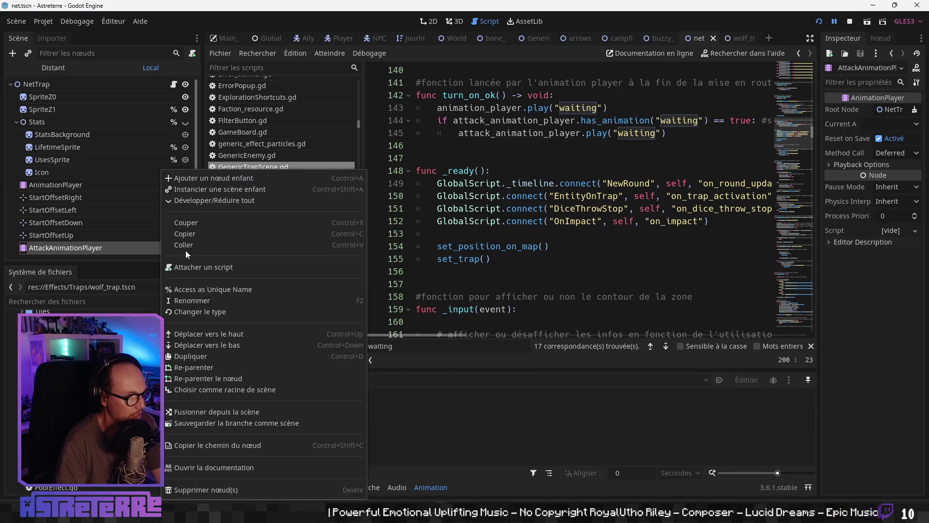
click(184, 289)
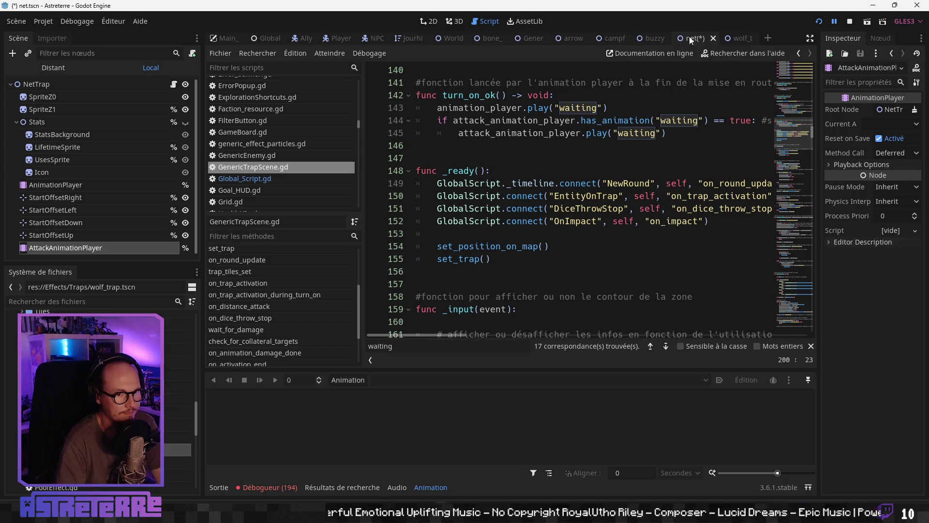
click(652, 38)
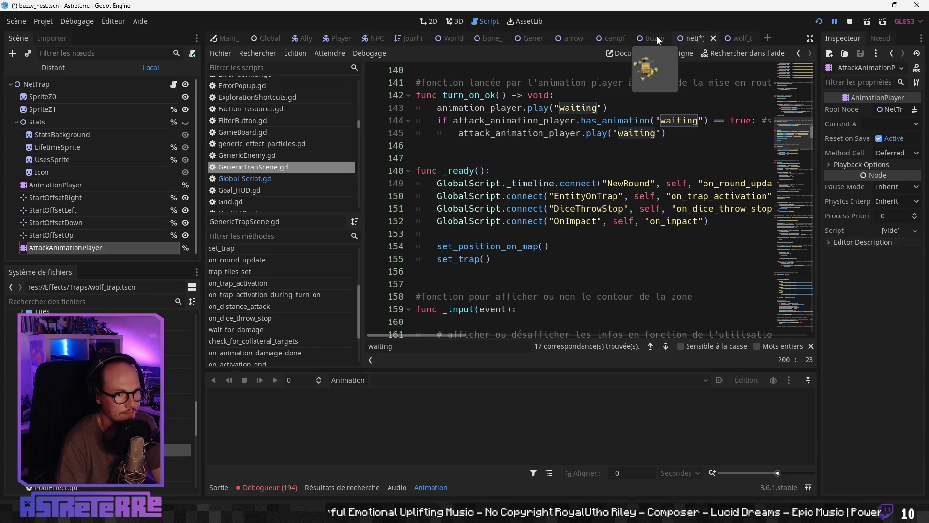
click(608, 43)
right_click(151, 247)
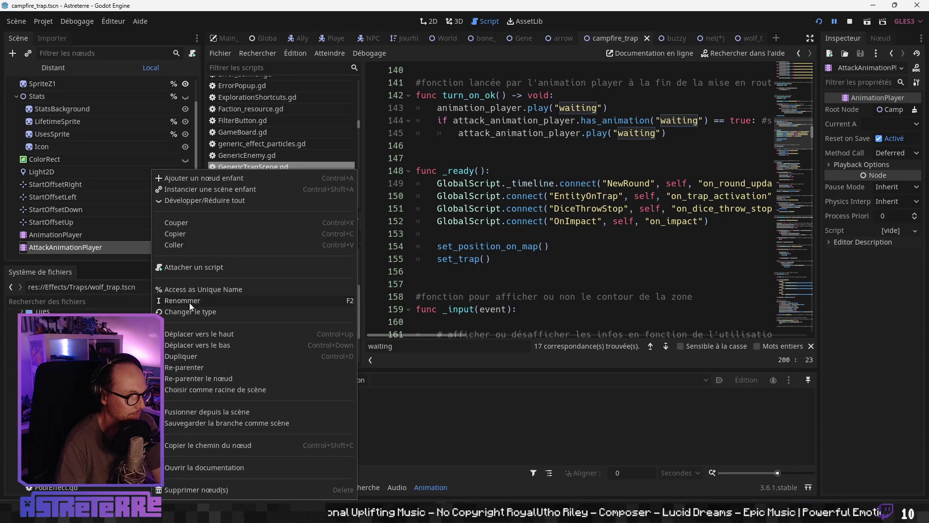
click(196, 289)
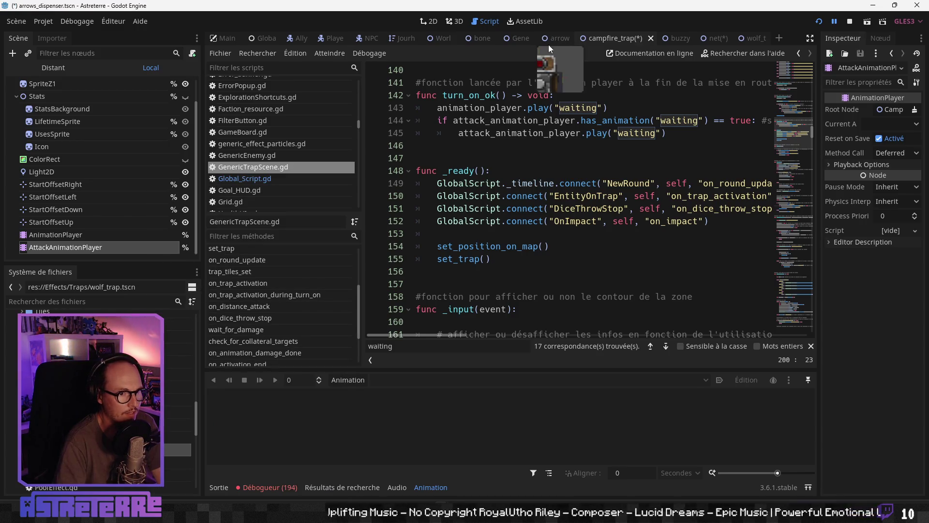
- Do the same in arrows_dispenser, GenericTrapScene and bone_shards_trap, then save and run the game
click(549, 45)
right_click(175, 248)
click(215, 290)
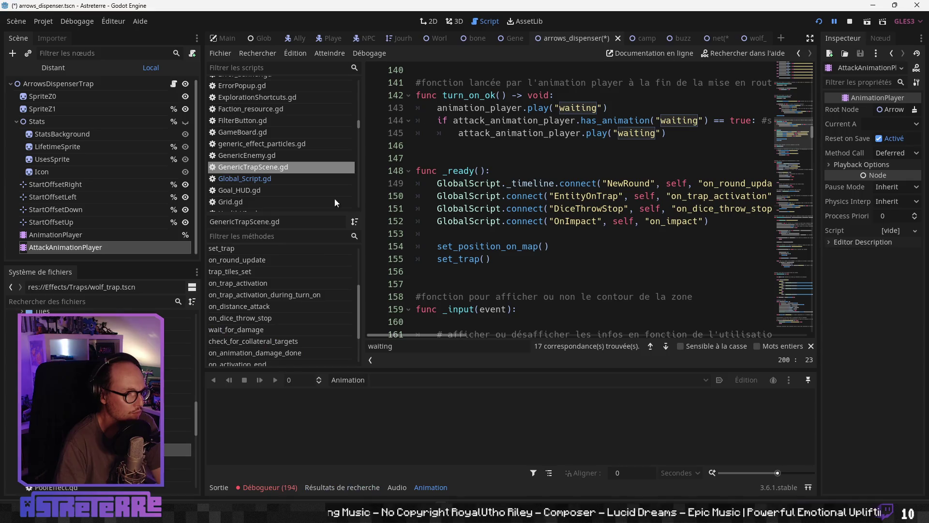
click(517, 37)
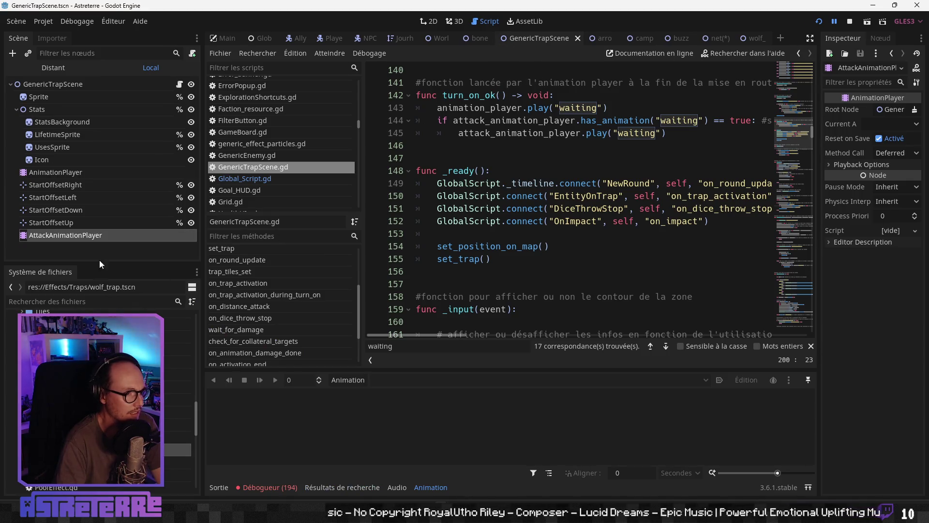
right_click(173, 236)
click(201, 289)
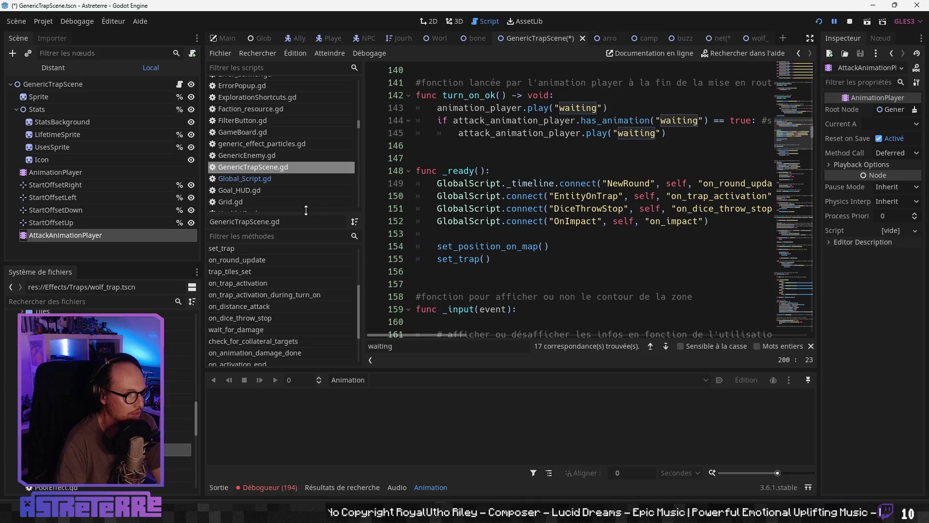
click(475, 44)
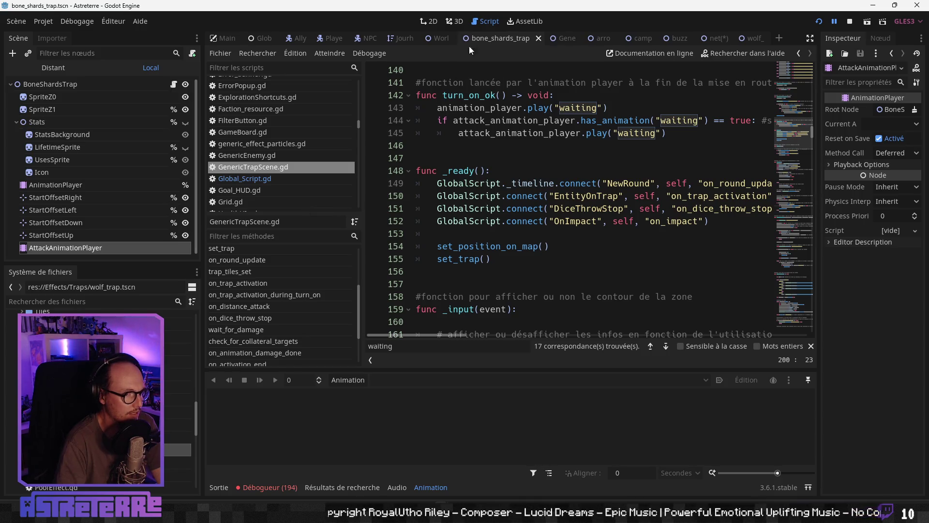
right_click(169, 248)
click(215, 288)
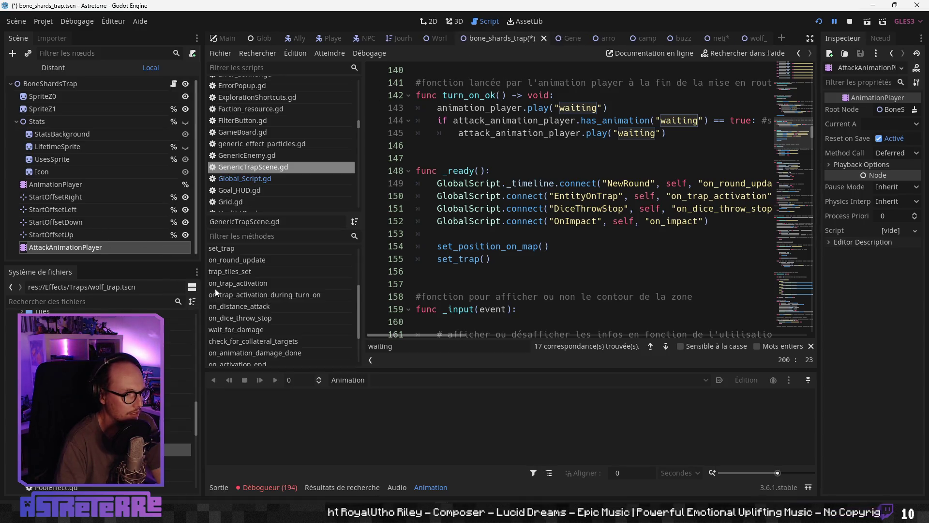
click(438, 38)
click(502, 40)
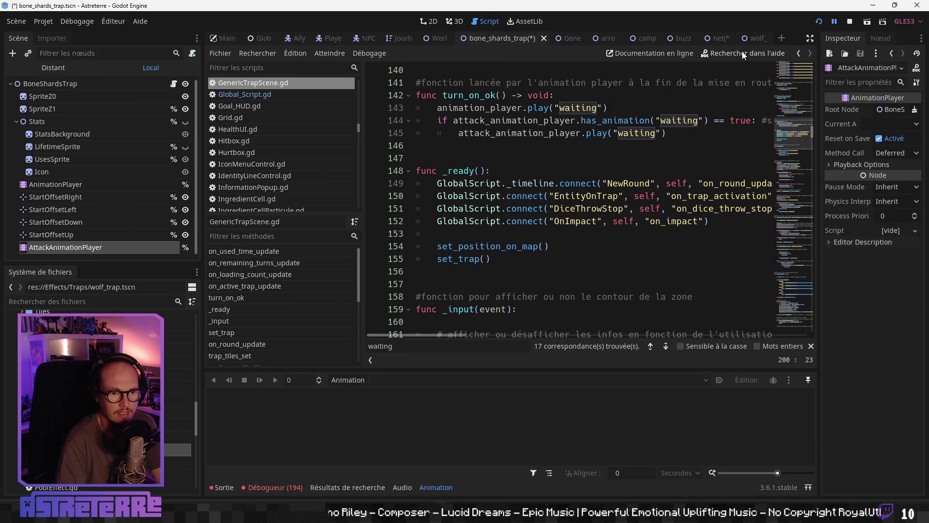
click(820, 22)
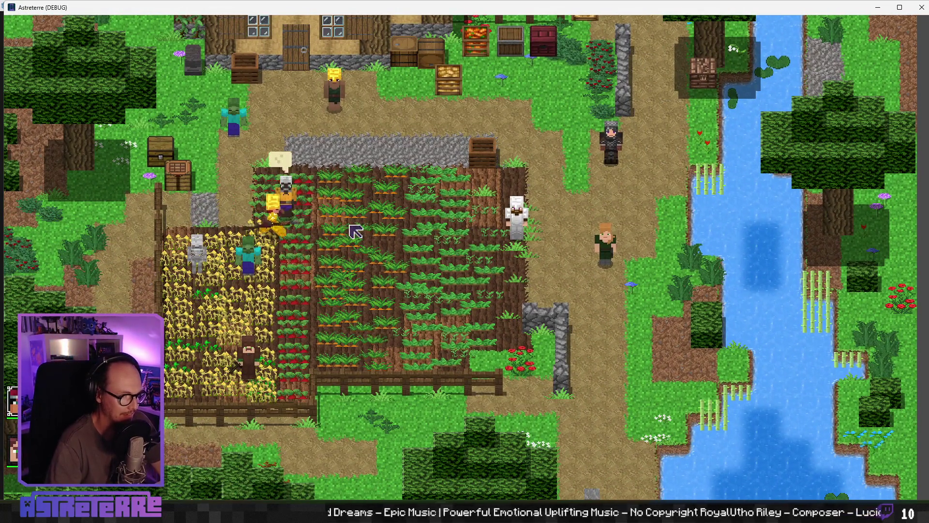
- Unequip Alex's gold helmet, chestplate and leggings into the inventory
key(i)
click(252, 430)
click(308, 431)
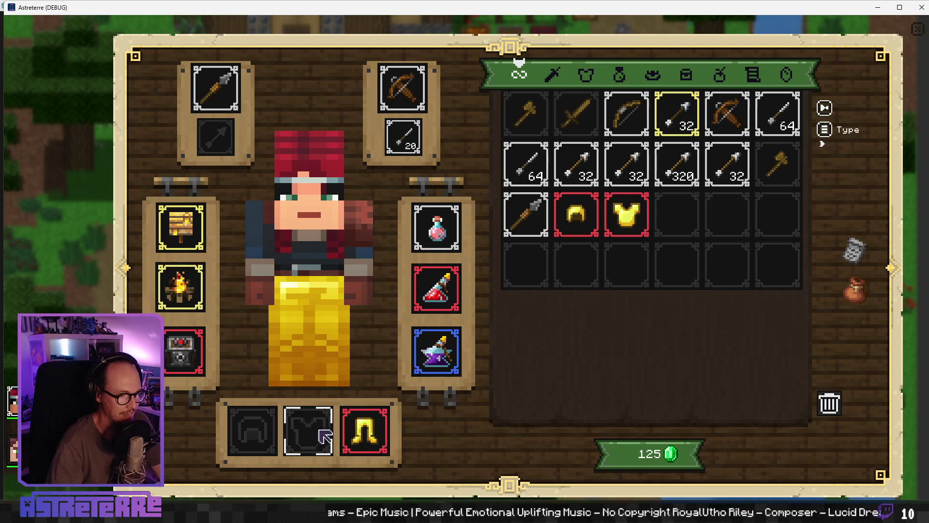
click(365, 428)
key(i)
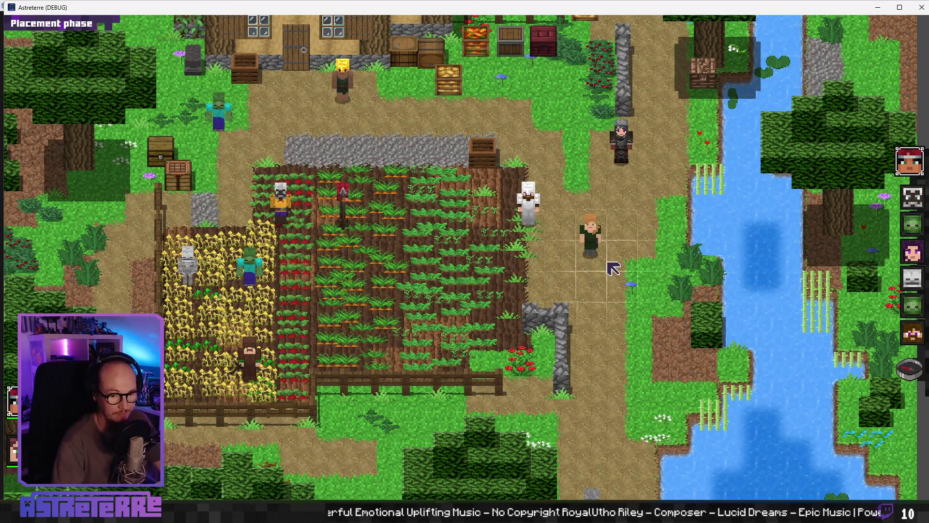
- End the placement phase and place a Buzzy nest and a Campfire on the farm field
click(591, 236)
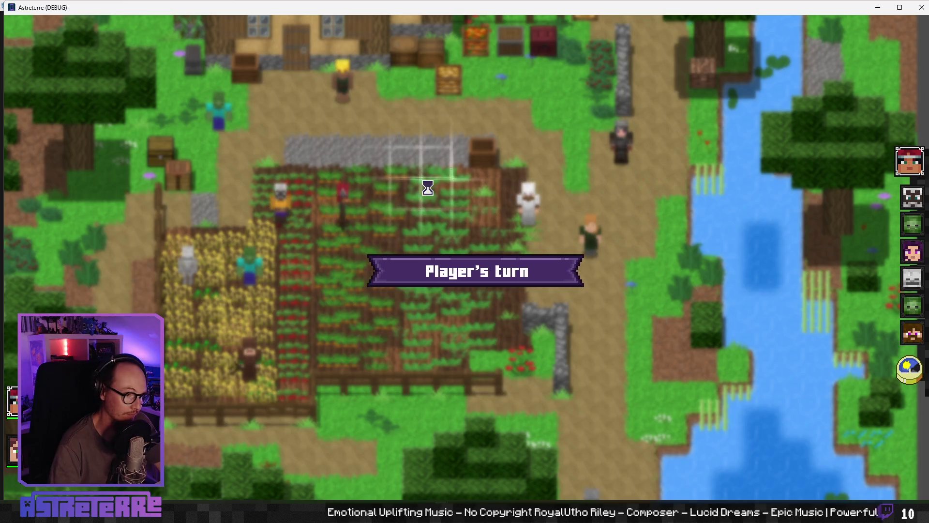
click(564, 486)
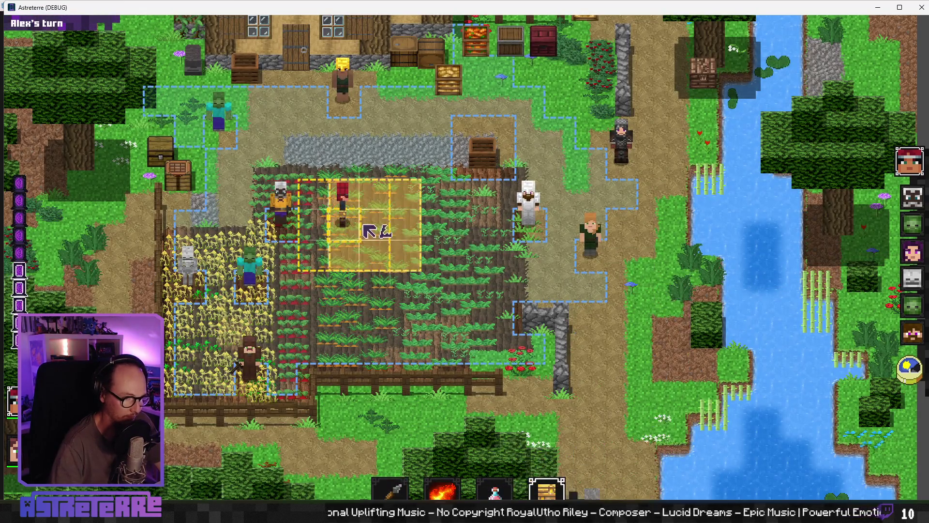
click(374, 194)
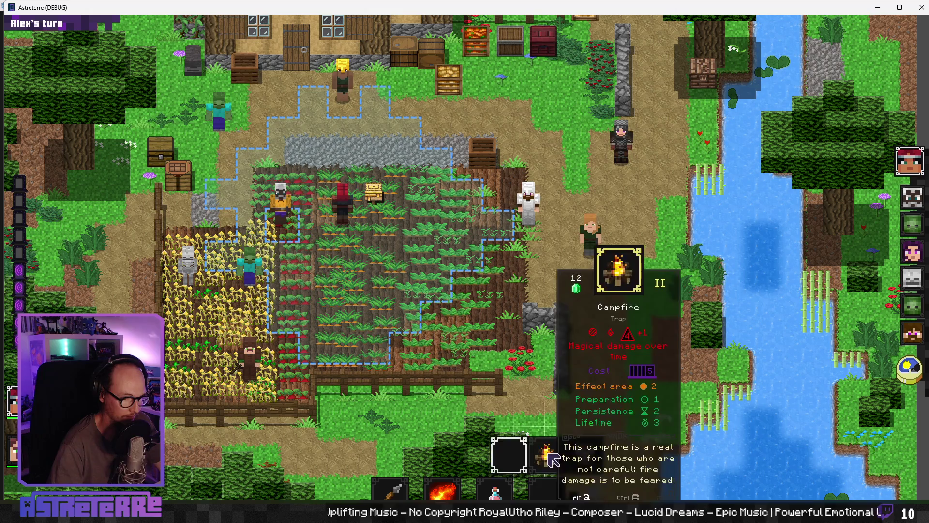
click(547, 489)
click(322, 259)
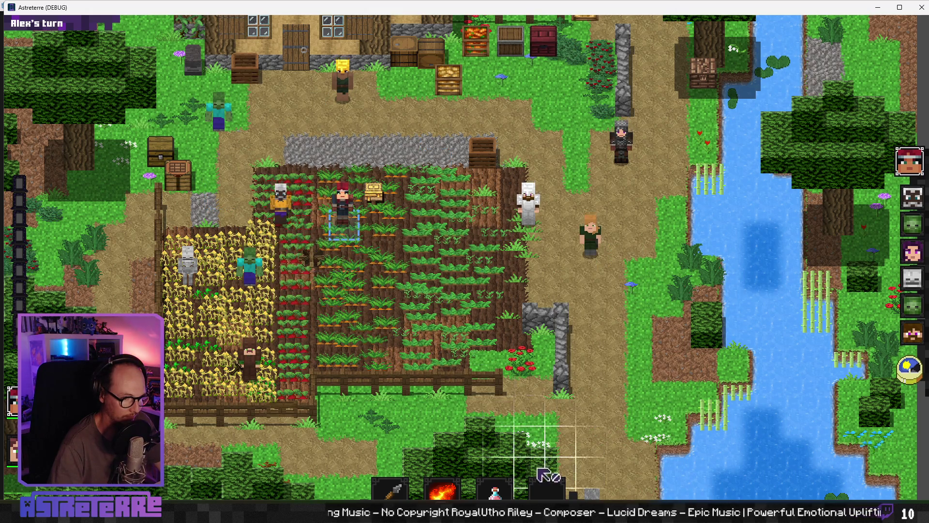
click(375, 263)
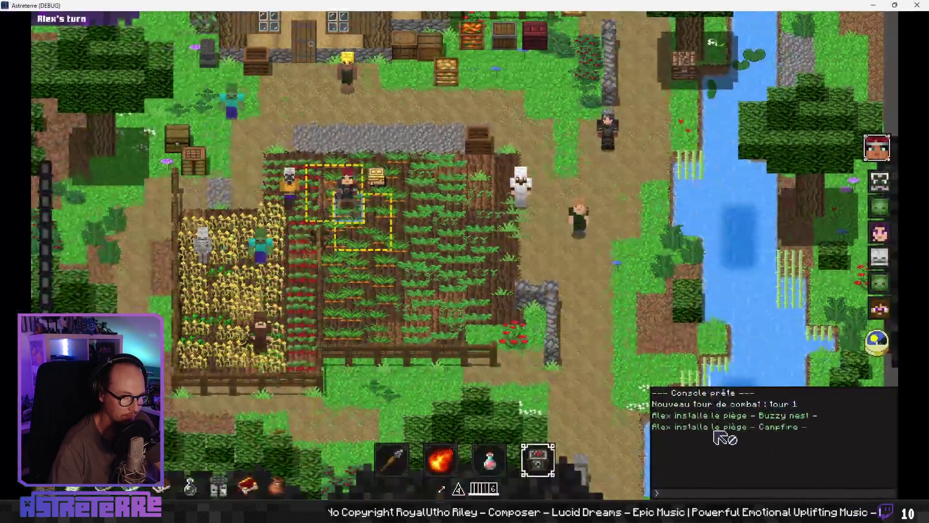
- Add action points via the console, drop the Arrows dispenser, and run 'additem wolf_trap'
click(683, 490)
text(add action_points)
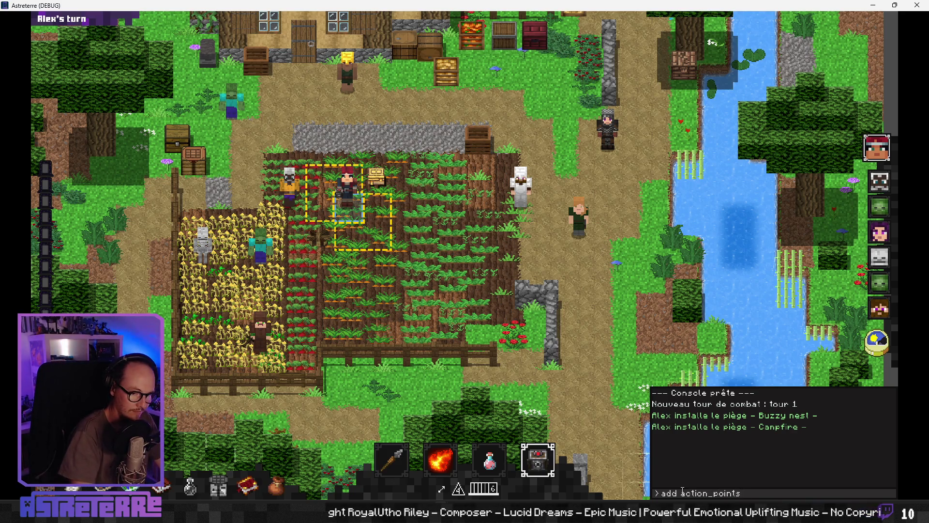
key(Return)
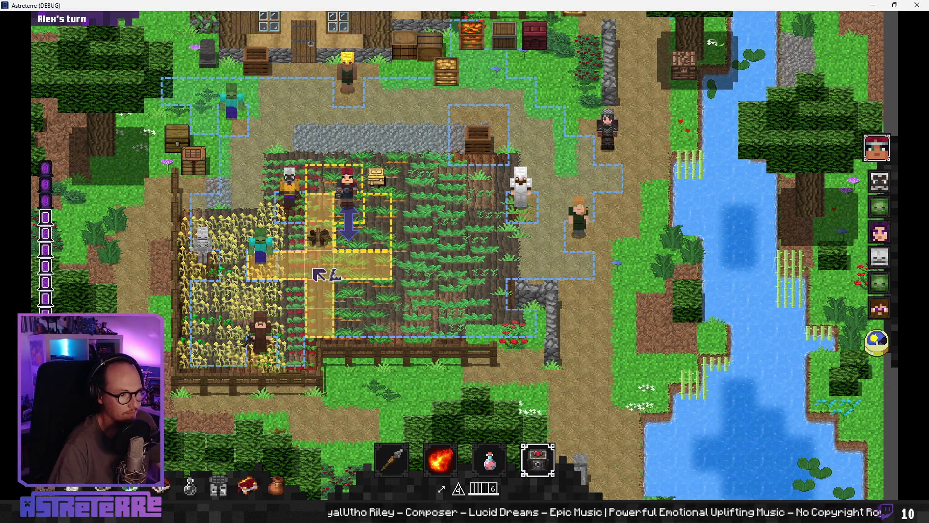
click(340, 274)
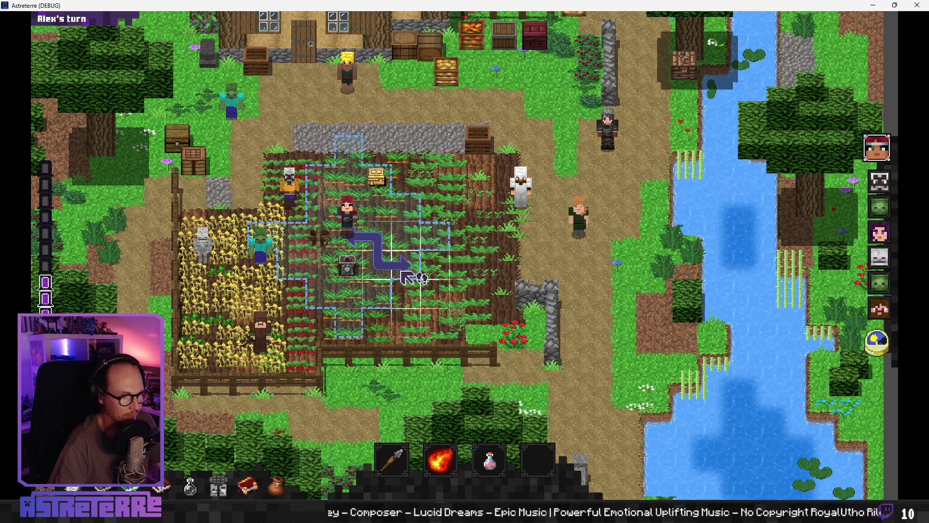
key(grave)
text(additem wolf_trap)
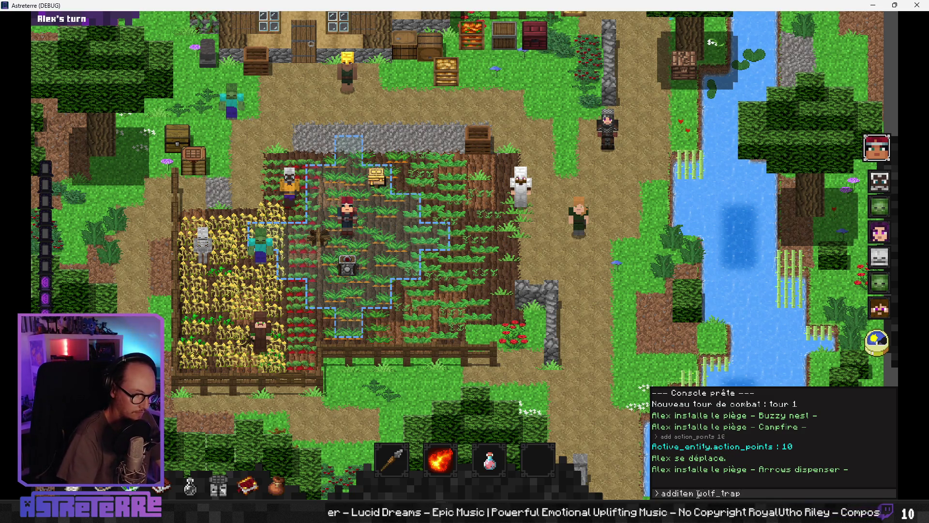
key(Return)
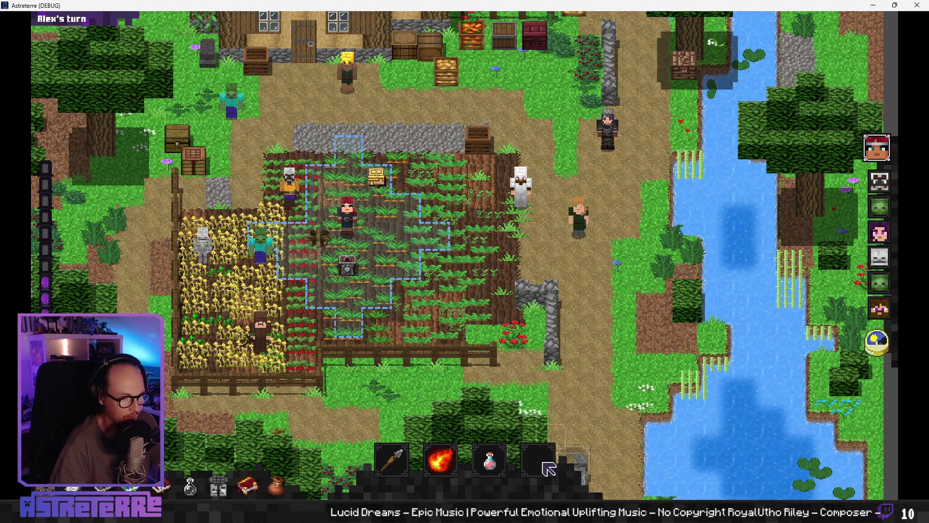
- Move the wolf trap into quick slot 4, ready it, and add action points via the console
key(i)
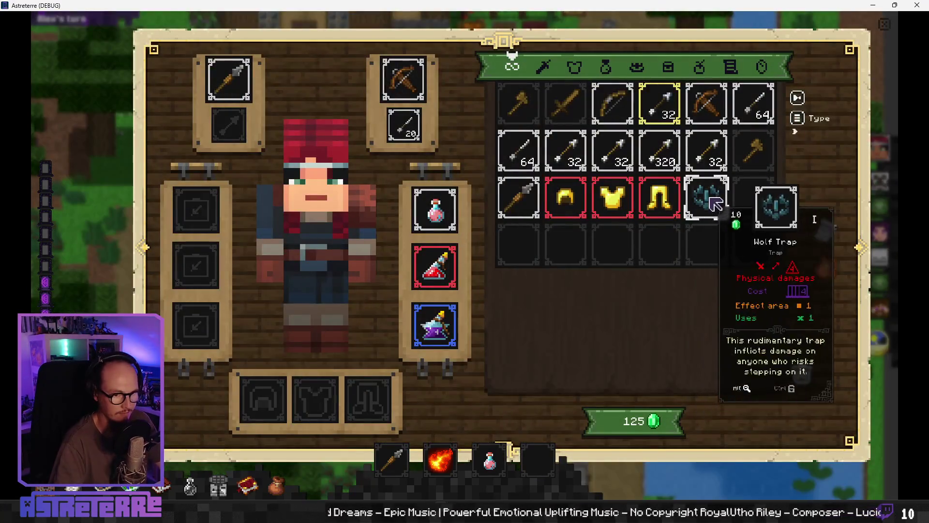
mouse_move(709, 203)
mouse_down()
mouse_move(555, 423)
mouse_move(527, 438)
mouse_up()
key(4)
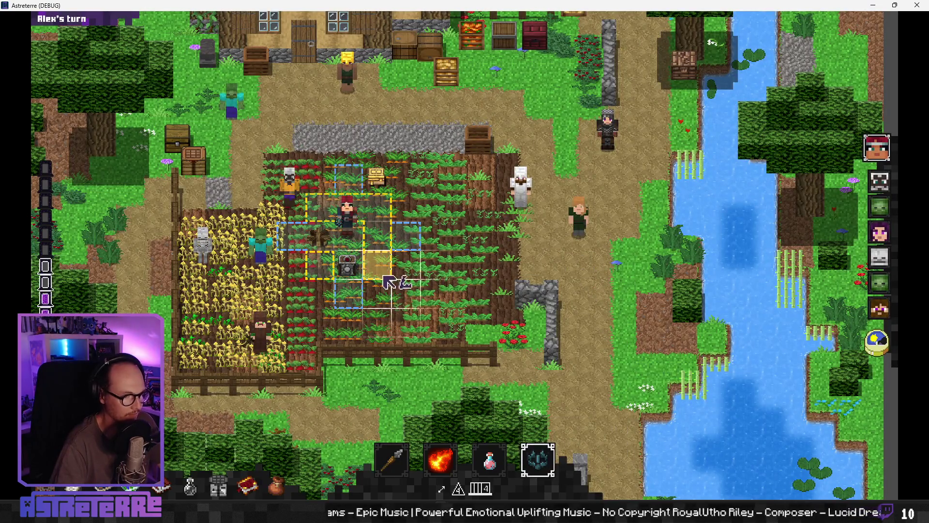
key(d)
key(Return)
text(add action_points 10)
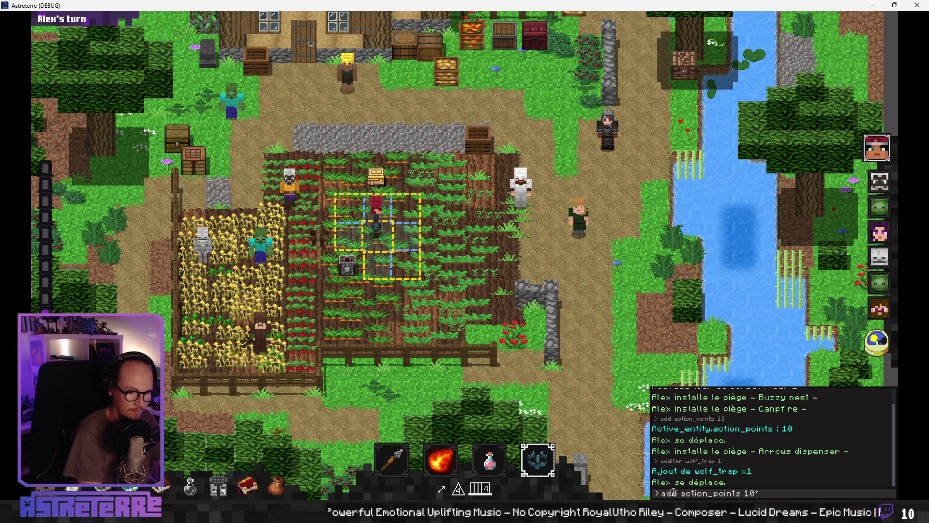
key(Return)
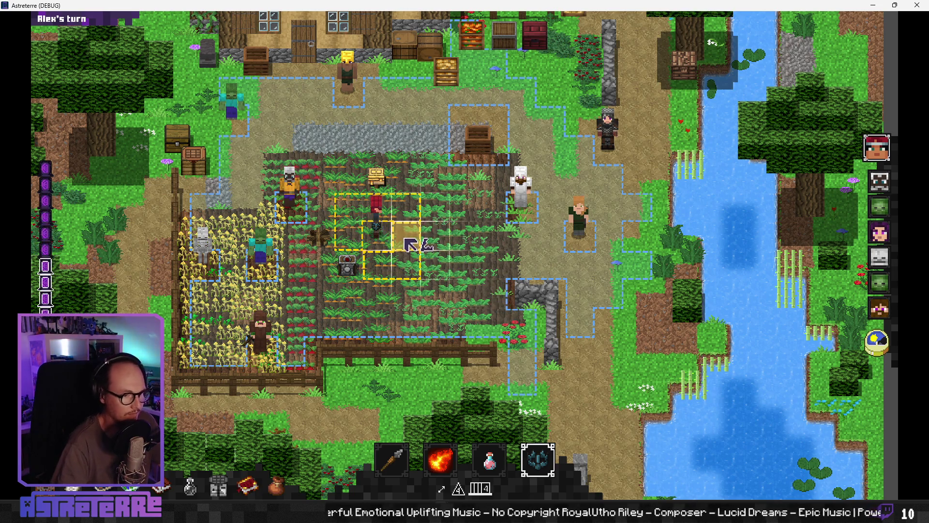
- Place the wolf trap beside Alex, walk Alex onto it, and end the turn
click(408, 242)
click(408, 242)
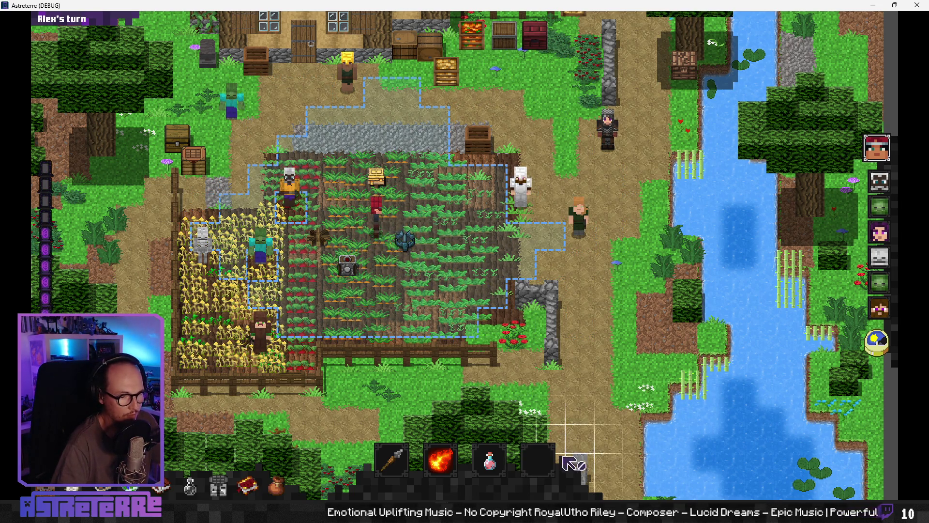
click(463, 247)
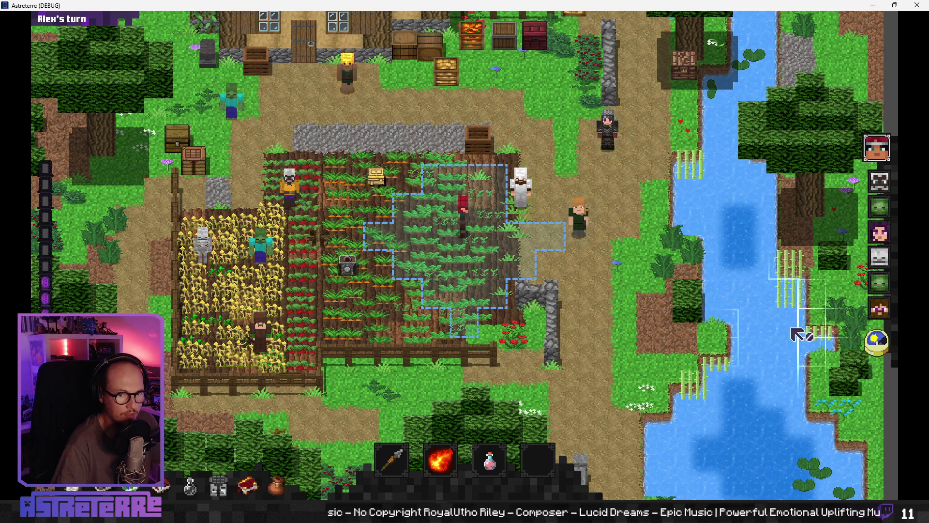
click(877, 342)
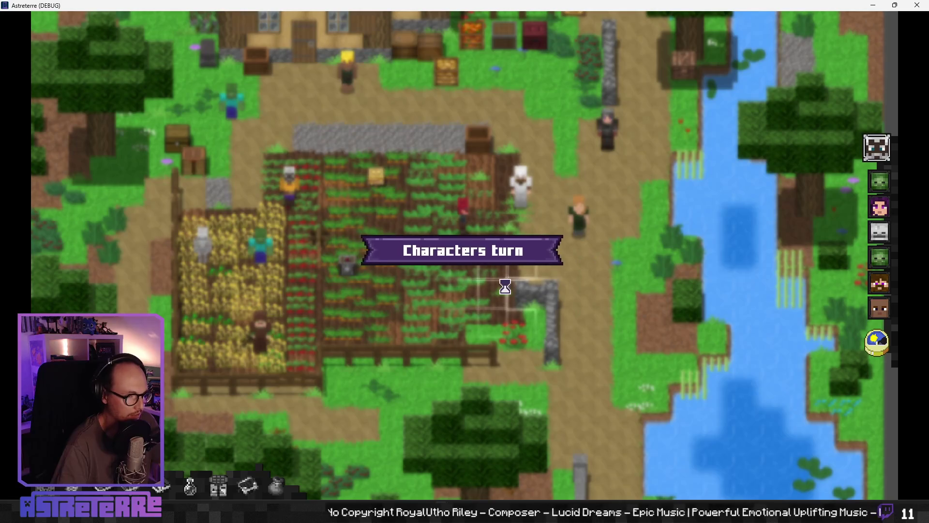
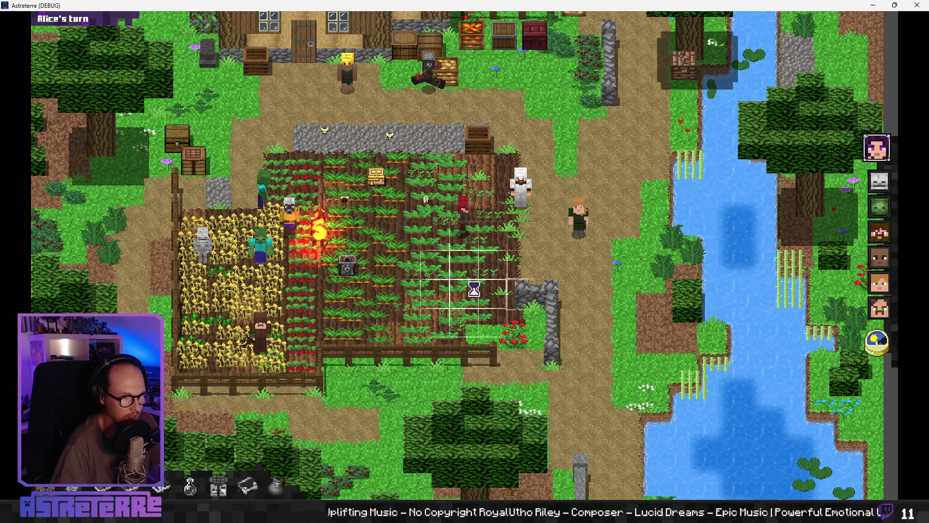
- End Alice's turn, then continue past the get_item_type debugger break
click(878, 351)
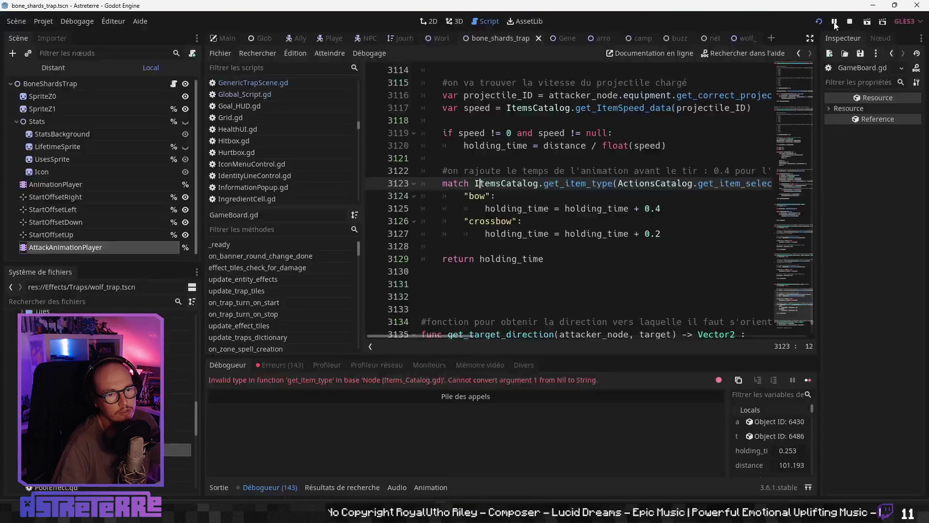
click(835, 25)
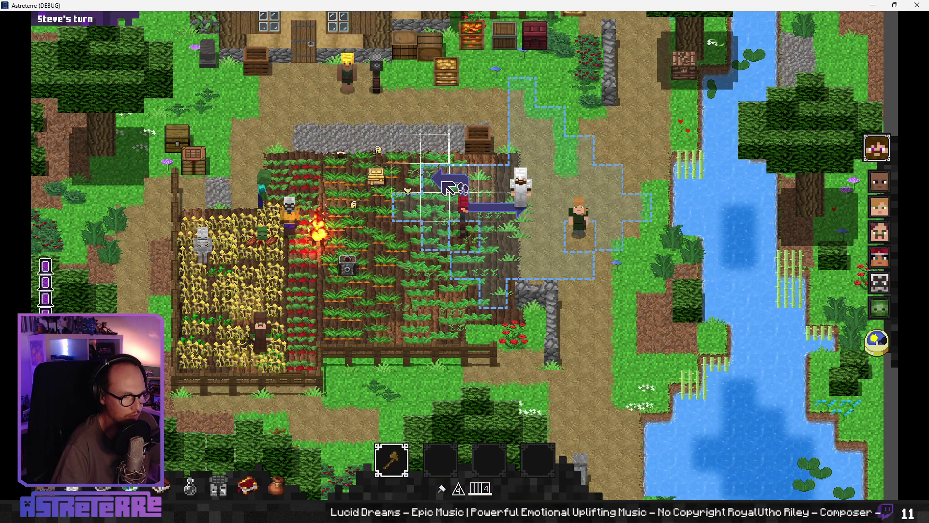
- Move Steve, add action points with the console command, and check his character sheet
click(450, 188)
mouse_move(726, 486)
text(add action_points 10)
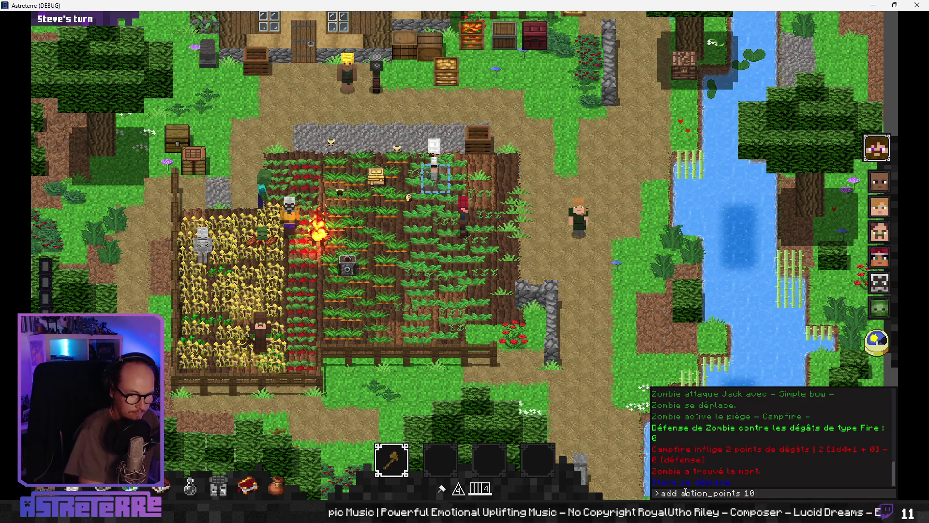
key(Return)
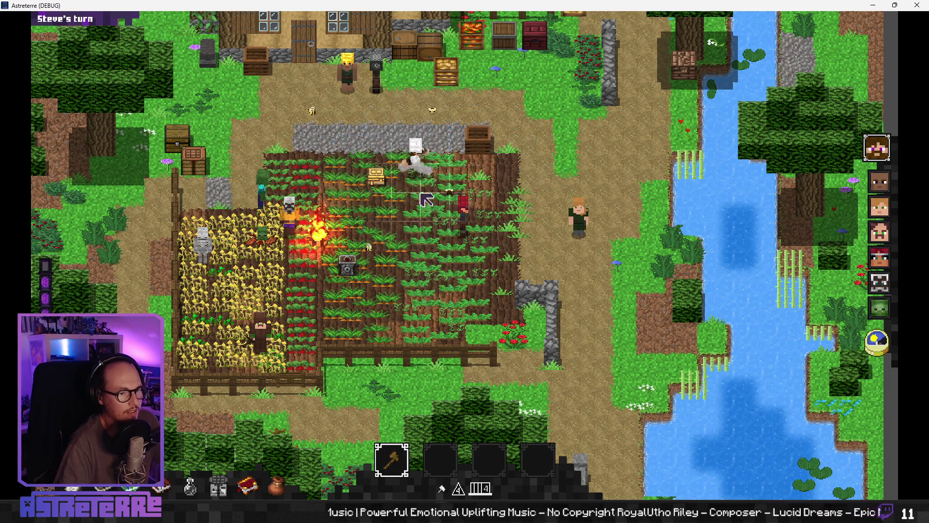
mouse_move(497, 277)
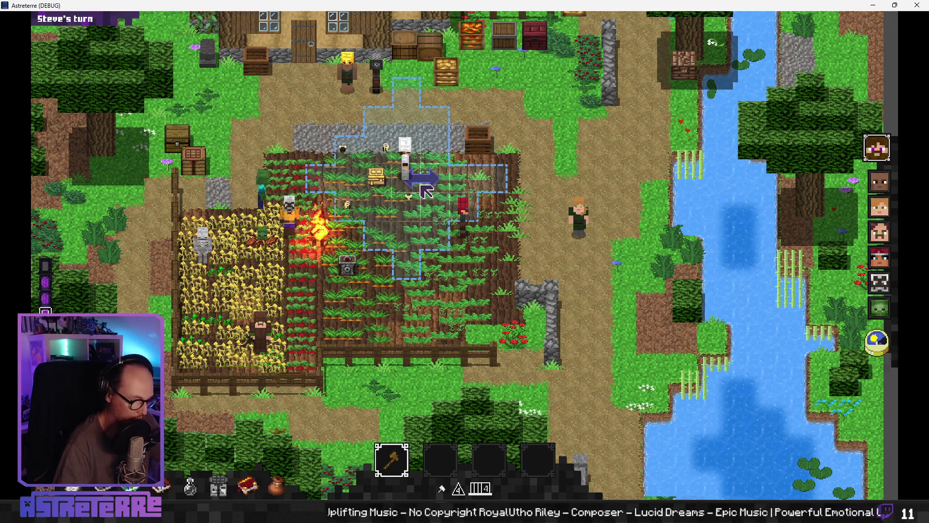
key(c)
key(Escape)
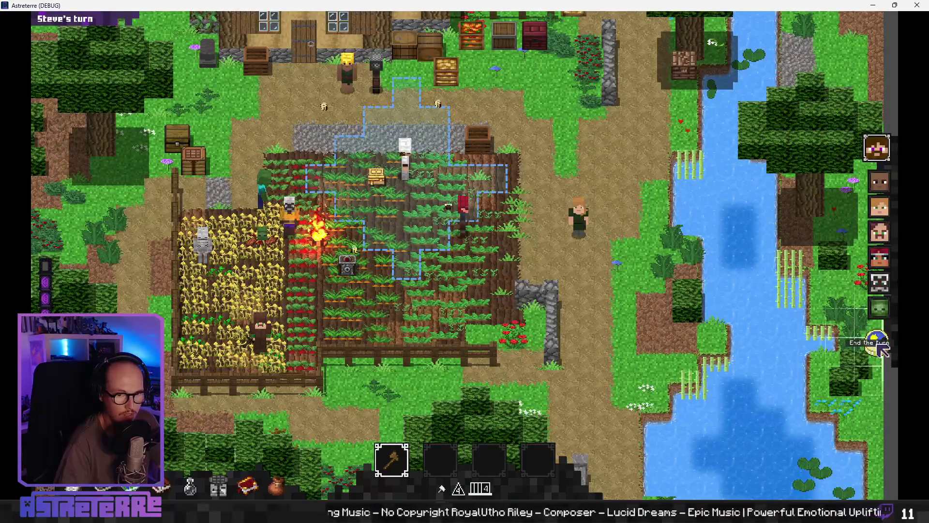
- End Steve's, Bob's and Rose's turns, move and end Steve Junior, then show health and hazard overlays
click(882, 351)
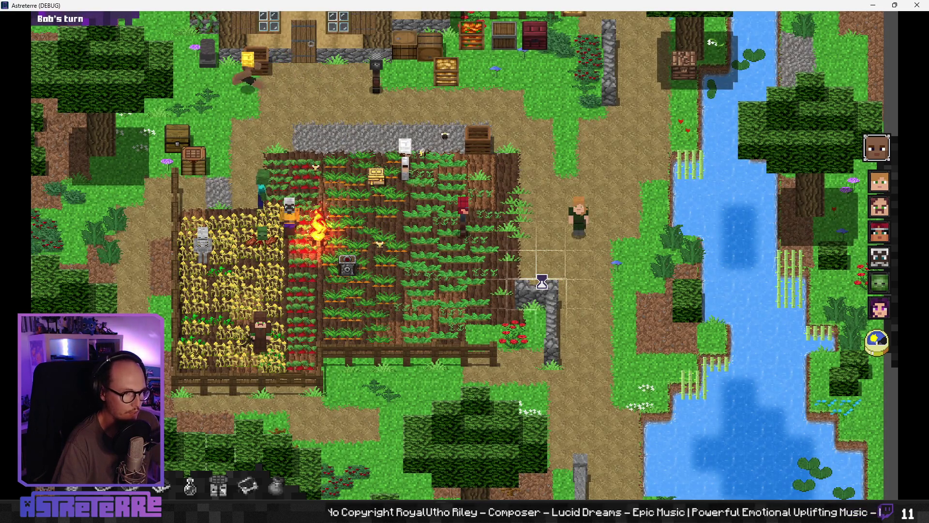
click(869, 351)
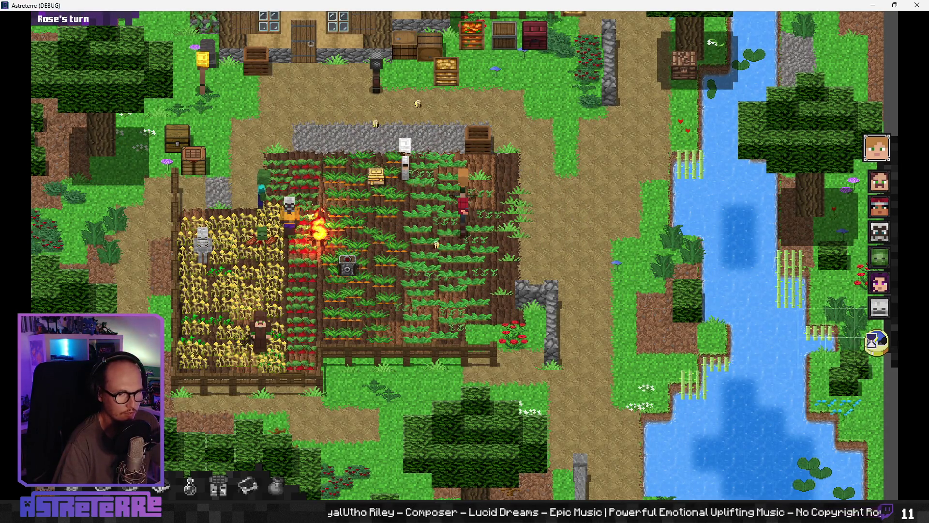
click(877, 341)
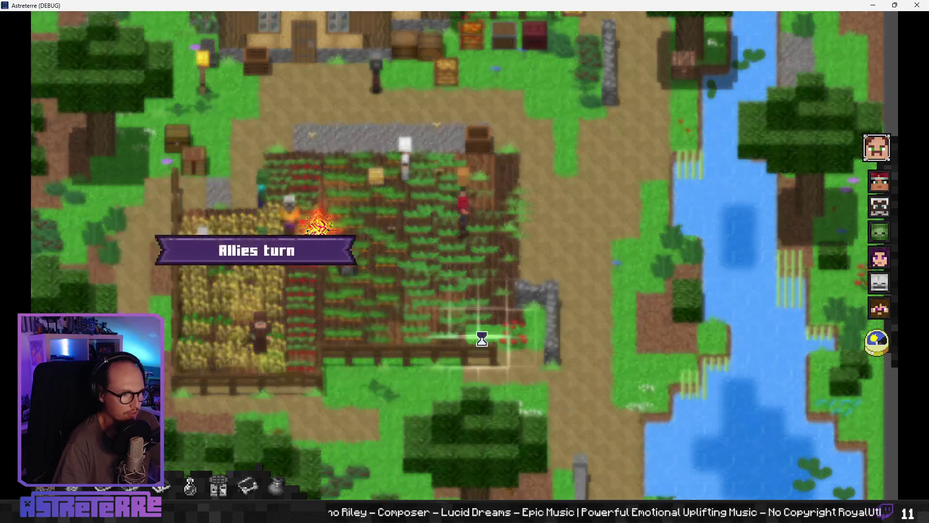
click(357, 327)
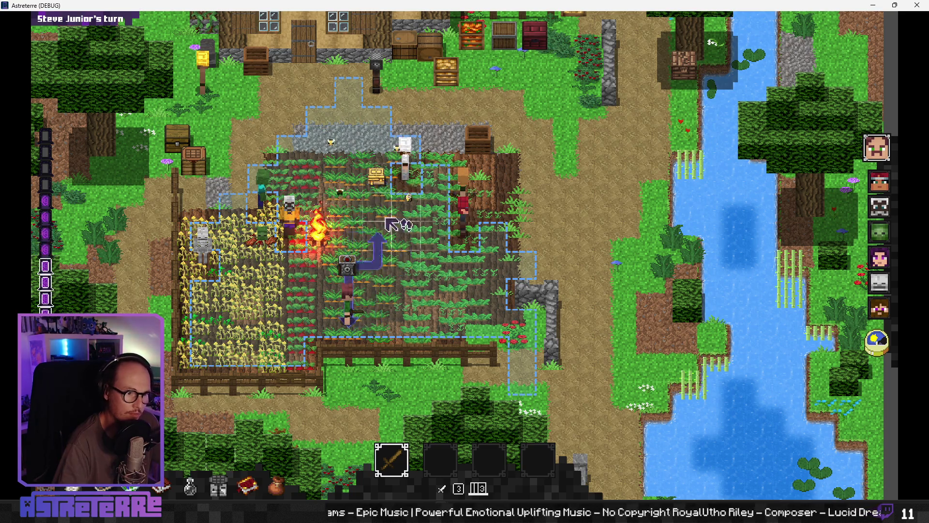
click(877, 342)
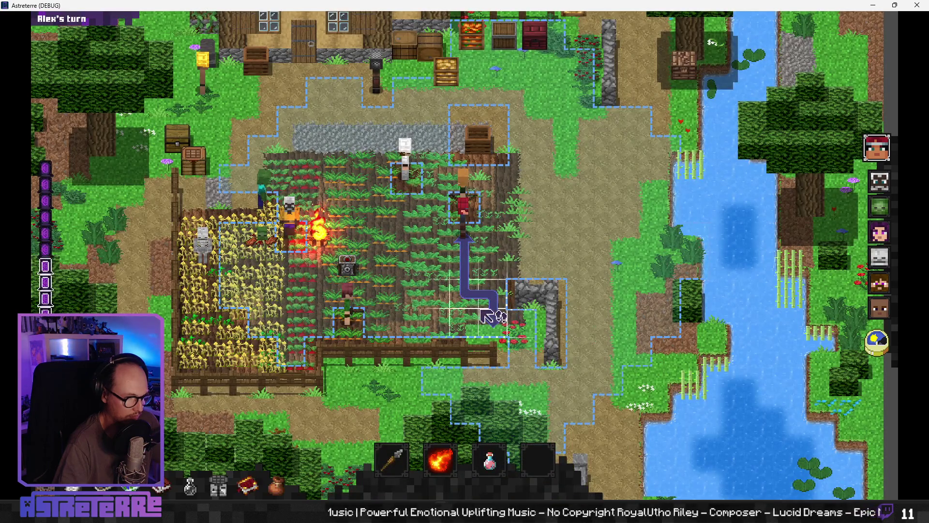
key(alt)
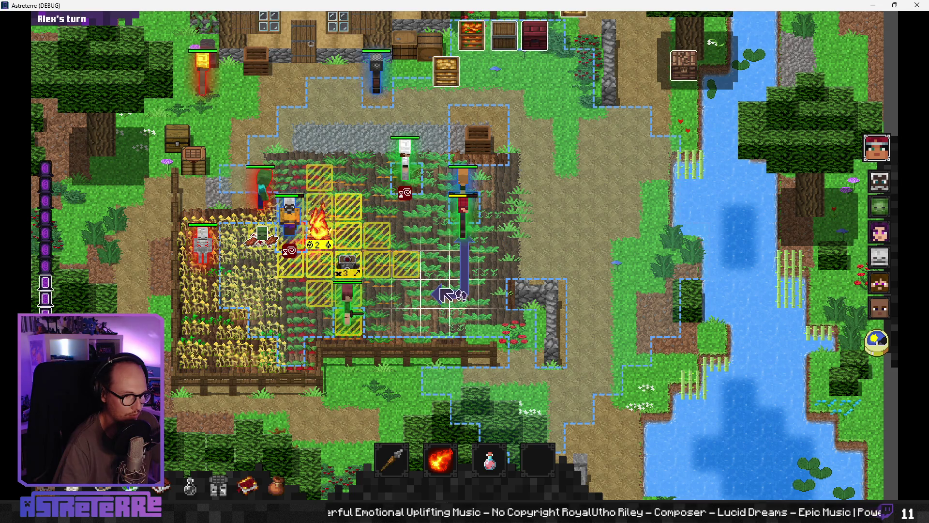
- End the turns of Alex, KEYZOMBIE and Alice until the active_action index error breaks
click(880, 342)
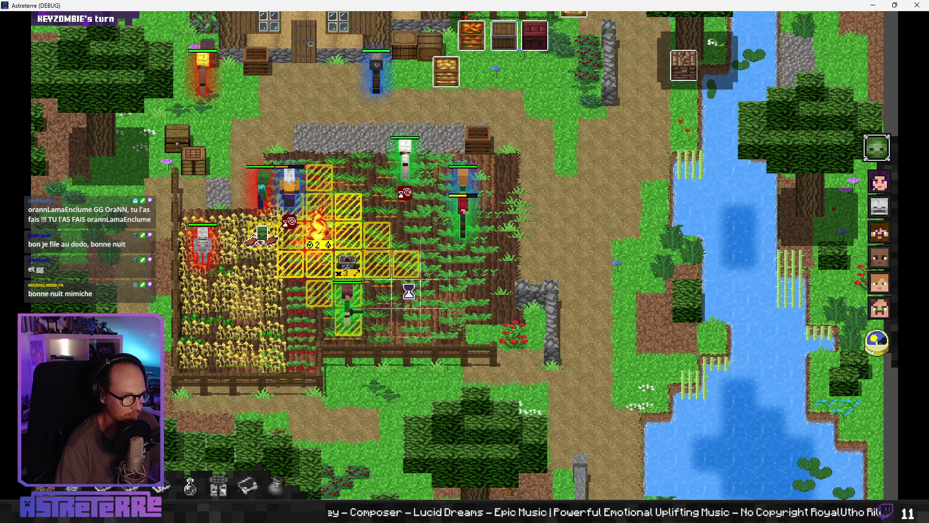
click(879, 344)
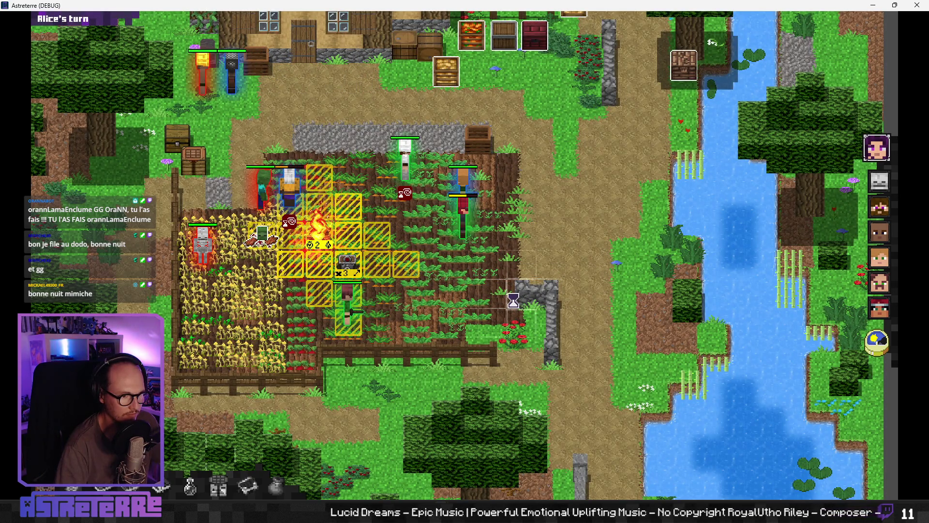
click(877, 341)
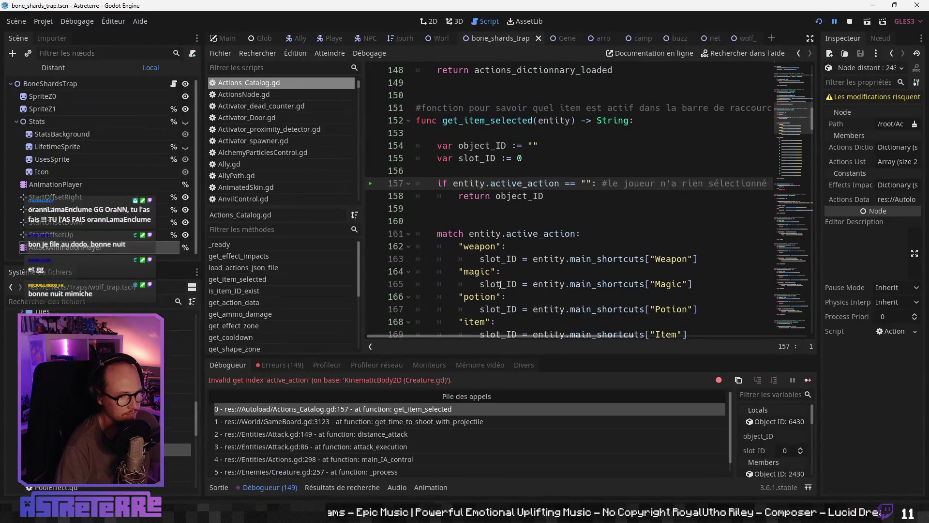
- Inspect the active-action match in get_item_selected, then continue past both debugger breaks
click(523, 258)
click(835, 21)
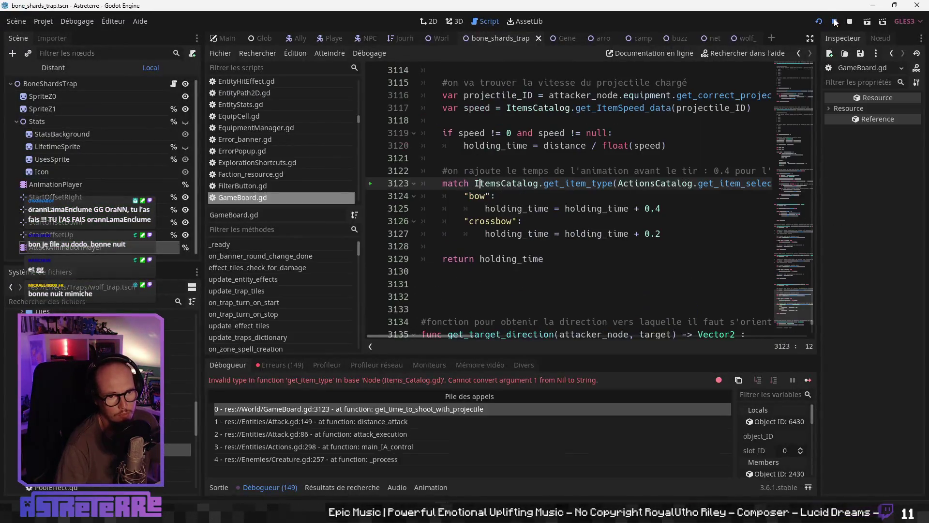
click(835, 22)
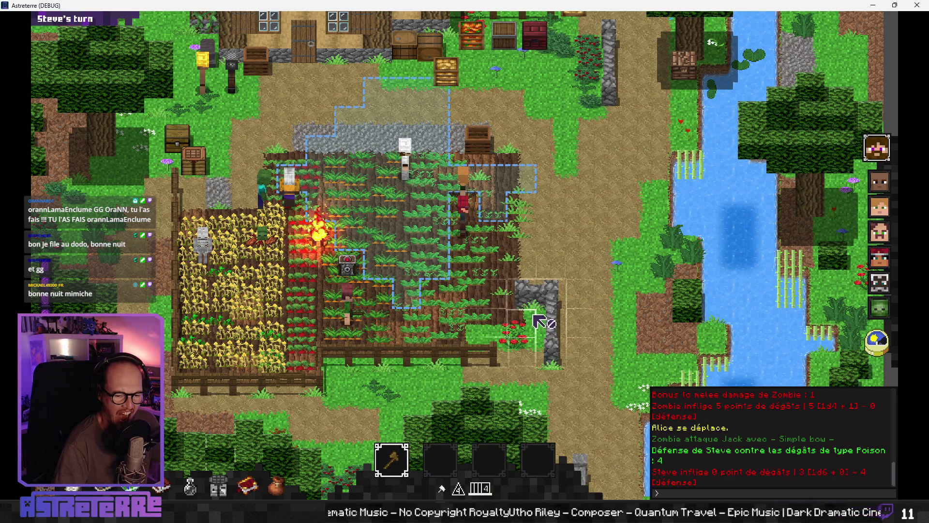
- Attack with Steve for 0 damage and open his sheet showing the Durable magic wound effect
click(385, 193)
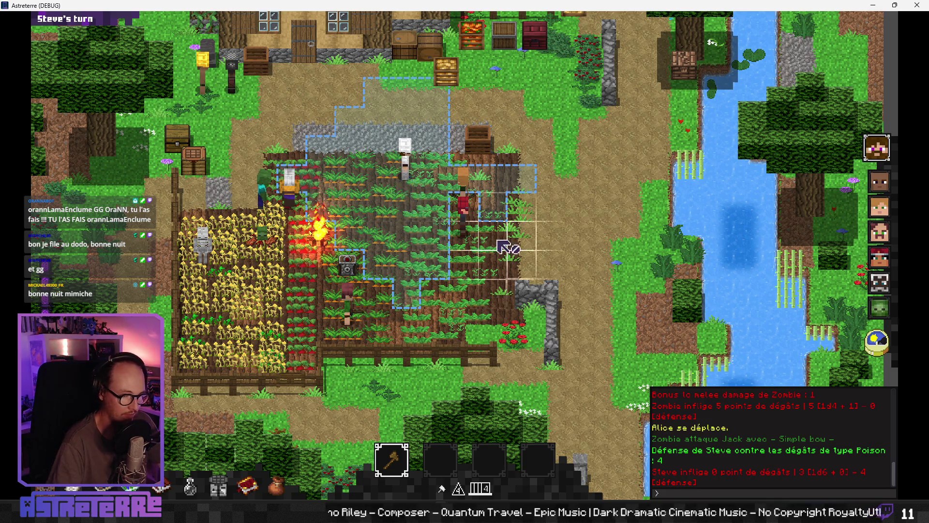
key(c)
mouse_move(648, 404)
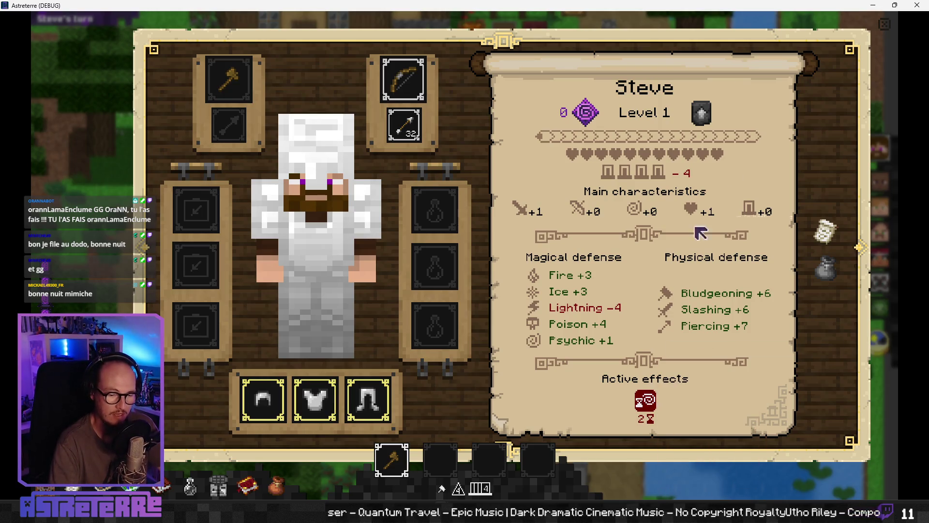
- Move Steve beside the campfire, attack the adjacent target, review his sheet and end his turn
click(885, 24)
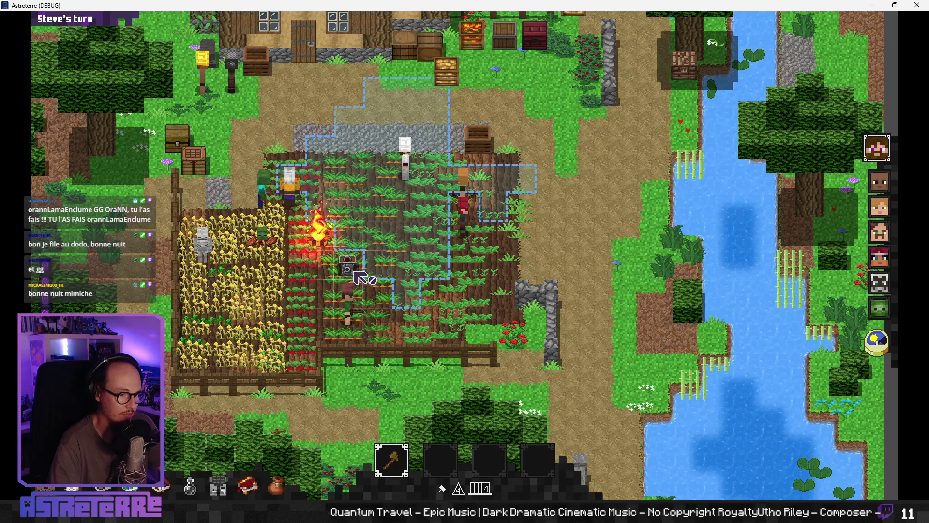
click(357, 211)
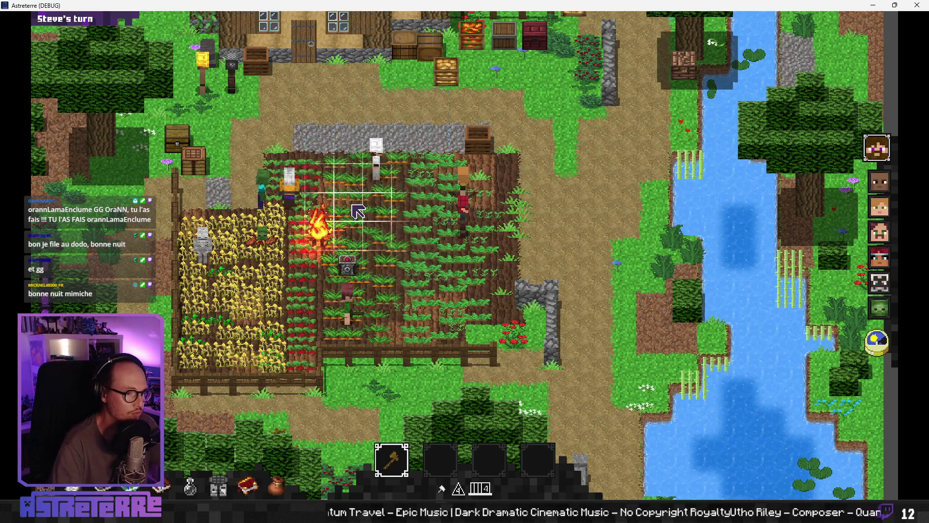
click(363, 216)
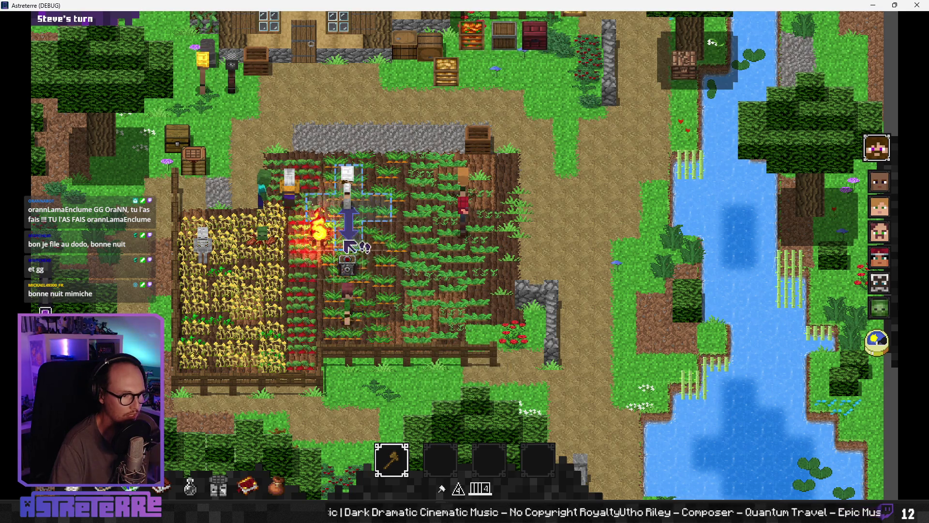
key(c)
mouse_move(646, 401)
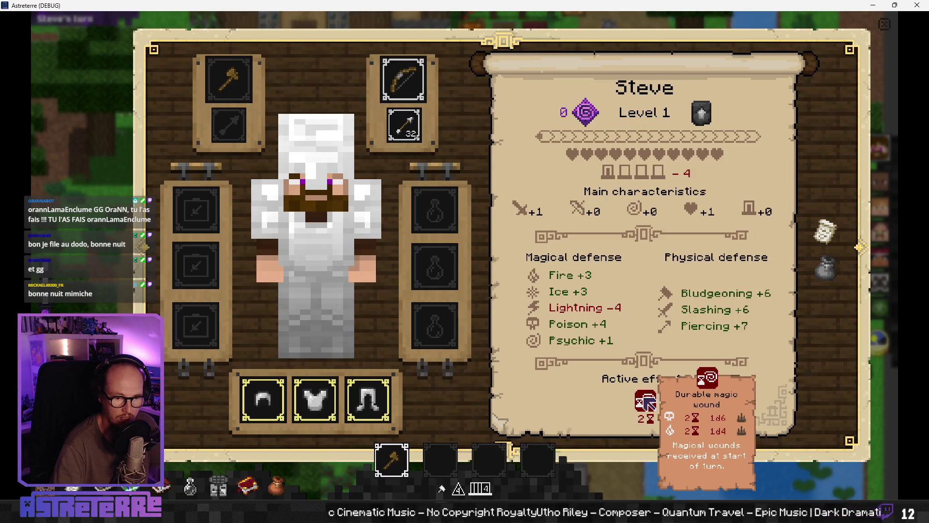
key(c)
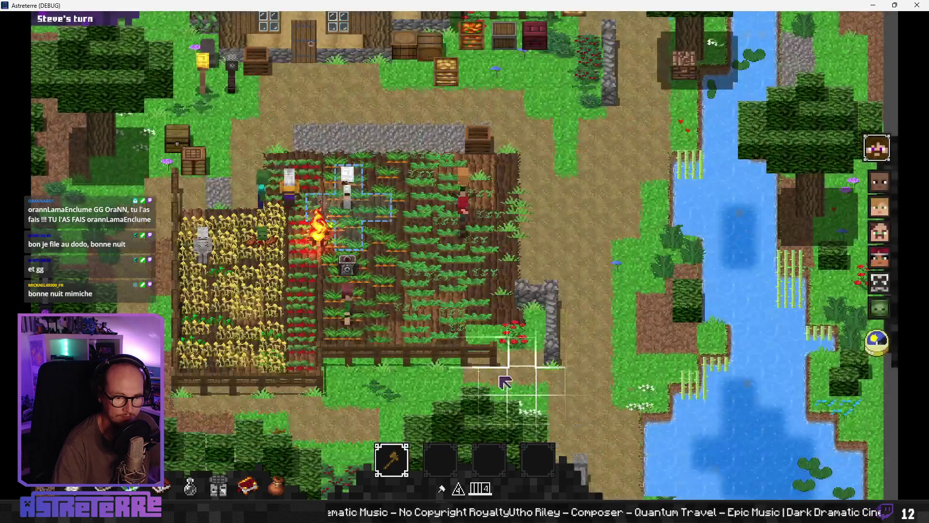
key(space)
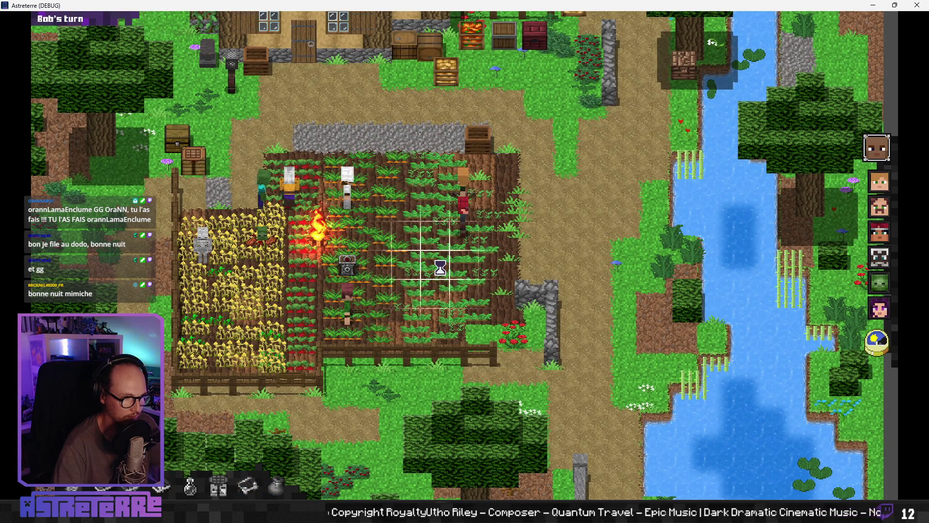
- End Bob's turn, resume the game from the debugger with F12, and end Rose's turn
click(887, 349)
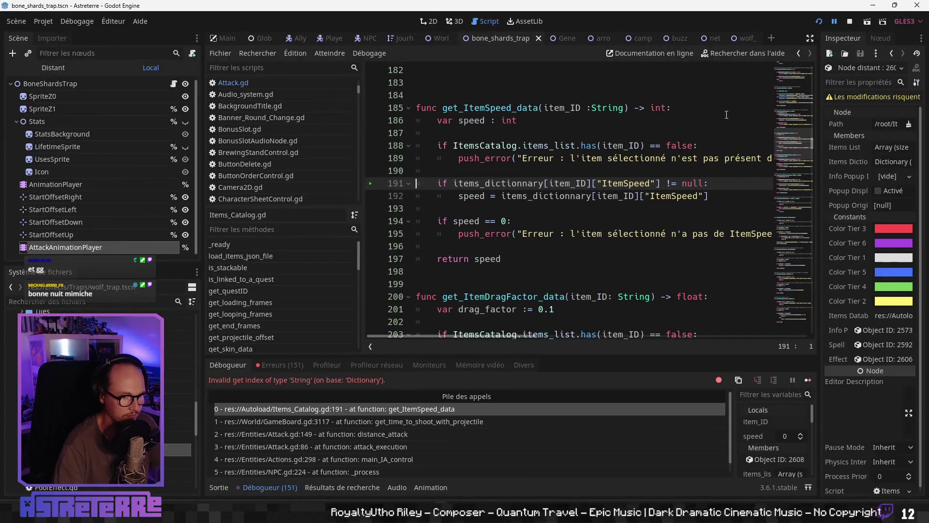
key(F12)
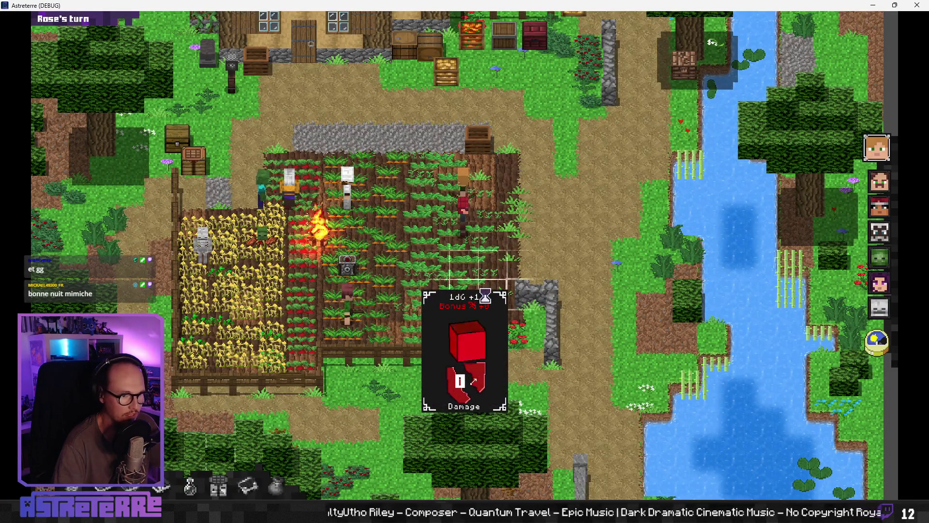
click(877, 343)
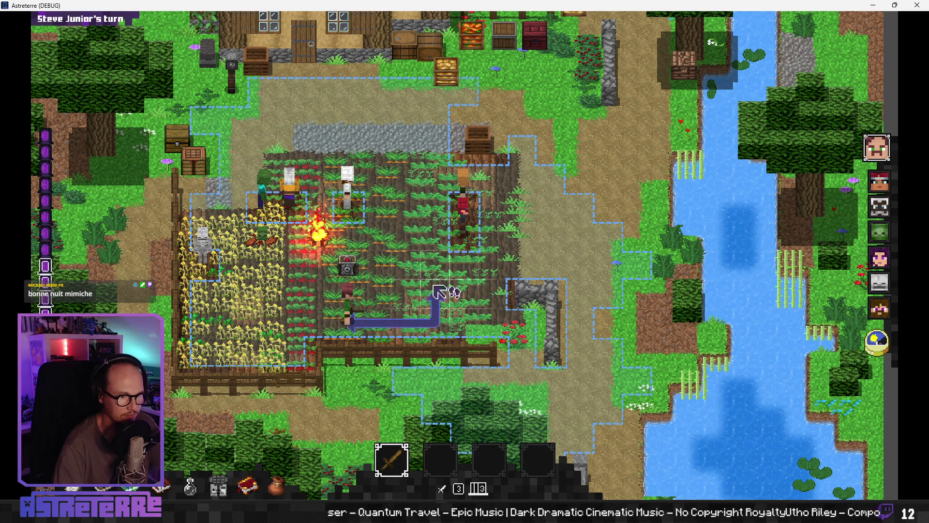
- Have Steve Junior attack the skeleton with the sword and end his turn
click(392, 459)
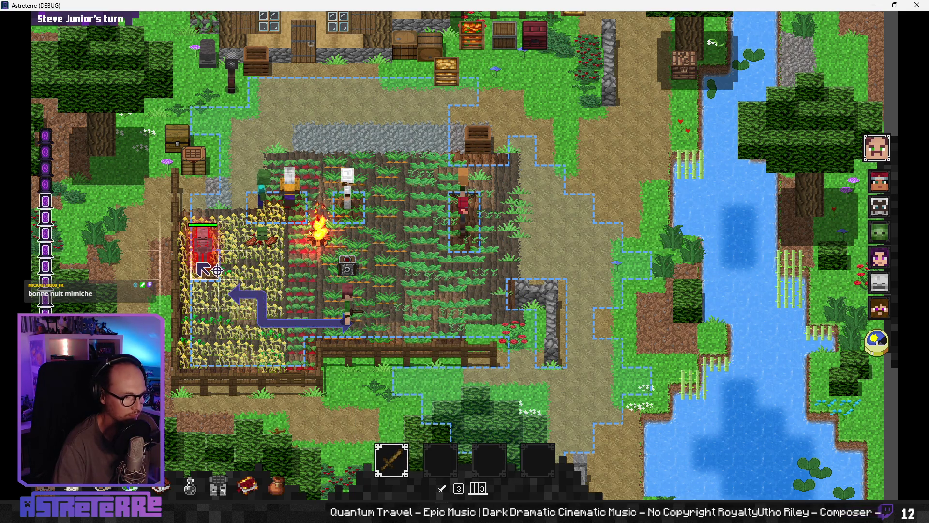
click(209, 272)
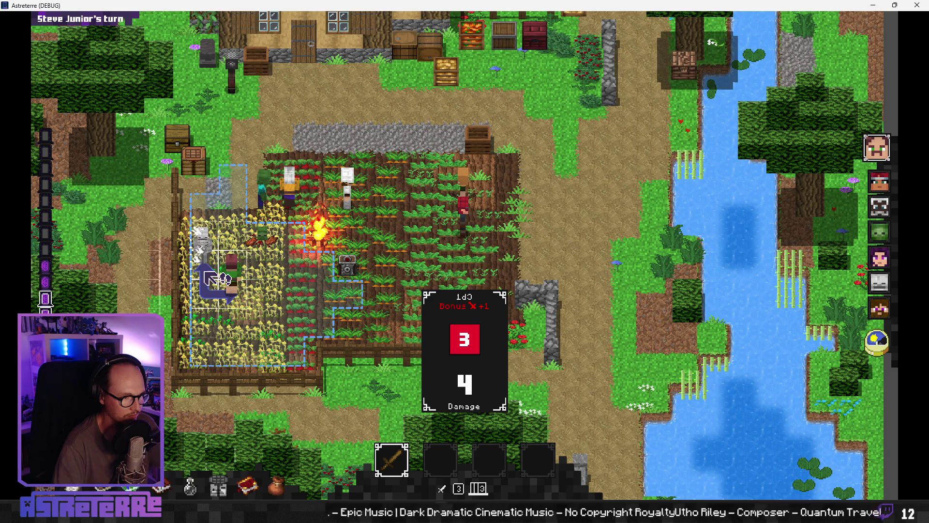
click(877, 343)
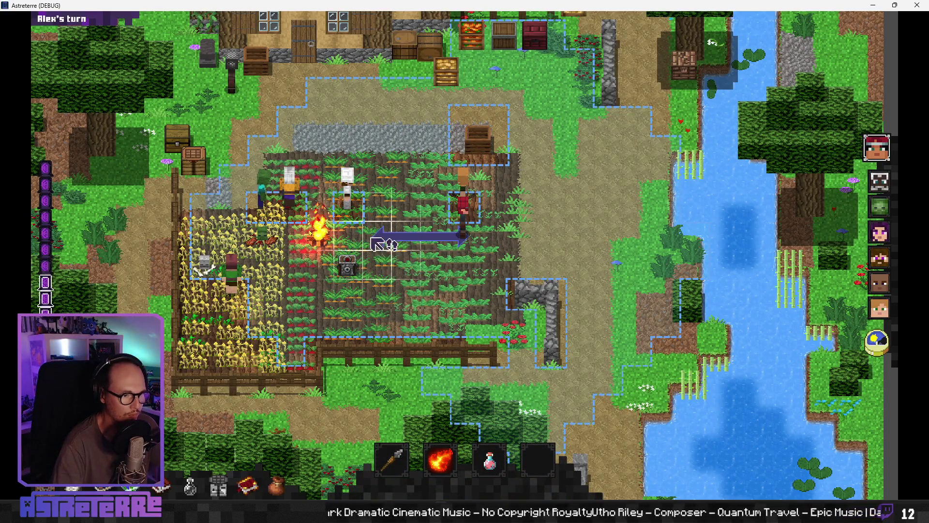
- Move Alex, select his lightning skill, end his turn and dismiss the damage result
click(419, 269)
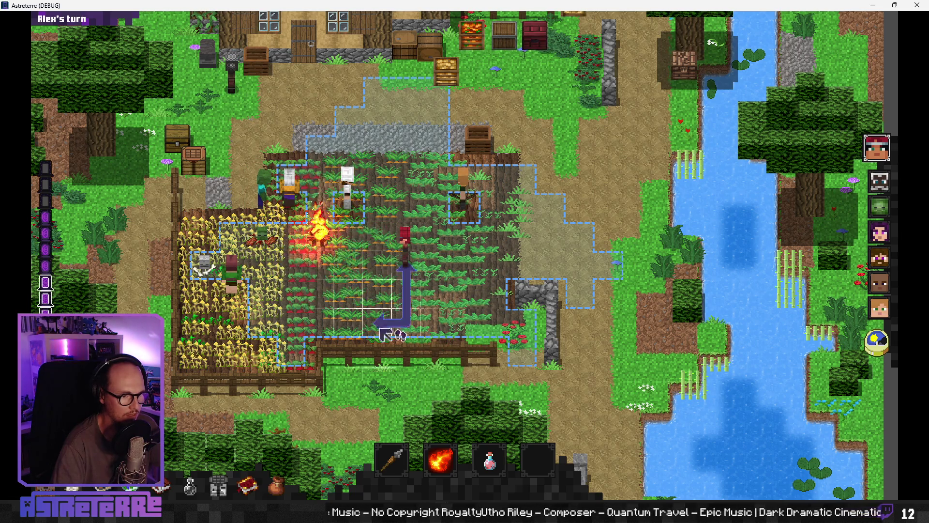
click(441, 459)
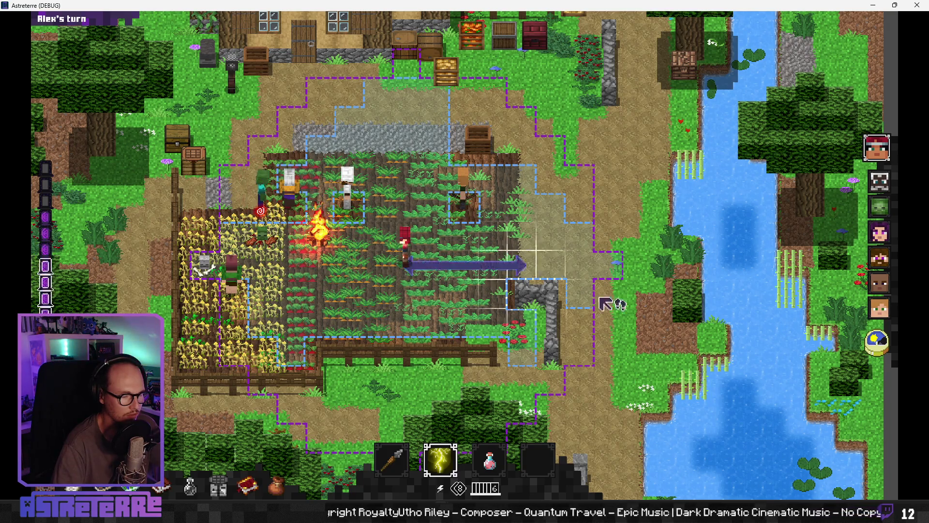
key(space)
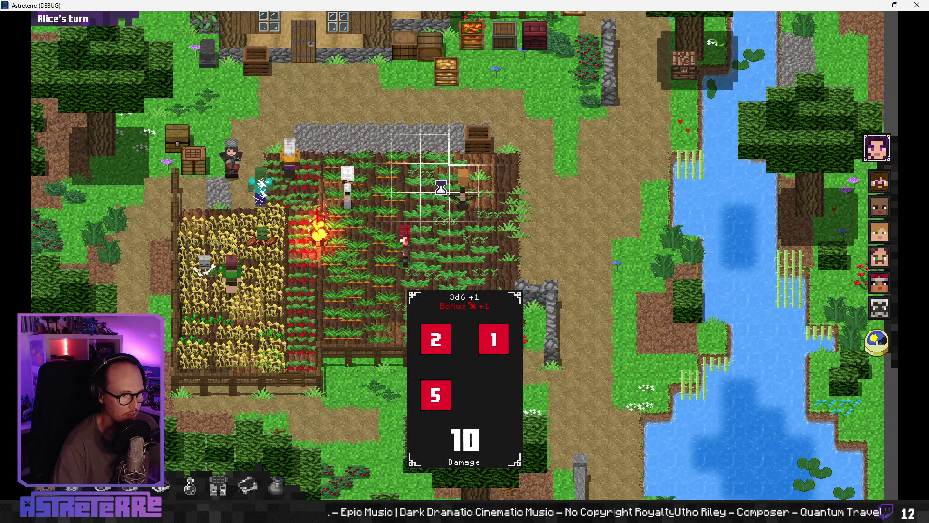
click(871, 345)
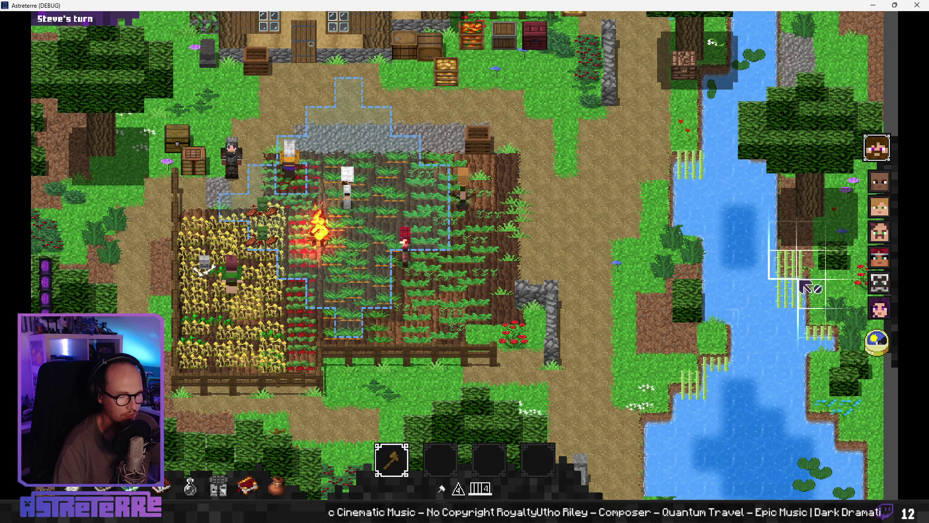
- Strike the fire creature with Steve, end Rose's turn, and close the game window
click(323, 237)
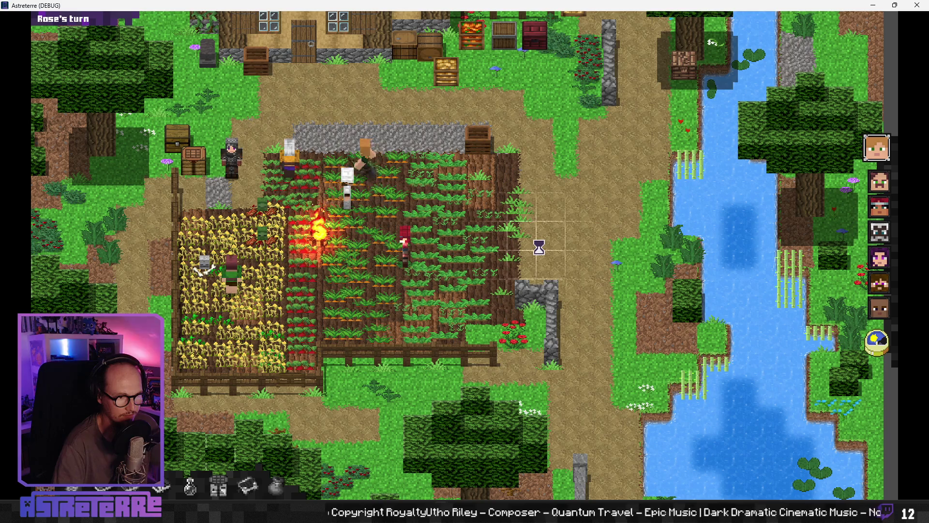
click(876, 342)
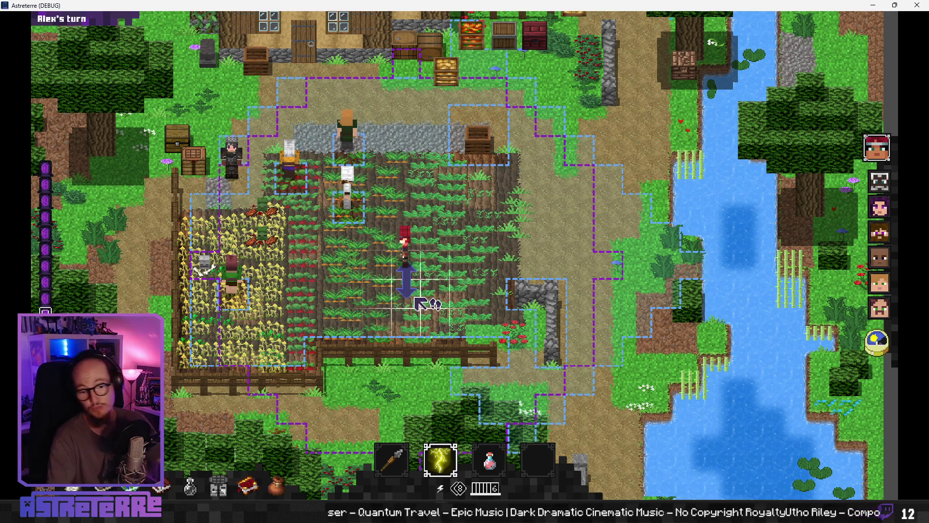
click(917, 6)
click(562, 282)
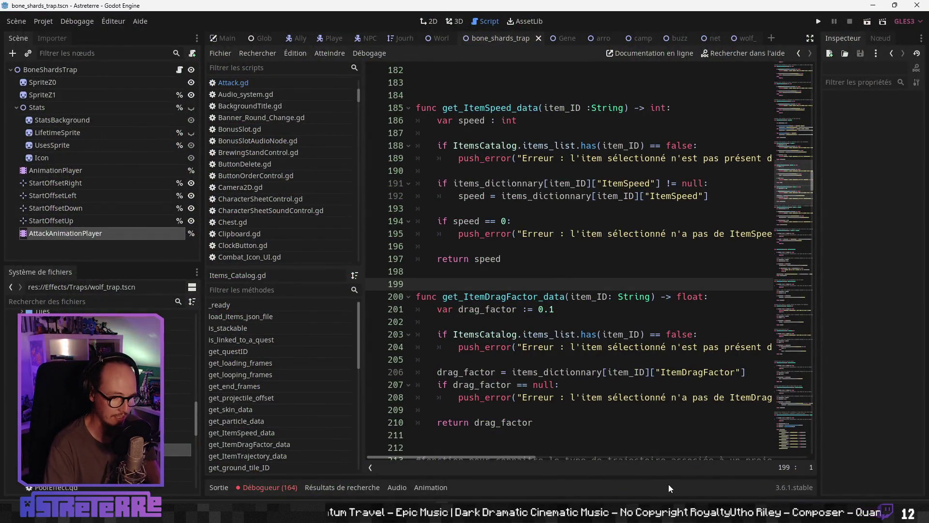
- Search Notion for 'change' in a new tab and open the 'Changelog en cours' page
key(alt+Tab)
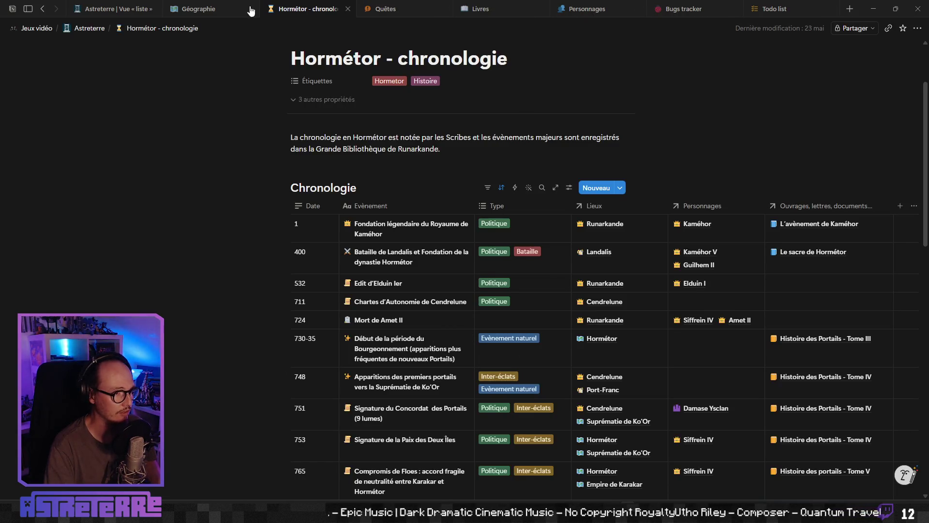
click(849, 9)
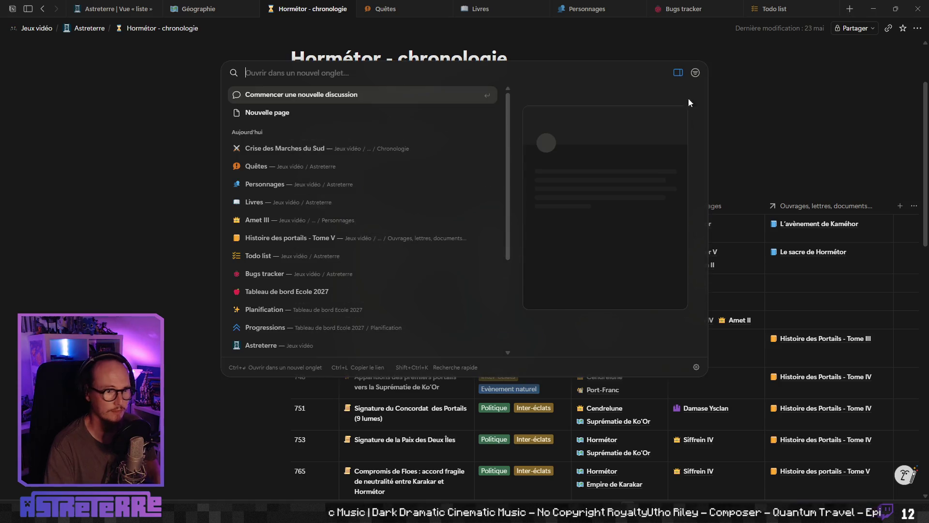
text(chnage)
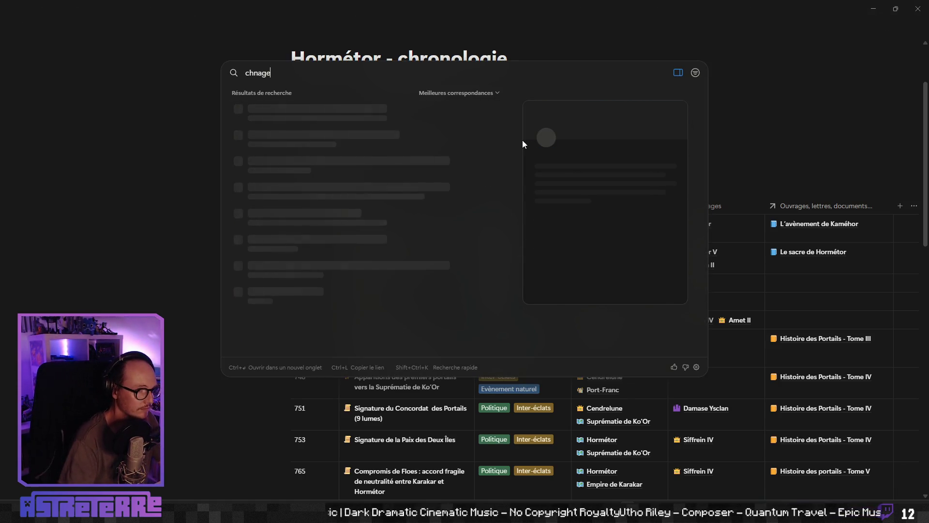
key(BackSpace)
key(BackSpace)
key(BackSpace)
text(ange)
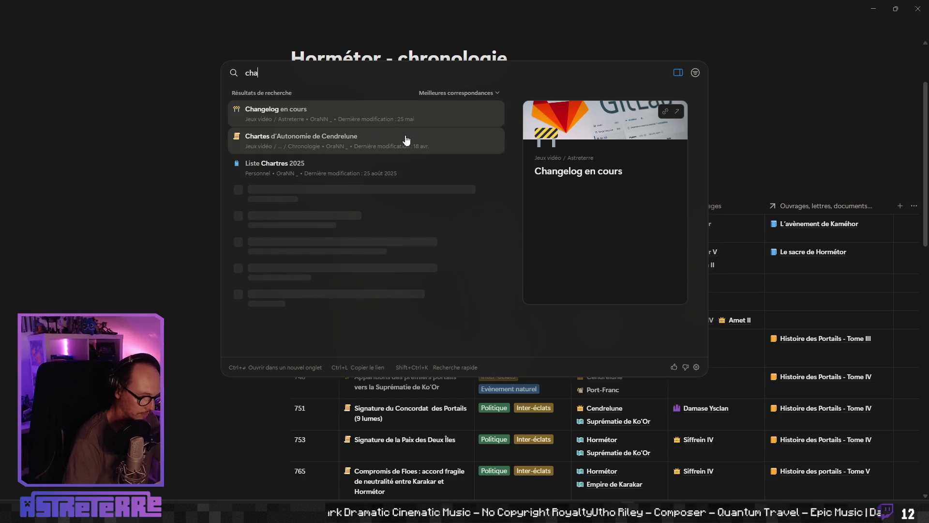
click(288, 112)
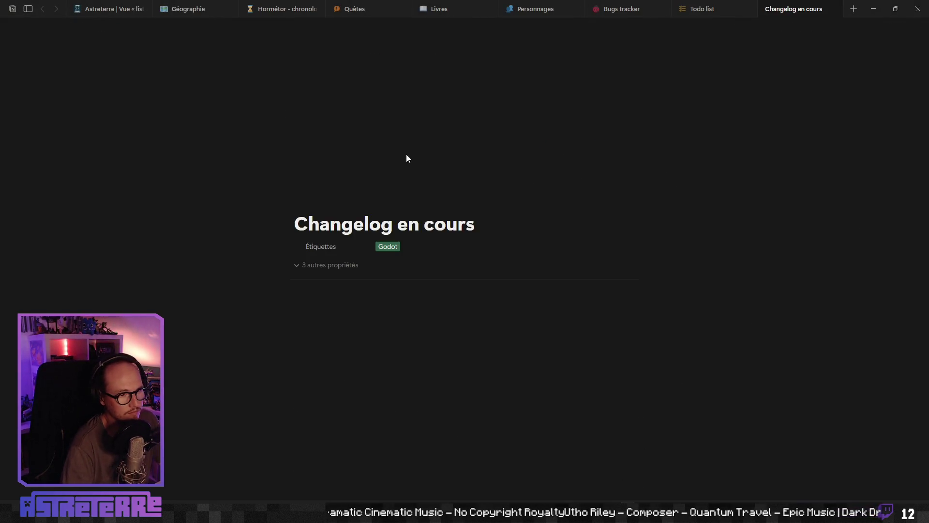
- Write changelog entries for the buzzy nest trap assets and the trap scene/script parallel-animation change
click(330, 303)
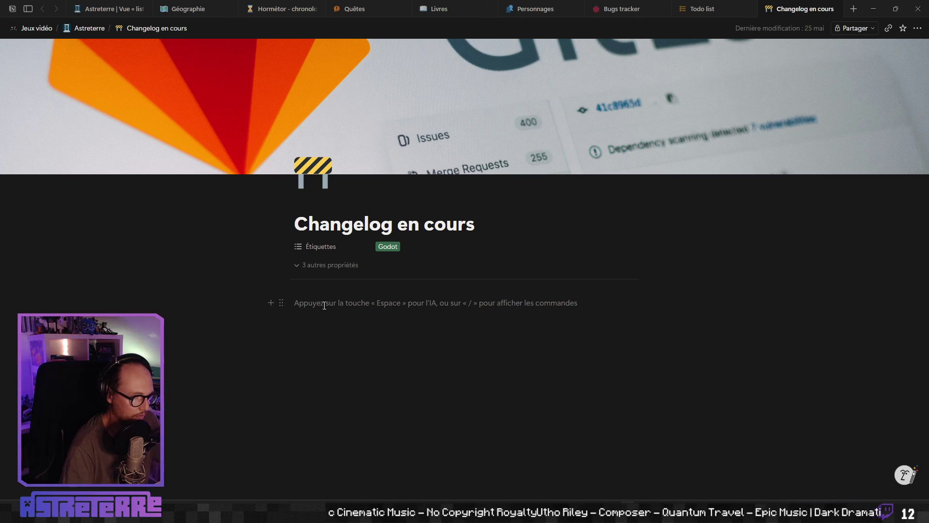
text(Ajout des assets du piège “buzzy nest”)
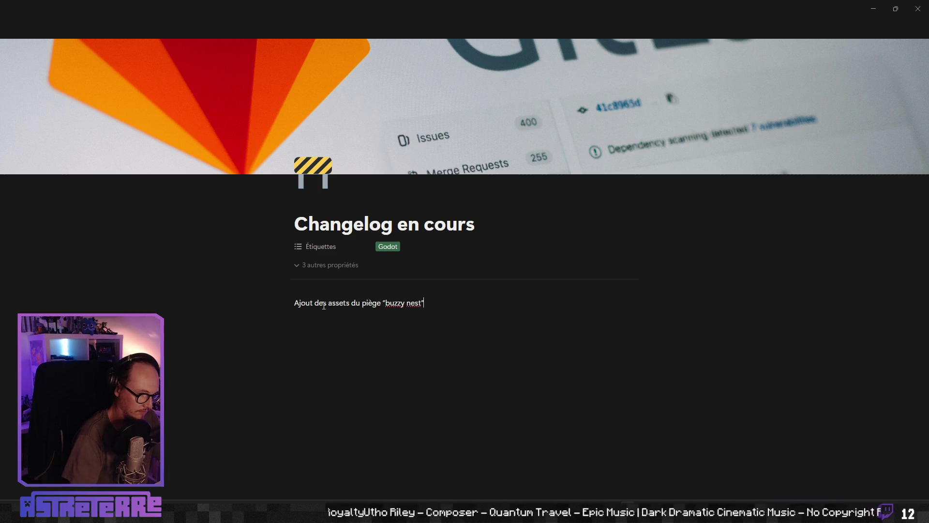
key(Return)
text(Modi)
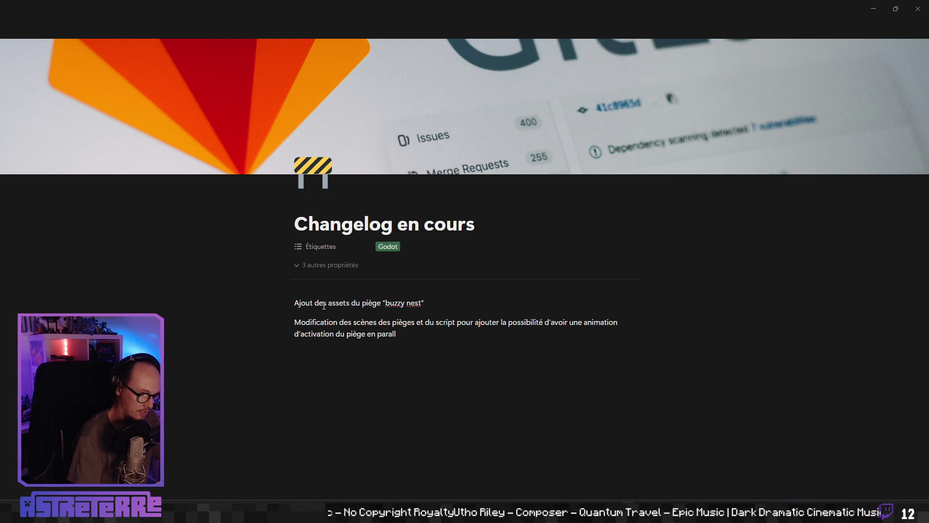
text(èle de l’anim)
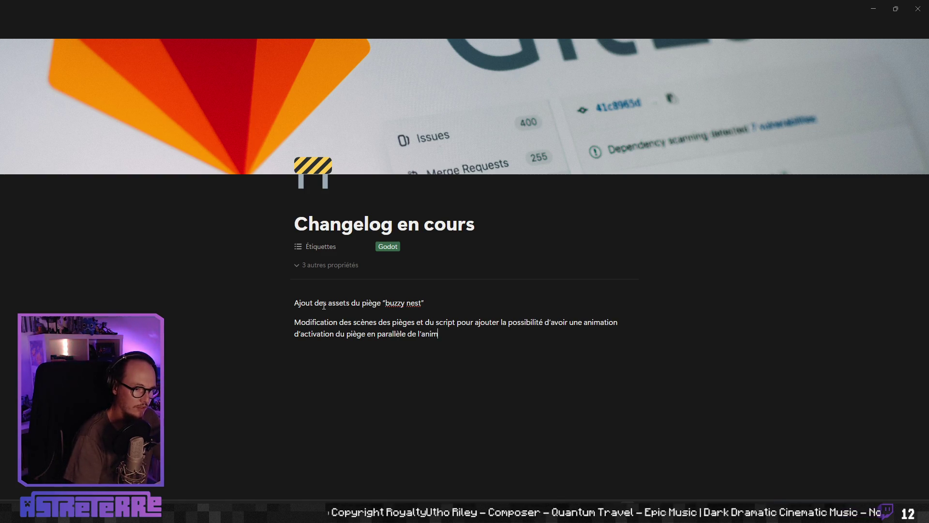
text(ation de fonctionn)
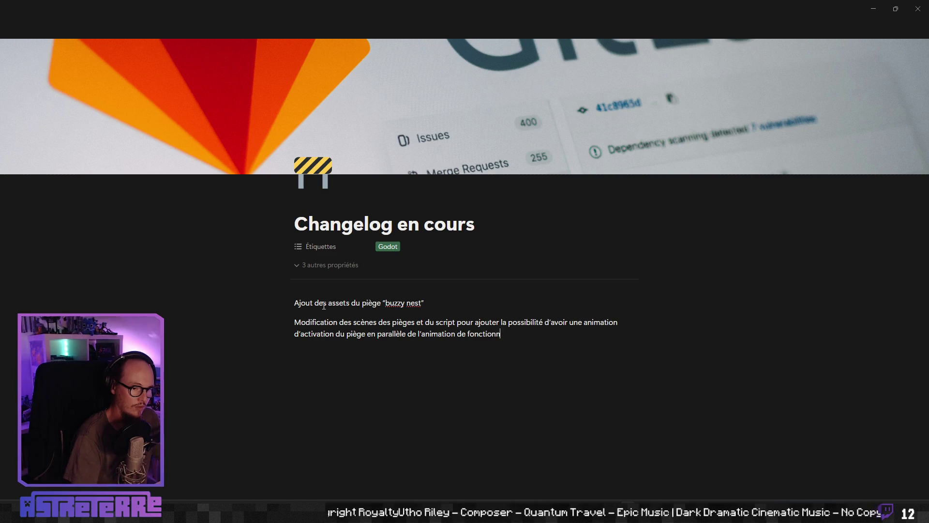
text(ement ordinat)
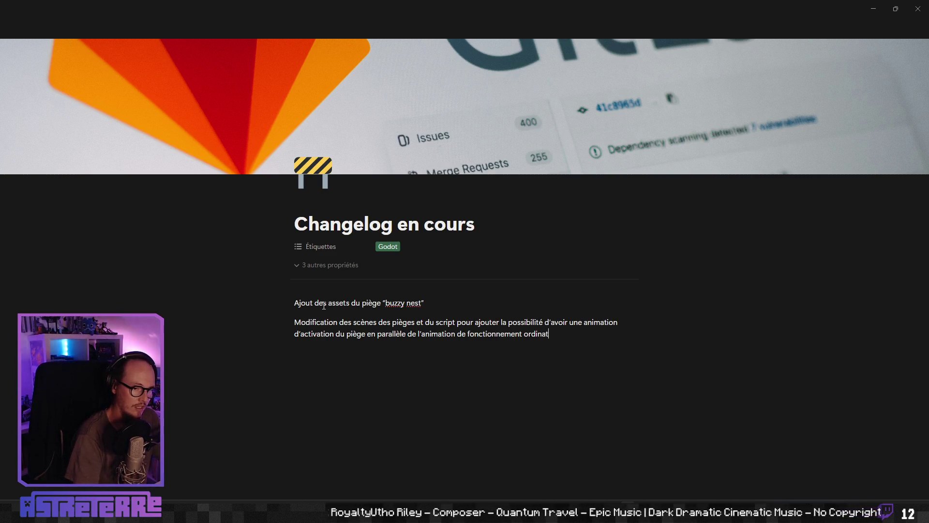
text(eudu piège)
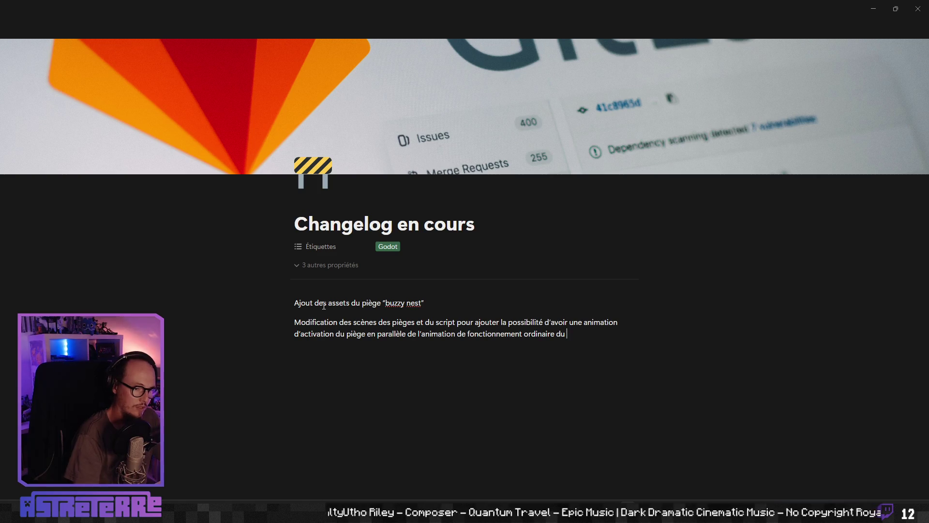
click(456, 323)
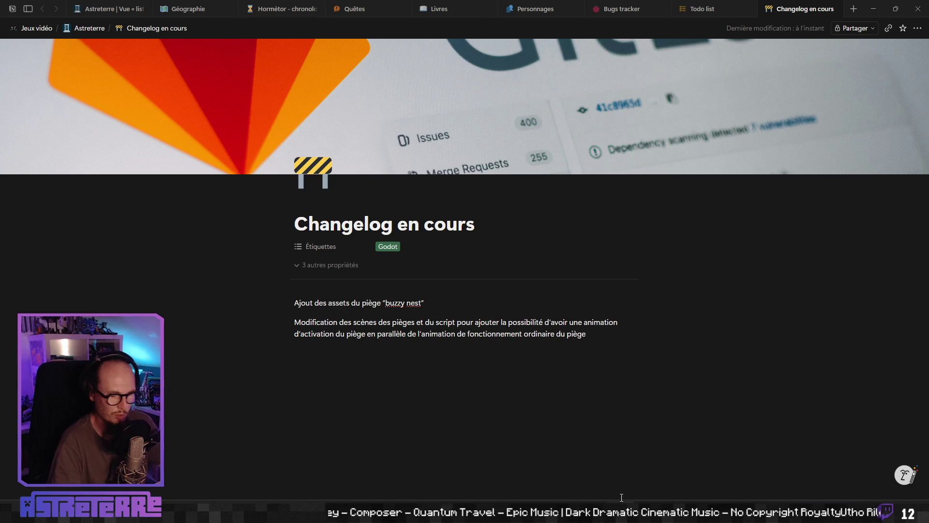
key(alt+Tab)
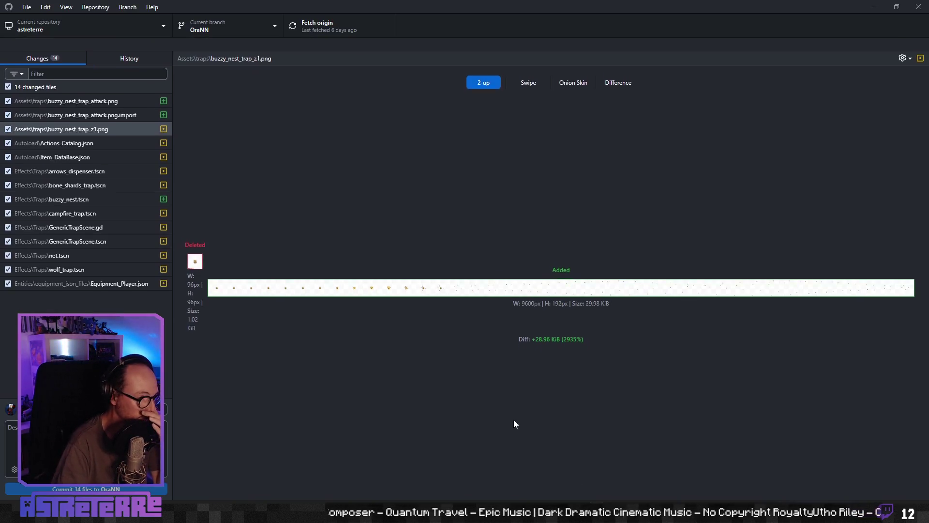
- Review diffs for the buzzy_nest trap images, .import file, Actions_Catalog.json and Item_DataBase.json
click(99, 104)
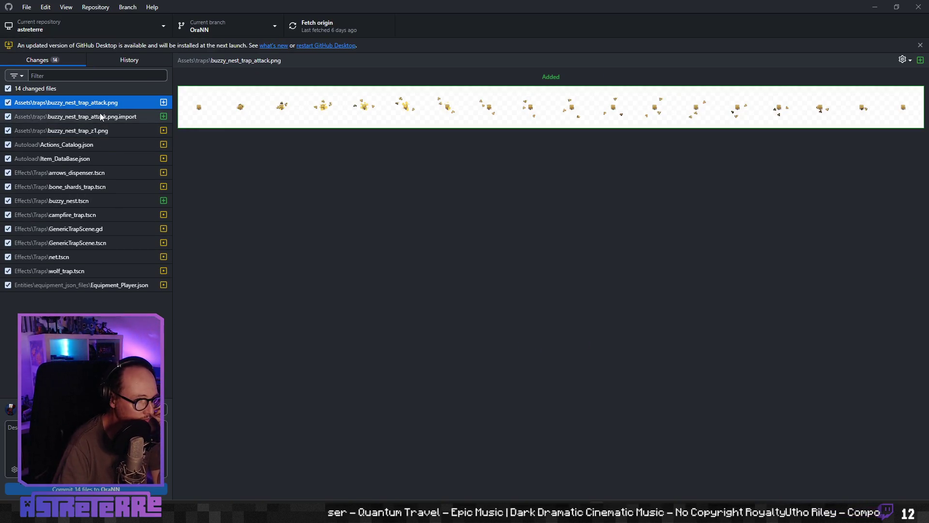
click(100, 116)
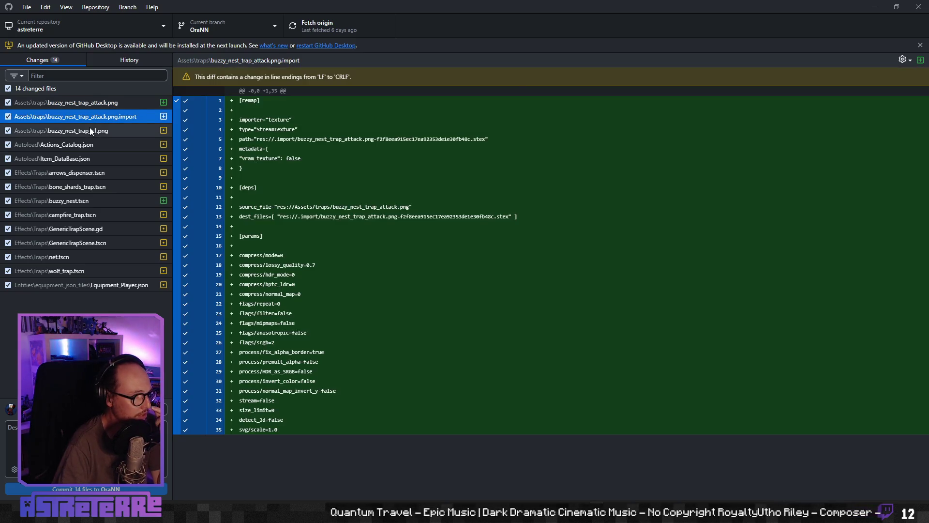
click(91, 132)
click(88, 141)
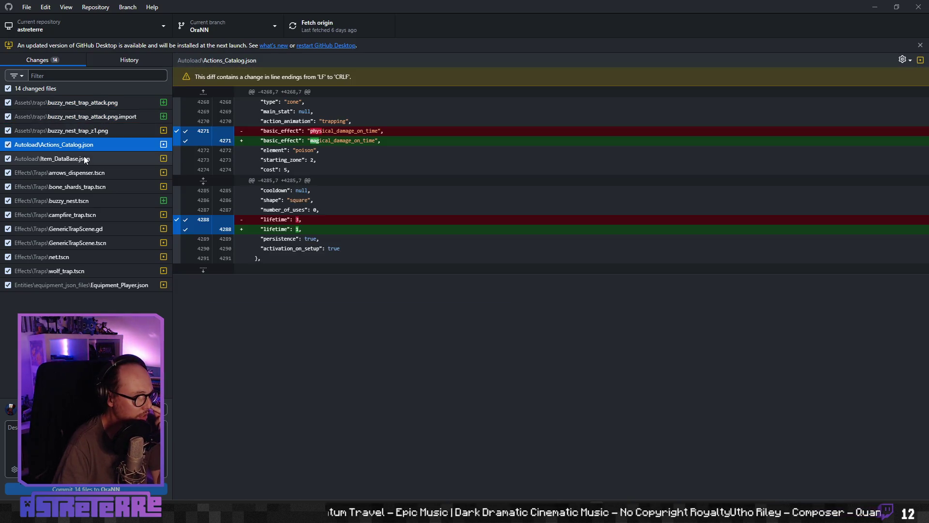
click(84, 157)
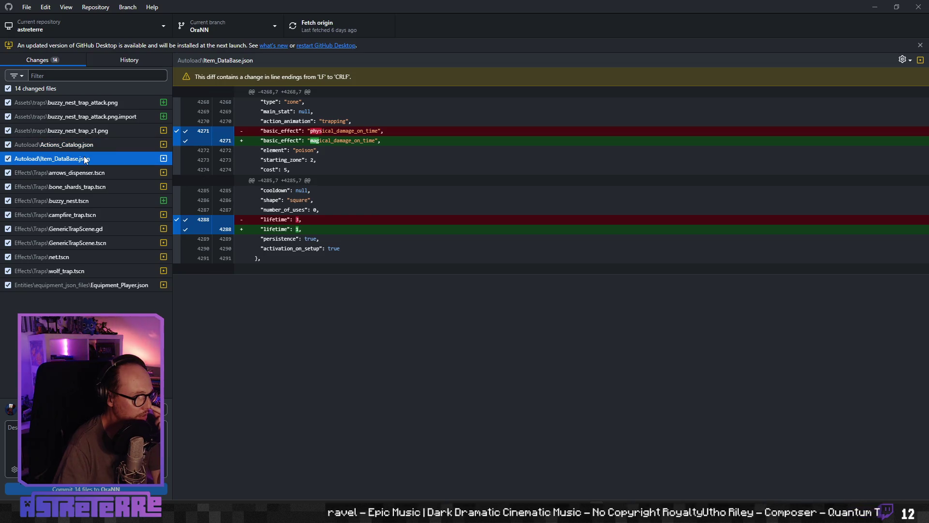
key(alt+Tab)
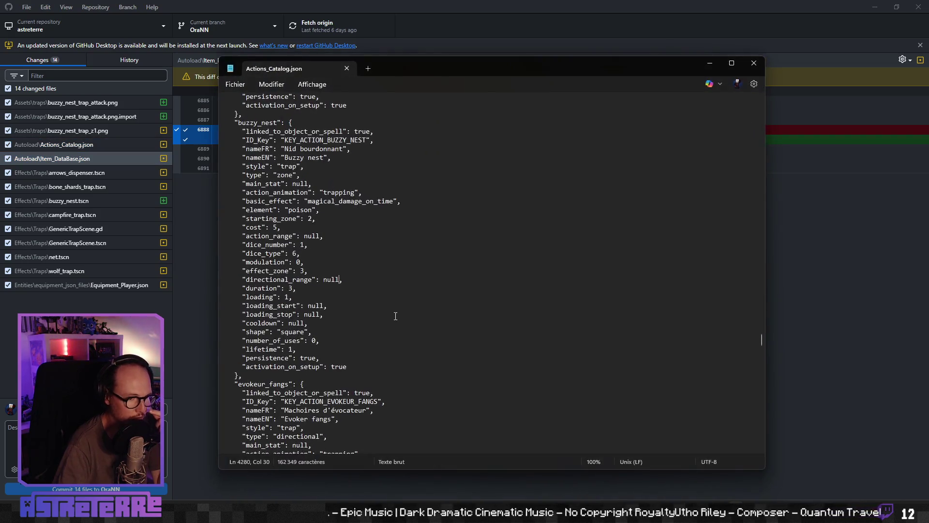
- Restore buzzy_nest's lifetime to 3 in Actions_Catalog.json and close the Notepad window
click(345, 288)
click(289, 296)
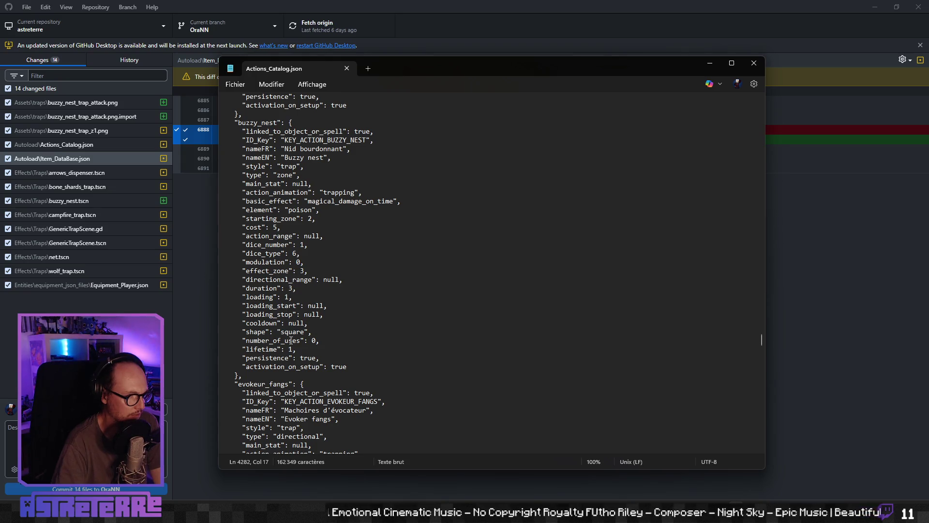
text(3)
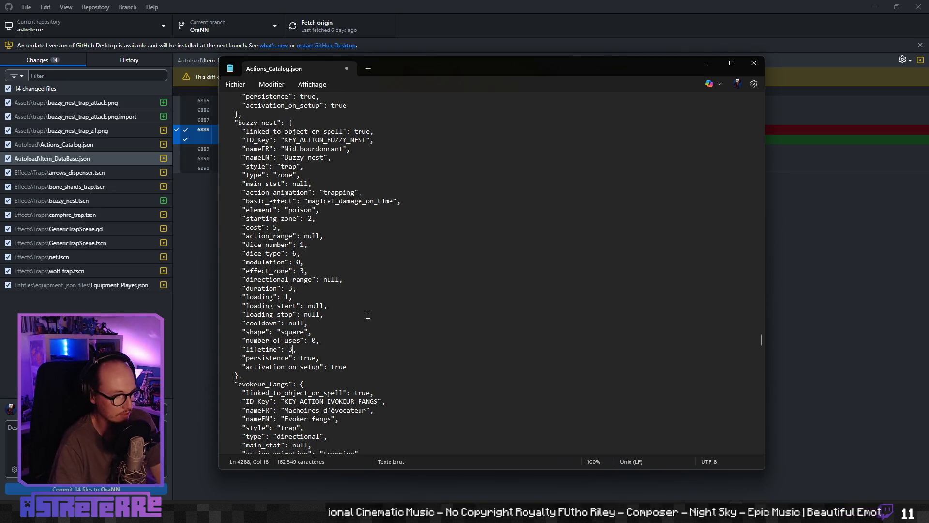
click(369, 315)
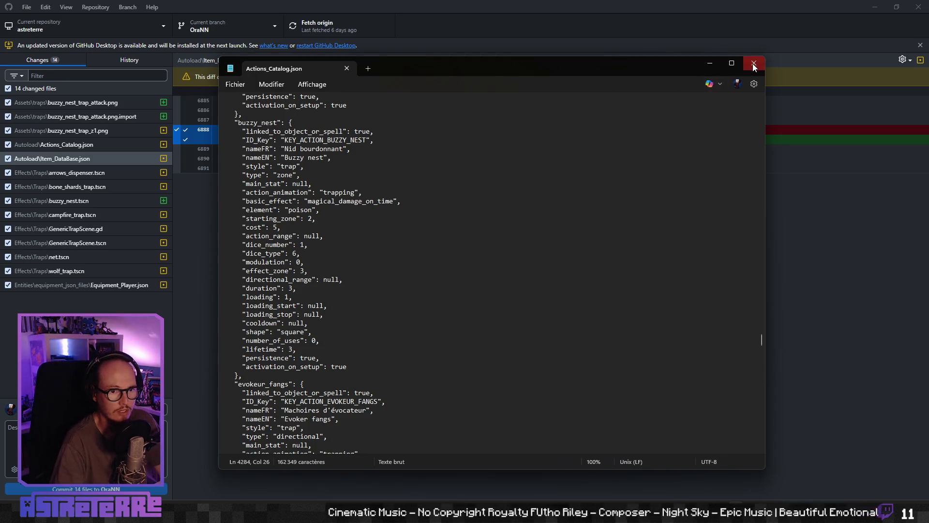
click(753, 63)
click(81, 176)
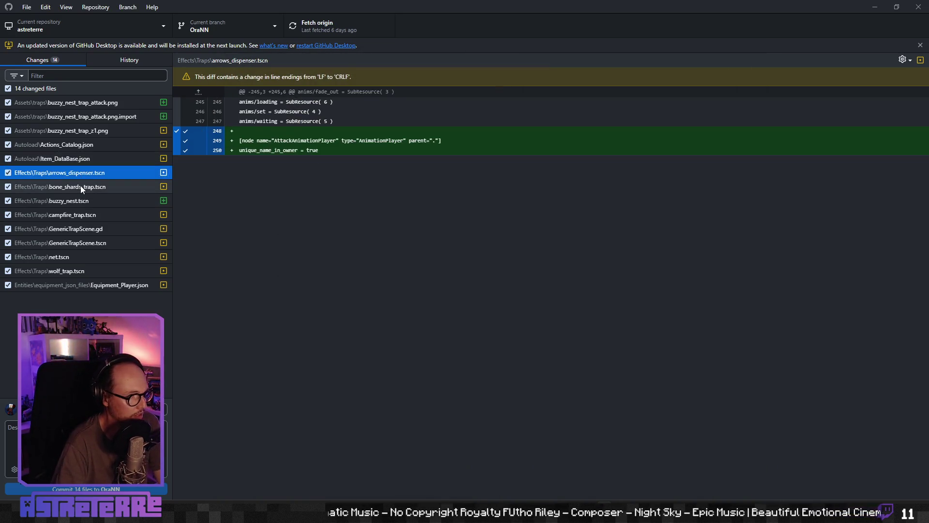
- Review the bone_shards_trap, buzzy_nest, campfire_trap, GenericTrapScene, net and wolf_trap diffs
click(81, 185)
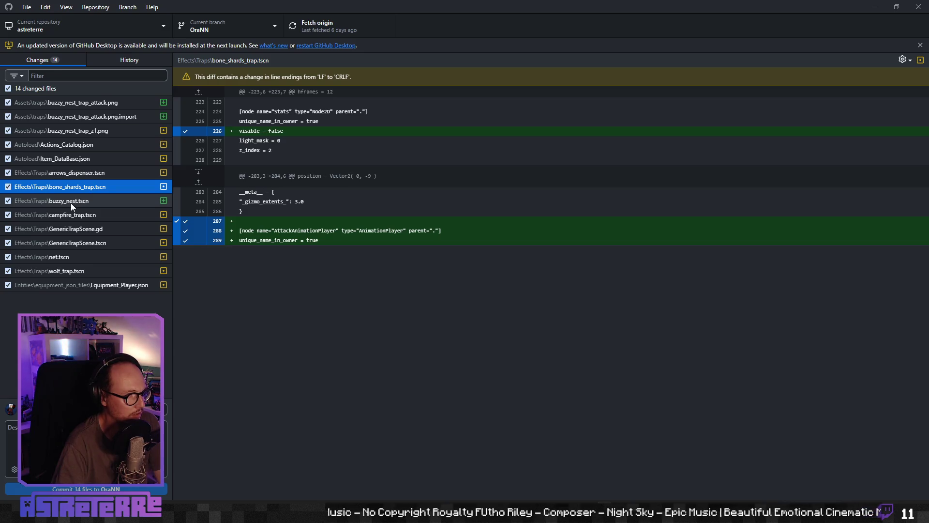
click(71, 202)
click(69, 215)
click(69, 229)
click(69, 243)
click(70, 257)
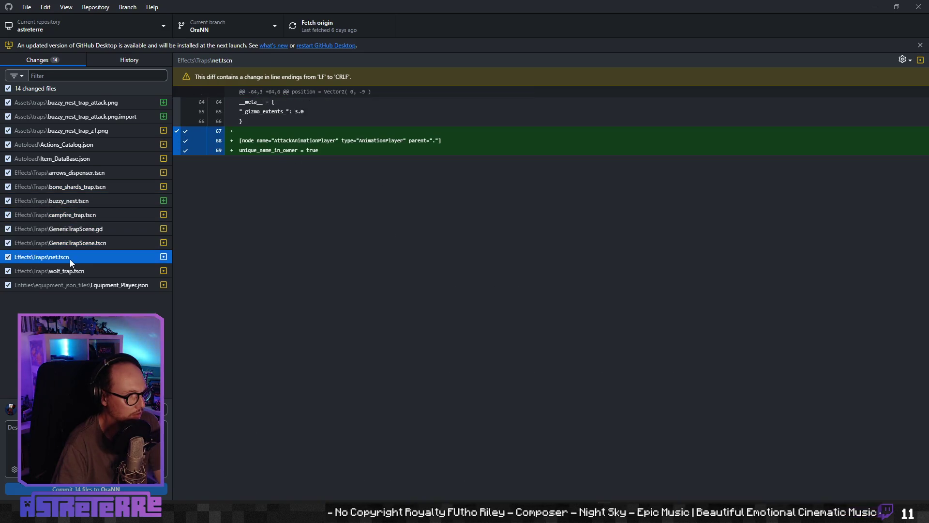
click(71, 272)
- Check the Equipment_Player.json diff, then recheck wolf_trap.tscn and GenericTrapScene.tscn
click(94, 287)
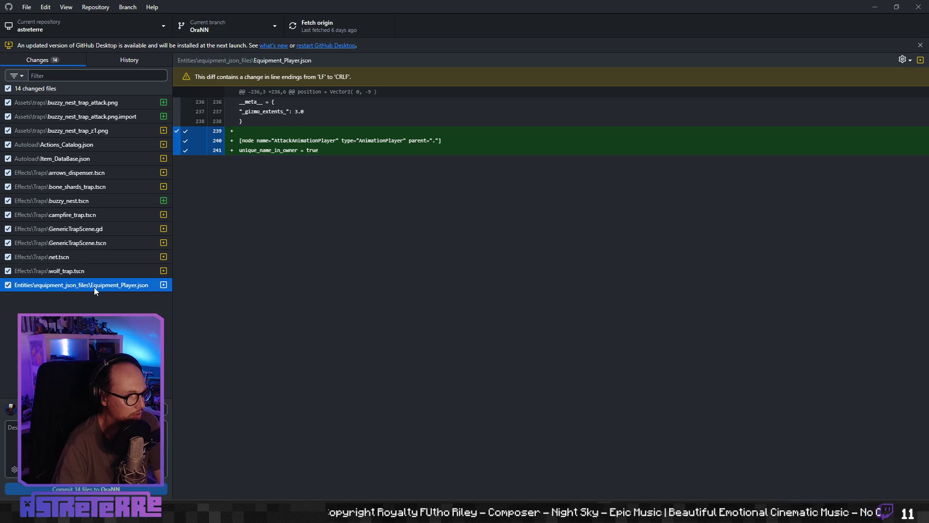
click(94, 271)
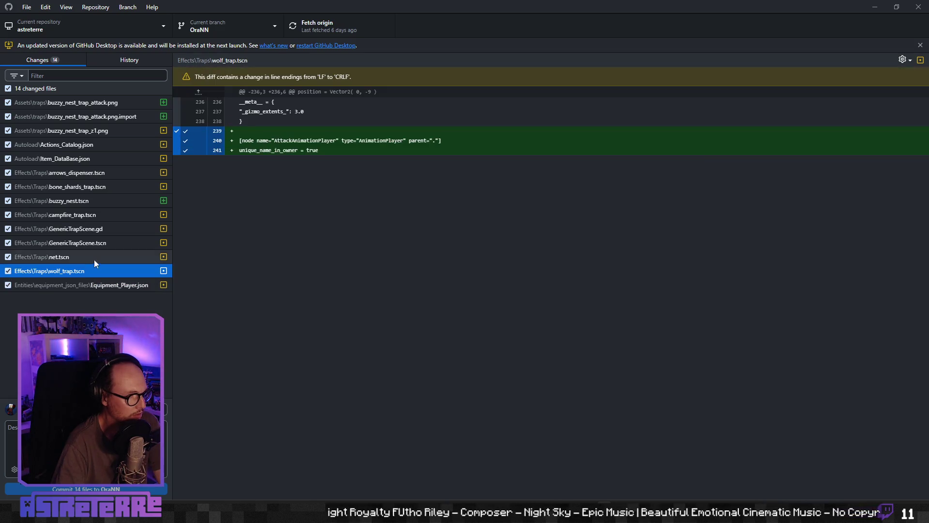
click(94, 249)
key(alt+Tab)
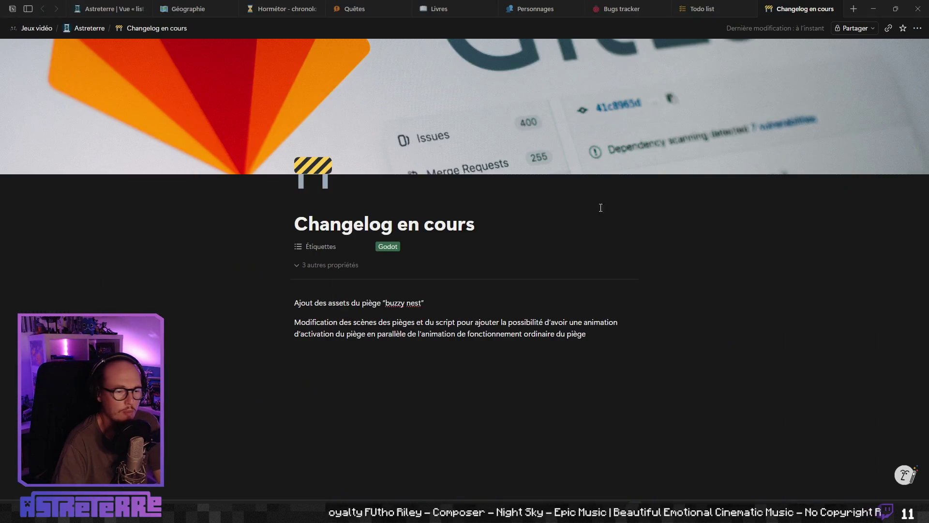
- Add an empty block after the second paragraph of the Changelog en cours page
key(Return)
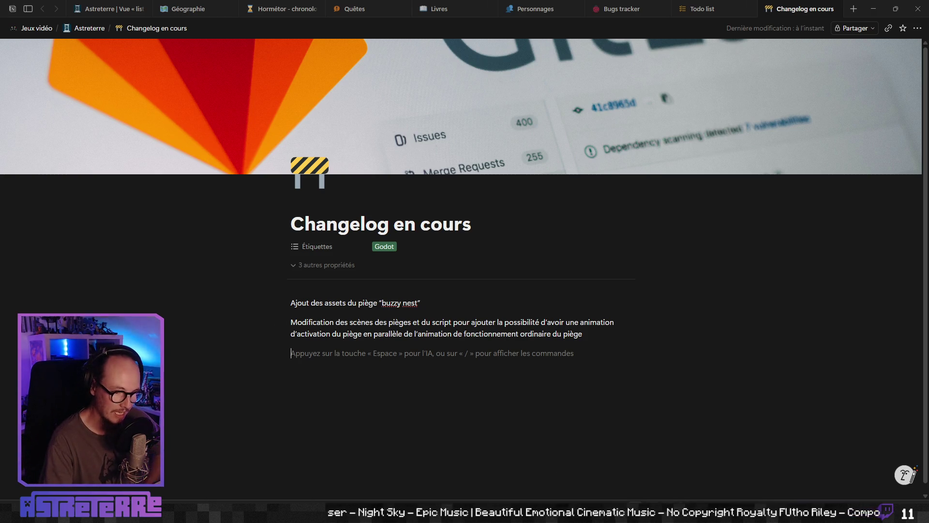
key(alt+Tab)
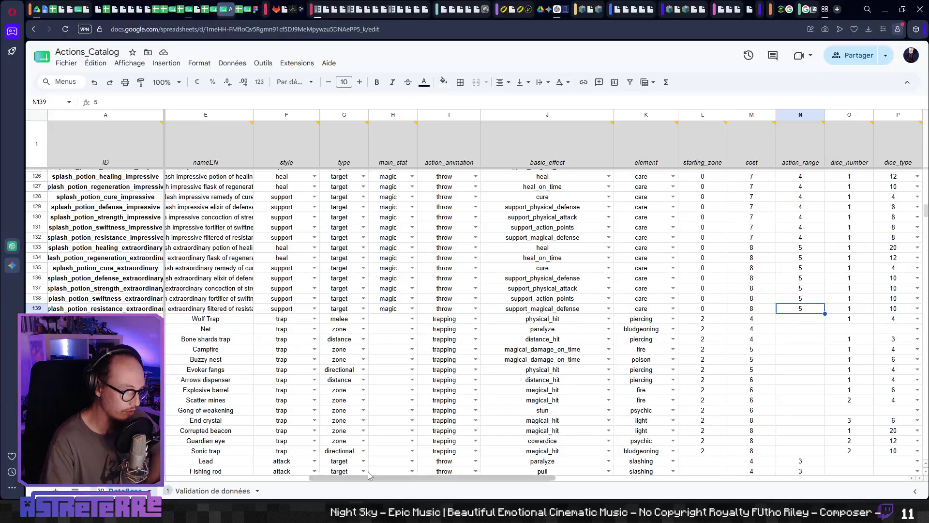
- Go to the evokeur_fangs row and check its modulation, linked_to_object_or_spell checkbox and French name
click(106, 349)
scroll(106, 349, down, 2)
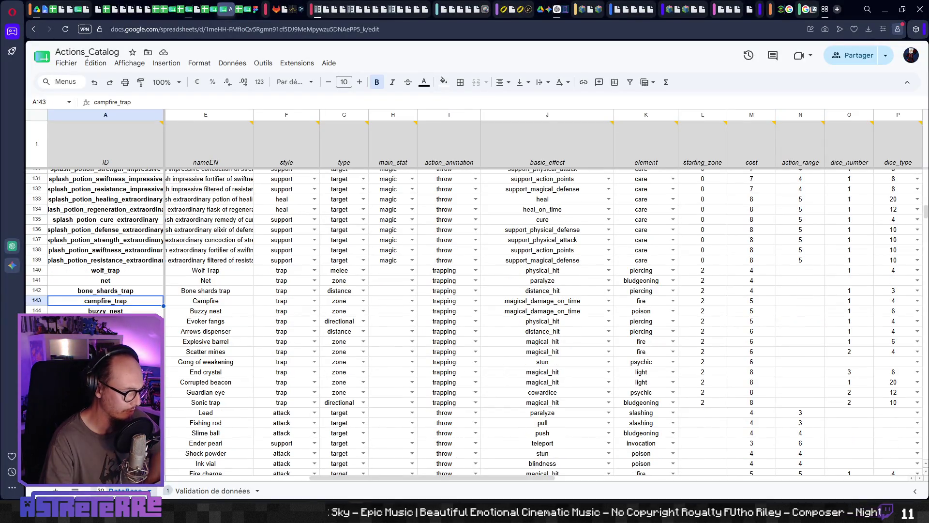
key(Down)
key(Down)
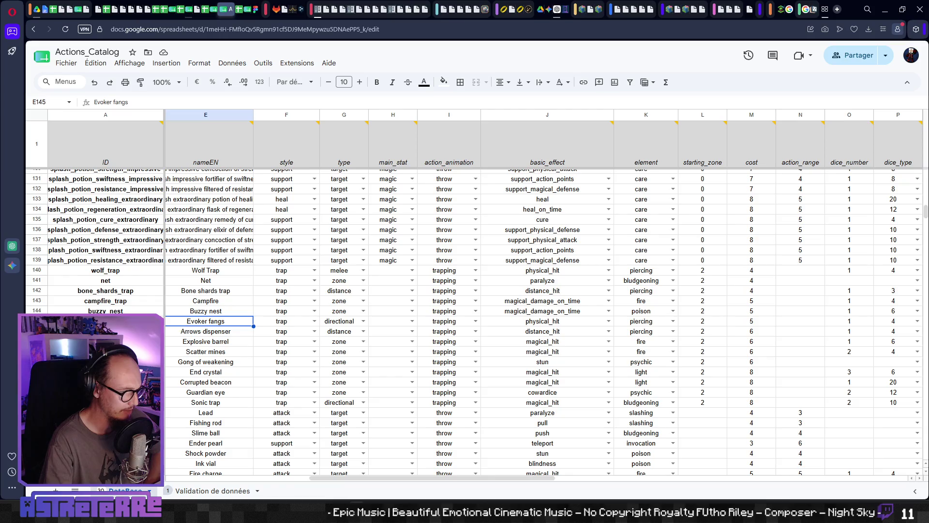
key(Right)
key(Right)
key(Right)
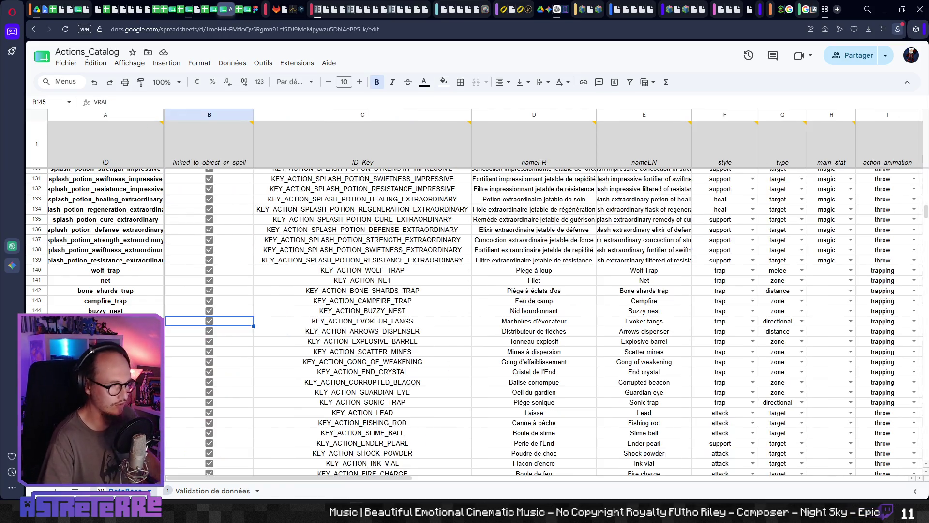
key(Left)
key(Left)
key(Left)
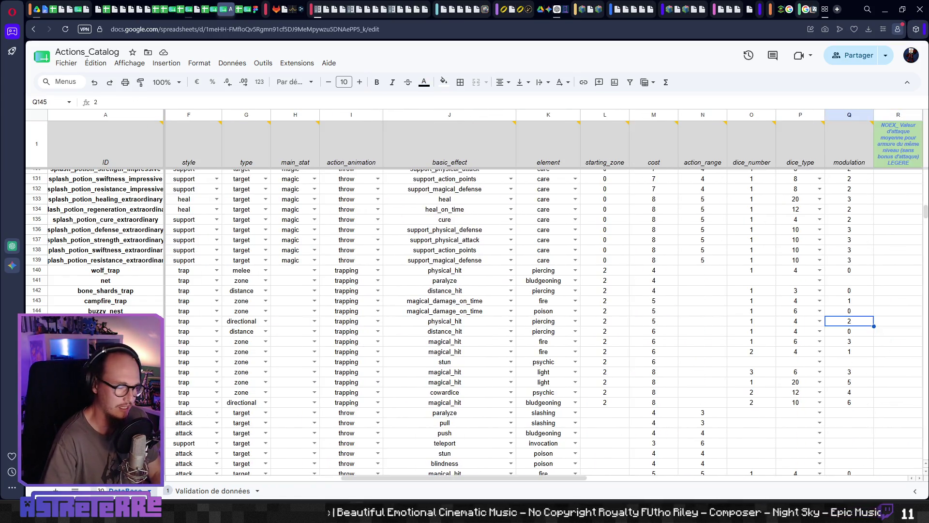
key(Right)
key(Right)
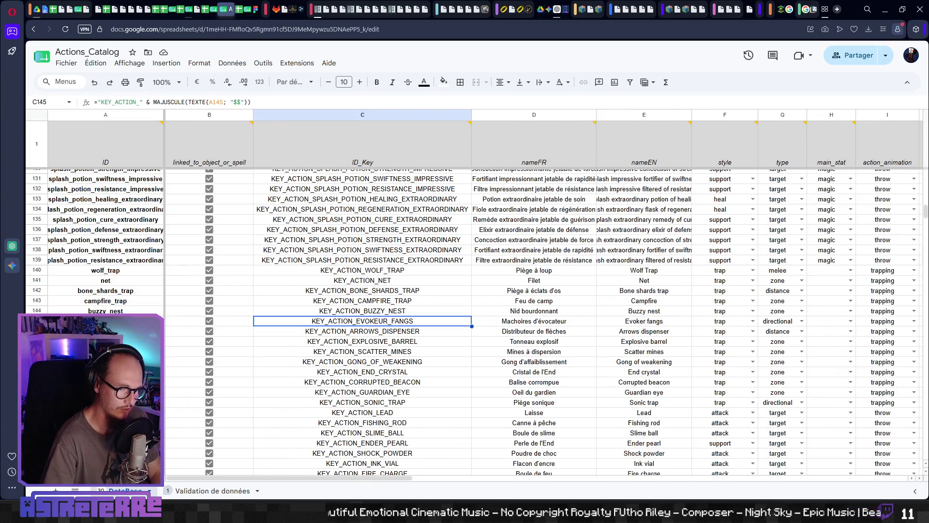
key(Left)
key(Left)
key(Left)
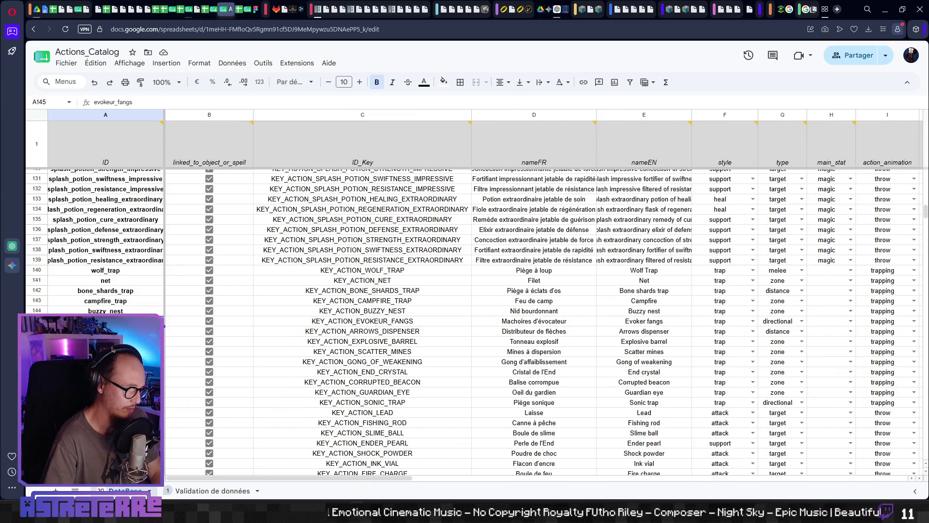
- Review row 145's directional type, dice_number, English name Evoker fangs and French name Machoires d'évocateur
key(Right)
key(Right)
key(Right)
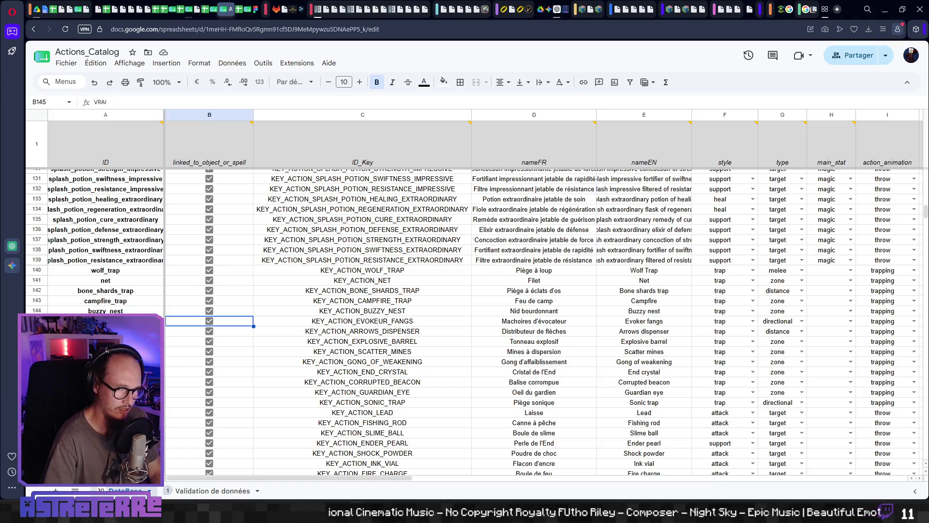
key(Left)
key(Left)
key(Left)
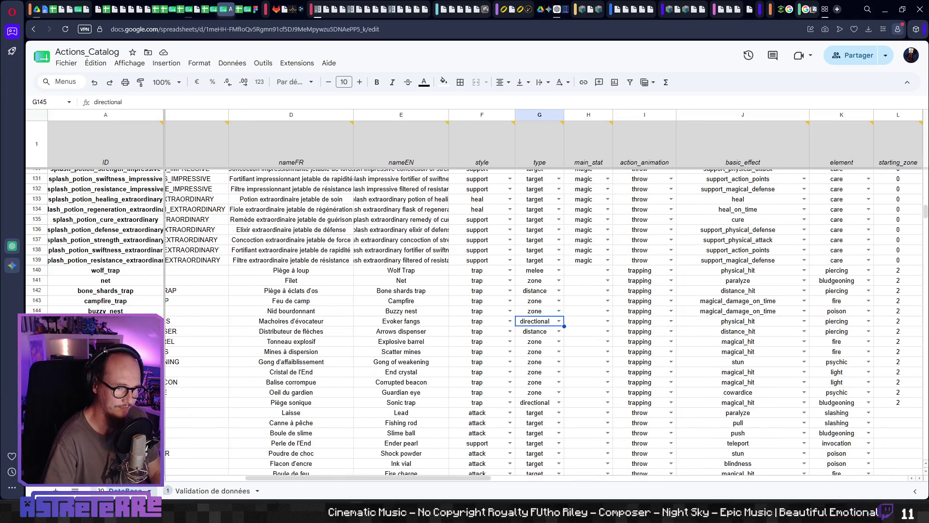
key(Right)
key(Right)
key(Right)
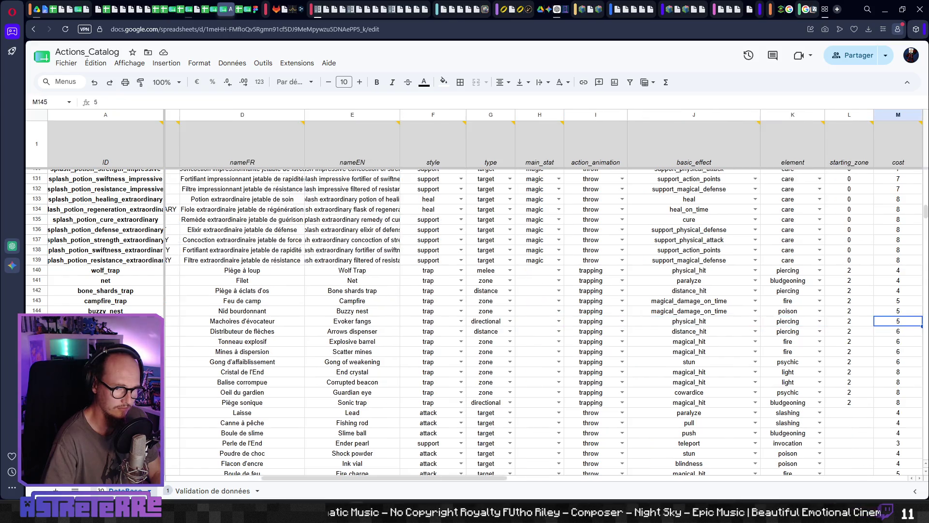
key(Right)
key(Right)
key(Left)
key(Left)
key(Left)
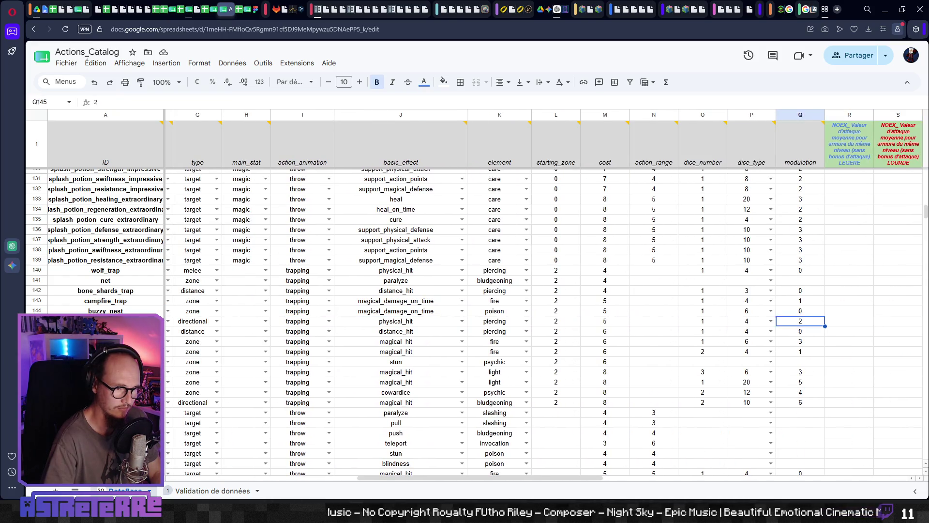
key(Right)
key(Right)
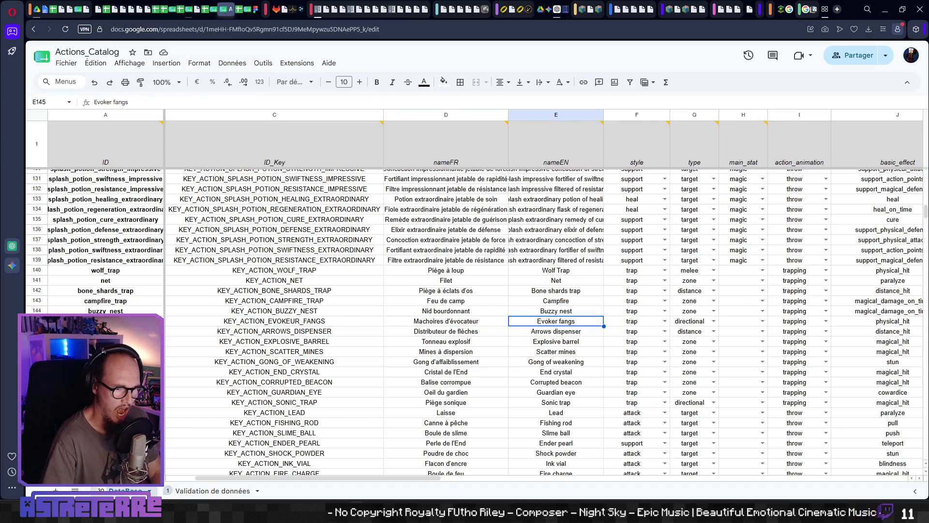
key(Right)
key(Right)
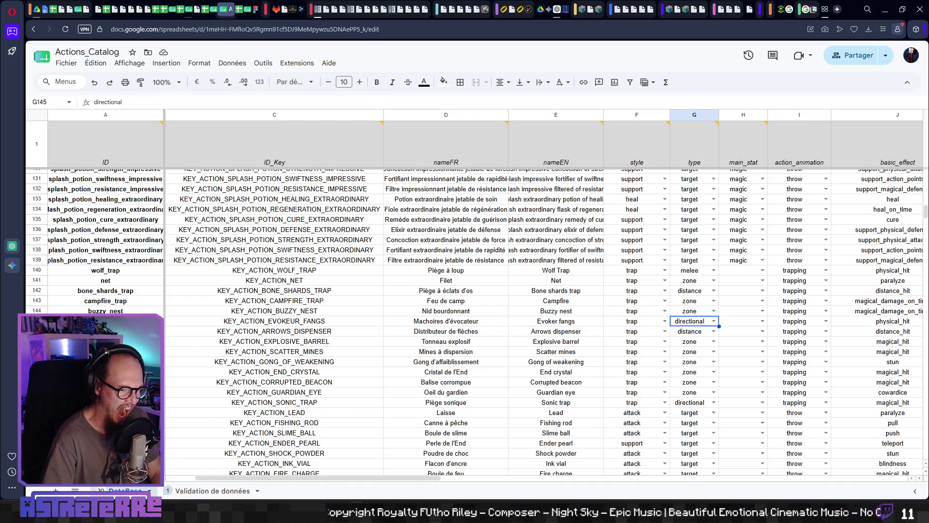
key(Left)
key(Right)
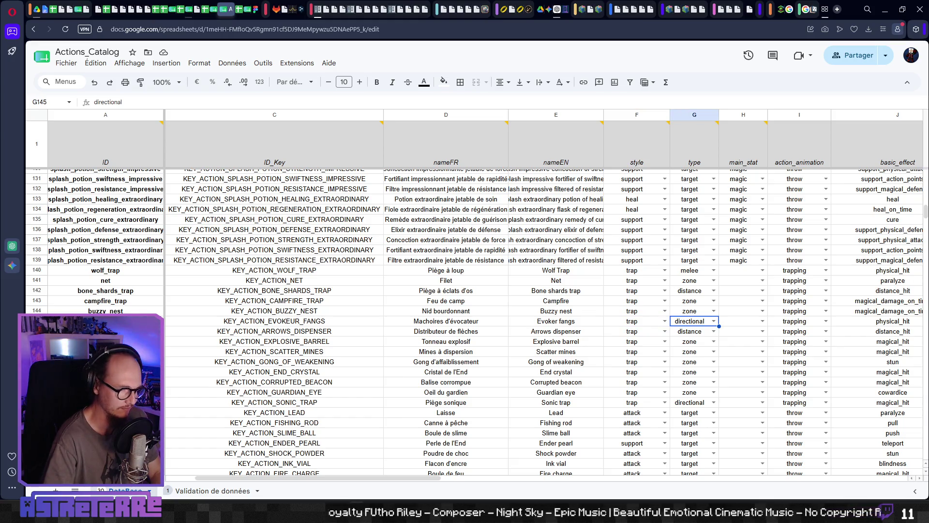
key(Right)
key(Left)
key(Left)
key(Left)
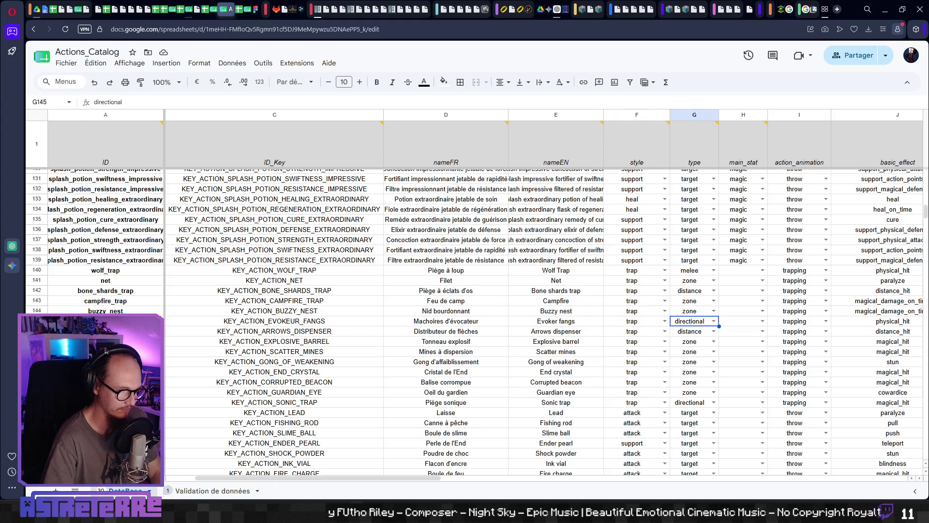
key(Left)
key(Left)
key(Right)
key(Right)
key(Right)
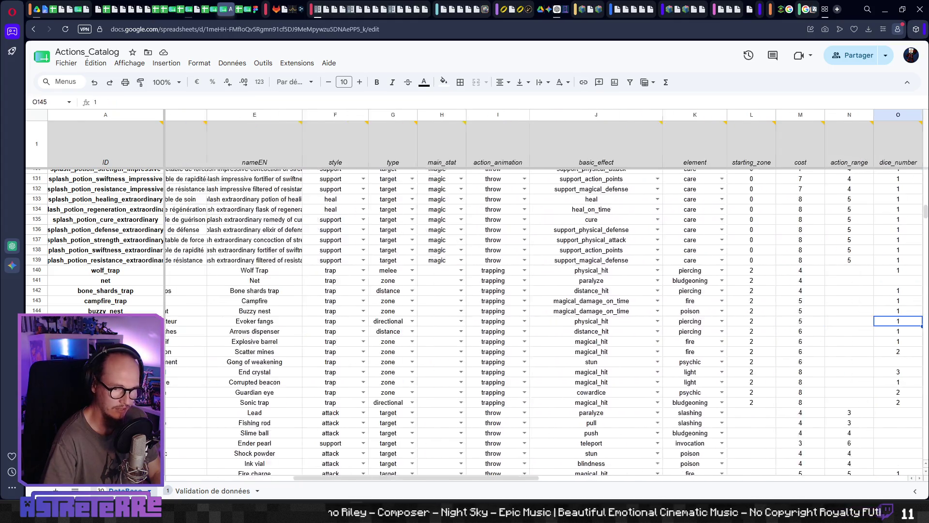
key(Left)
key(Left)
key(Left)
key(Left)
key(Left)
key(Right)
key(Right)
key(Left)
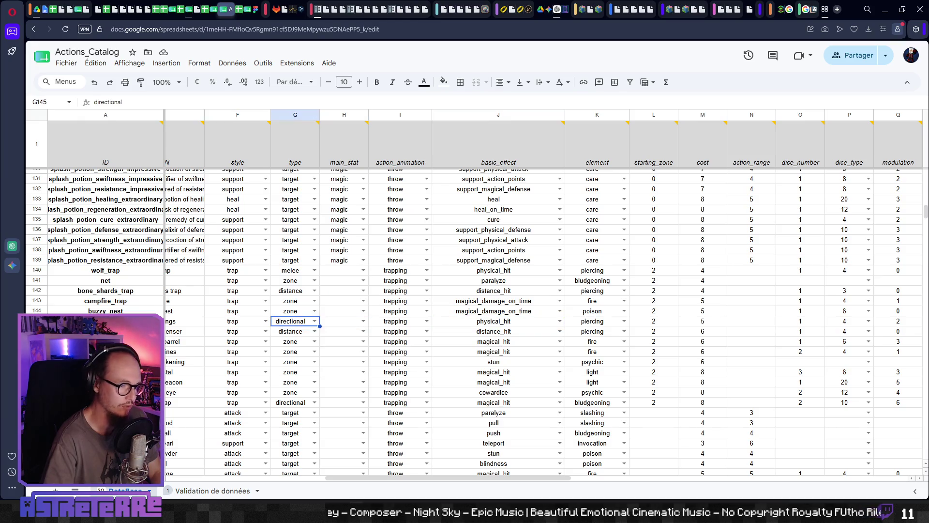
key(Left)
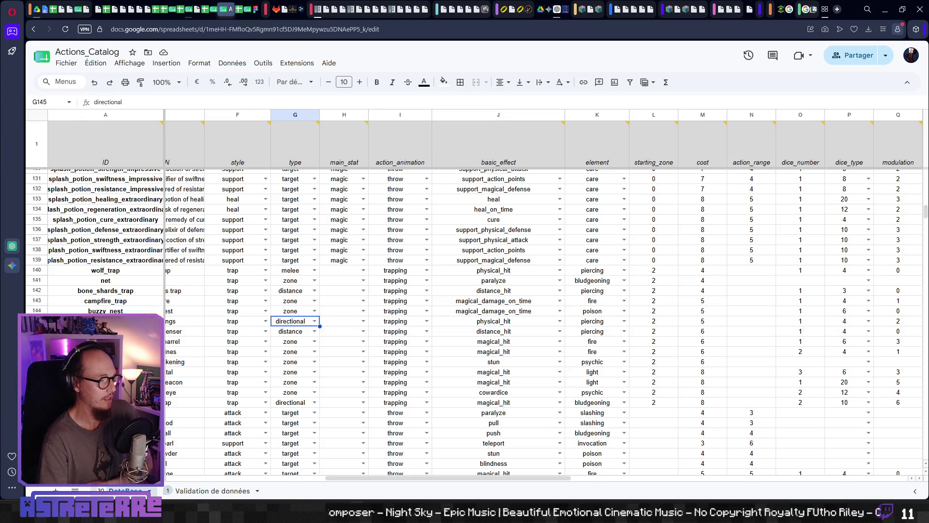
key(Left)
key(Left)
key(Right)
key(Right)
key(Right)
key(Right)
key(Right)
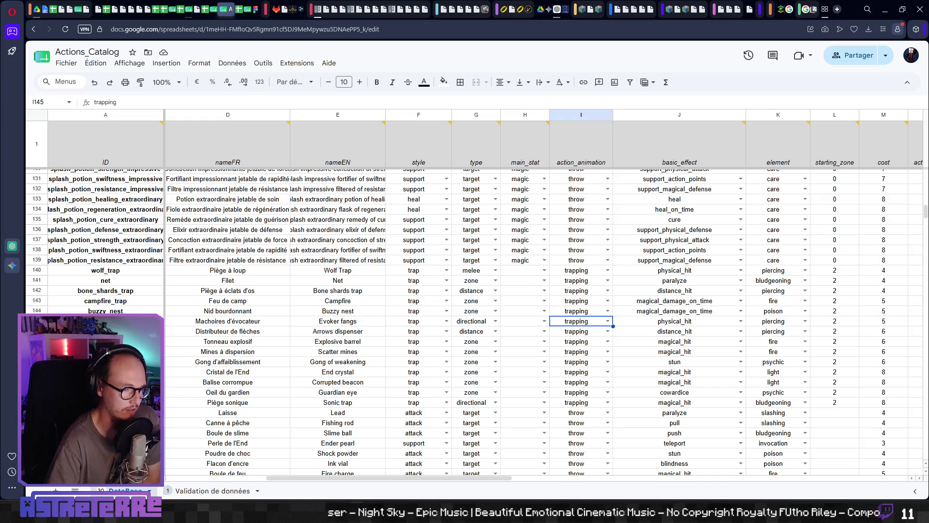
key(Left)
key(Left)
key(Left)
key(Left)
key(Left)
key(Right)
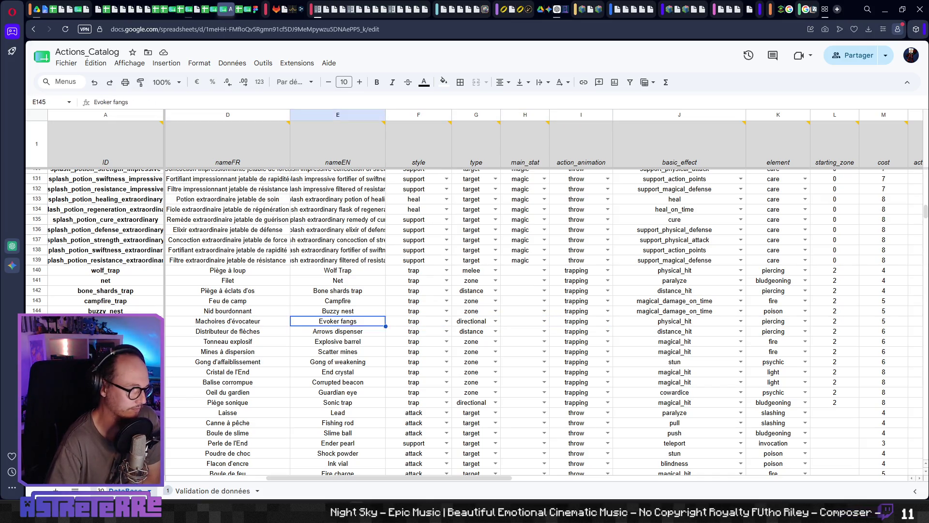
key(Right)
key(Right)
key(Right)
key(Right)
key(Right)
key(Right)
key(Left)
key(Left)
key(Left)
key(Left)
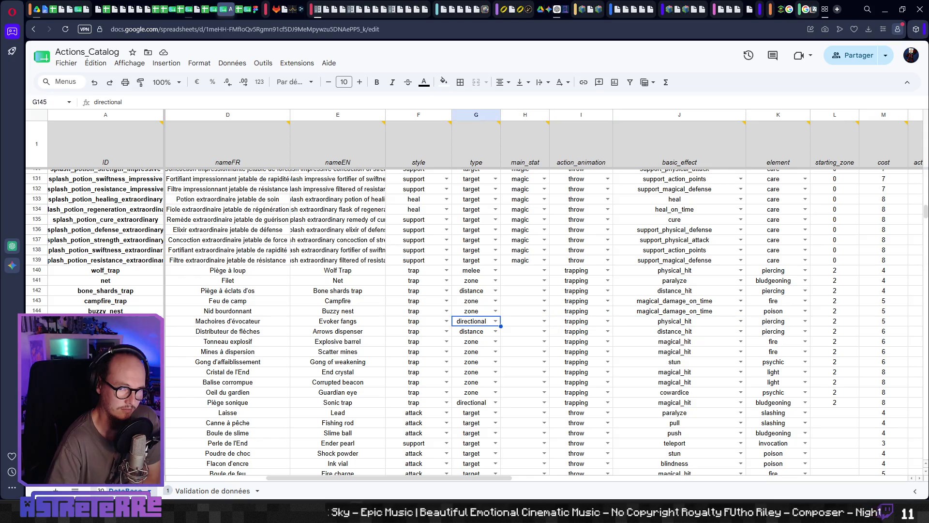
key(Right)
key(Right)
key(Right)
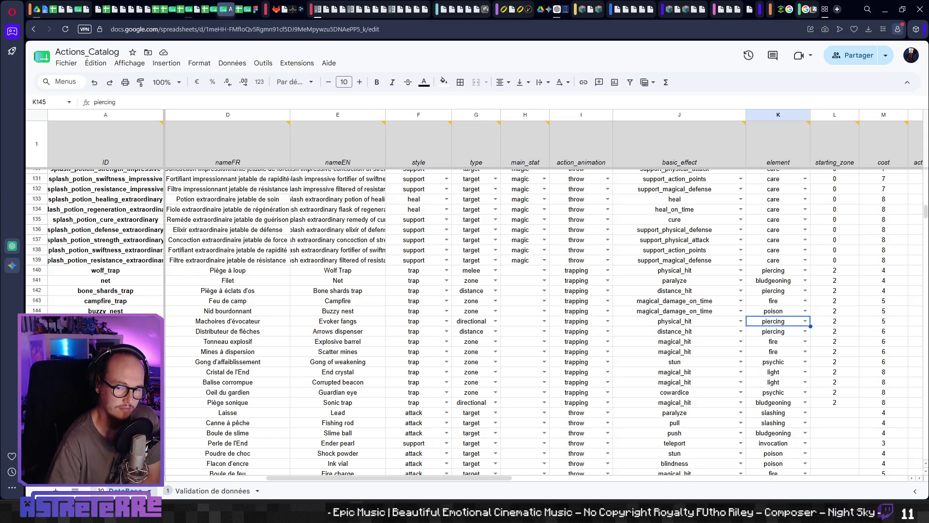
key(Left)
key(Left)
key(Left)
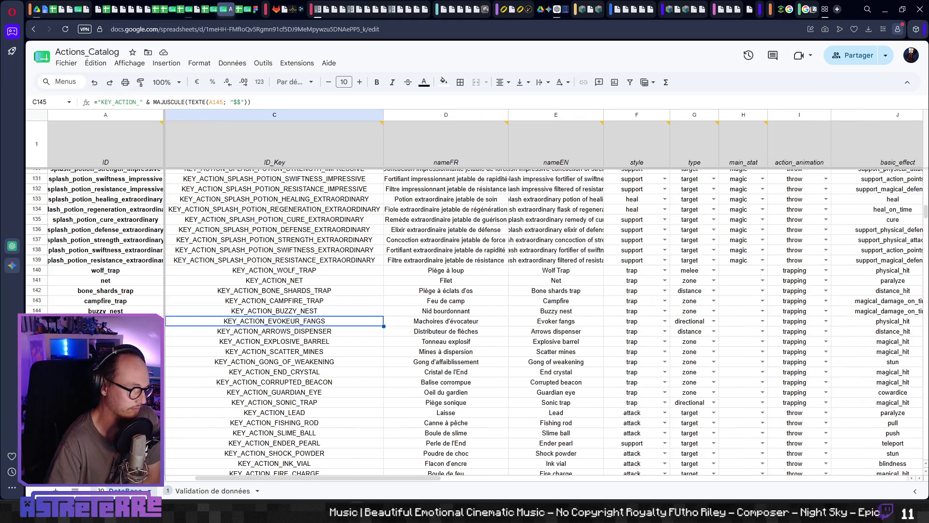
key(Right)
key(Right)
key(Right)
key(Left)
key(Left)
key(Left)
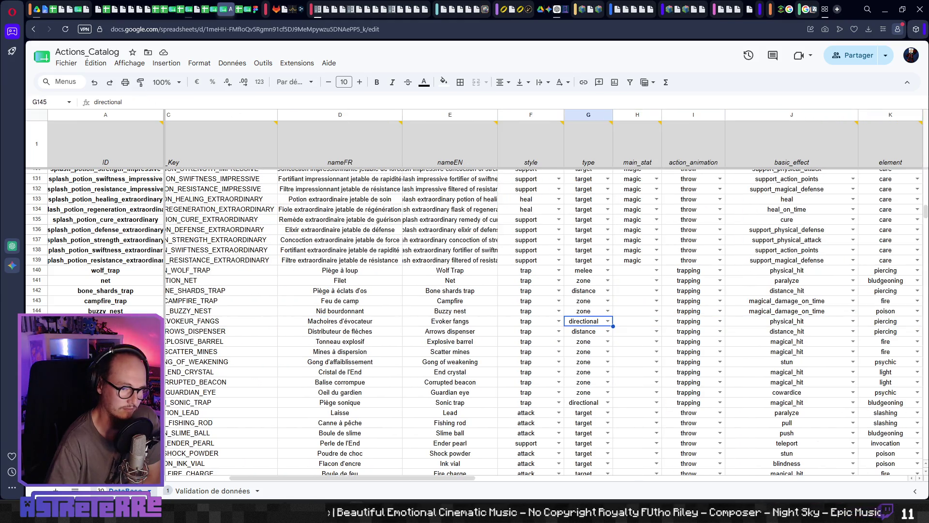
key(Right)
key(Right)
key(Right)
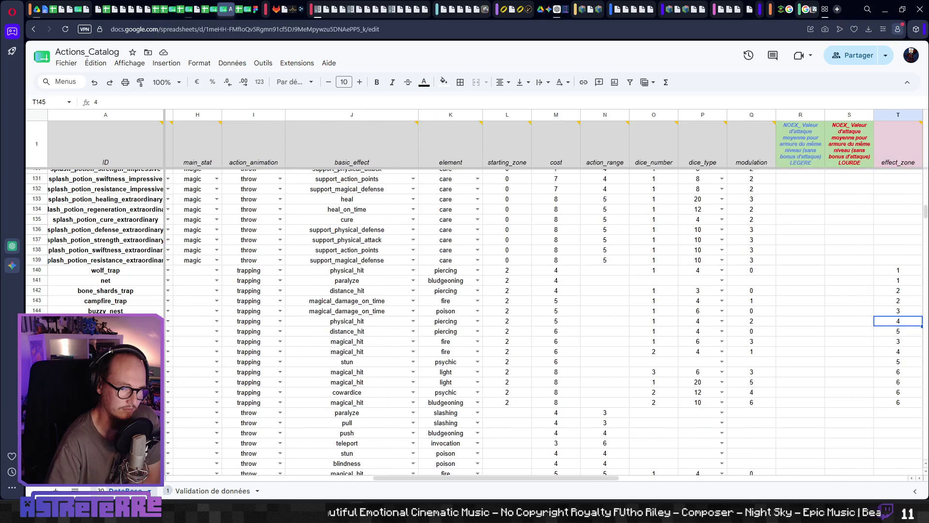
key(Right)
key(Right)
key(Right)
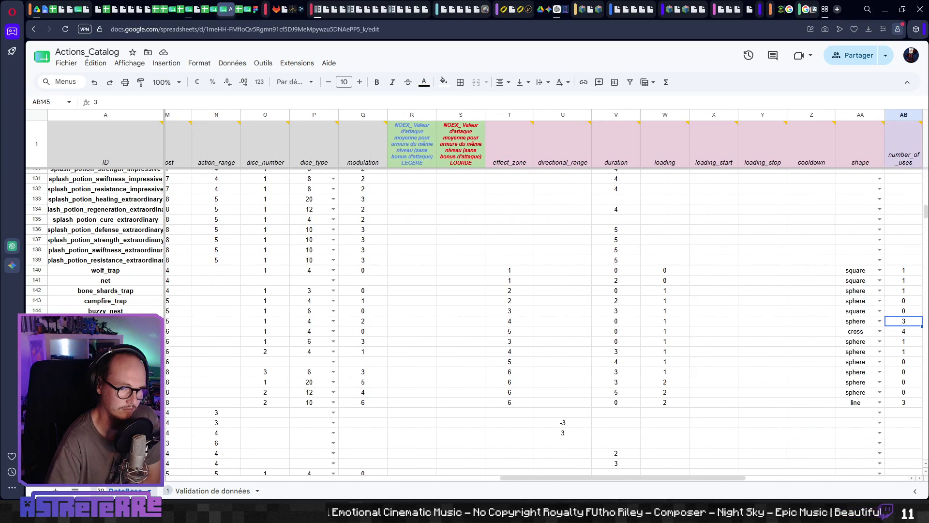
key(Left)
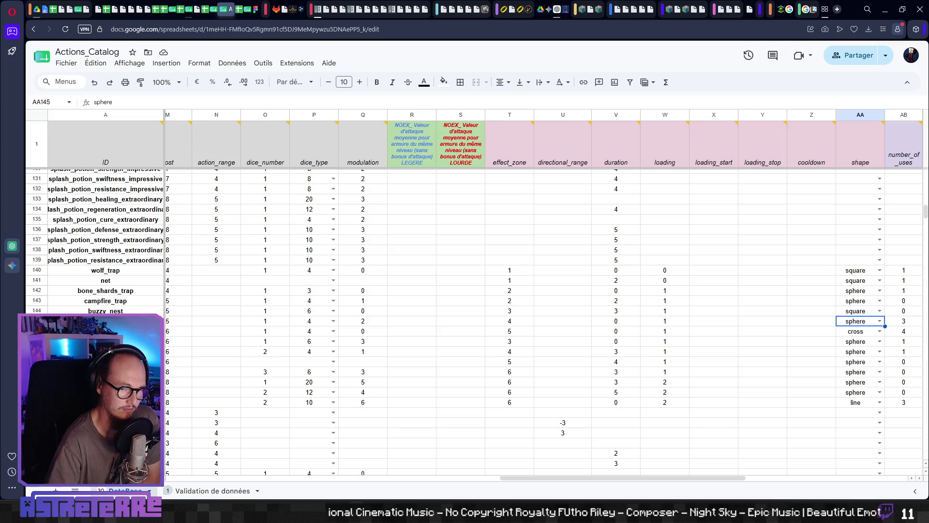
key(Left)
key(Left)
key(Left)
key(Left)
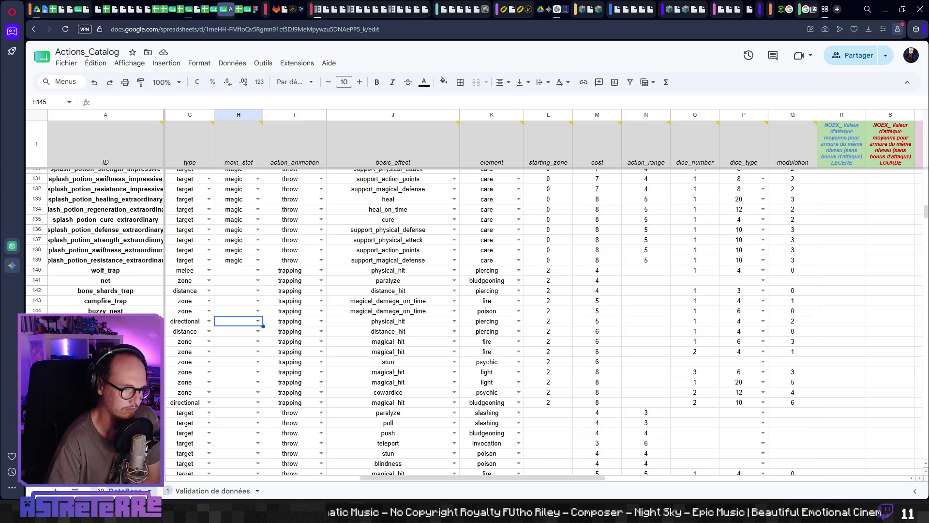
key(Right)
key(Right)
key(Right)
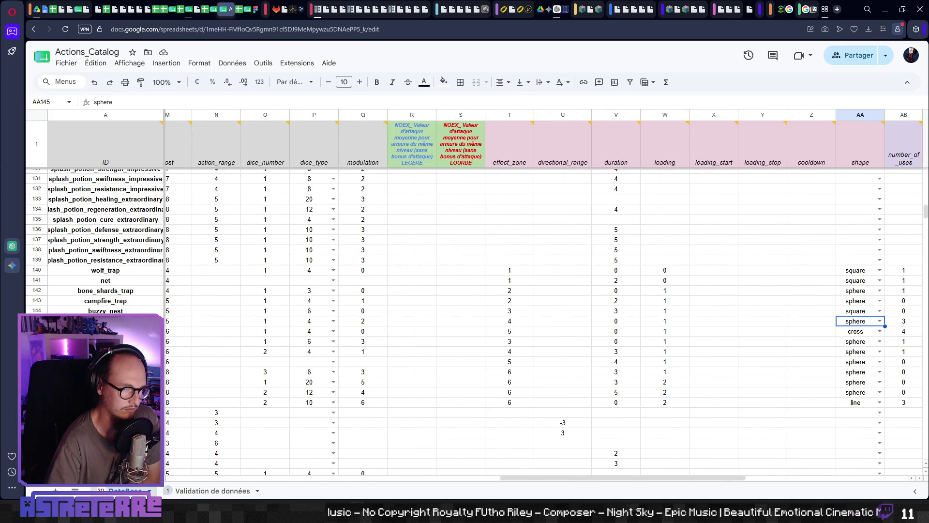
key(Left)
key(Right)
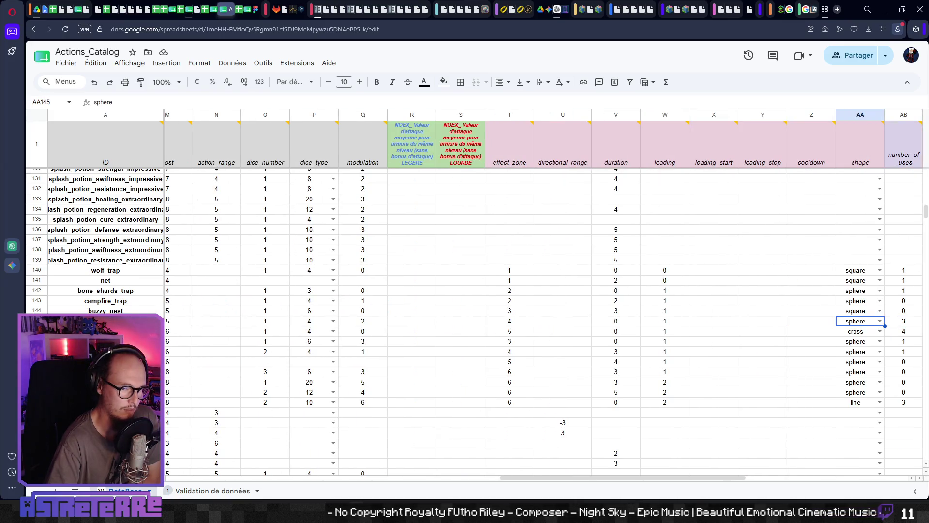
key(Left)
key(Left)
key(Left)
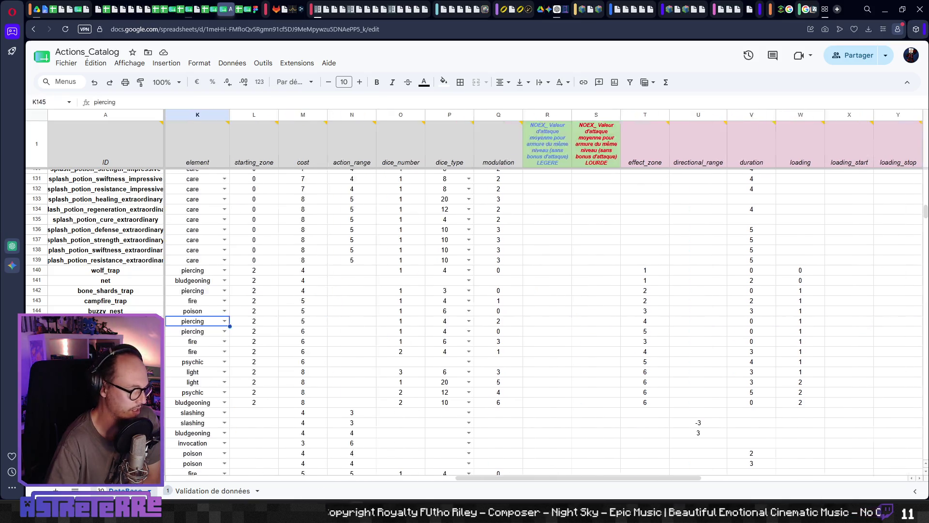
key(Right)
key(Left)
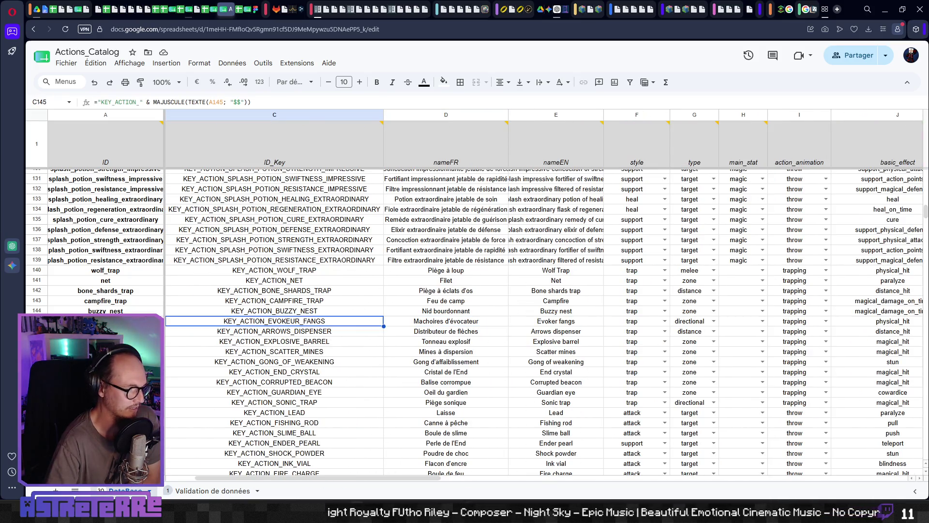